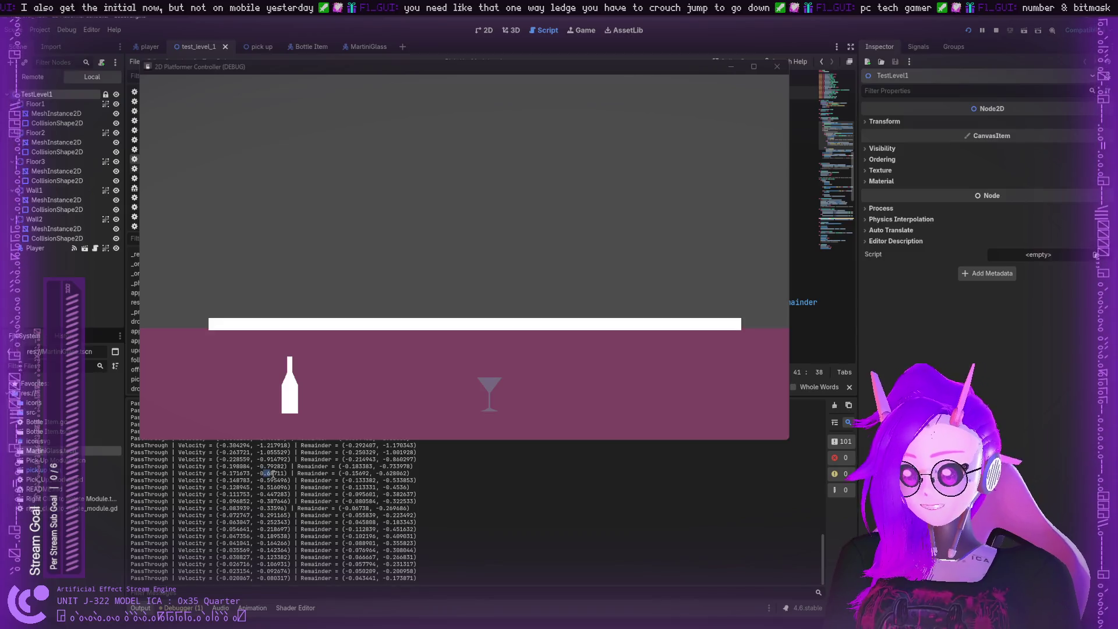
# - Lift the martini glass, drop it several times, and carry it around the running game
pyautogui.moveTo(266, 522); pyautogui.dragTo(288, 529)
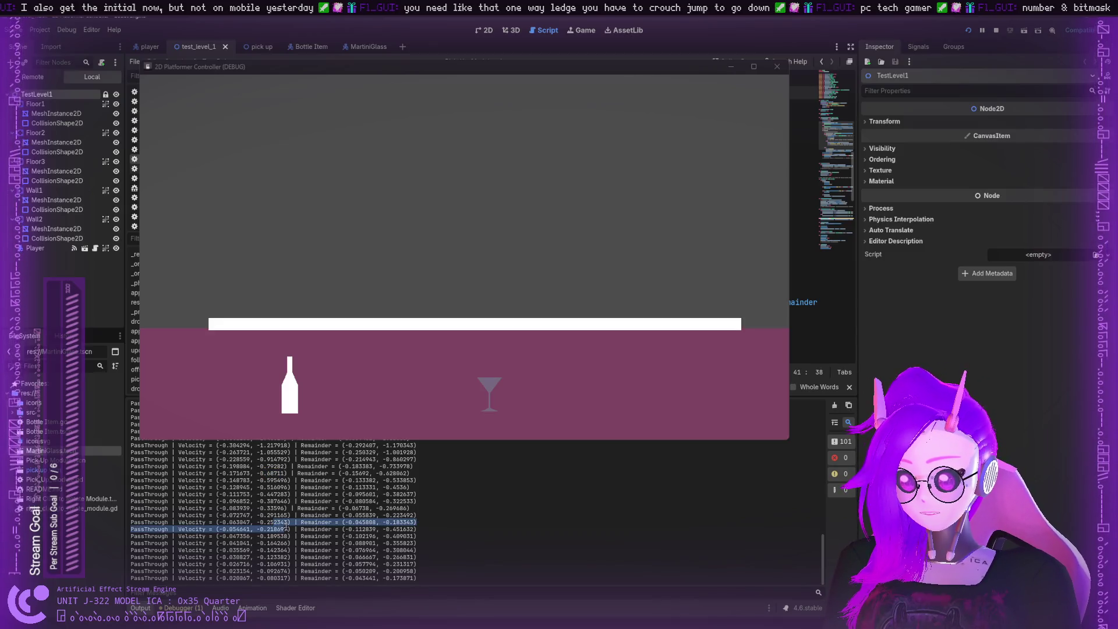
pyautogui.scroll(3, 286, 489)
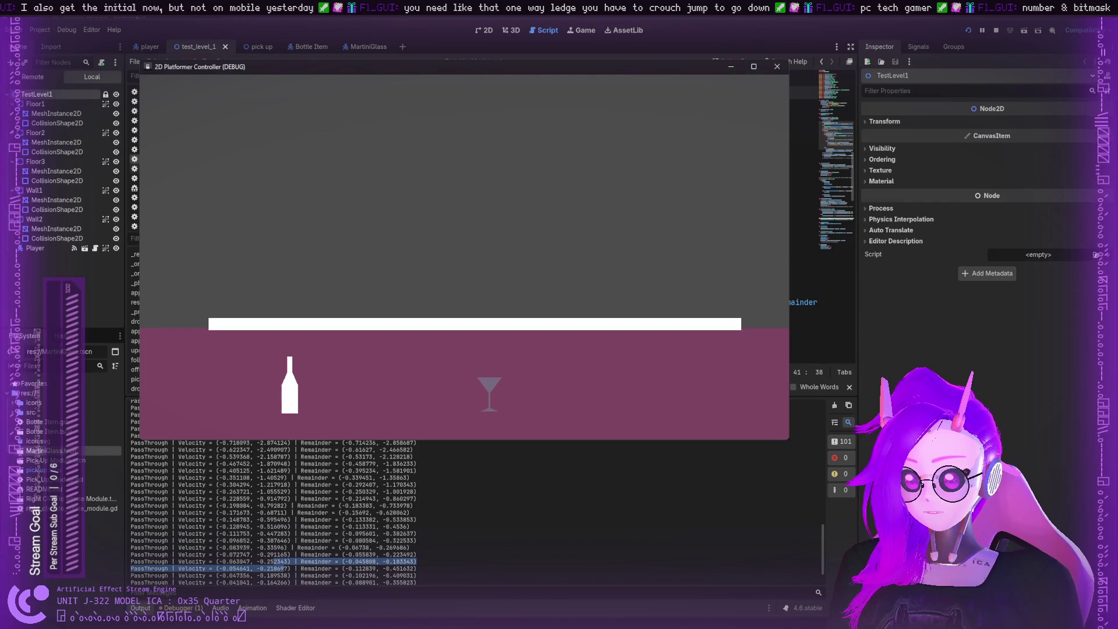
pyautogui.moveTo(489, 391); pyautogui.dragTo(473, 164)
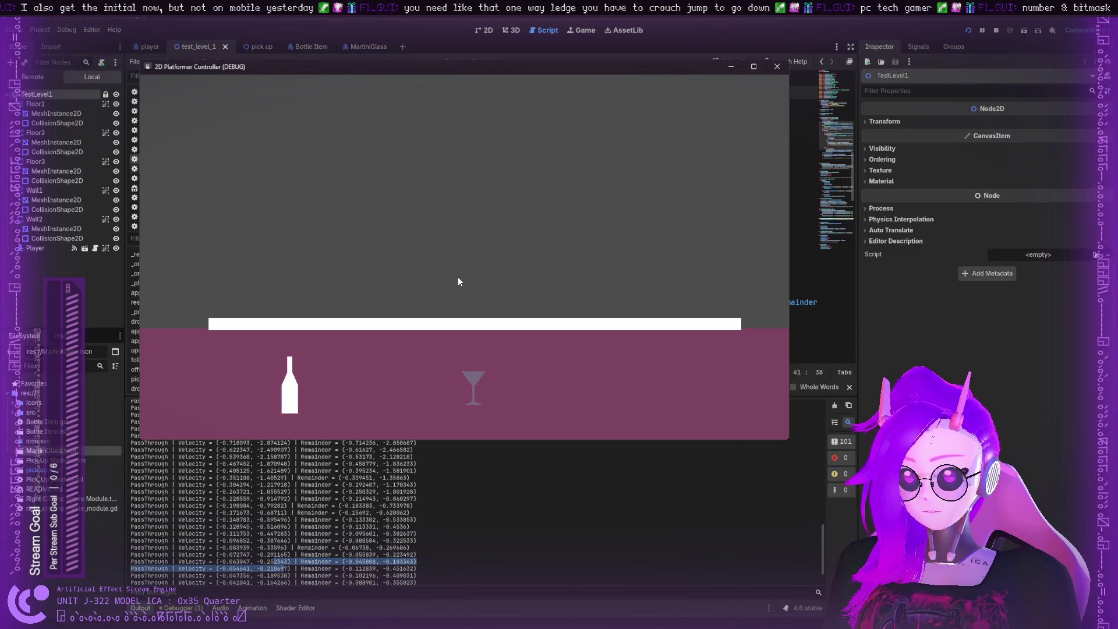
pyautogui.moveTo(471, 379); pyautogui.dragTo(450, 208)
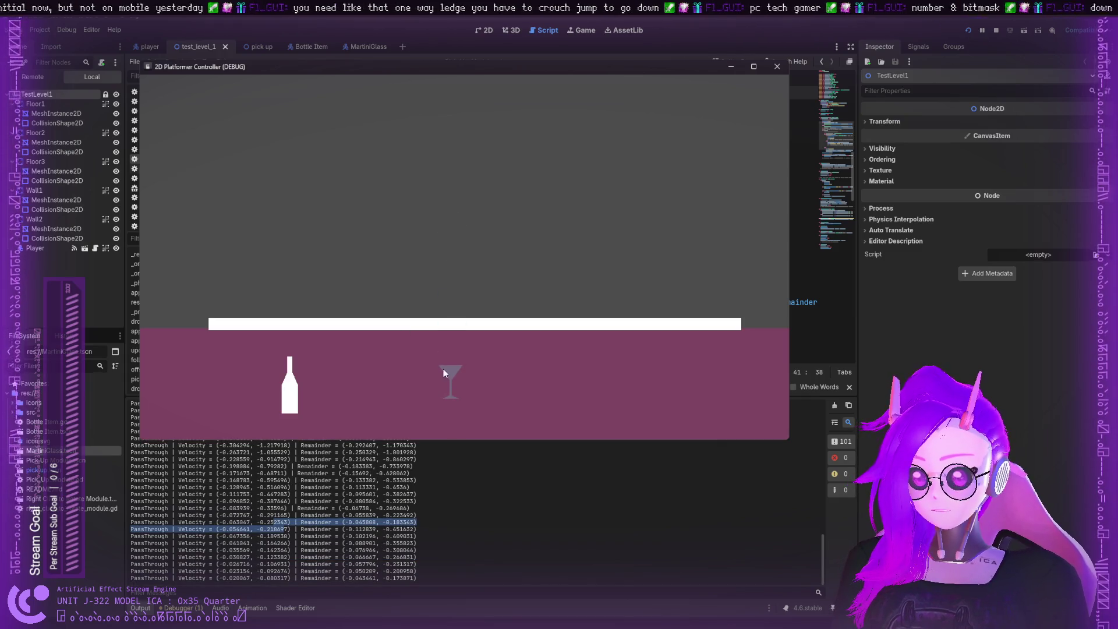
pyautogui.moveTo(449, 379); pyautogui.dragTo(444, 177)
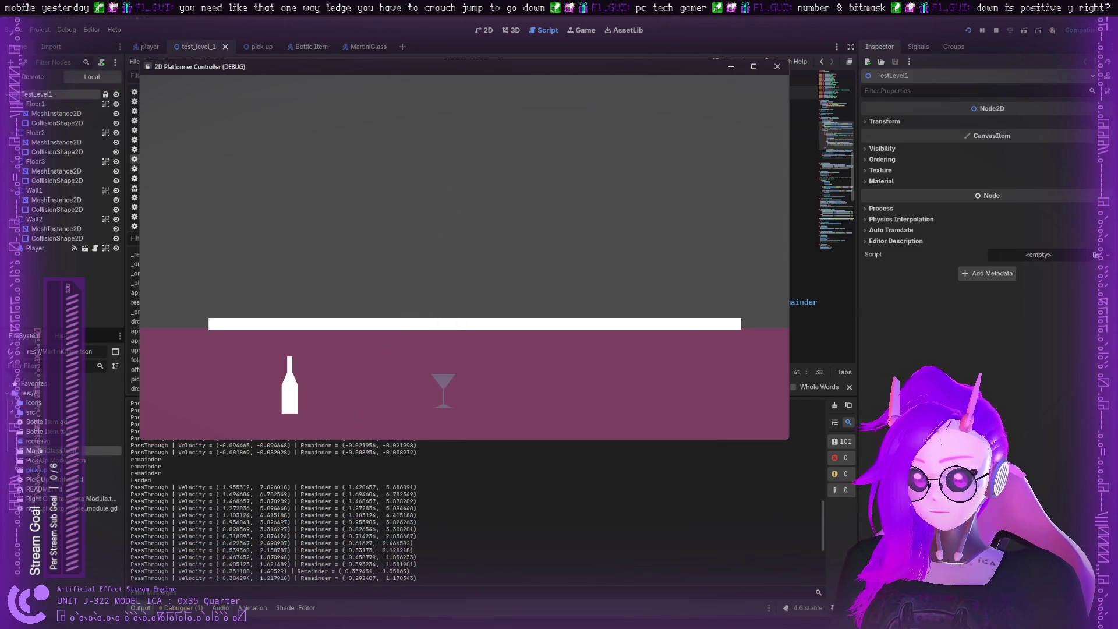
pyautogui.moveTo(448, 381)
pyautogui.mouseDown()
pyautogui.moveTo(358, 292)
pyautogui.moveTo(328, 185)
pyautogui.moveTo(323, 330)
pyautogui.moveTo(428, 402)
pyautogui.moveTo(492, 368)
pyautogui.moveTo(563, 404)
pyautogui.moveTo(481, 352)
pyautogui.moveTo(456, 355)
pyautogui.mouseUp()
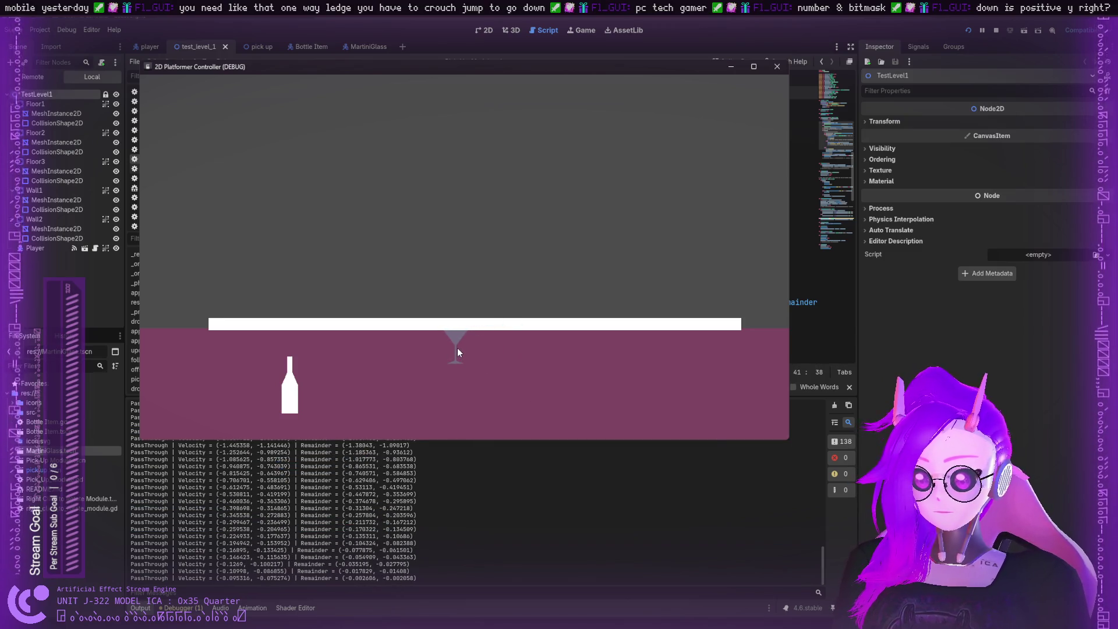
# - Stop the running game and relaunch it with F5
pyautogui.hotkey('alt', 'Tab')
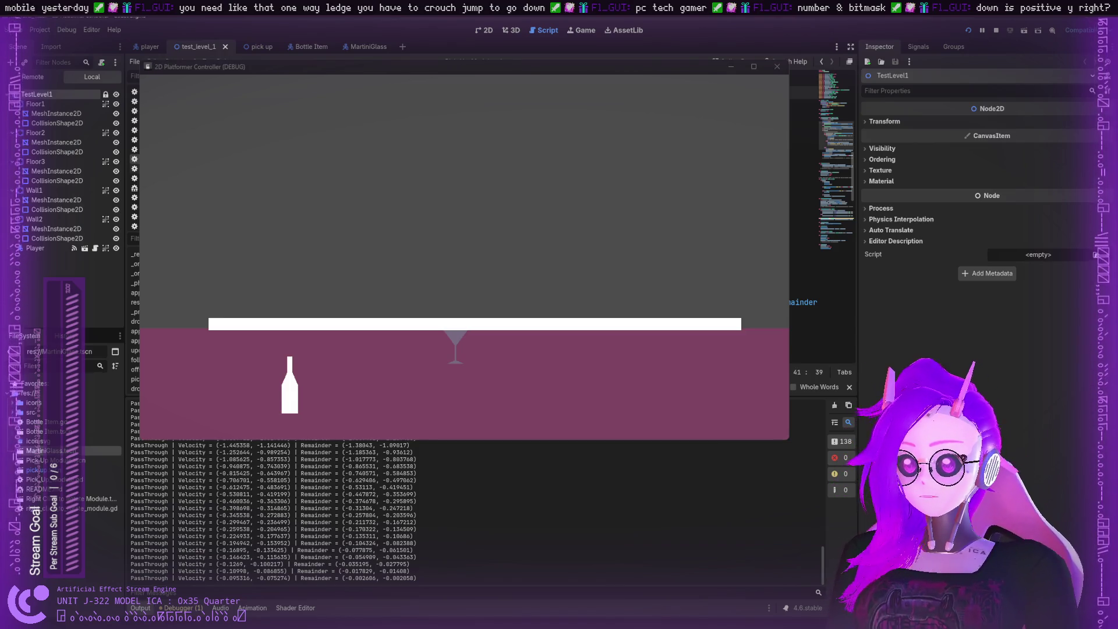
pyautogui.click(804, 145)
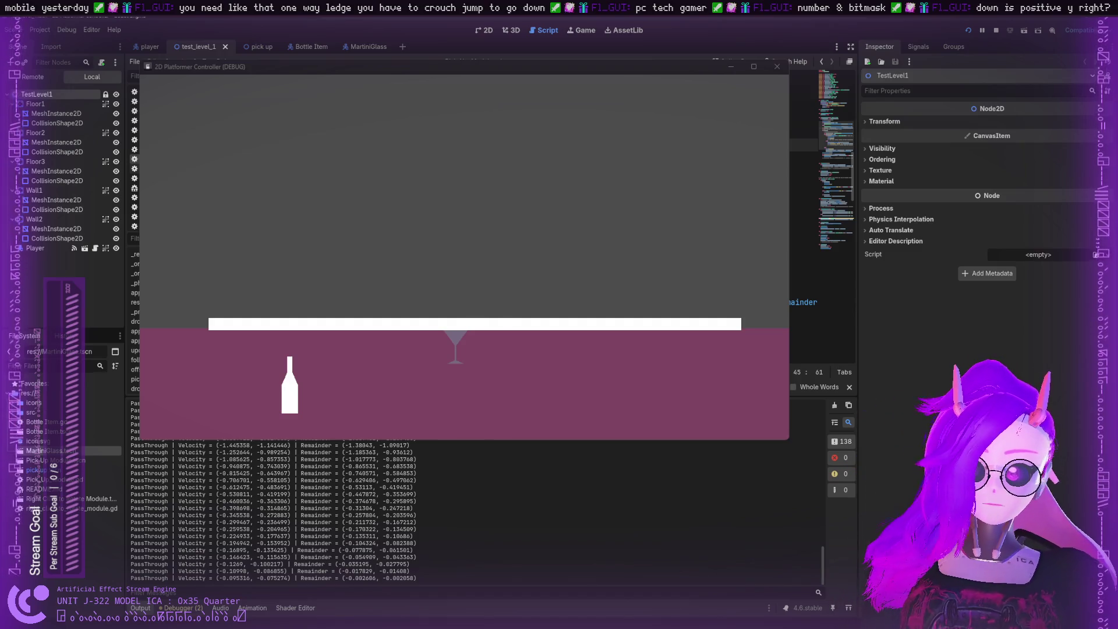
pyautogui.click(777, 67)
pyautogui.press('F5')
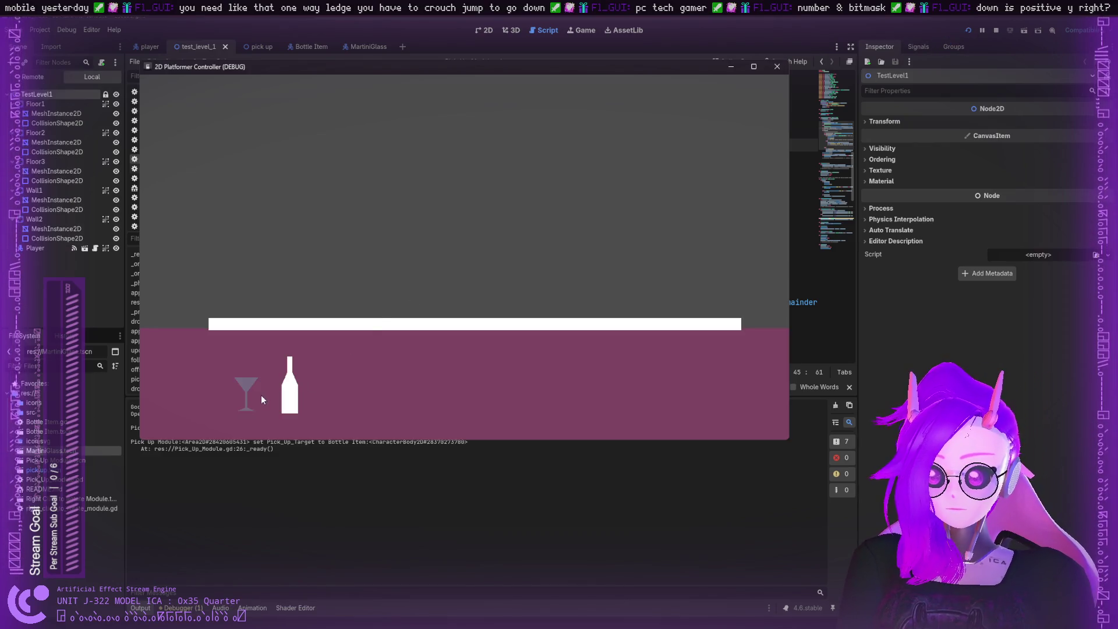
# - Toss the martini glass onto the white platform and pull it through several times
pyautogui.moveTo(260, 400); pyautogui.dragTo(385, 144)
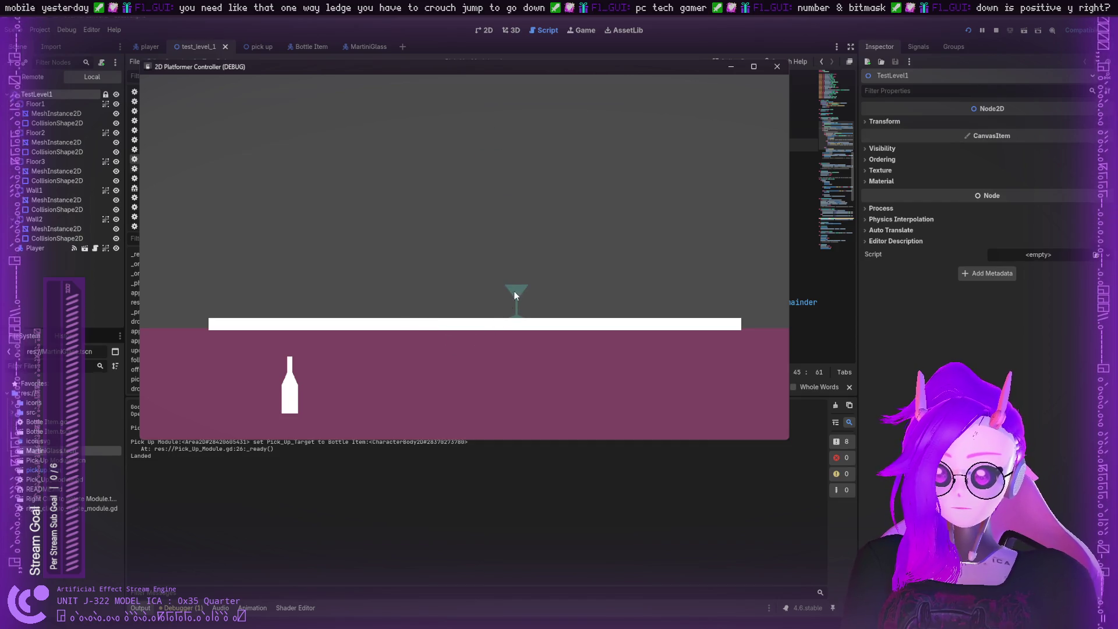
pyautogui.moveTo(515, 295)
pyautogui.mouseDown()
pyautogui.moveTo(550, 257)
pyautogui.moveTo(568, 343)
pyautogui.moveTo(586, 292)
pyautogui.moveTo(594, 328)
pyautogui.mouseUp()
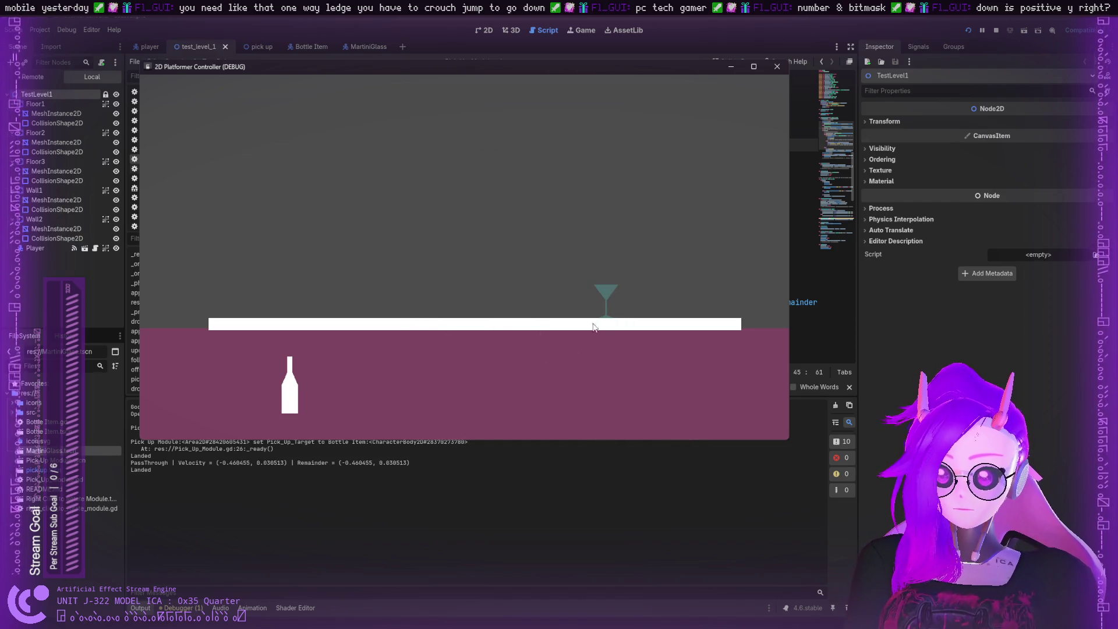
pyautogui.moveTo(672, 410)
pyautogui.mouseDown()
pyautogui.moveTo(592, 305)
pyautogui.moveTo(656, 394)
pyautogui.mouseUp()
pyautogui.moveTo(613, 350)
pyautogui.mouseDown()
pyautogui.moveTo(510, 276)
pyautogui.moveTo(475, 303)
pyautogui.moveTo(571, 392)
pyautogui.moveTo(536, 325)
pyautogui.moveTo(582, 344)
pyautogui.moveTo(484, 285)
pyautogui.moveTo(556, 393)
pyautogui.mouseUp()
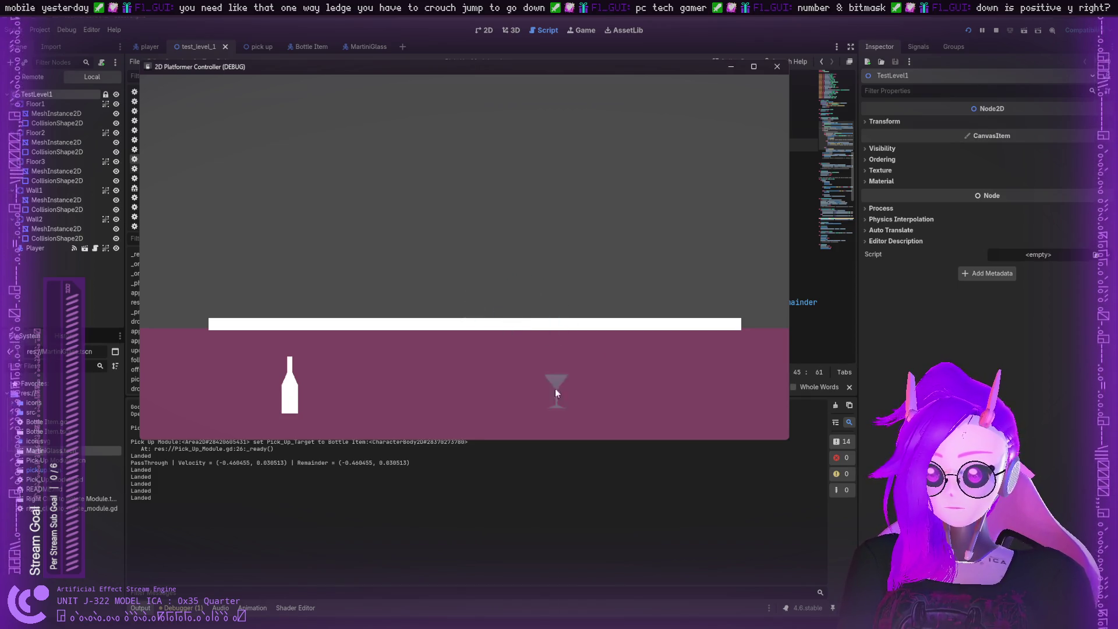
pyautogui.moveTo(539, 333)
pyautogui.mouseDown()
pyautogui.moveTo(597, 389)
pyautogui.moveTo(535, 308)
pyautogui.moveTo(597, 387)
pyautogui.moveTo(527, 324)
pyautogui.moveTo(597, 393)
pyautogui.moveTo(490, 265)
pyautogui.moveTo(414, 307)
pyautogui.moveTo(318, 386)
pyautogui.moveTo(446, 305)
pyautogui.moveTo(414, 299)
pyautogui.moveTo(411, 314)
pyautogui.moveTo(417, 291)
pyautogui.moveTo(414, 309)
pyautogui.mouseUp()
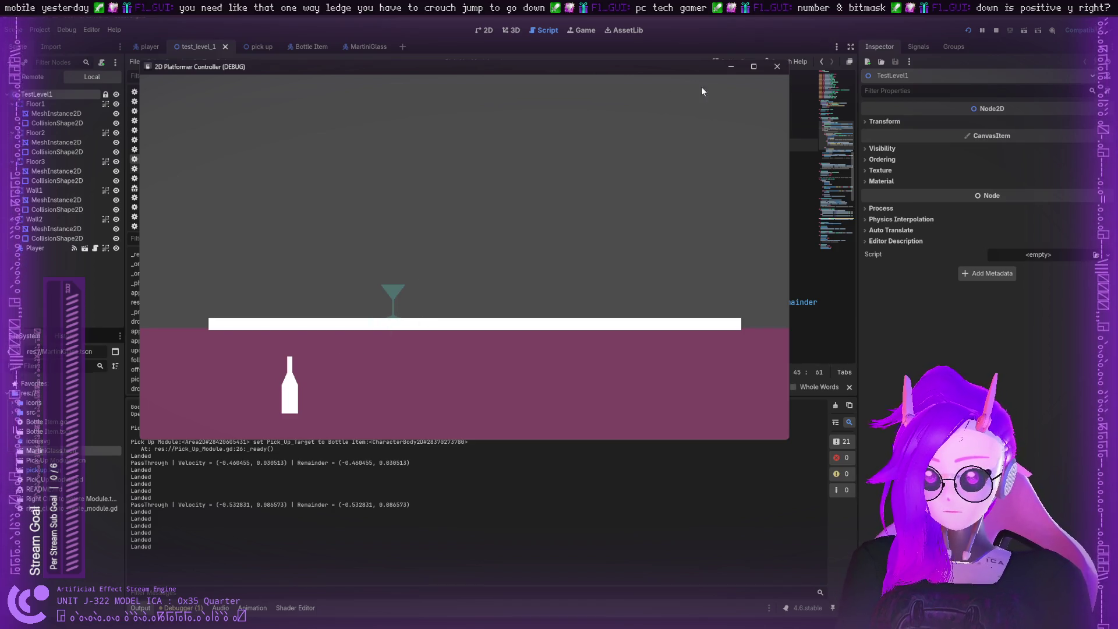
# - Close the debug game and return to the Pick_Up_Module.gd code
pyautogui.click(777, 67)
pyautogui.scroll(3, 462, 210)
pyautogui.click(460, 211)
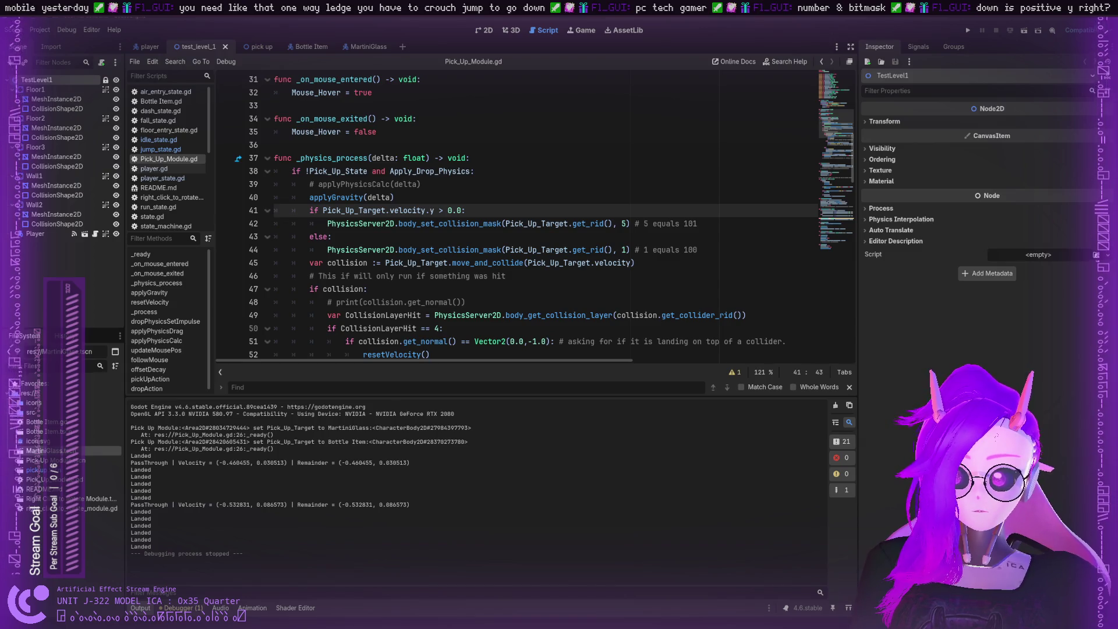
# - Open jump_state.gd in the script editor, then switch to the pick up scene
pyautogui.click(156, 149)
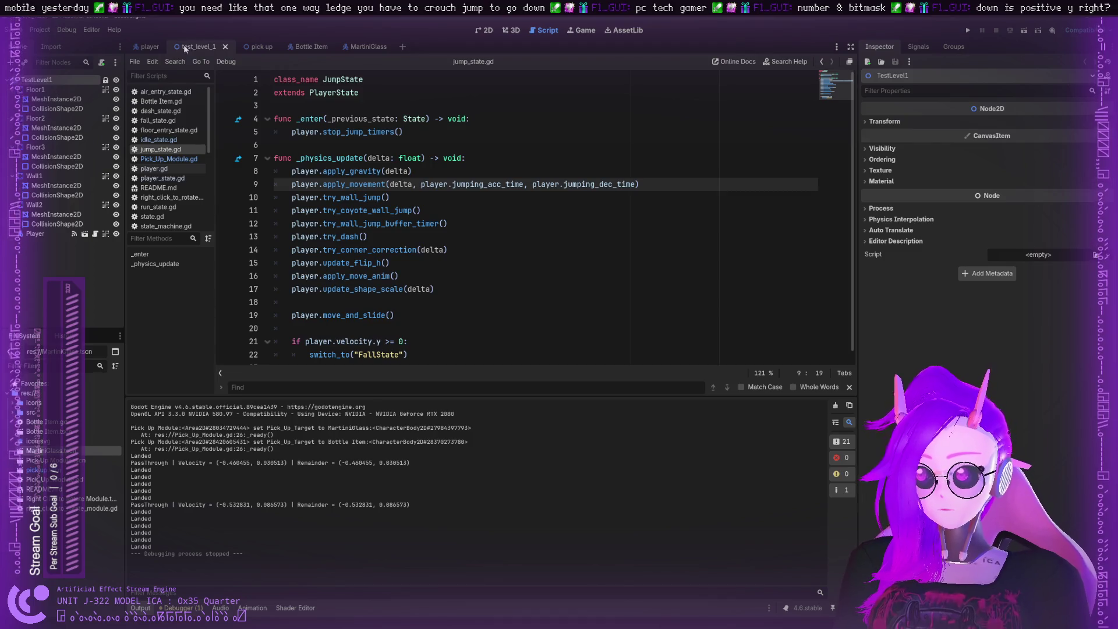
pyautogui.click(263, 51)
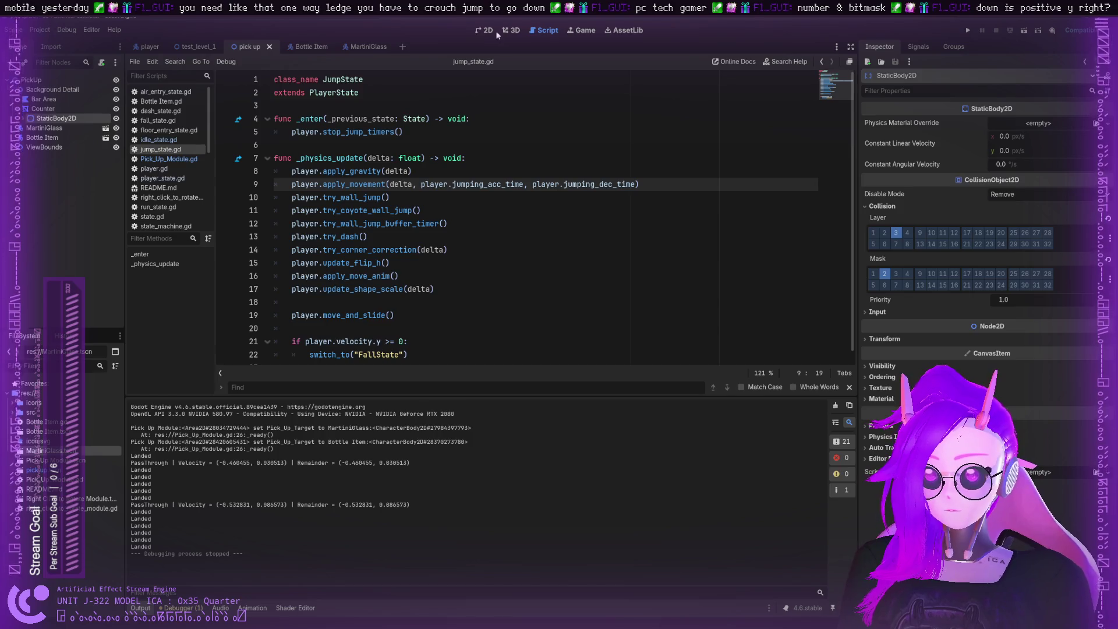
# - In 2D view, select the StaticBody2D's CollisionShape2D and turn on One Way Collision
pyautogui.click(488, 30)
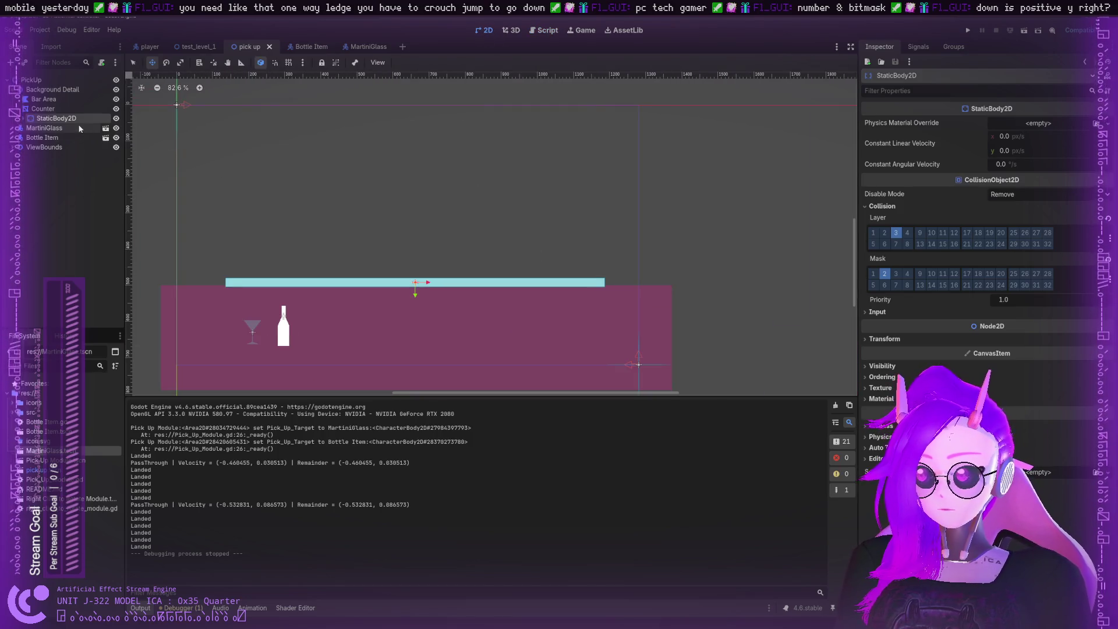
pyautogui.click(23, 118)
pyautogui.click(67, 127)
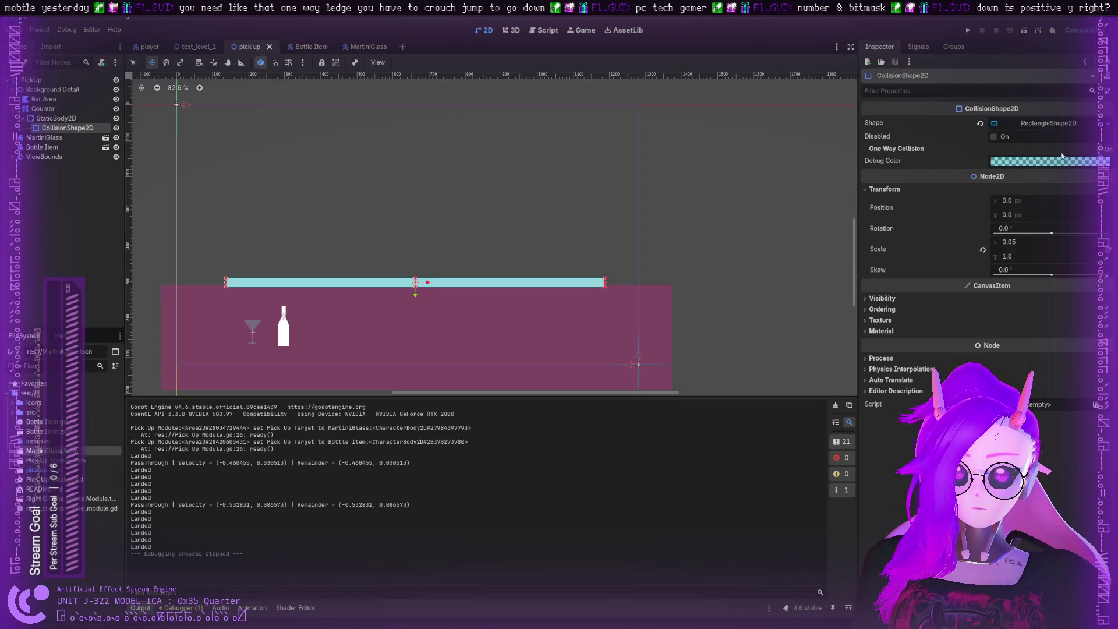
pyautogui.click(1106, 149)
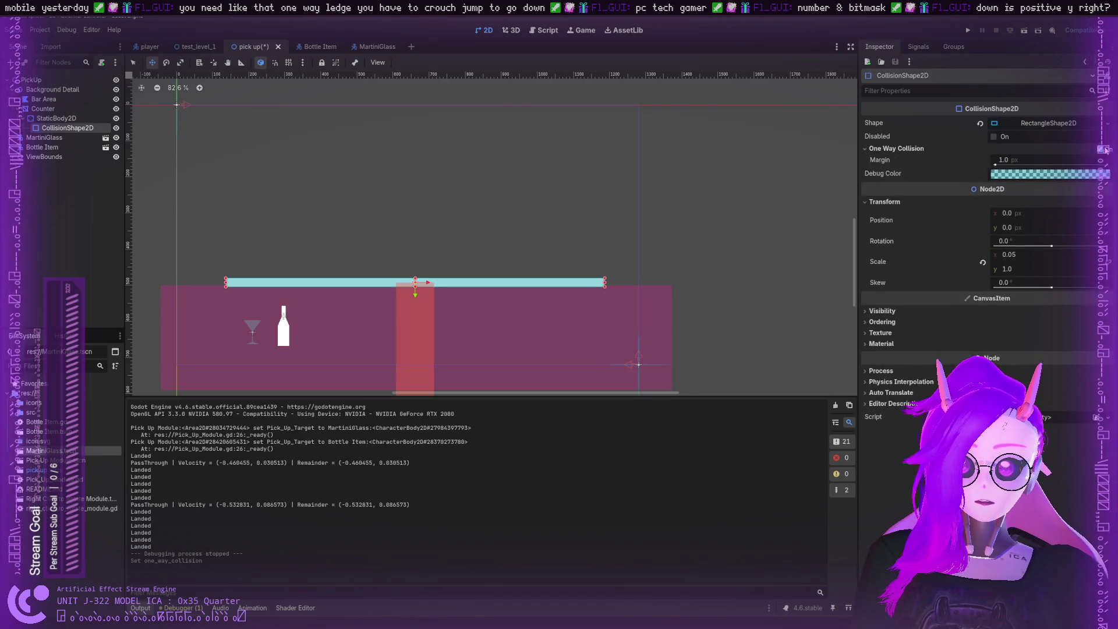
pyautogui.click(1105, 150)
pyautogui.click(1105, 149)
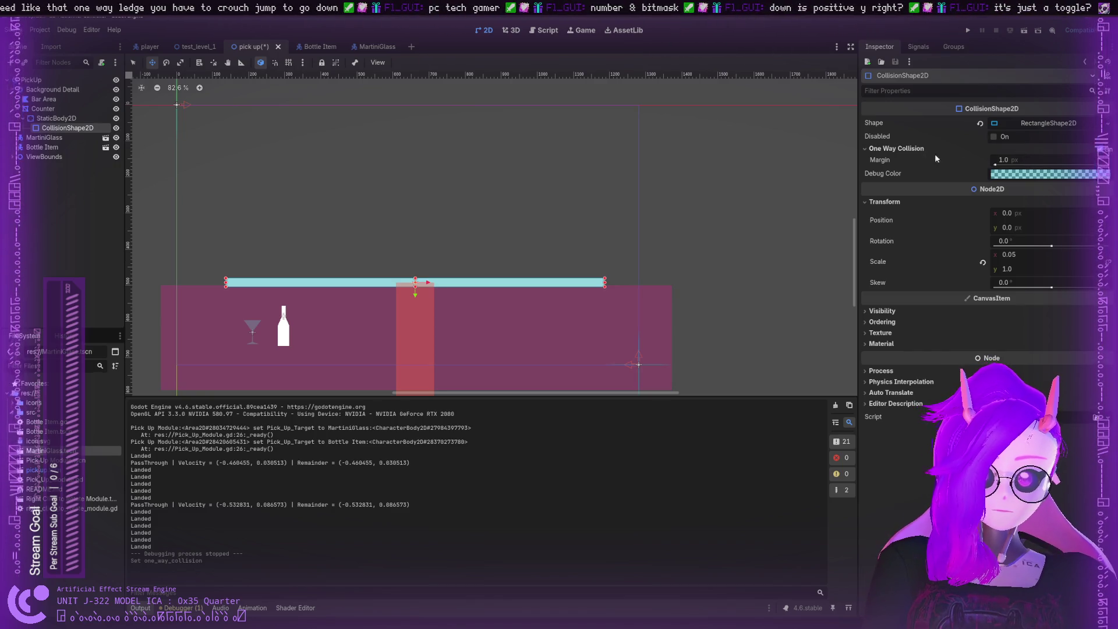
# - Try other one-way collision margins, such as 8.8 px, then reset it to 1.0 px
pyautogui.moveTo(995, 165)
pyautogui.mouseDown()
pyautogui.moveTo(1016, 164)
pyautogui.moveTo(1002, 164)
pyautogui.mouseUp()
pyautogui.scroll(-2, 592, 276)
pyautogui.moveTo(486, 349); pyautogui.dragTo(485, 237)
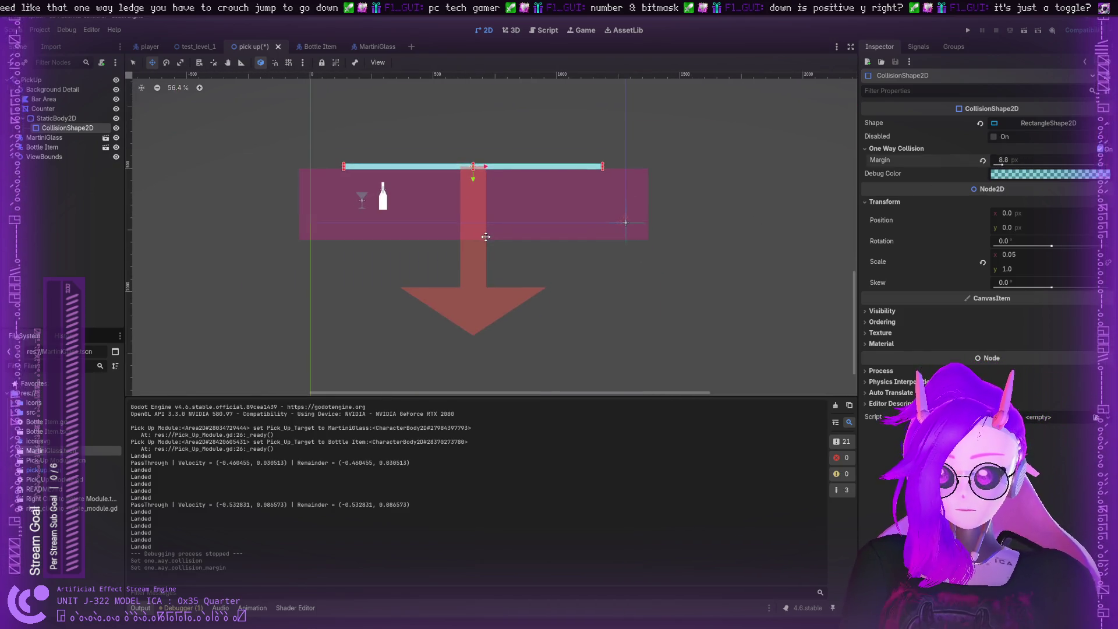
pyautogui.scroll(-1, 486, 237)
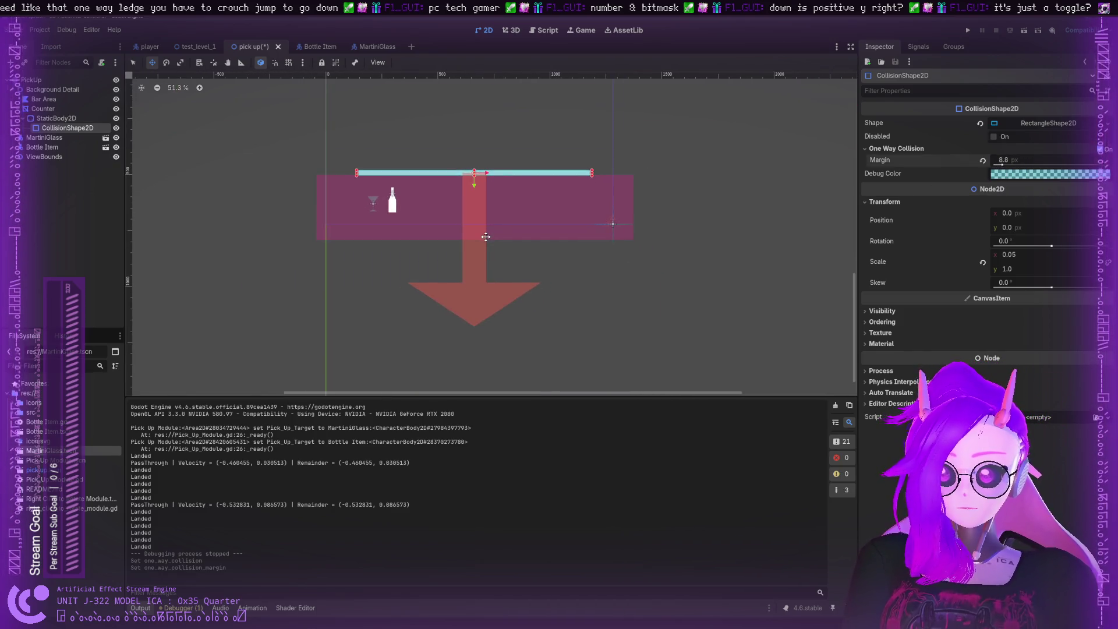
pyautogui.click(983, 159)
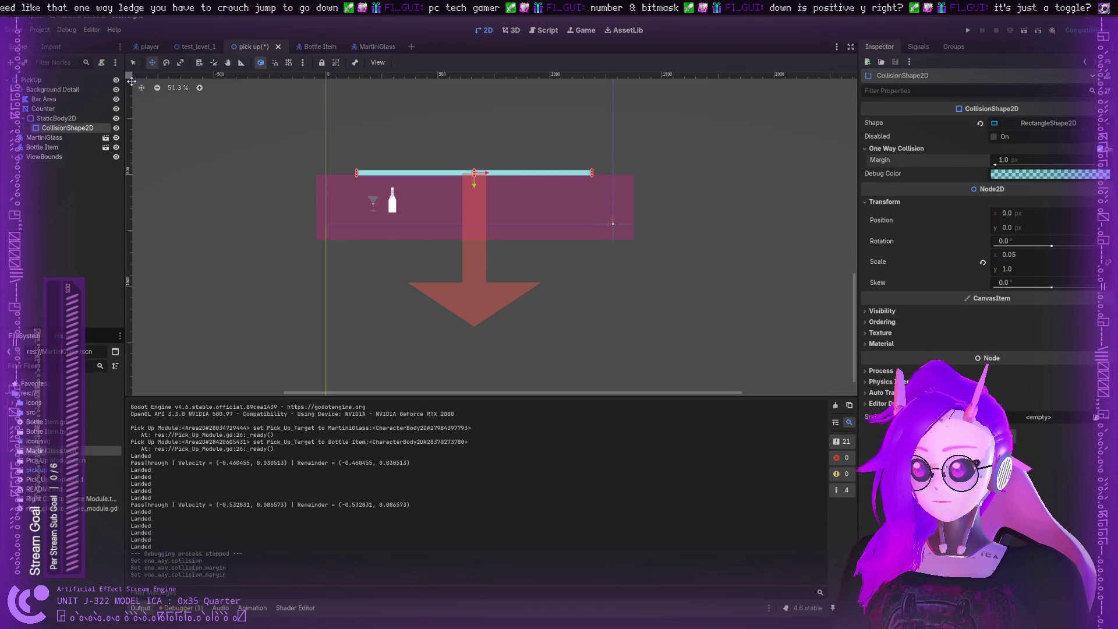
pyautogui.press('e')
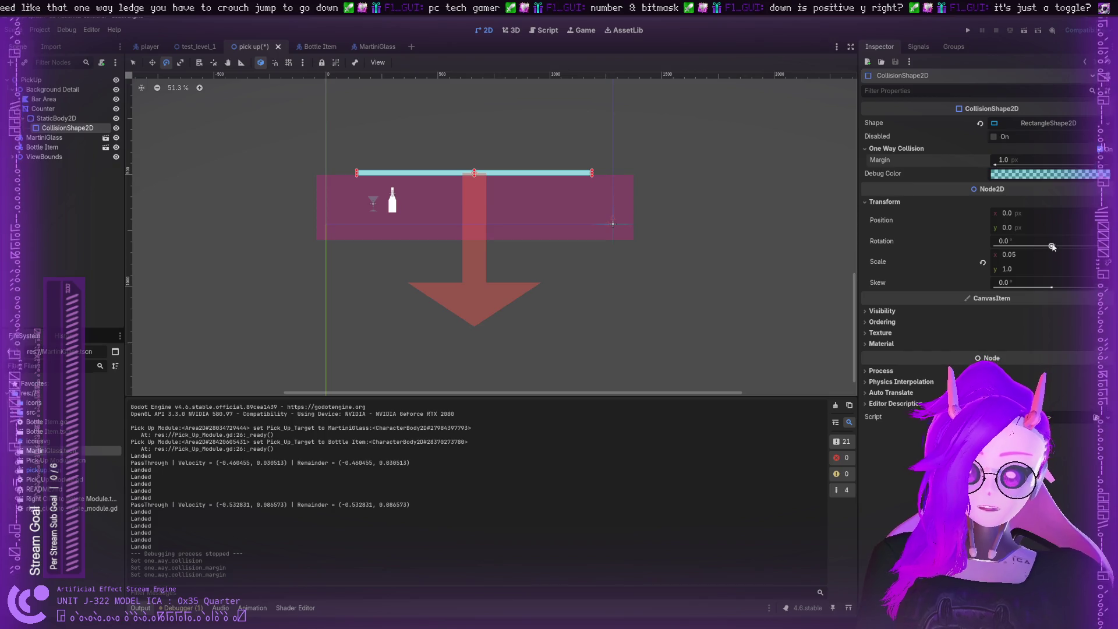
# - Set the collision shape's Inspector rotation to -180, undoing any stray canvas rotations
pyautogui.moveTo(1051, 246); pyautogui.dragTo(1024, 248)
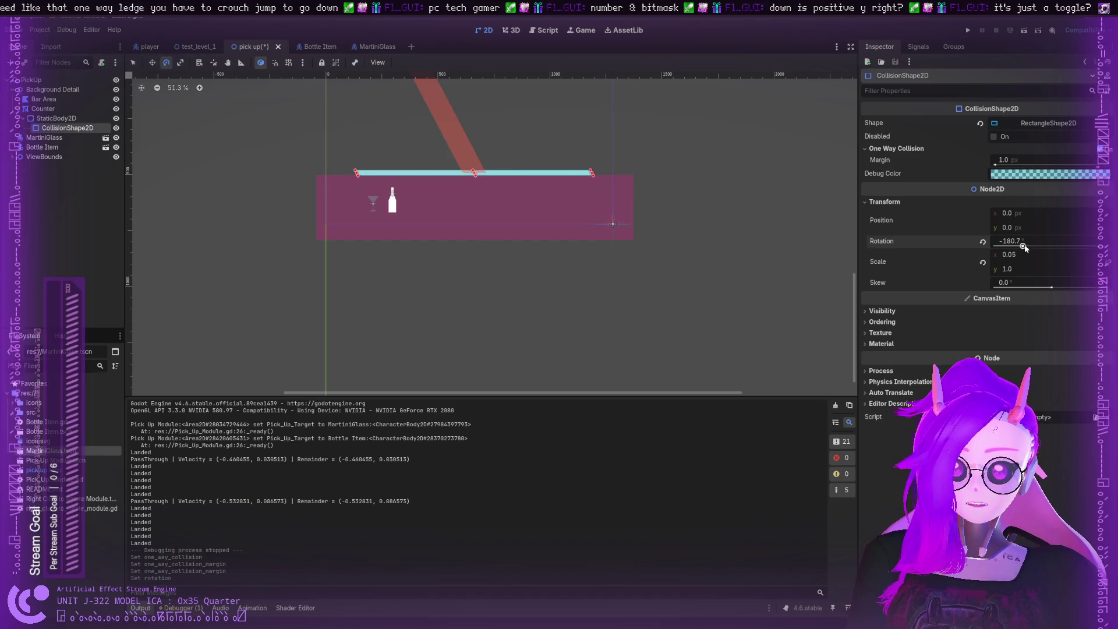
pyautogui.click(1021, 242)
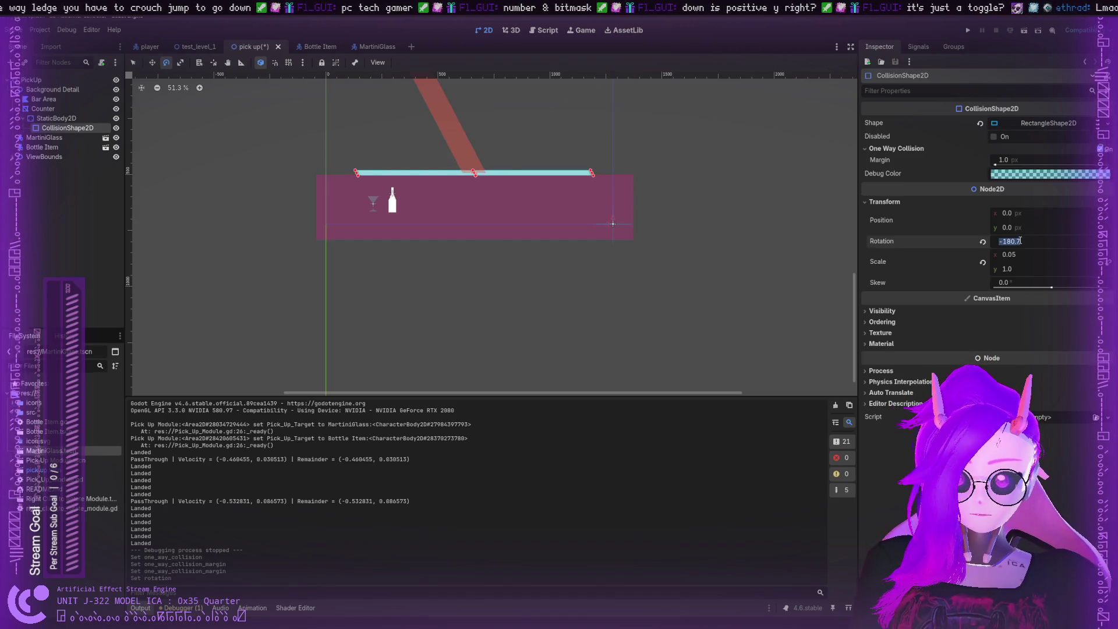
pyautogui.write('-180')
pyautogui.press('Return')
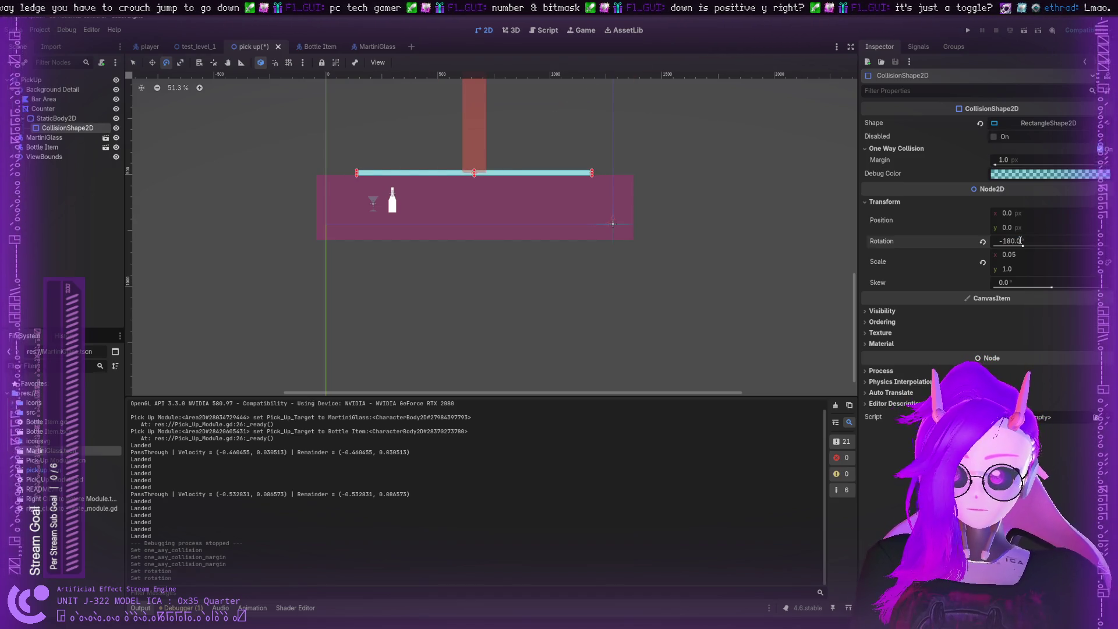
pyautogui.scroll(-4, 494, 311)
pyautogui.moveTo(492, 175)
pyautogui.mouseDown()
pyautogui.moveTo(473, 177)
pyautogui.moveTo(491, 179)
pyautogui.mouseUp()
pyautogui.hotkey('ctrl', 'z')
pyautogui.scroll(3, 532, 232)
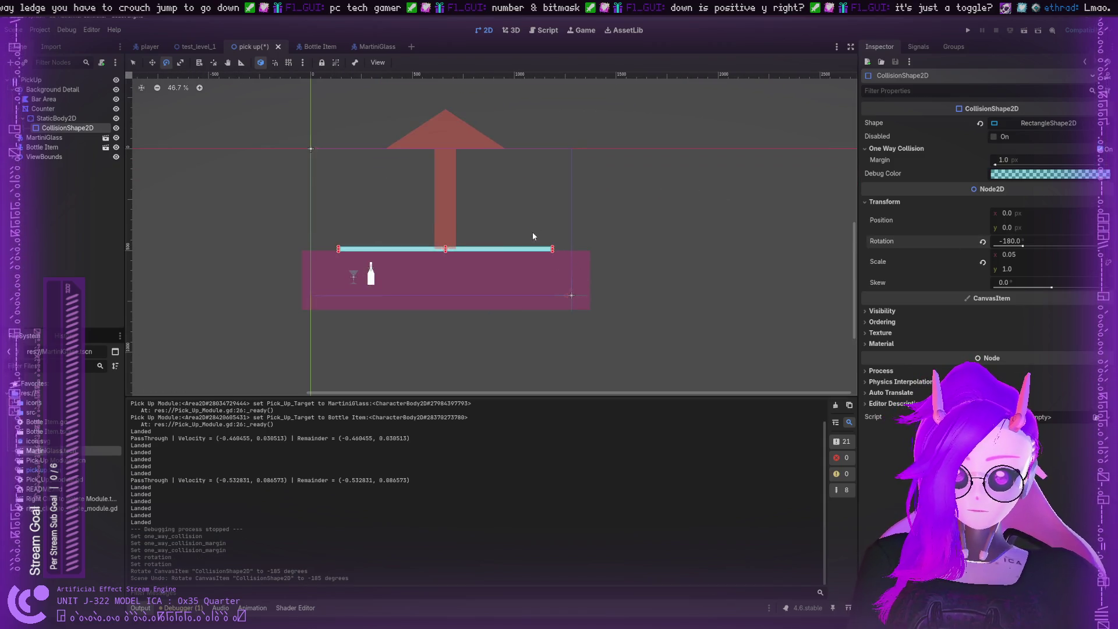
pyautogui.scroll(2, 533, 233)
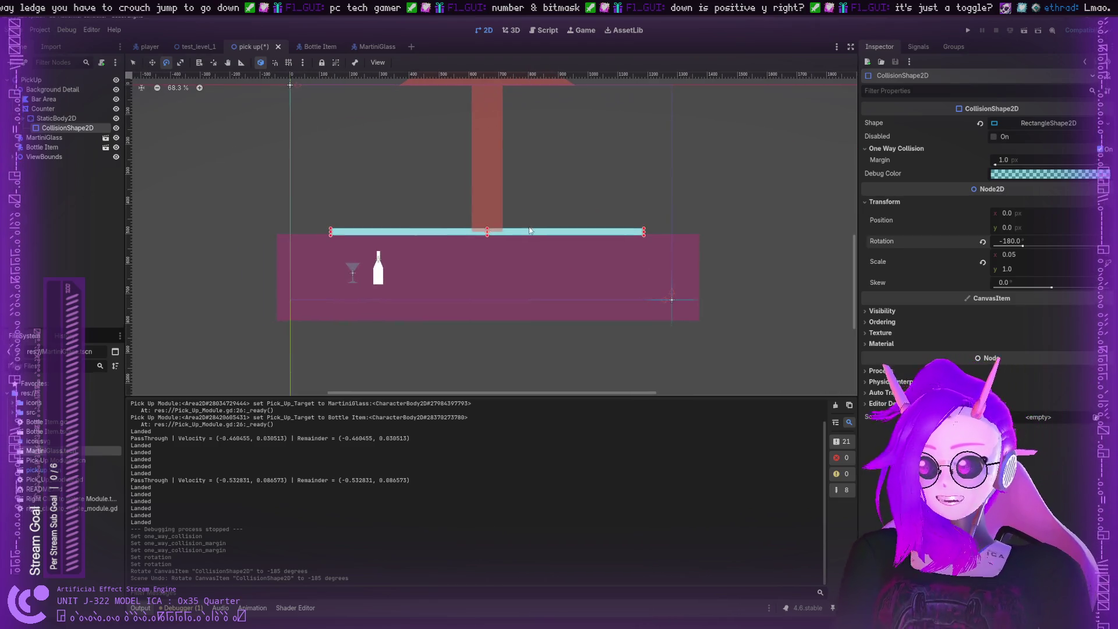
pyautogui.moveTo(569, 206)
pyautogui.mouseDown()
pyautogui.moveTo(586, 205)
pyautogui.moveTo(504, 206)
pyautogui.mouseUp()
pyautogui.hotkey('ctrl', 'z')
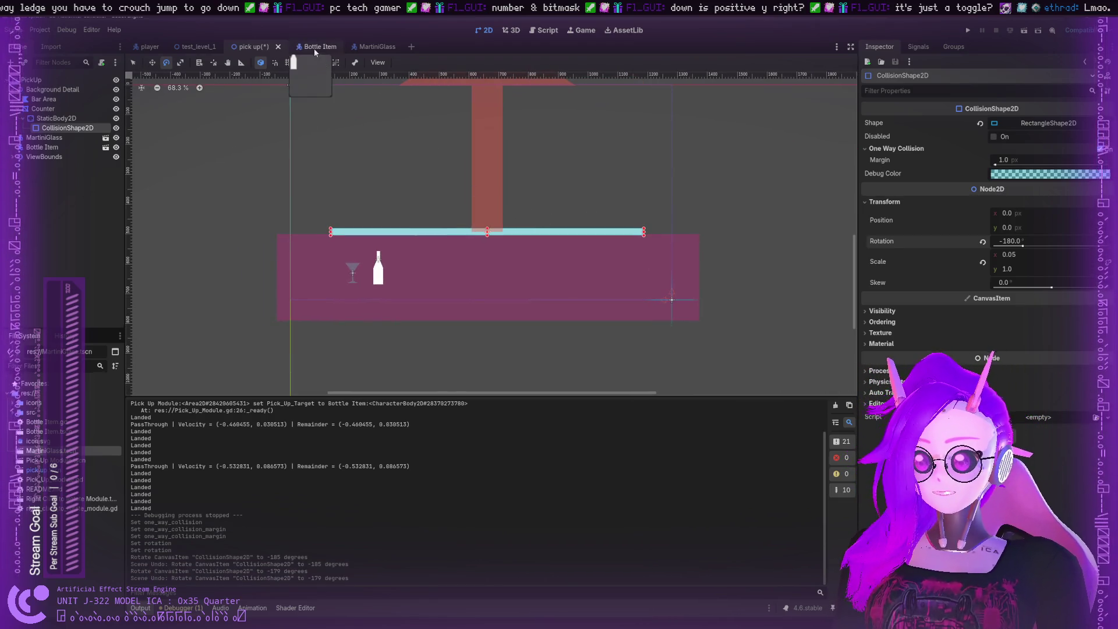
pyautogui.click(182, 47)
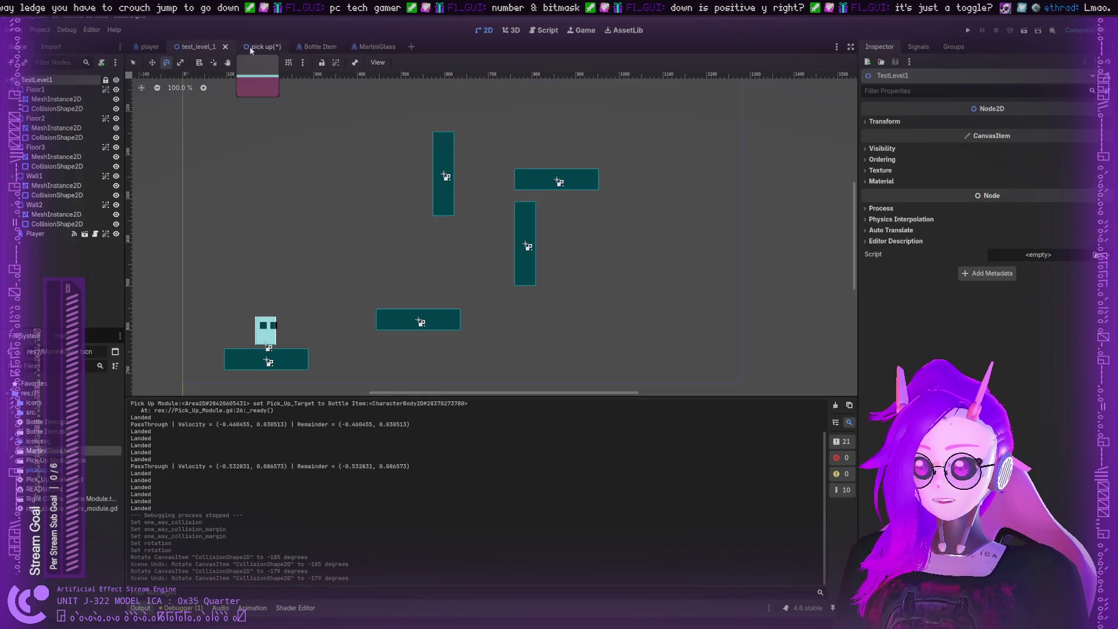
# - Return to the pick up scene and open Pick_Up_Module.gd in the script editor
pyautogui.click(249, 47)
pyautogui.click(542, 29)
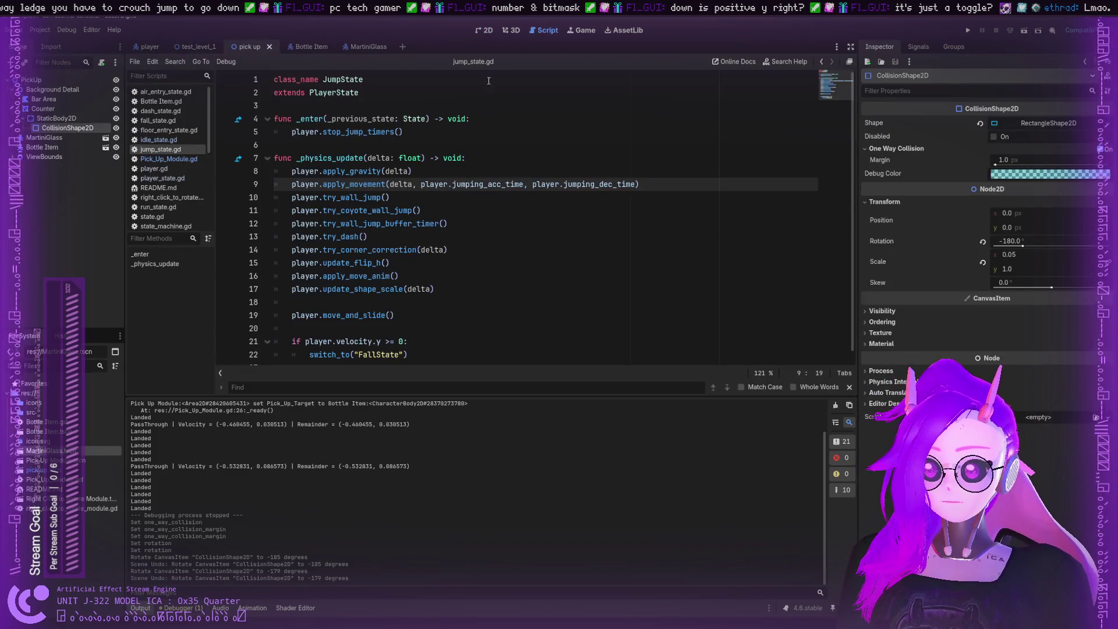
pyautogui.scroll(-1, 393, 195)
pyautogui.click(520, 33)
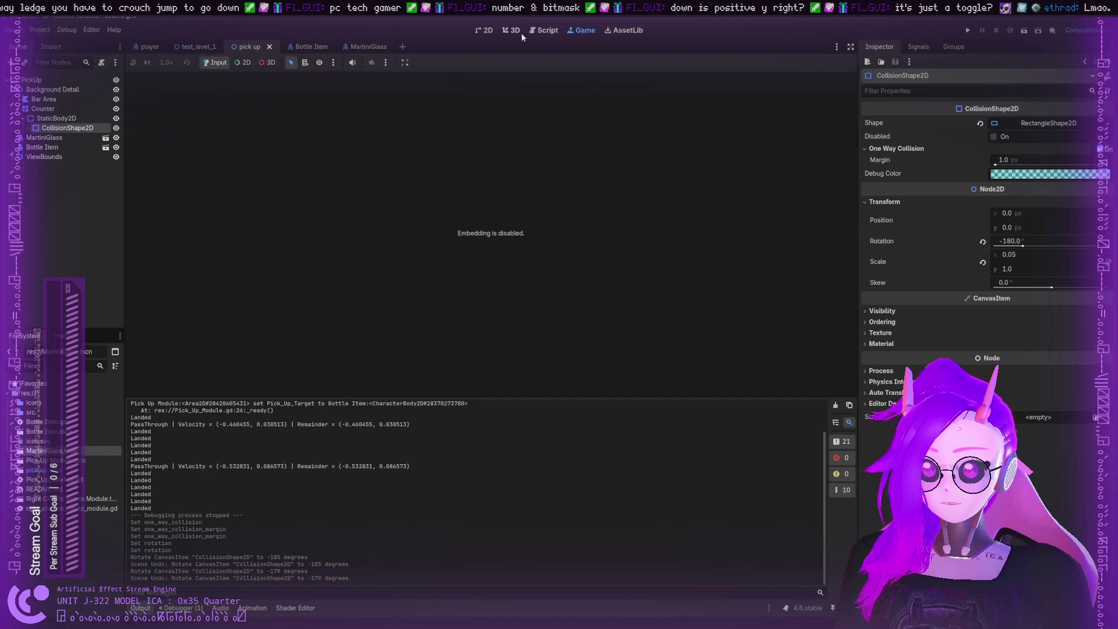
pyautogui.hotkey('ctrl', 'F3')
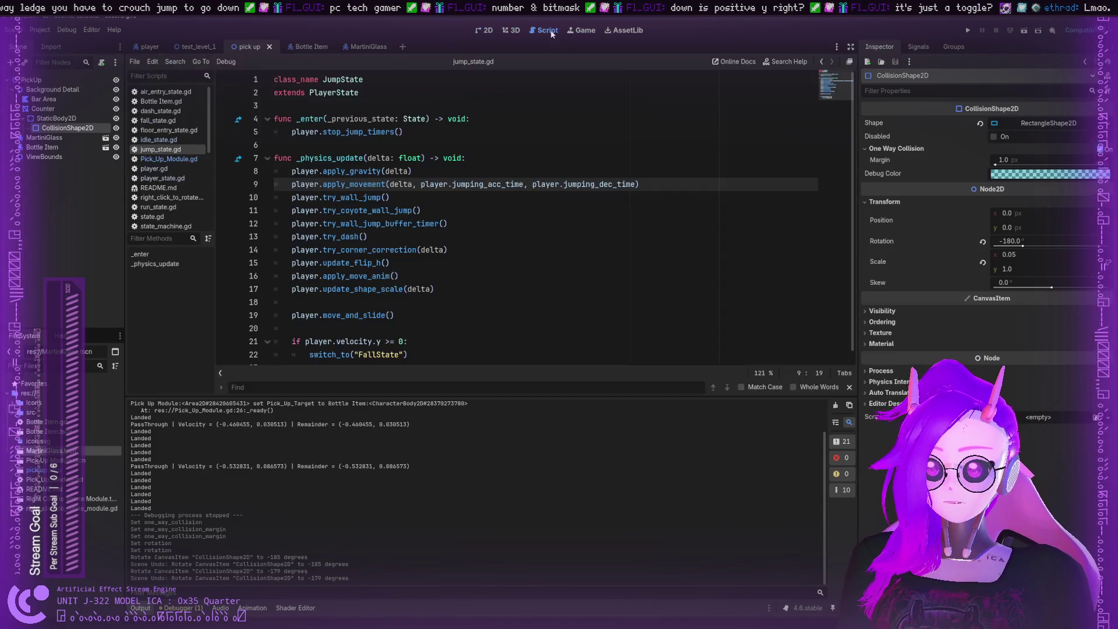
pyautogui.scroll(-1, 387, 190)
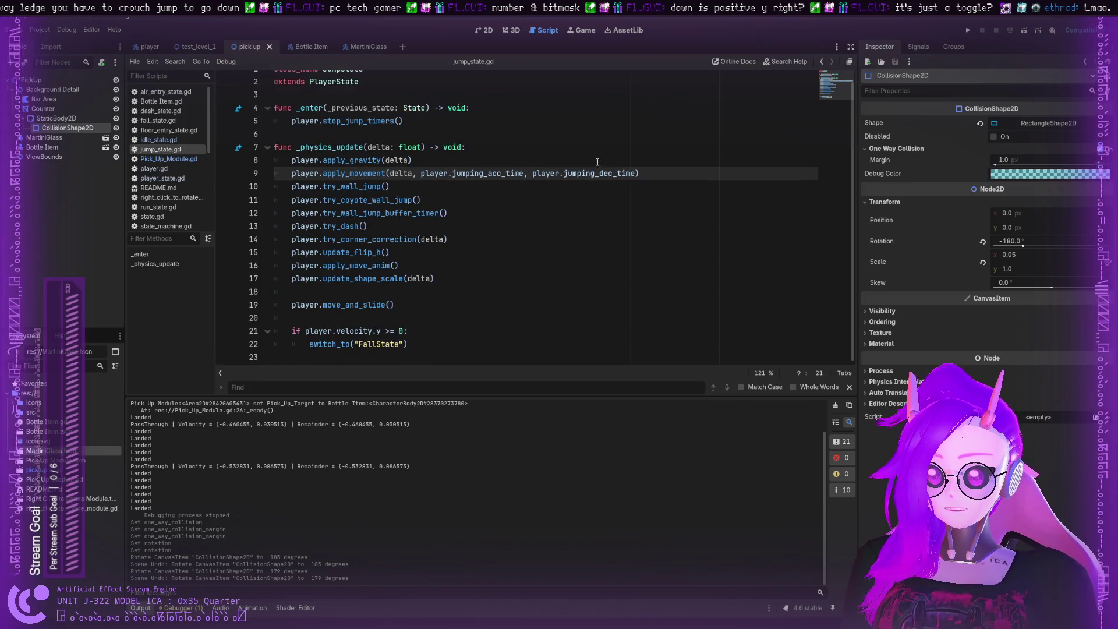
pyautogui.click(169, 159)
pyautogui.scroll(-3, 504, 166)
pyautogui.scroll(9, 504, 166)
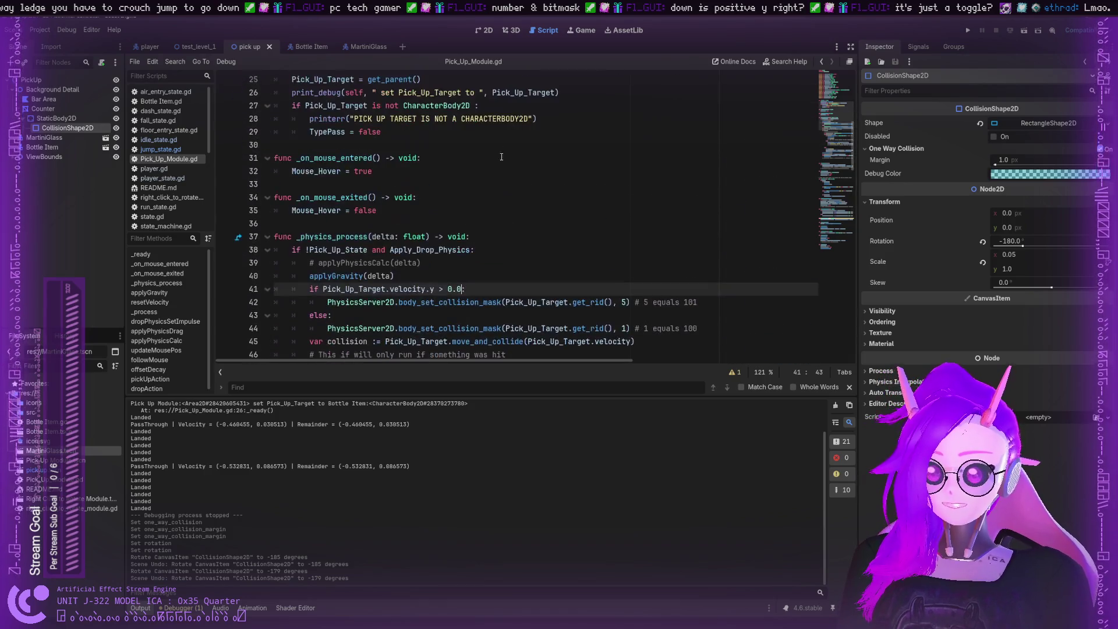
pyautogui.scroll(-6, 379, 183)
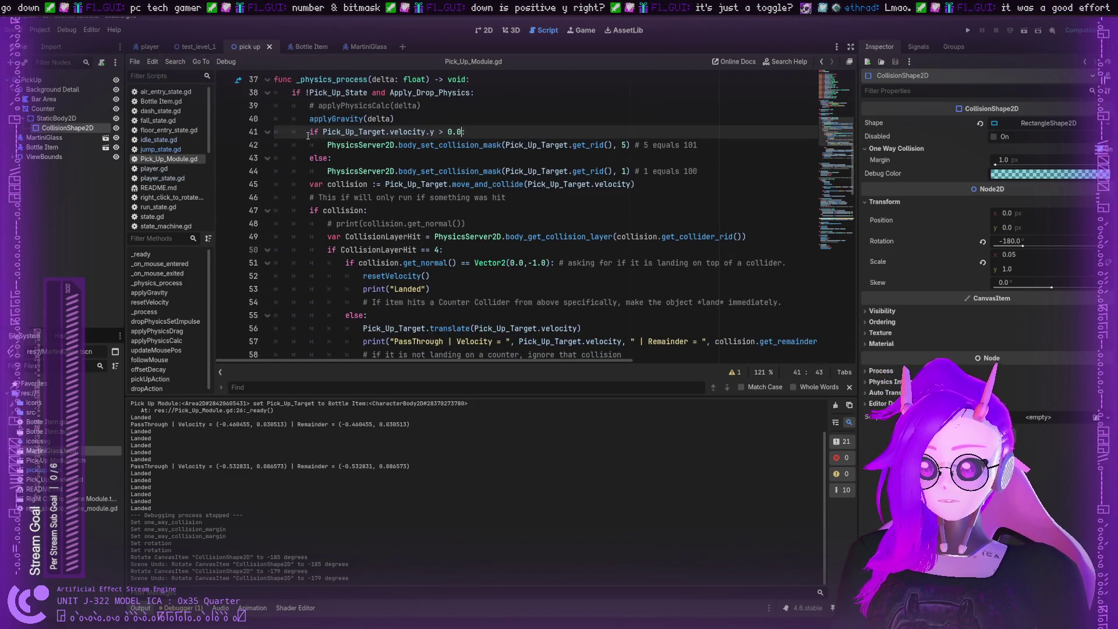
# - Delete the velocity-based collision mask if/else and move resetVelocity() under the layer 4 check
pyautogui.moveTo(309, 132)
pyautogui.mouseDown()
pyautogui.moveTo(583, 145)
pyautogui.moveTo(638, 180)
pyautogui.moveTo(705, 169)
pyautogui.mouseUp()
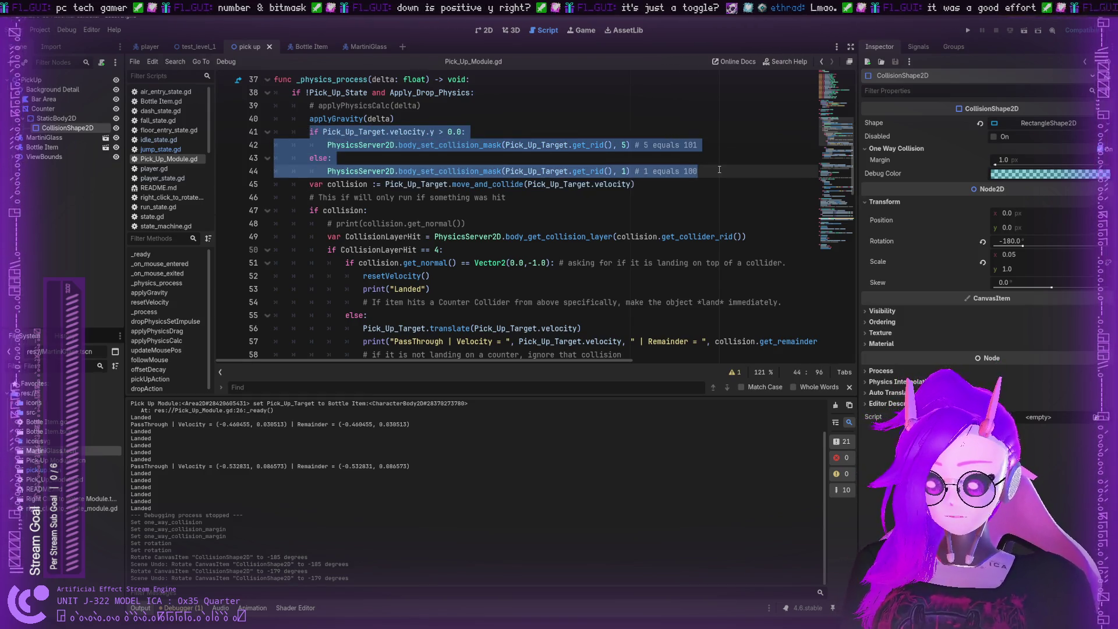
pyautogui.press('BackSpace')
pyautogui.press('BackSpace')
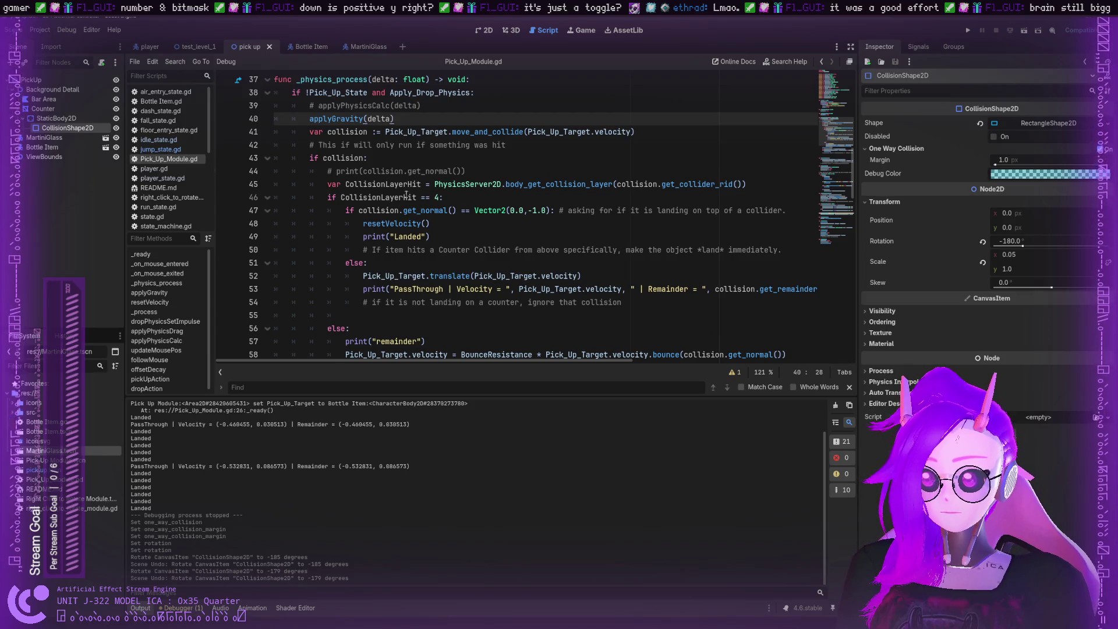
pyautogui.moveTo(329, 198)
pyautogui.mouseDown()
pyautogui.moveTo(524, 216)
pyautogui.moveTo(549, 192)
pyautogui.moveTo(543, 157)
pyautogui.mouseUp()
pyautogui.scroll(-1, 536, 209)
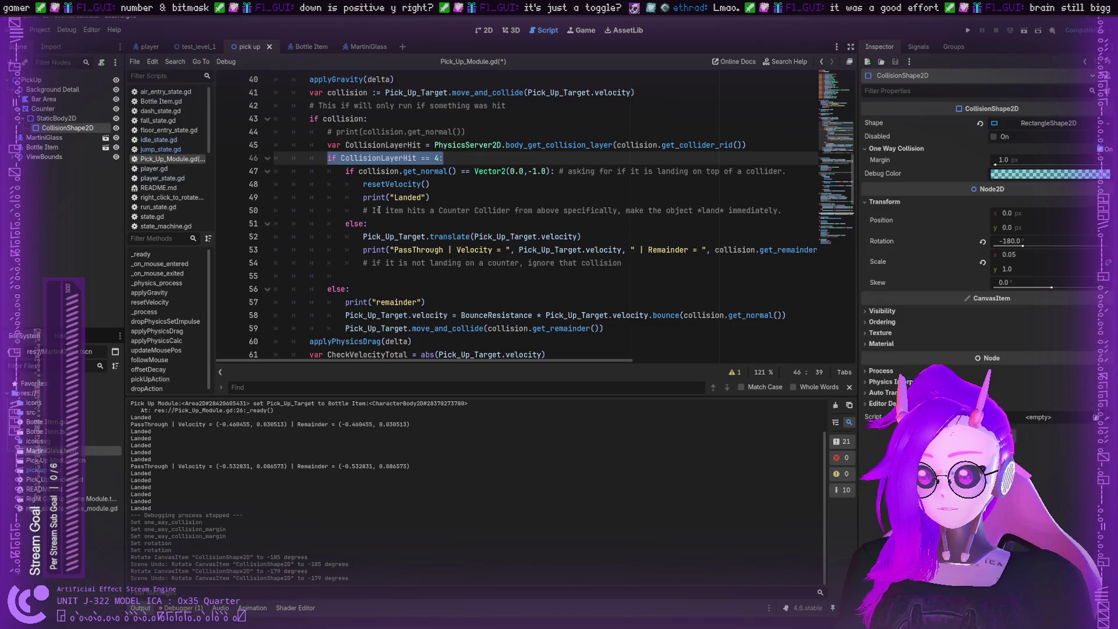
pyautogui.click(364, 224)
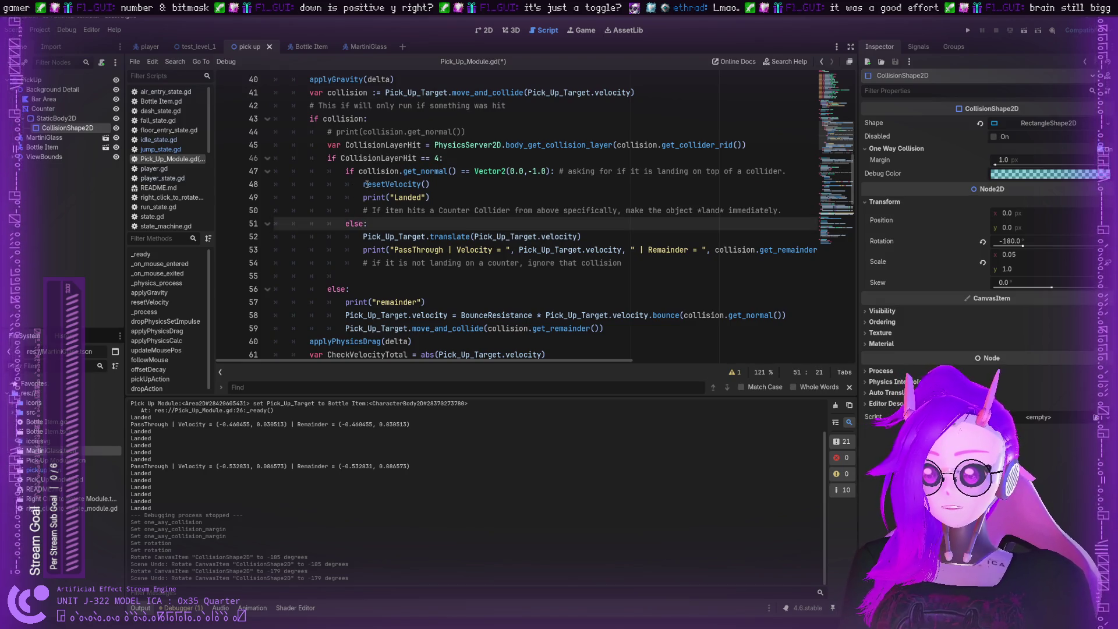
pyautogui.moveTo(362, 184); pyautogui.dragTo(431, 184)
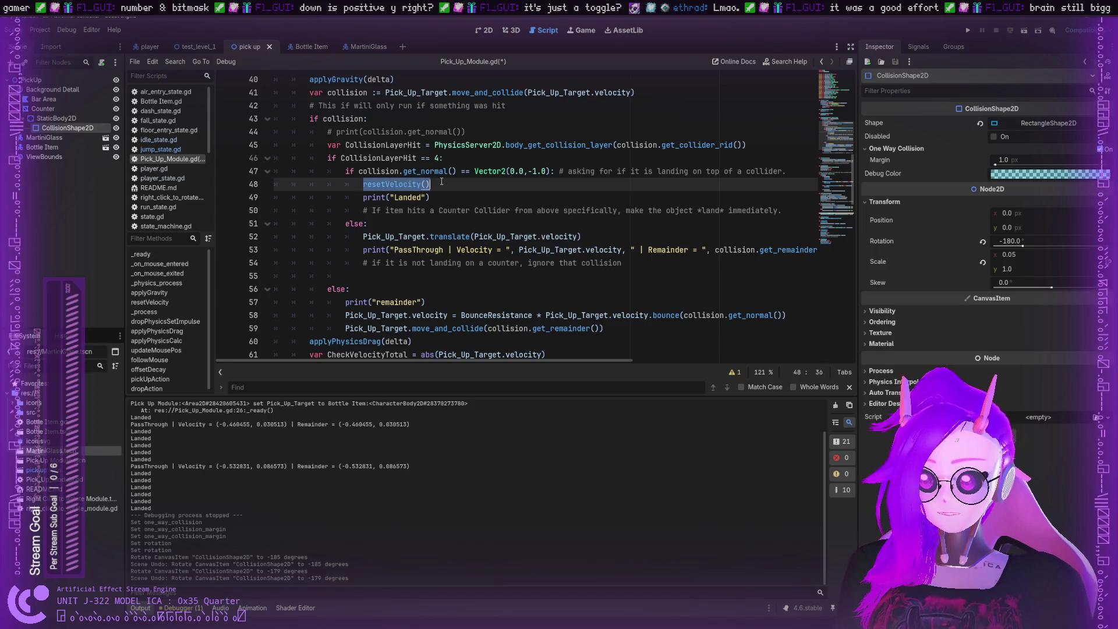
pyautogui.press('BackSpace')
pyautogui.click(466, 159)
pyautogui.press('Return')
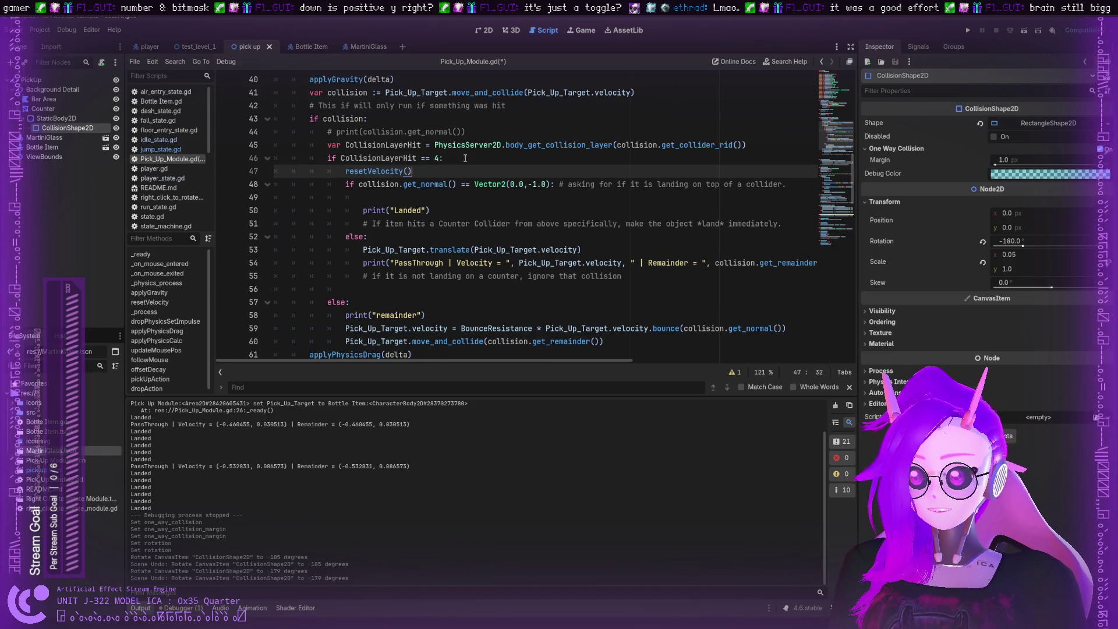
# - Delete the landing and pass-through branches, leftover empty lines and the print("remainder") line
pyautogui.moveTo(348, 184); pyautogui.dragTo(653, 281)
pyautogui.press('BackSpace')
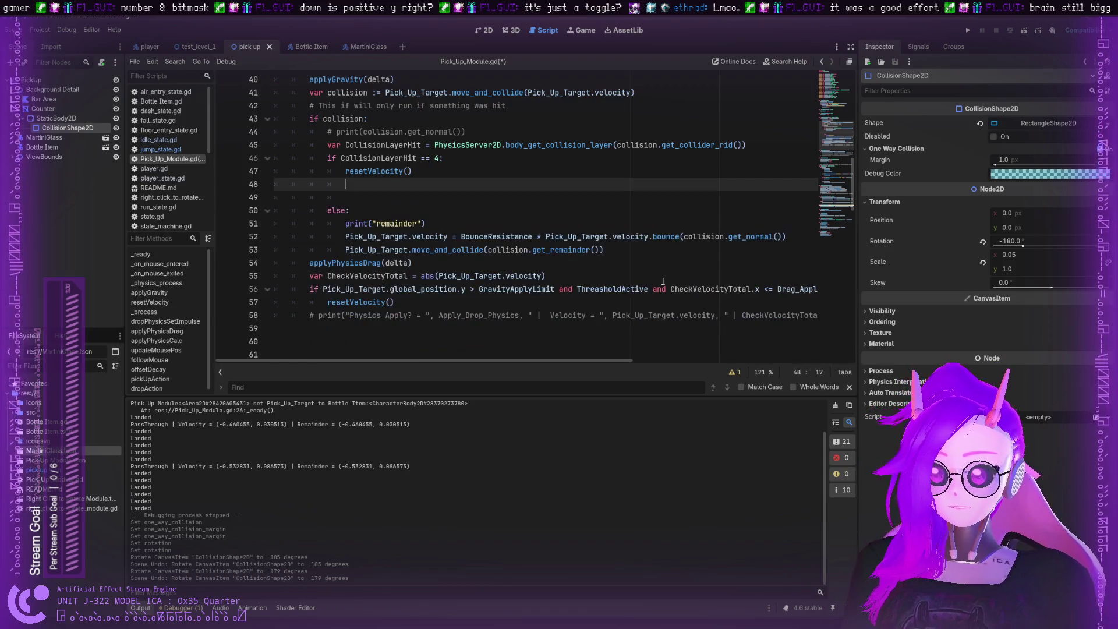
pyautogui.press('BackSpace')
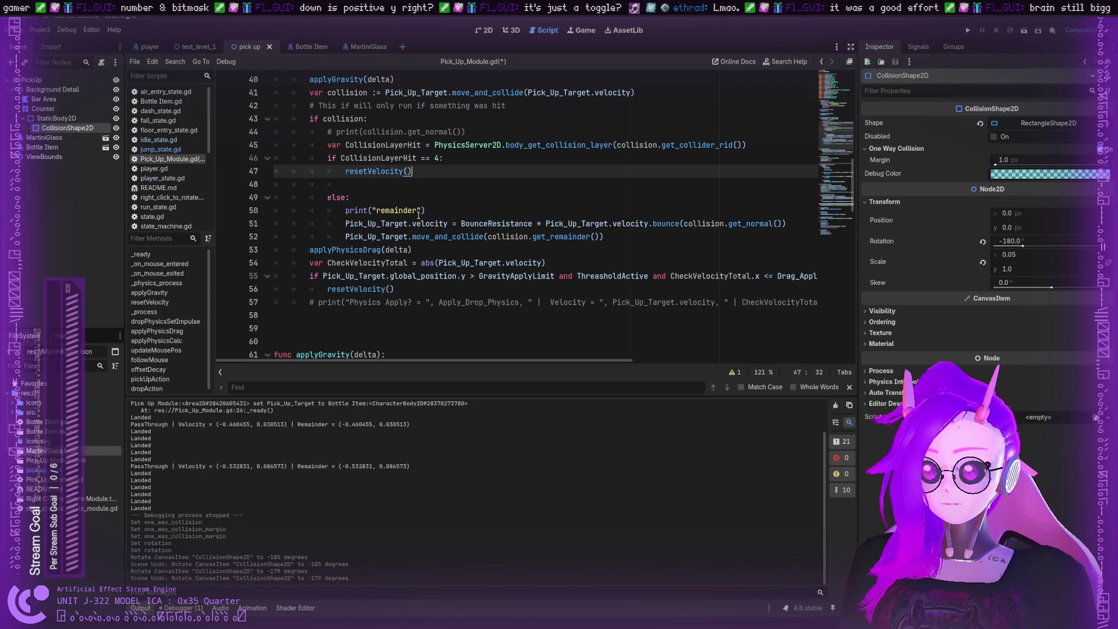
pyautogui.click(413, 189)
pyautogui.press('BackSpace')
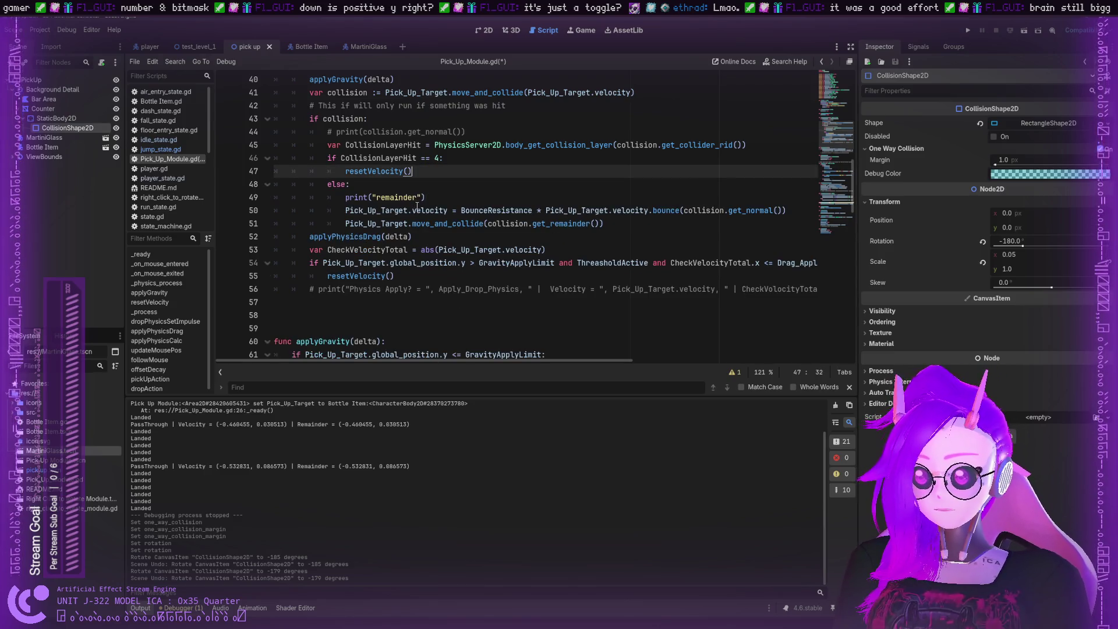
pyautogui.click(413, 197)
pyautogui.moveTo(413, 197); pyautogui.dragTo(258, 200)
pyautogui.press('BackSpace')
pyautogui.press('BackSpace')
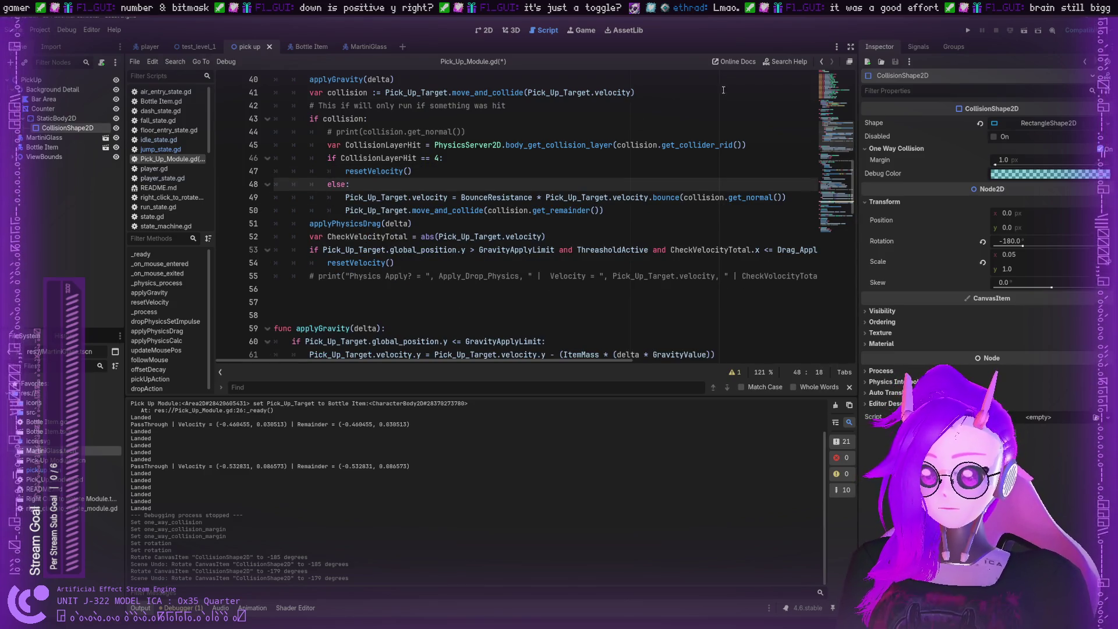
# - Run the project, move the martini glass onto the counter, and close the game
pyautogui.click(969, 31)
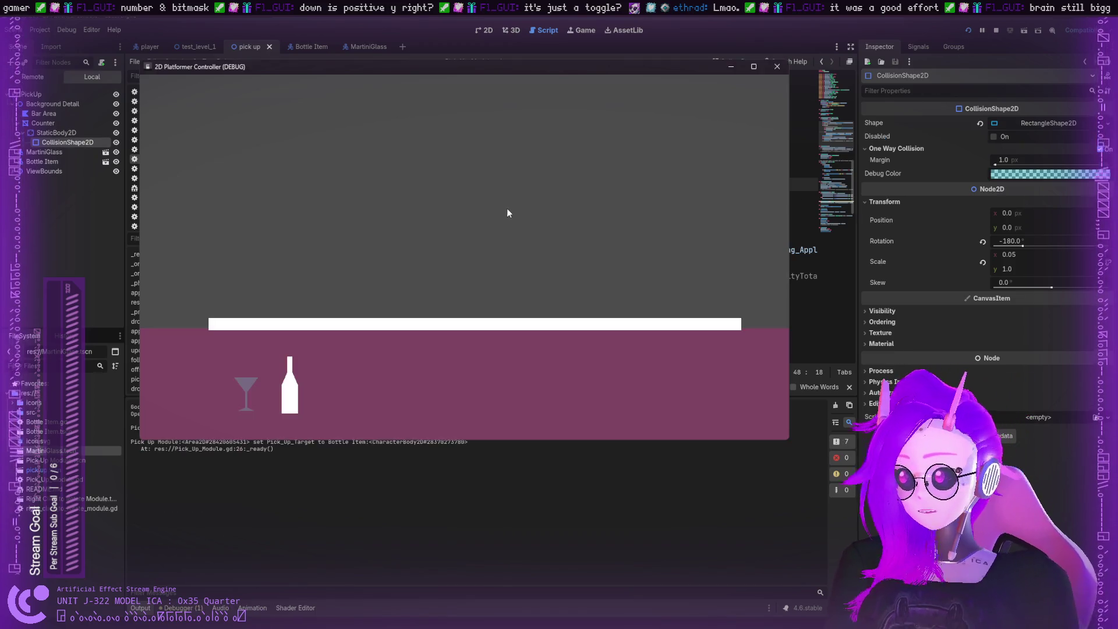
pyautogui.moveTo(512, 328); pyautogui.dragTo(534, 330)
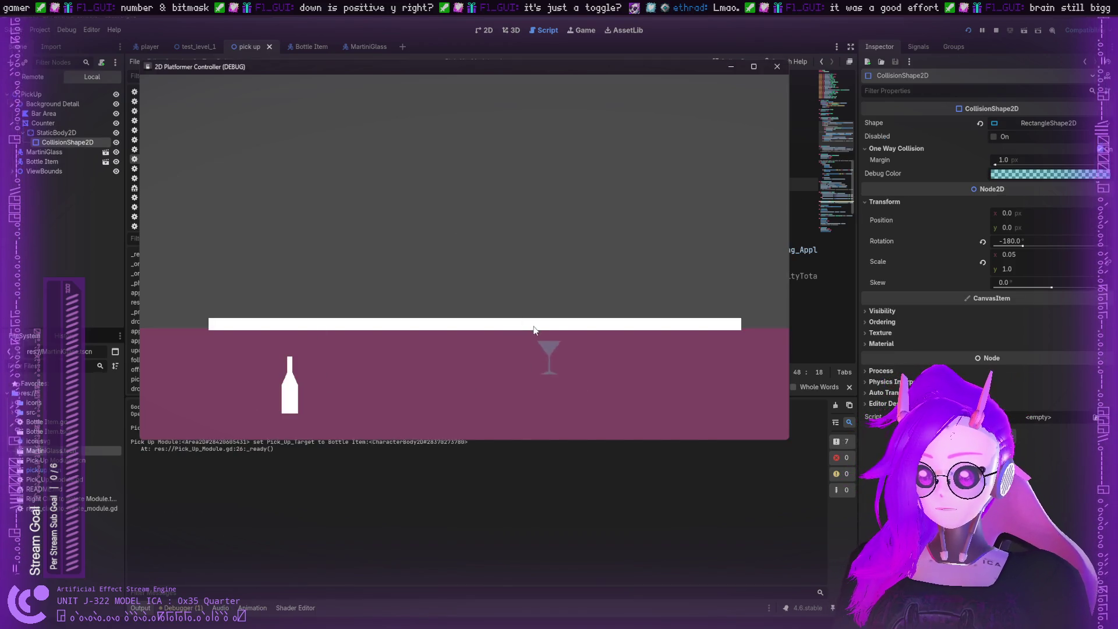
pyautogui.press('F8')
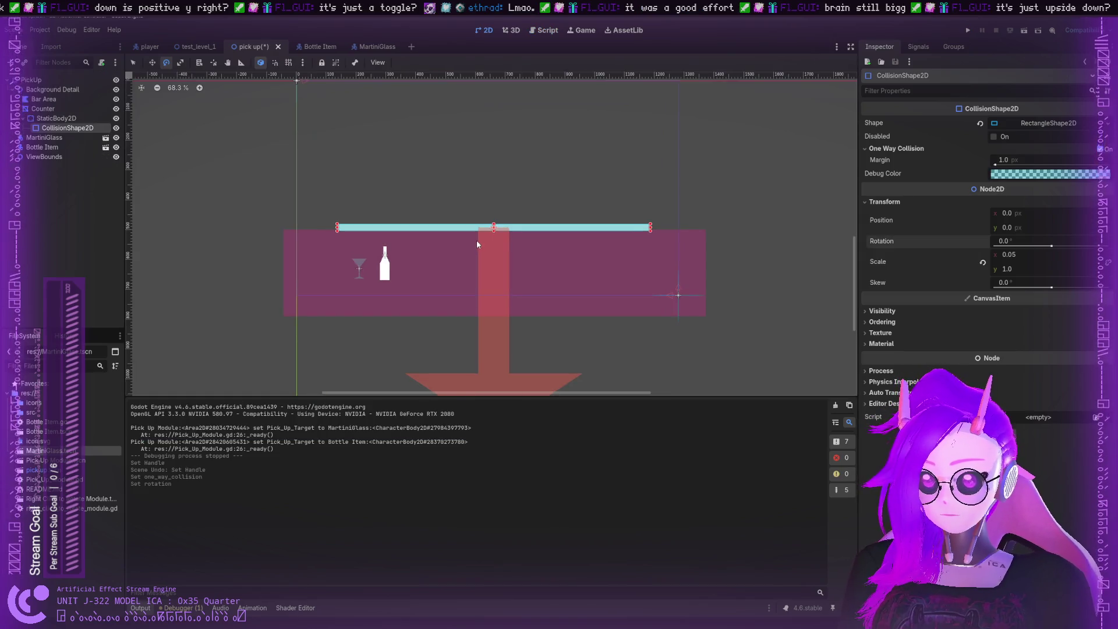
pyautogui.hotkey('ctrl', 'z')
pyautogui.click(49, 120)
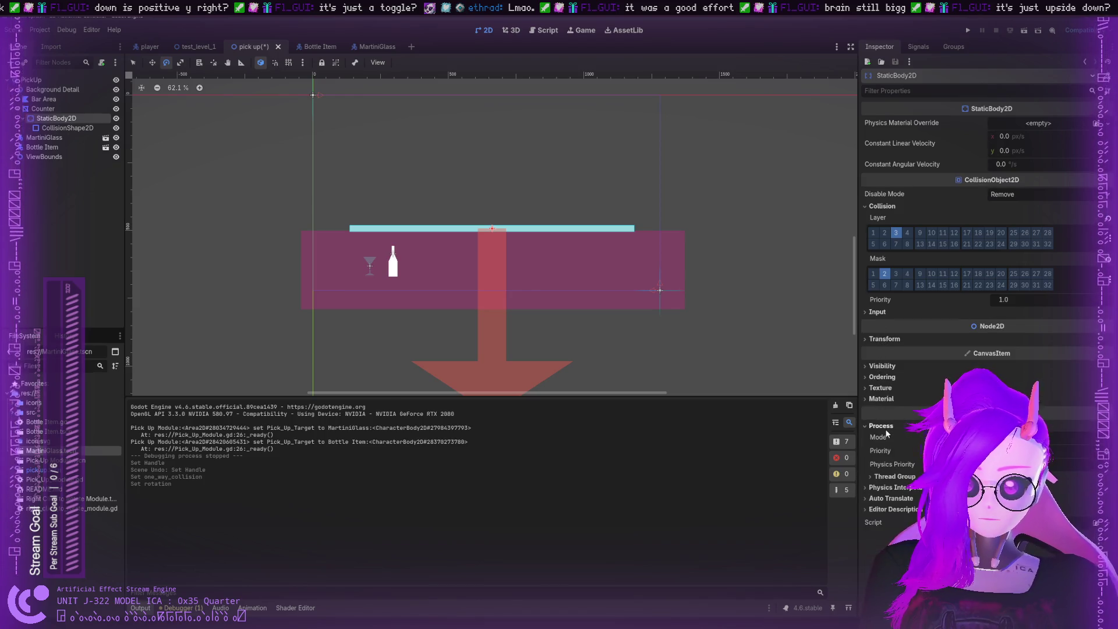
pyautogui.click(881, 341)
pyautogui.click(884, 311)
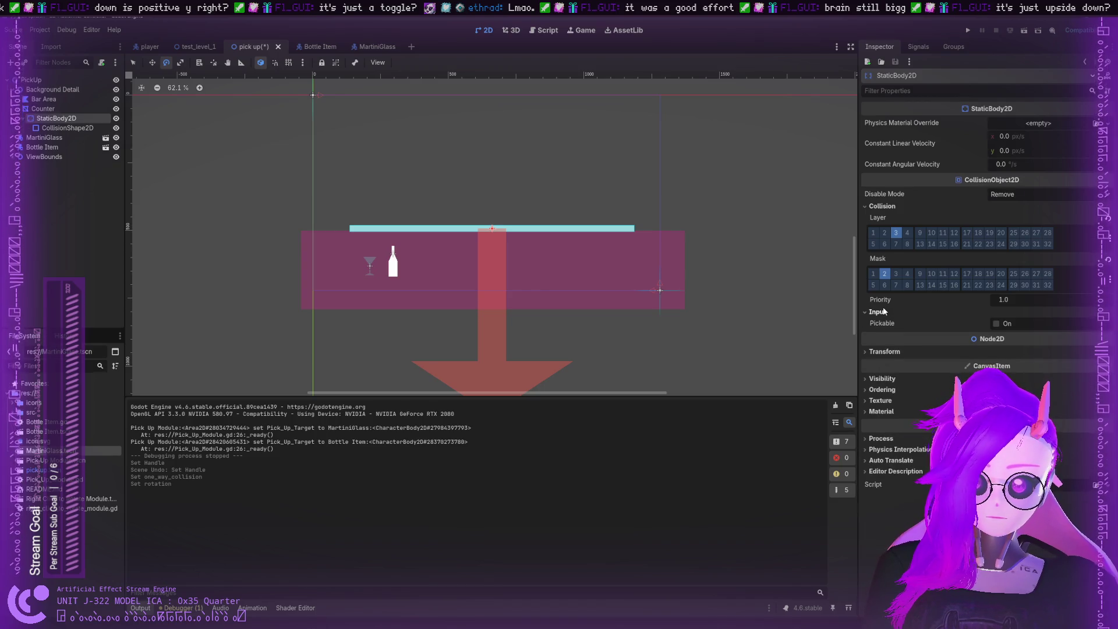
pyautogui.click(885, 311)
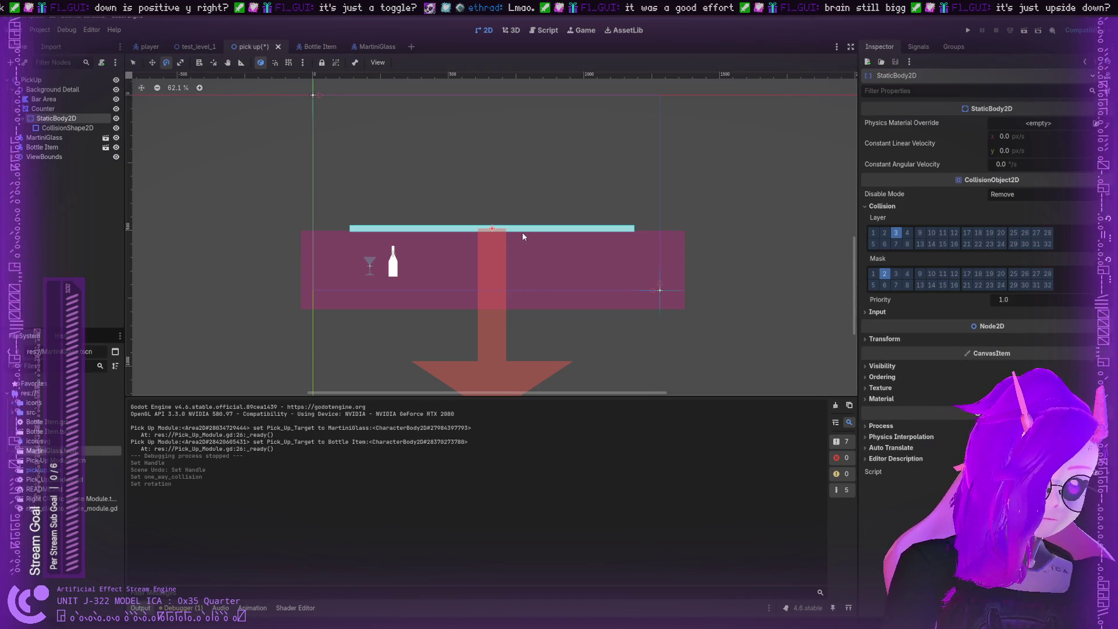
pyautogui.click(42, 109)
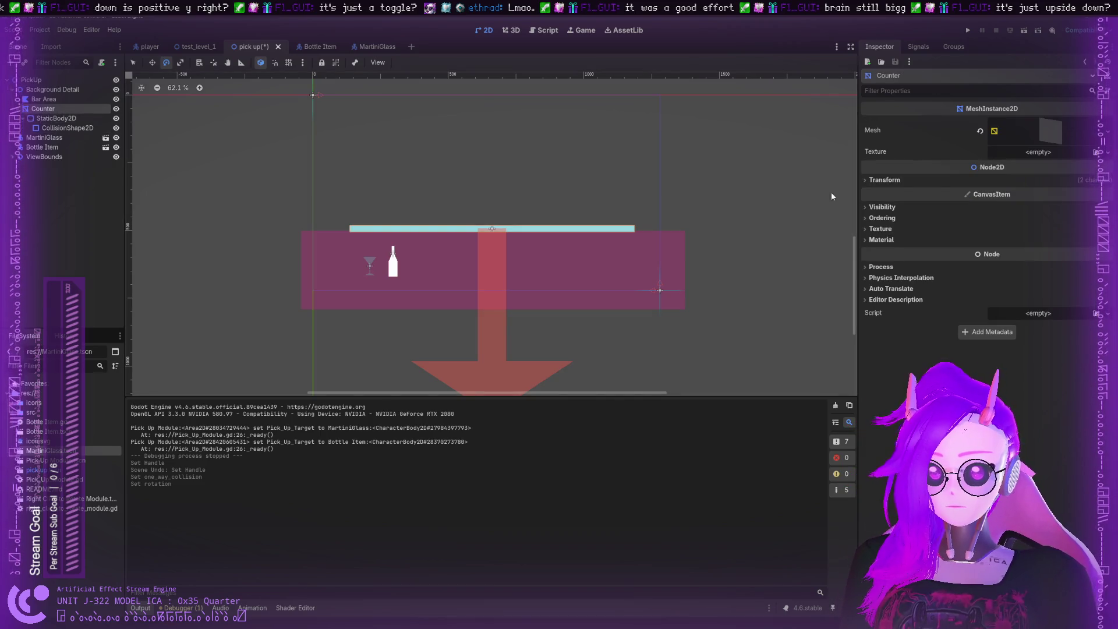
pyautogui.click(871, 181)
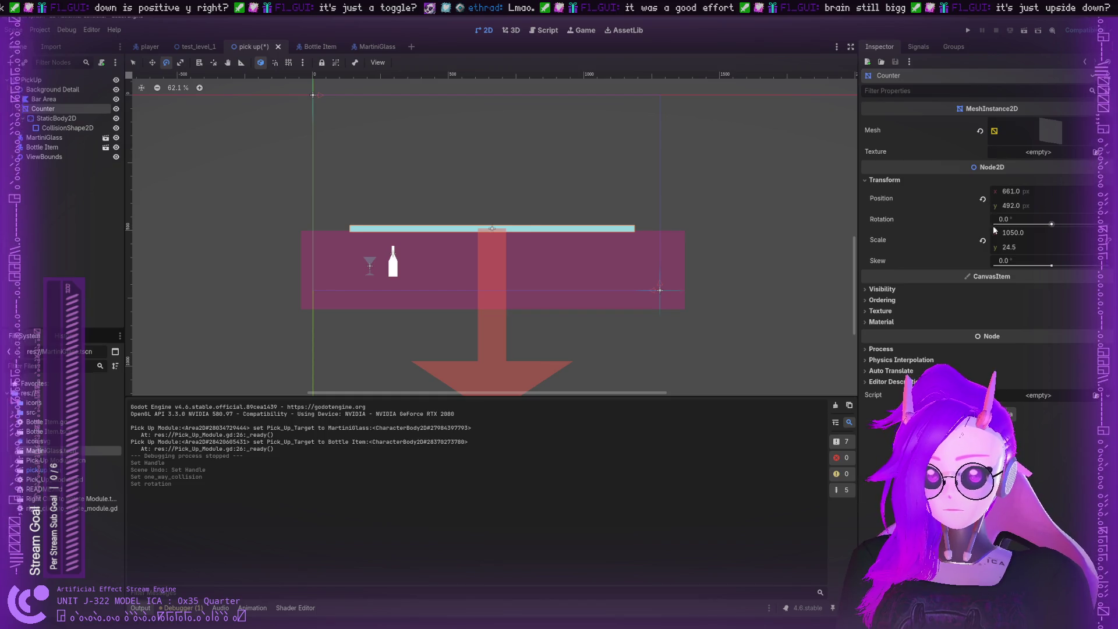
pyautogui.click(57, 118)
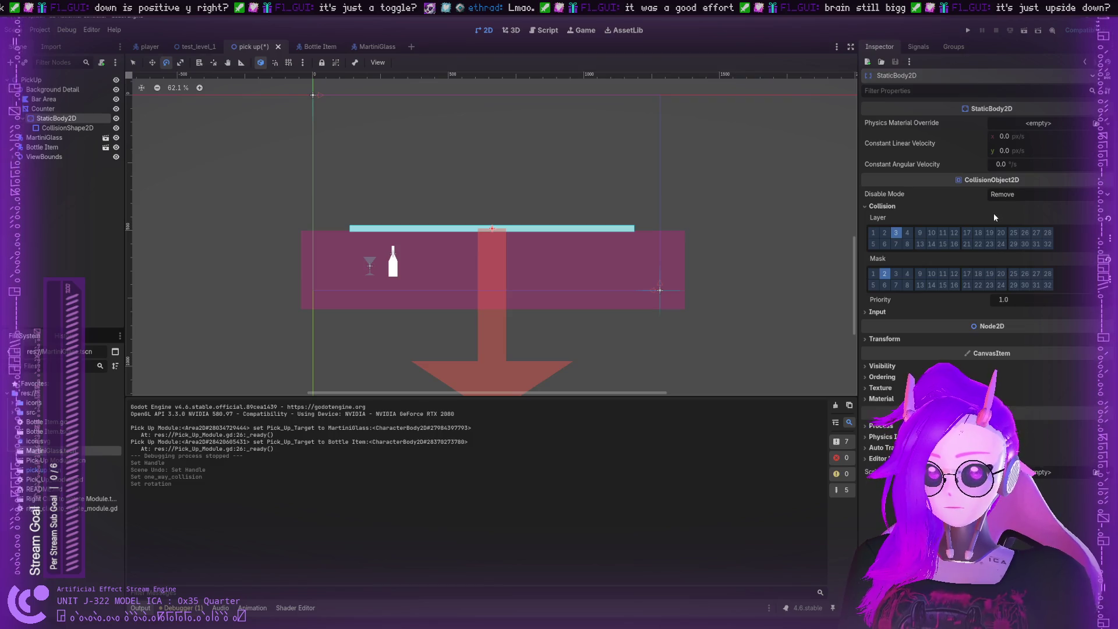
pyautogui.click(876, 340)
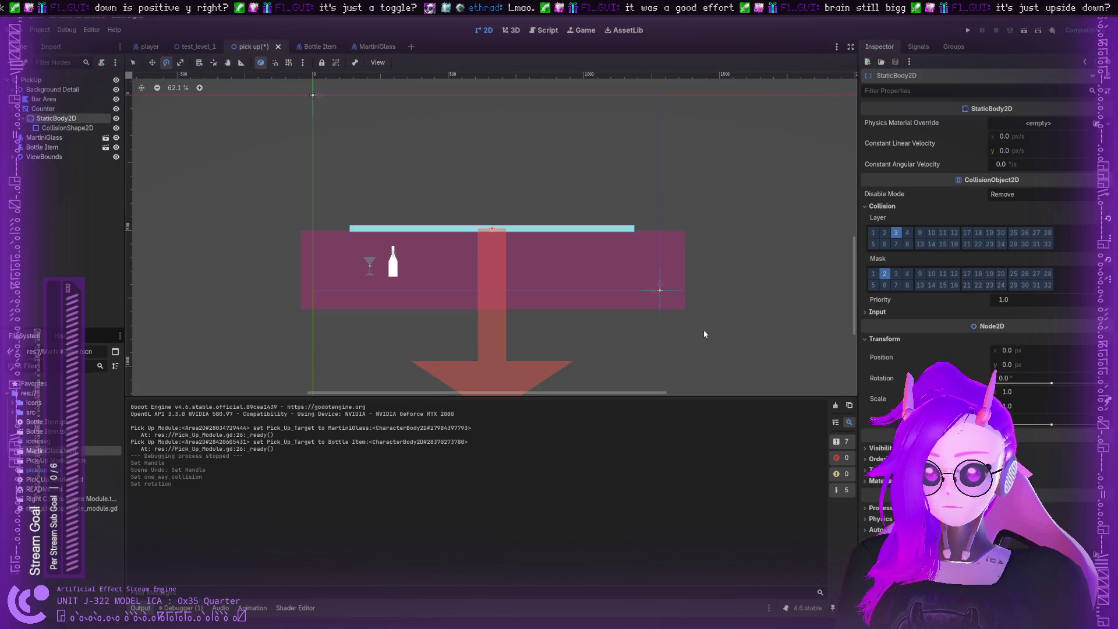
pyautogui.click(77, 127)
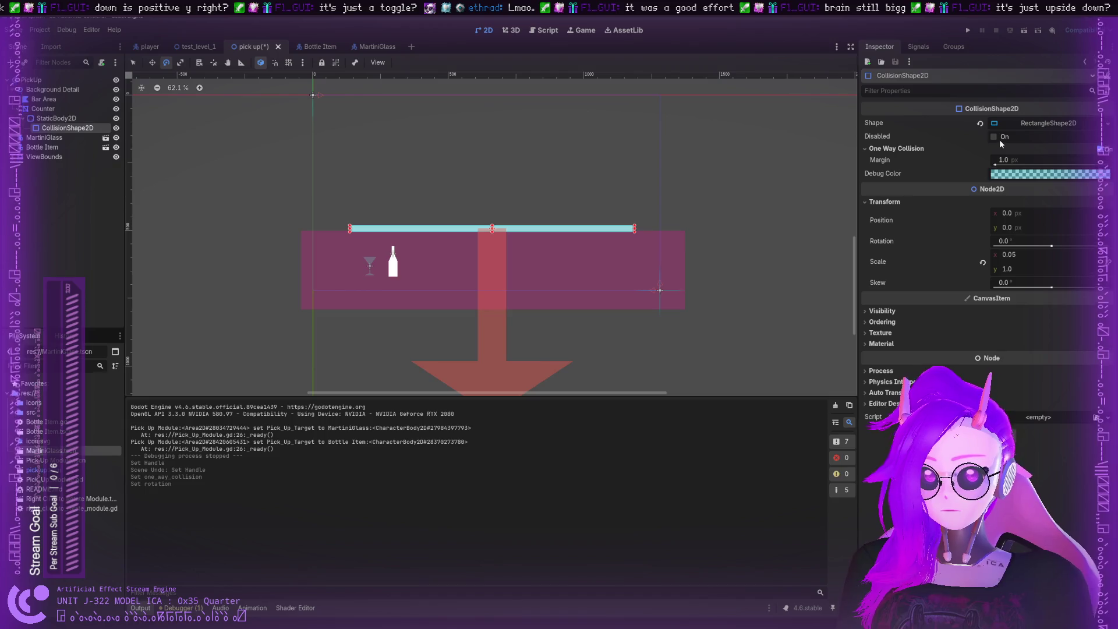
pyautogui.click(44, 111)
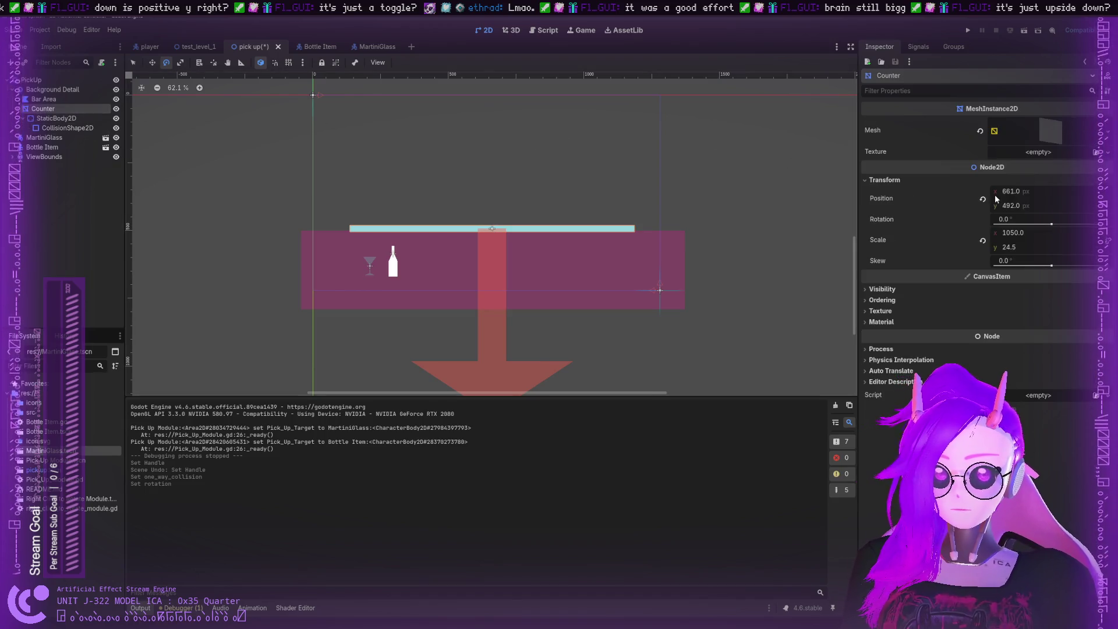
pyautogui.click(1014, 234)
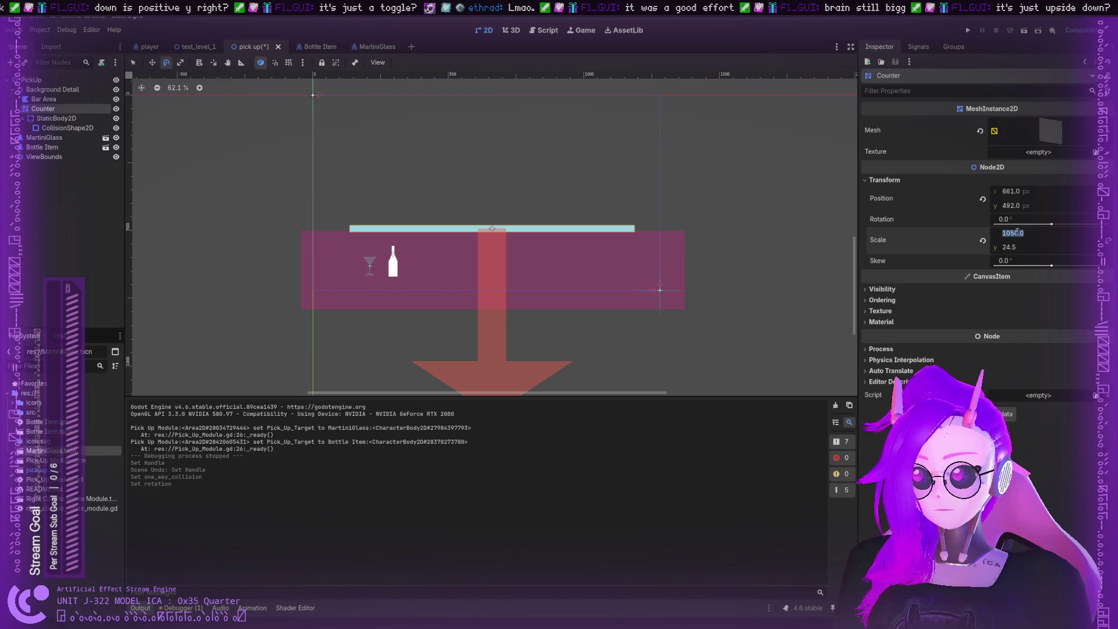
# - Set the Counter's x scale to 1 and move StaticBody2D out from under Counter
pyautogui.write('1')
pyautogui.press('Return')
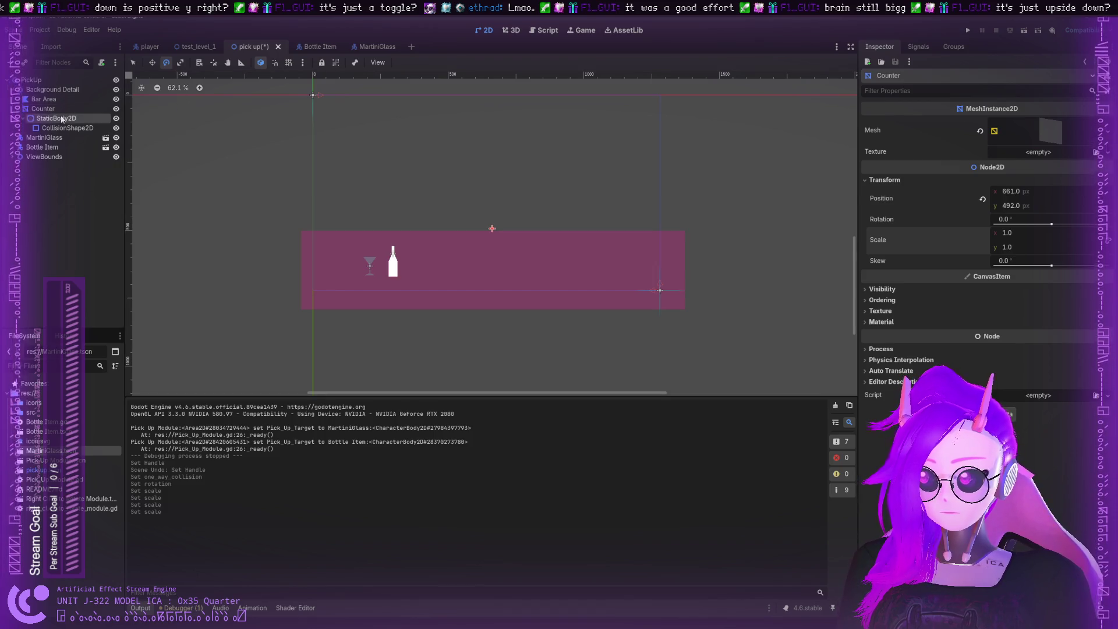
pyautogui.moveTo(58, 118); pyautogui.dragTo(64, 105)
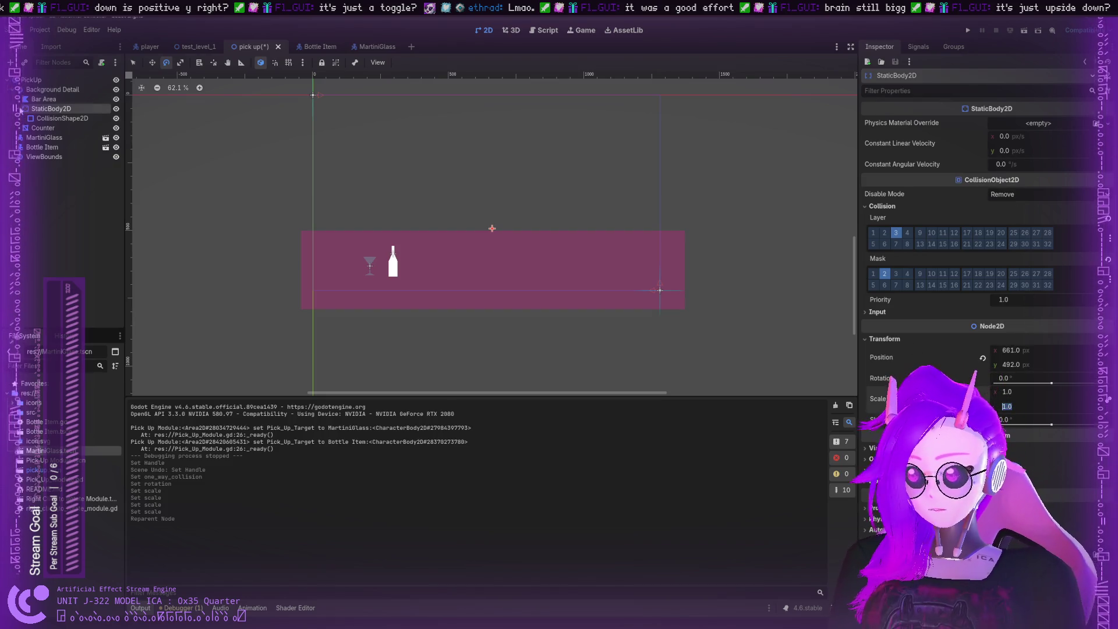
# - Select the CollisionShape2D node and edit its Transform Scale x field
pyautogui.click(51, 120)
pyautogui.doubleClick(1012, 256)
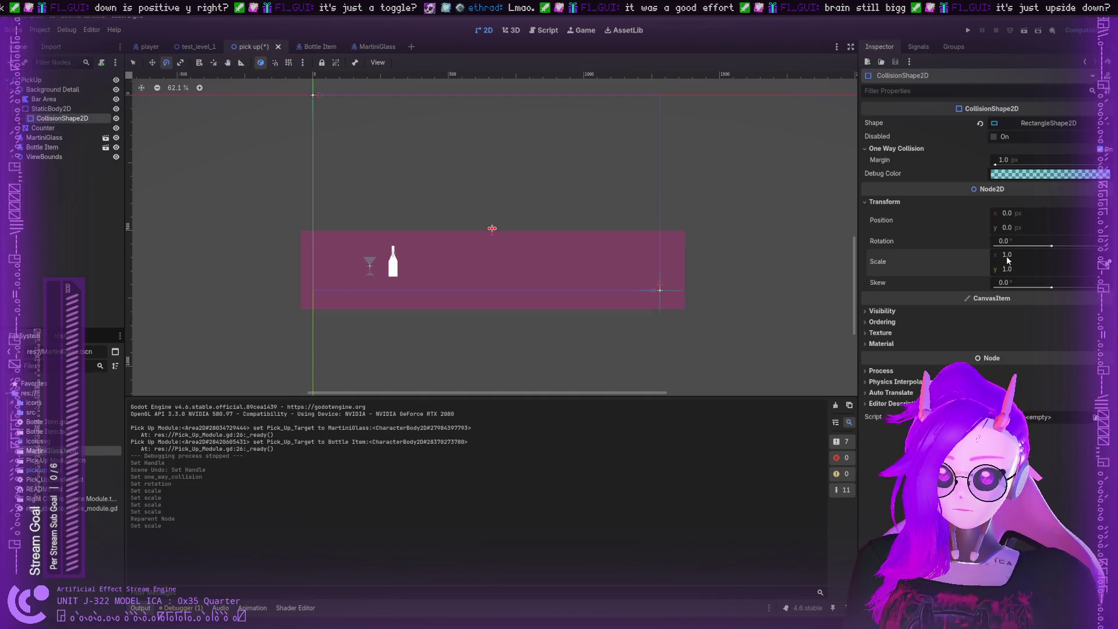
pyautogui.click(43, 128)
# - Select the Counter mesh node and return its x scale to 1.0 after trying wider widths
pyautogui.scroll(5, 595, 190)
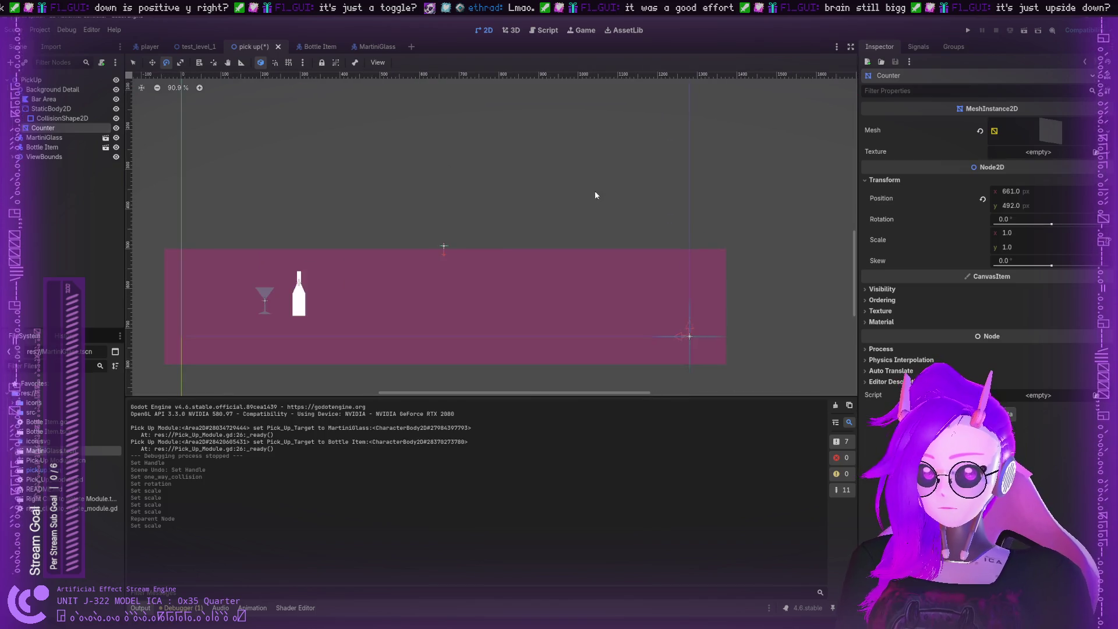
pyautogui.scroll(10, 468, 210)
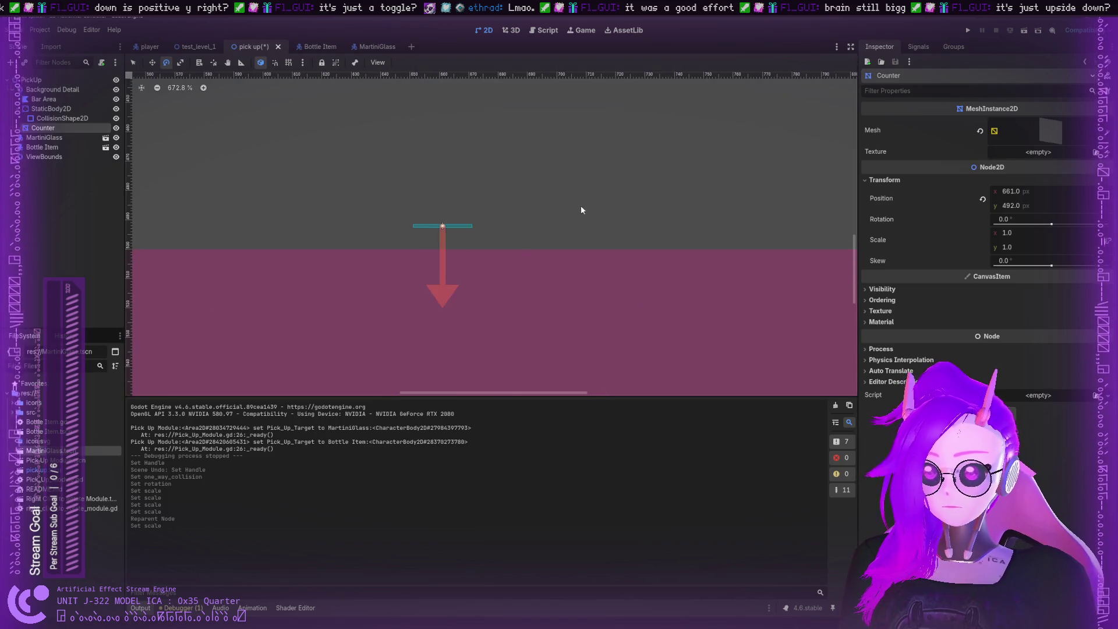
pyautogui.scroll(6, 455, 224)
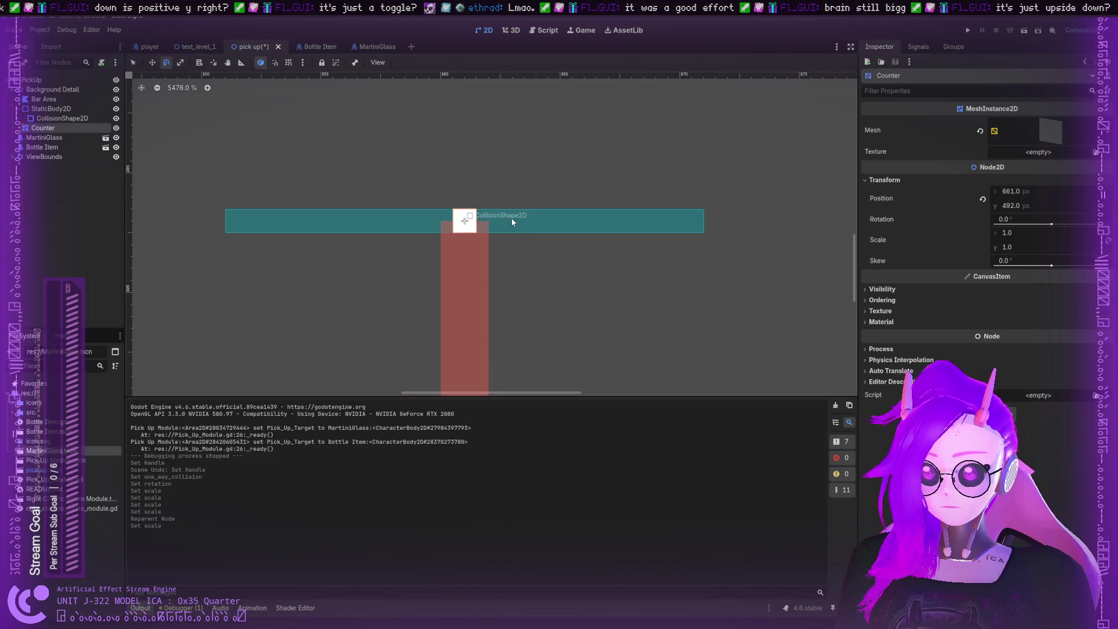
pyautogui.scroll(1, 474, 223)
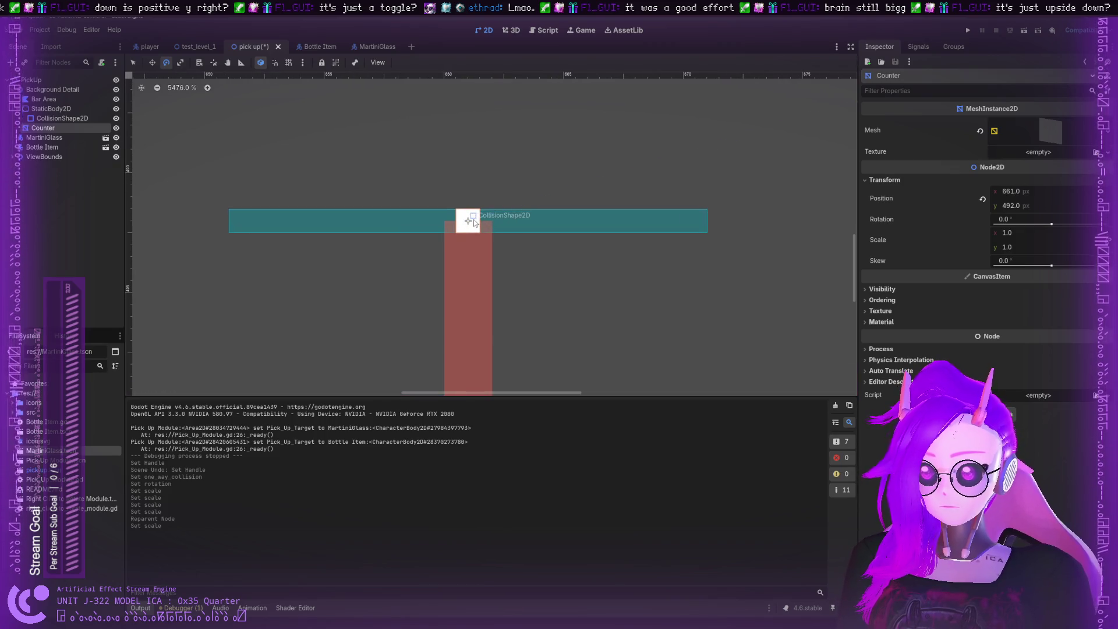
pyautogui.click(42, 120)
pyautogui.click(42, 127)
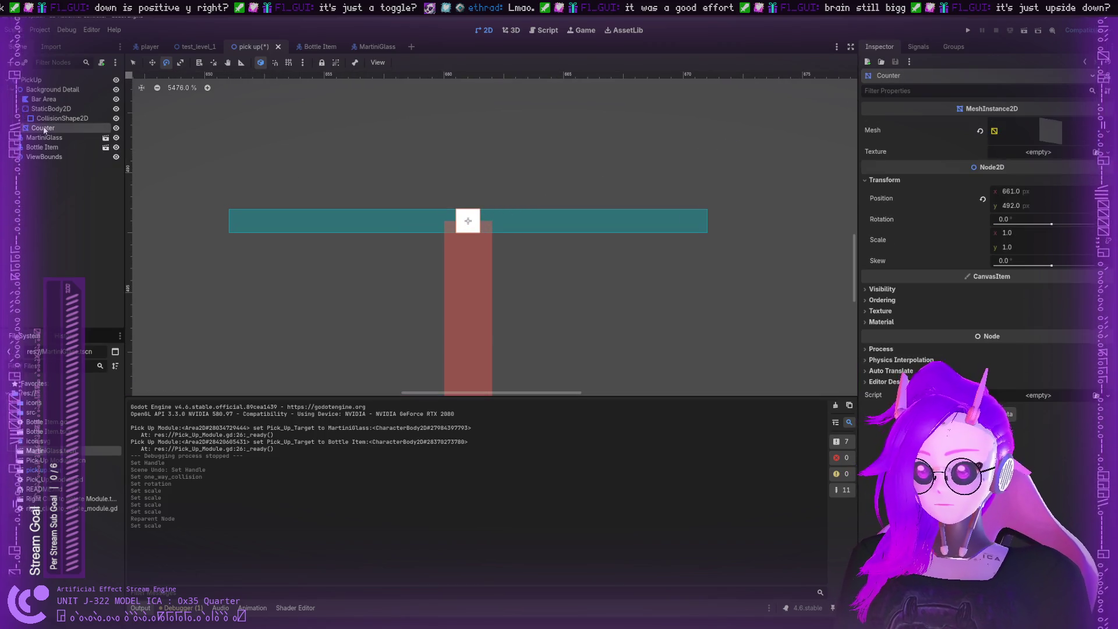
pyautogui.moveTo(1007, 236)
pyautogui.mouseDown()
pyautogui.moveTo(1057, 236)
pyautogui.moveTo(1027, 235)
pyautogui.mouseUp()
pyautogui.click(1014, 236)
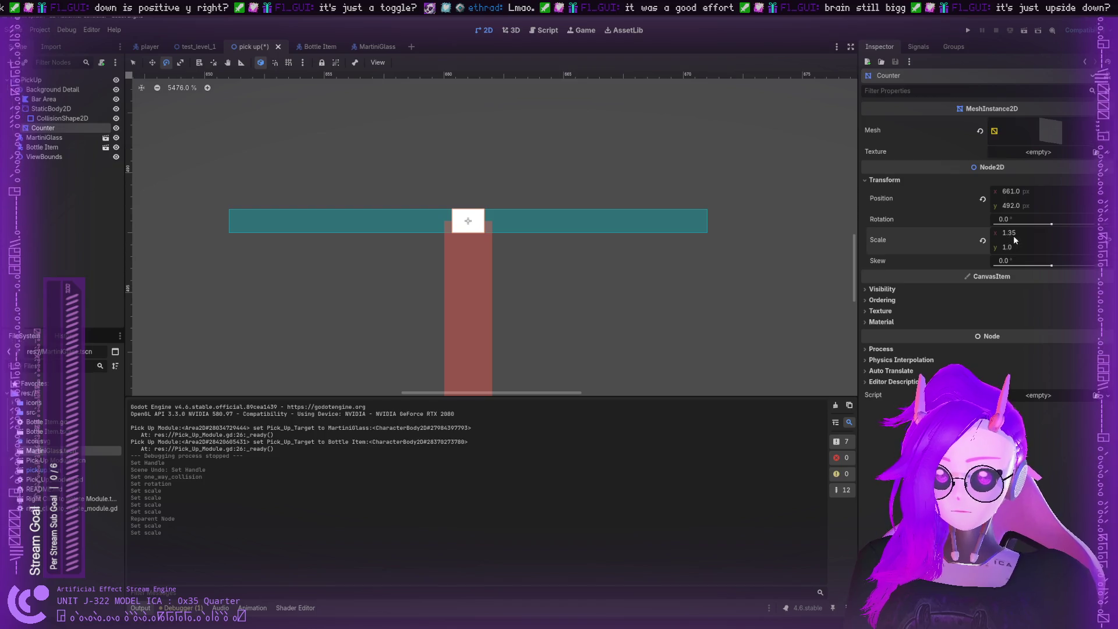
pyautogui.write('1')
pyautogui.press('Return')
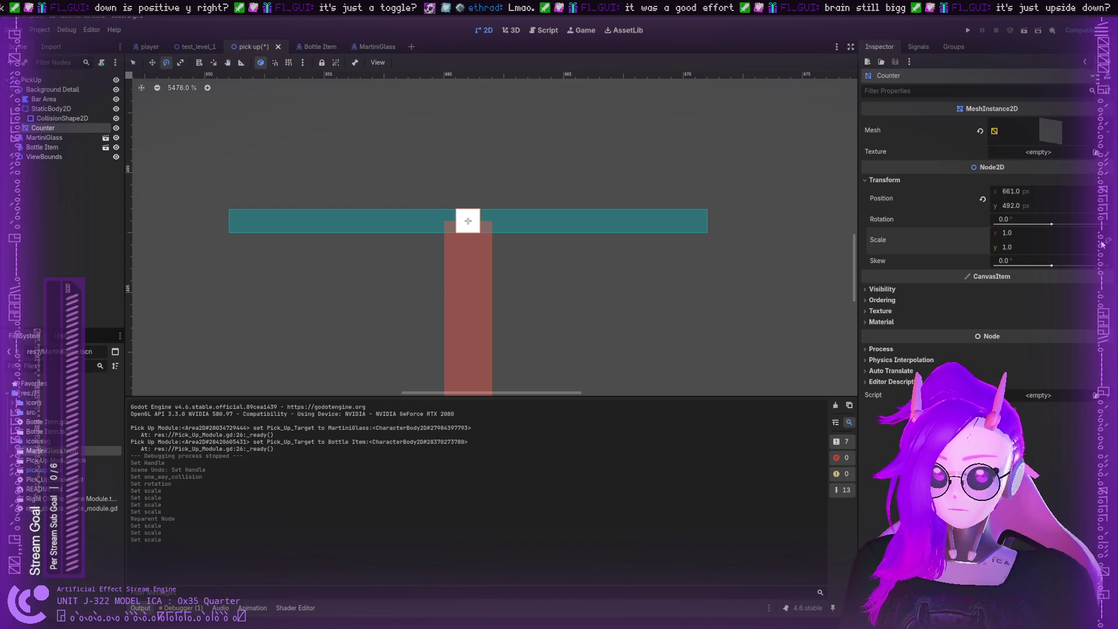
# - Scale the Counter square to 8.155 on both axes
pyautogui.moveTo(1074, 243); pyautogui.dragTo(1117, 243)
pyautogui.scroll(-8, 582, 279)
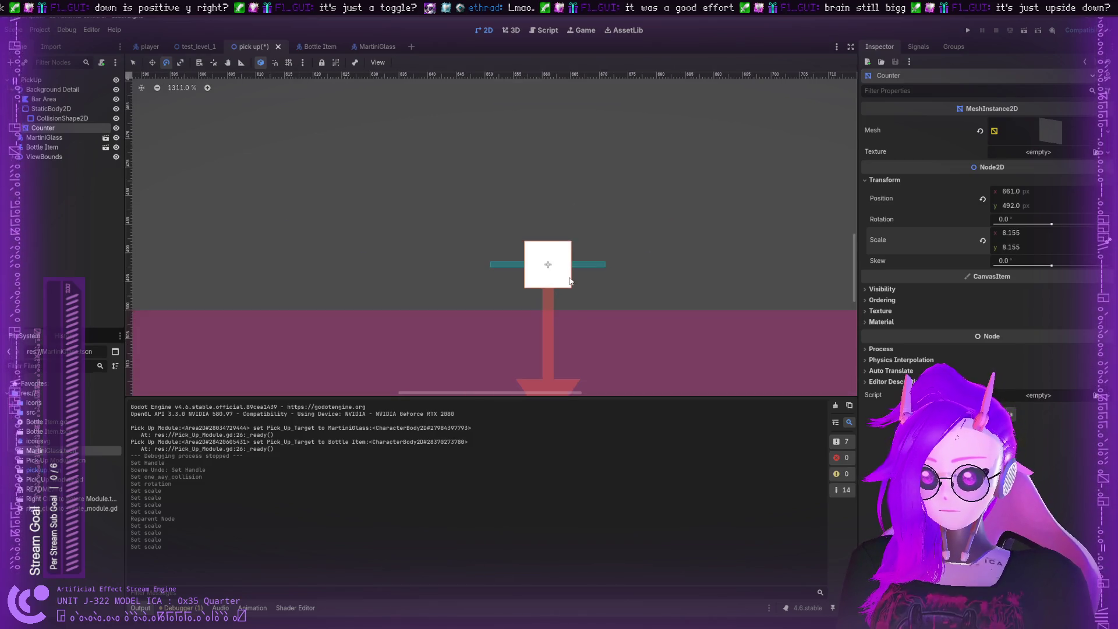
pyautogui.click(58, 108)
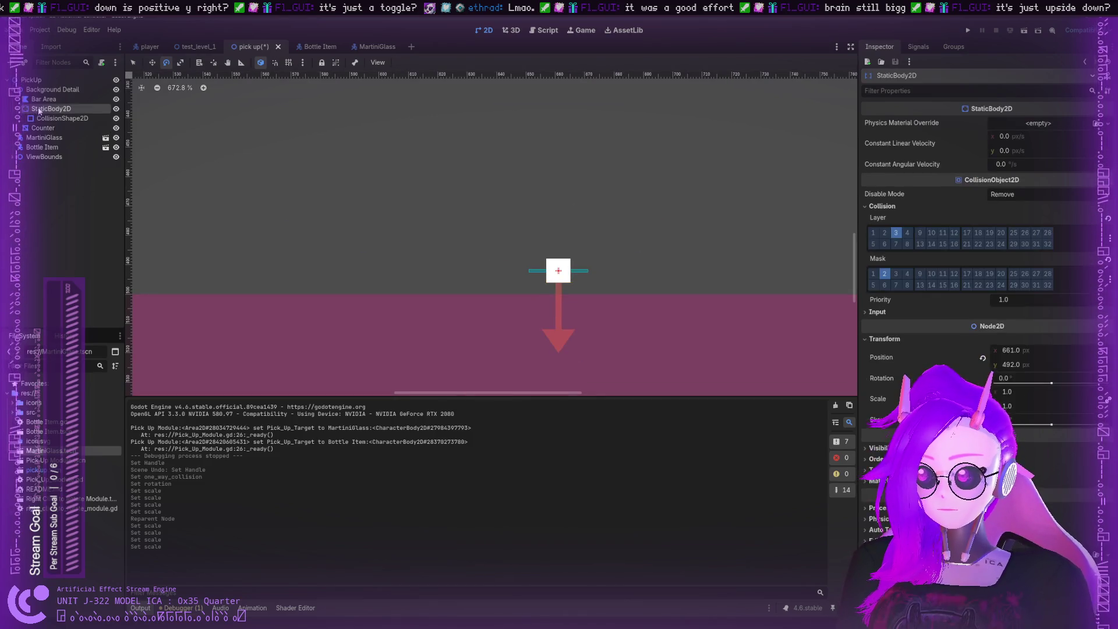
pyautogui.click(64, 91)
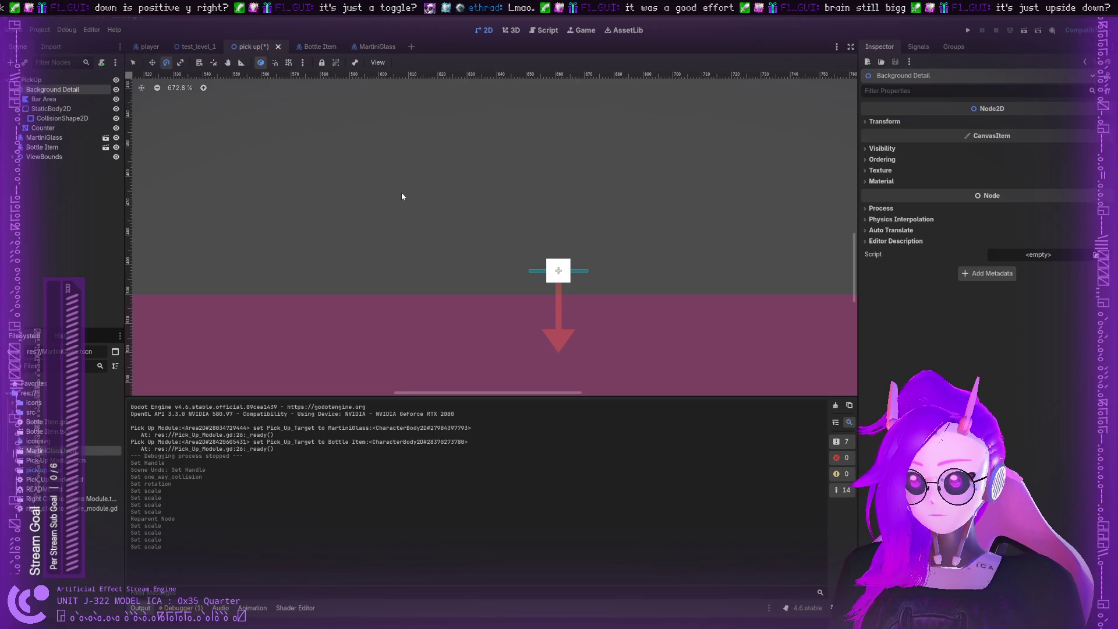
# - Add a new Node2D under Background Detail with zero position and 1.0 scale
pyautogui.hotkey('ctrl', 'a')
pyautogui.press('Return')
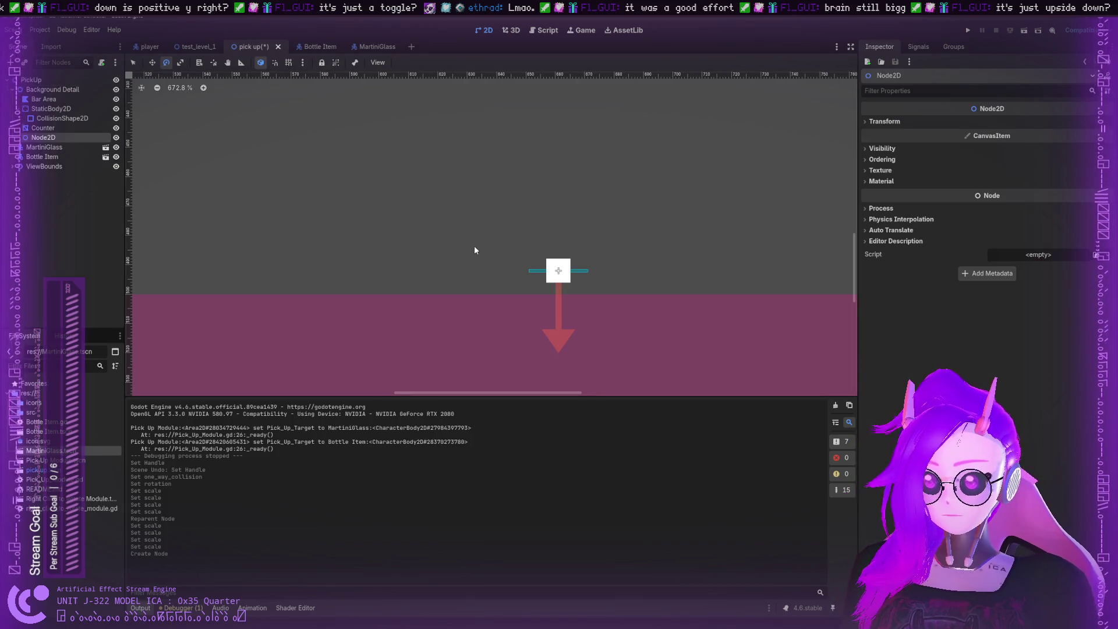
pyautogui.moveTo(38, 138); pyautogui.dragTo(47, 109)
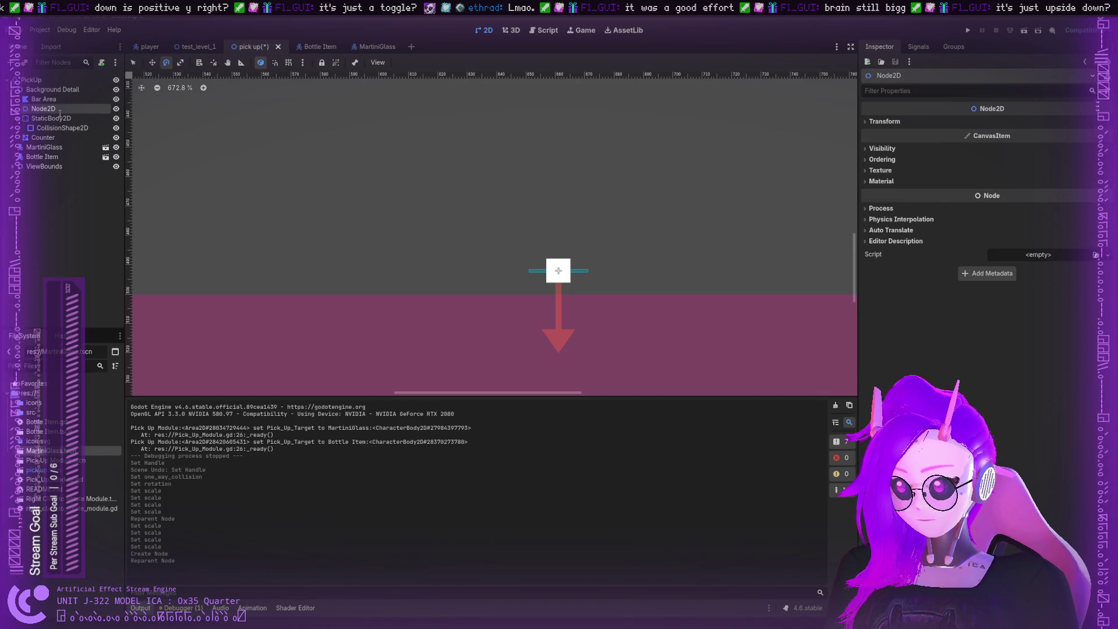
pyautogui.moveTo(59, 109); pyautogui.dragTo(65, 140)
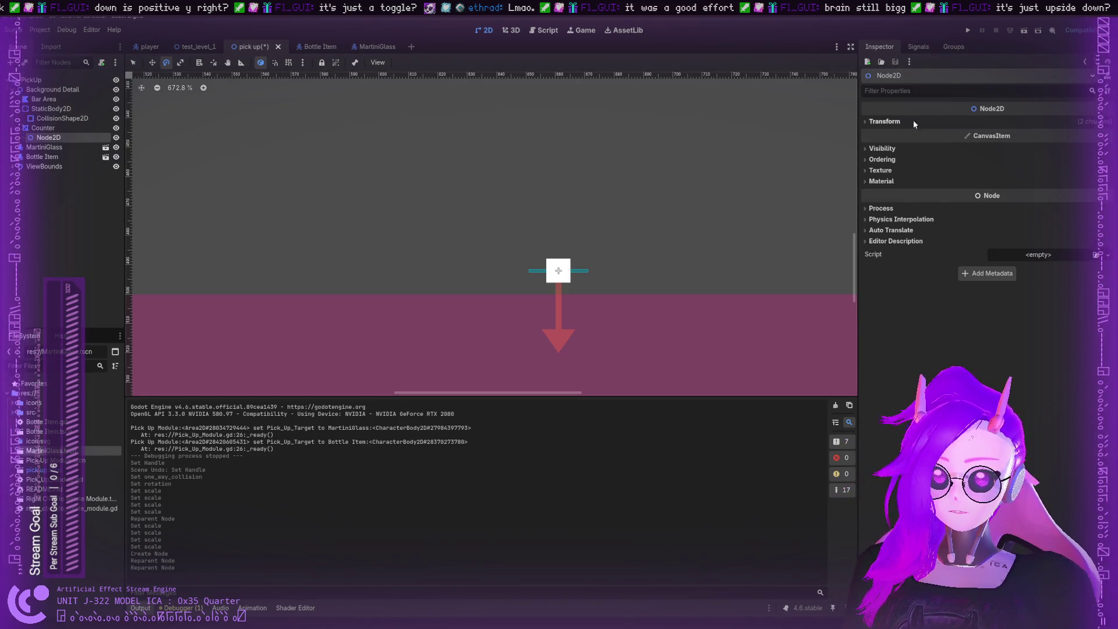
pyautogui.click(884, 121)
pyautogui.click(983, 140)
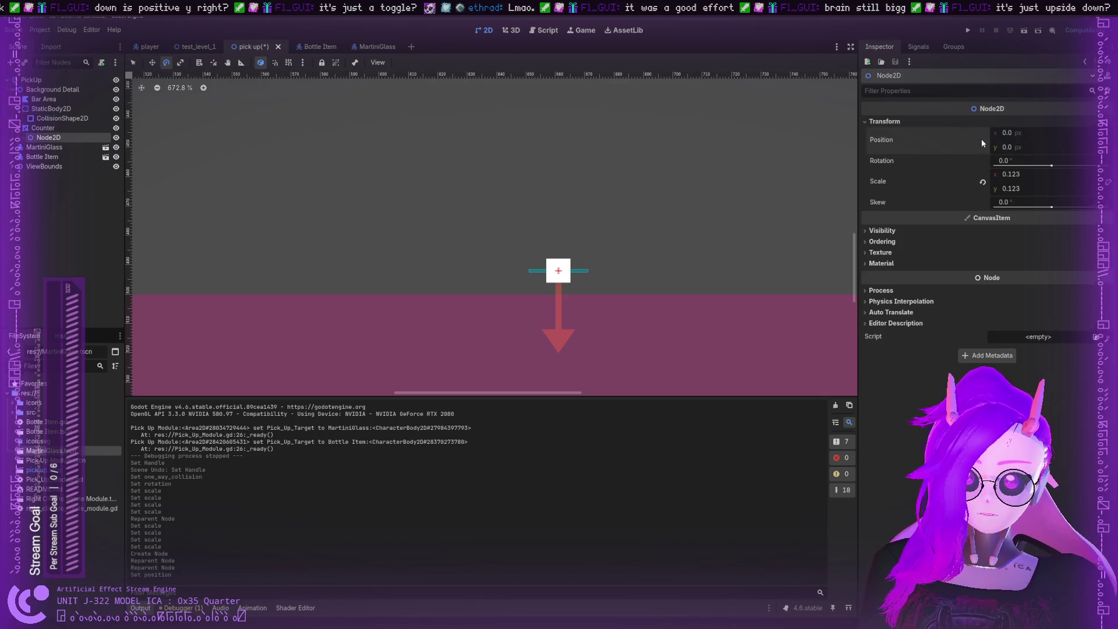
pyautogui.click(983, 182)
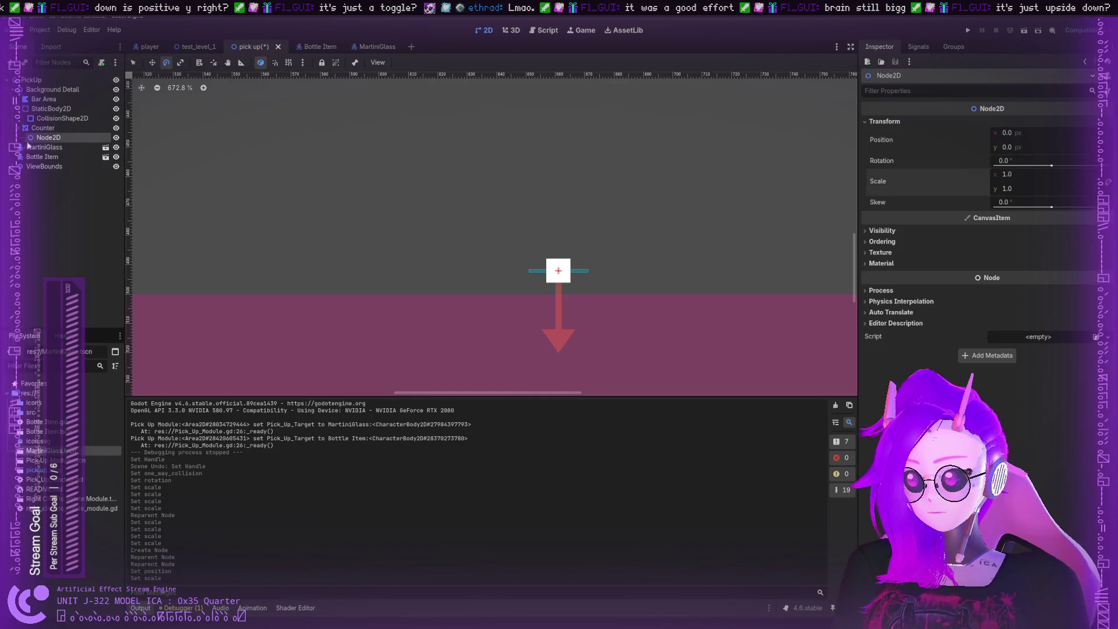
pyautogui.moveTo(49, 137); pyautogui.dragTo(42, 99)
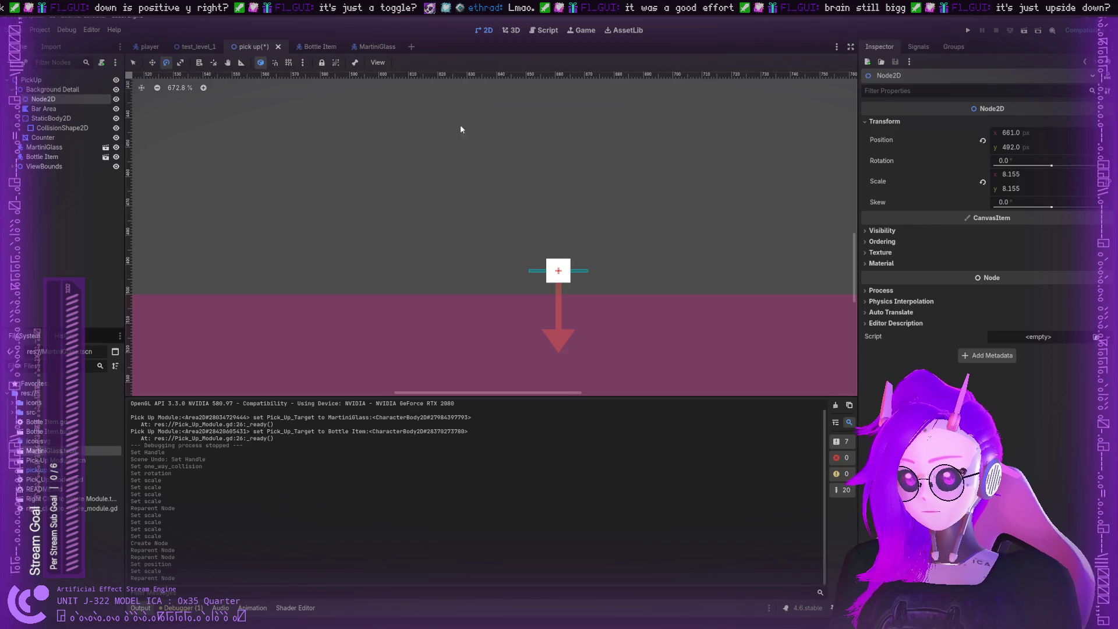
pyautogui.click(983, 180)
pyautogui.scroll(-1, 379, 163)
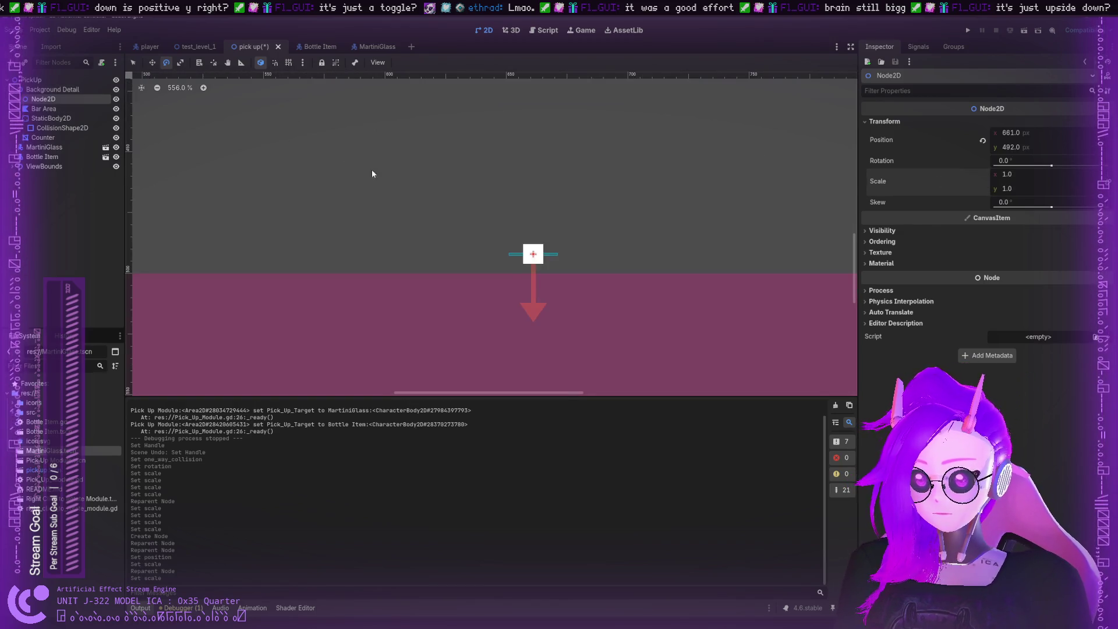
# - Reparent StaticBody2D, CollisionShape2D and the Counter mesh under the Node2D, renamed Counter
pyautogui.click(50, 118)
pyautogui.keyDown('shift'); pyautogui.click(43, 137); pyautogui.keyUp('shift')
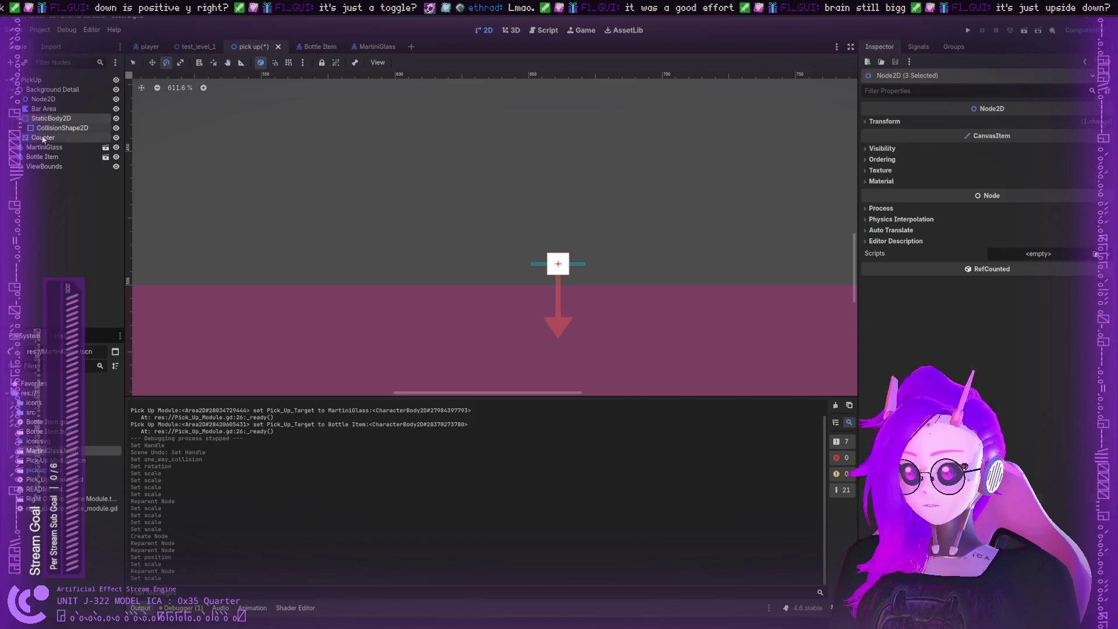
pyautogui.moveTo(43, 137); pyautogui.dragTo(49, 100)
pyautogui.click(43, 99)
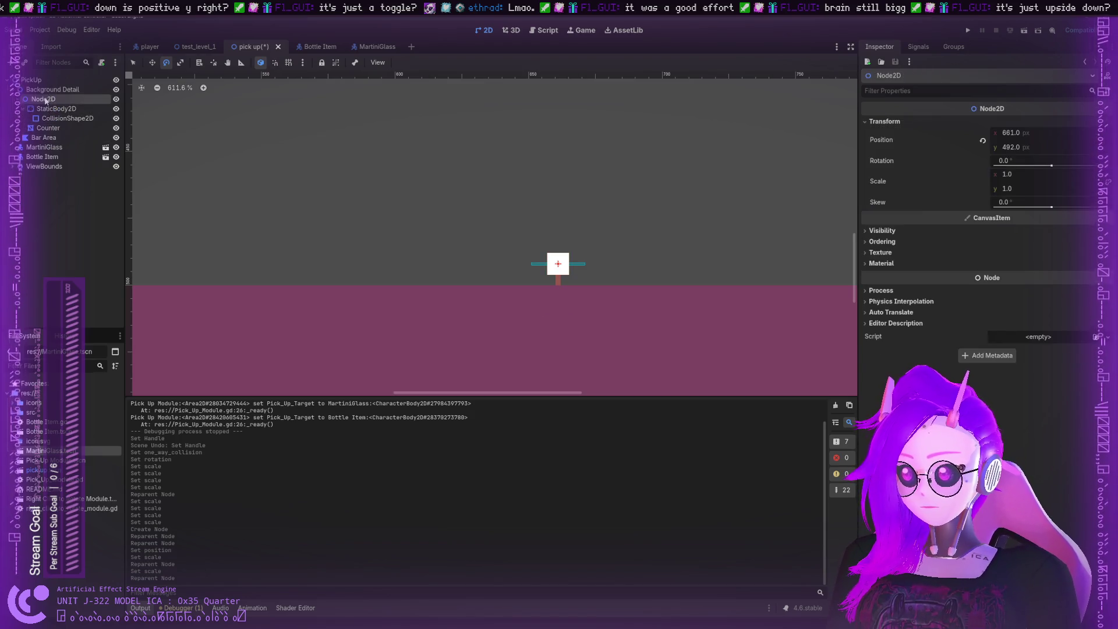
pyautogui.press('F2')
pyautogui.write('Counter')
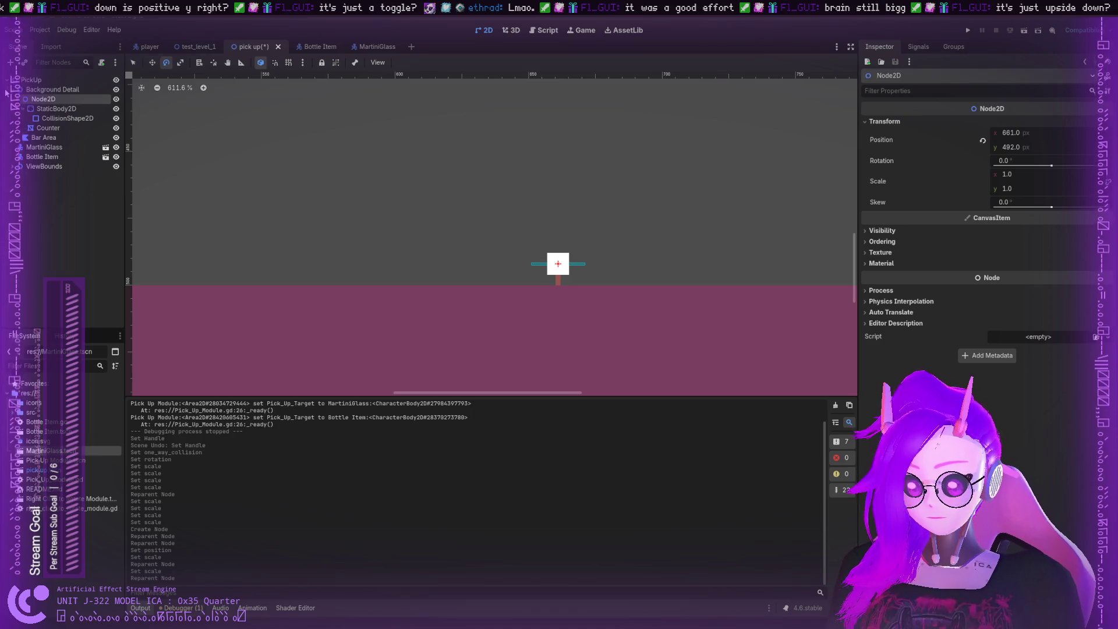
pyautogui.press('Return')
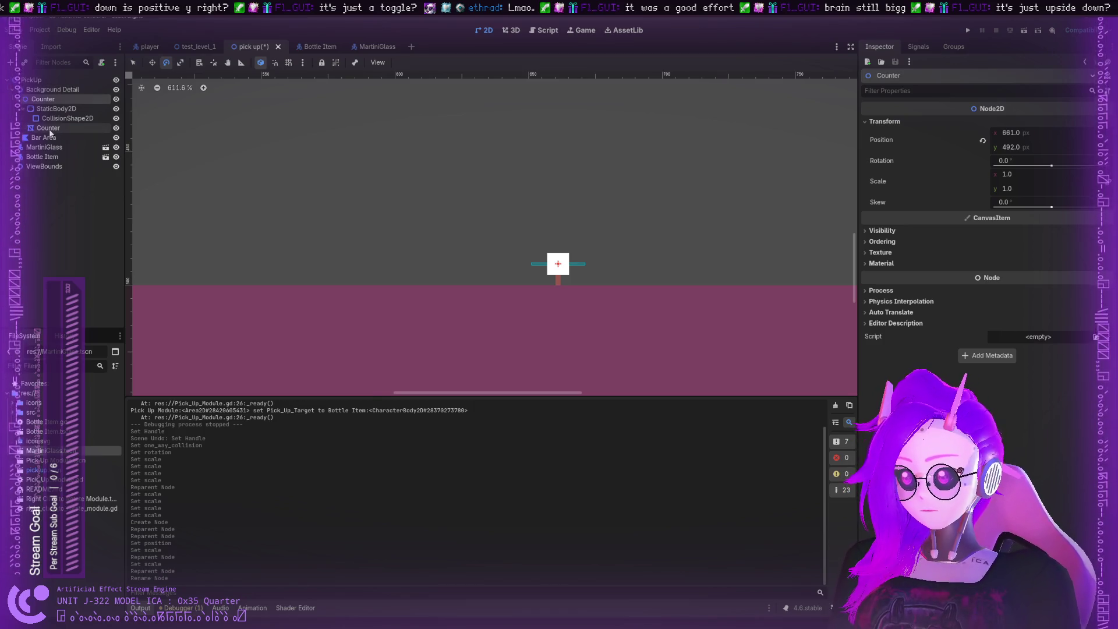
# - Place the Counter group after Bar Area and rename the mesh child to Mesh
pyautogui.moveTo(41, 99); pyautogui.dragTo(41, 100)
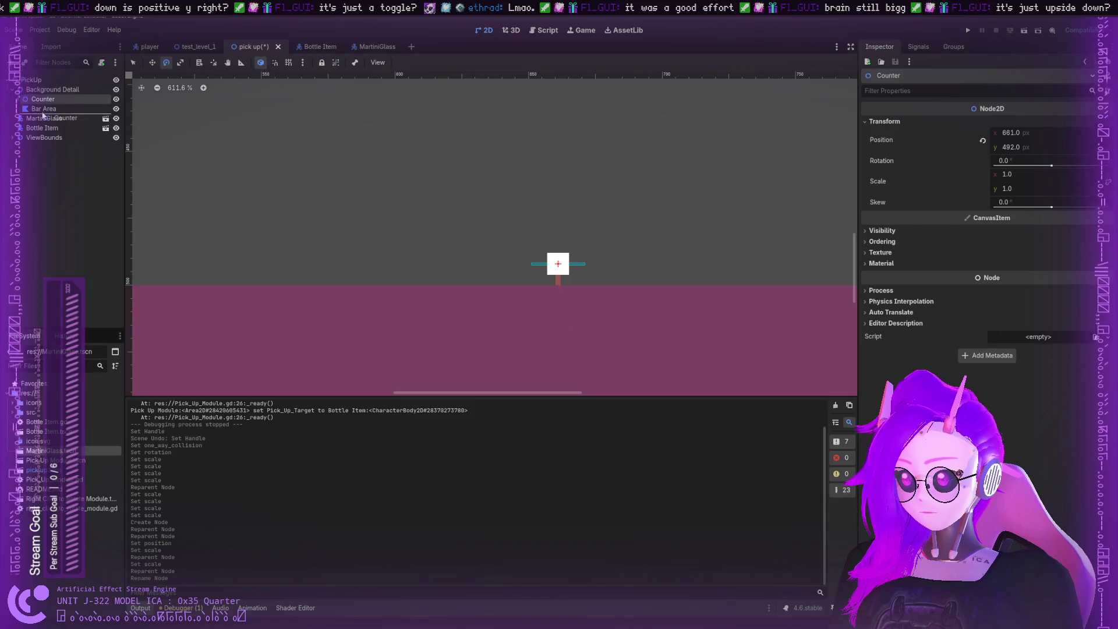
pyautogui.click(49, 138)
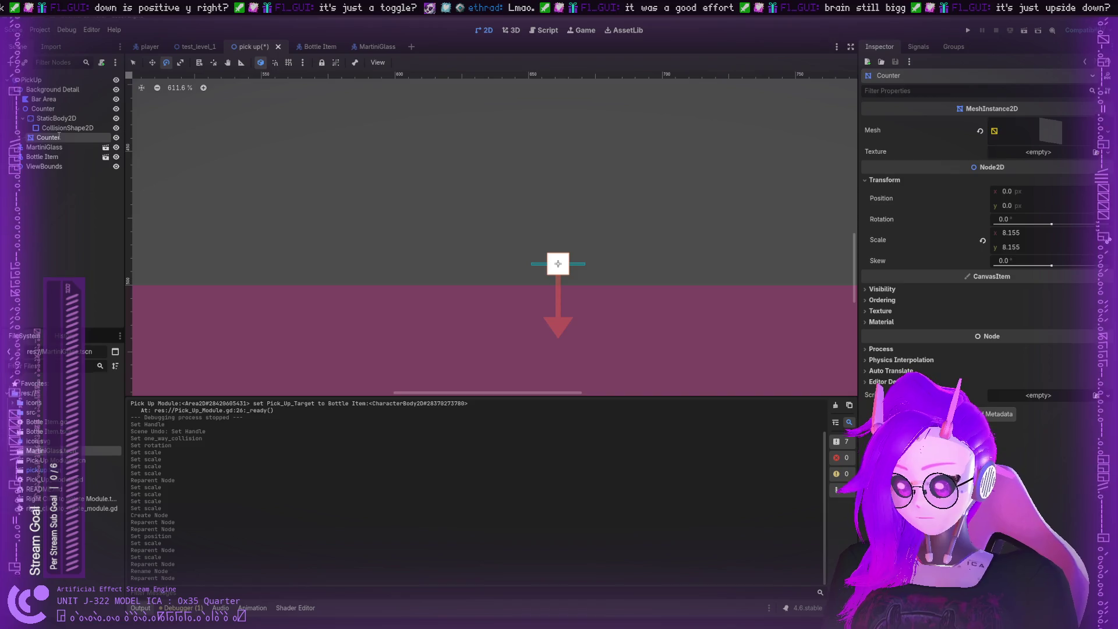
pyautogui.write('Mesh')
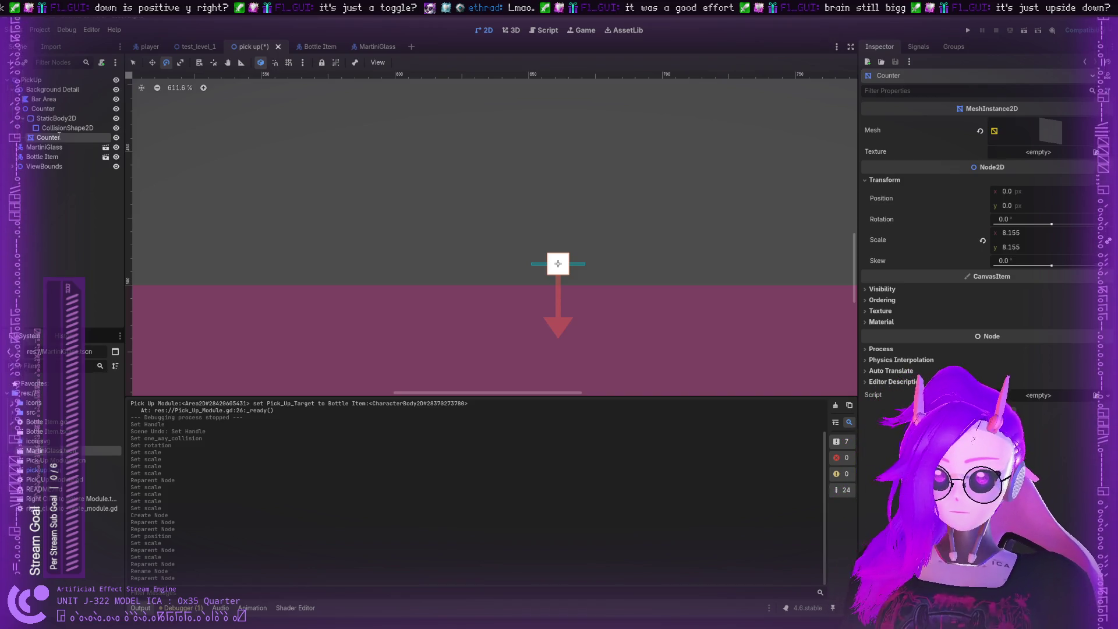
pyautogui.press('Return')
pyautogui.scroll(-8, 586, 264)
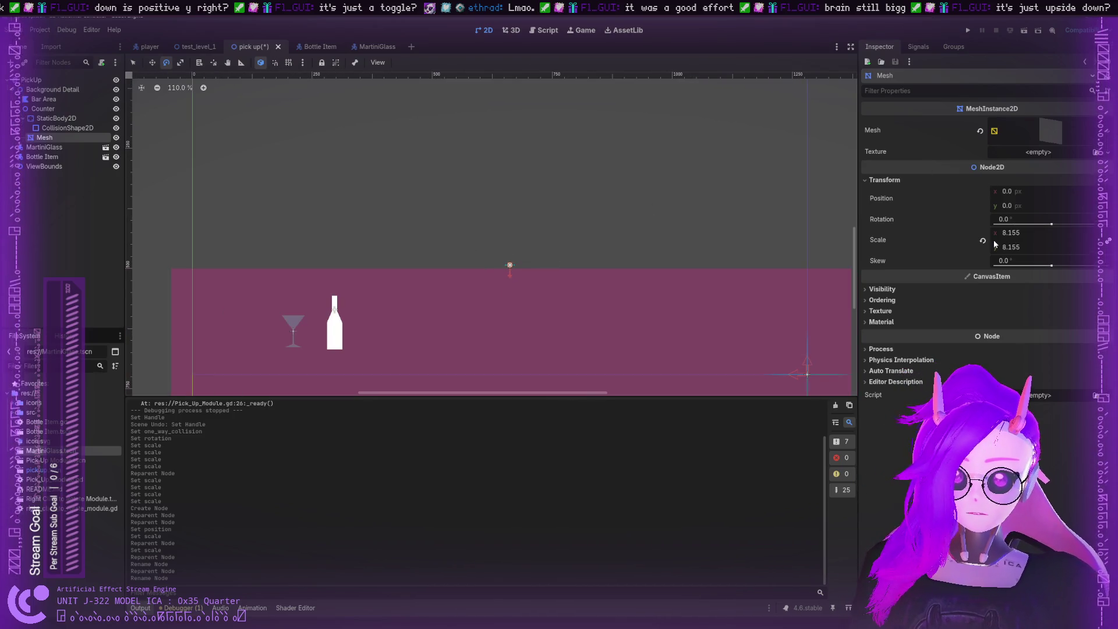
# - Try wider Mesh x scales in the Inspector, first 34.325 and then 56.91
pyautogui.moveTo(1010, 232); pyautogui.dragTo(967, 233)
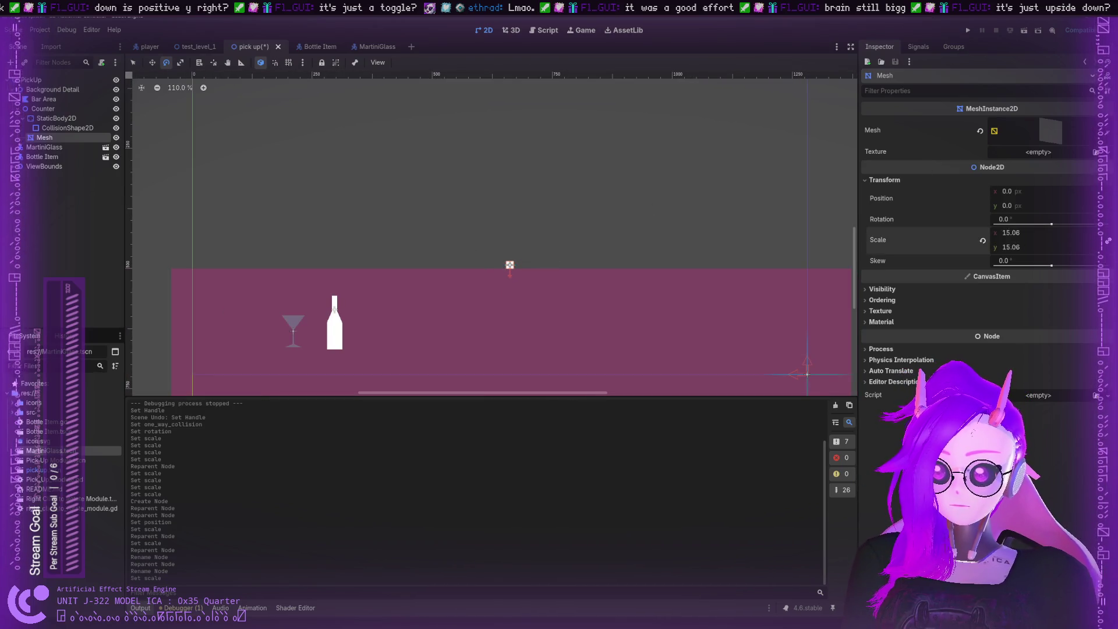
pyautogui.moveTo(1064, 235); pyautogui.dragTo(1101, 235)
pyautogui.click(1065, 235)
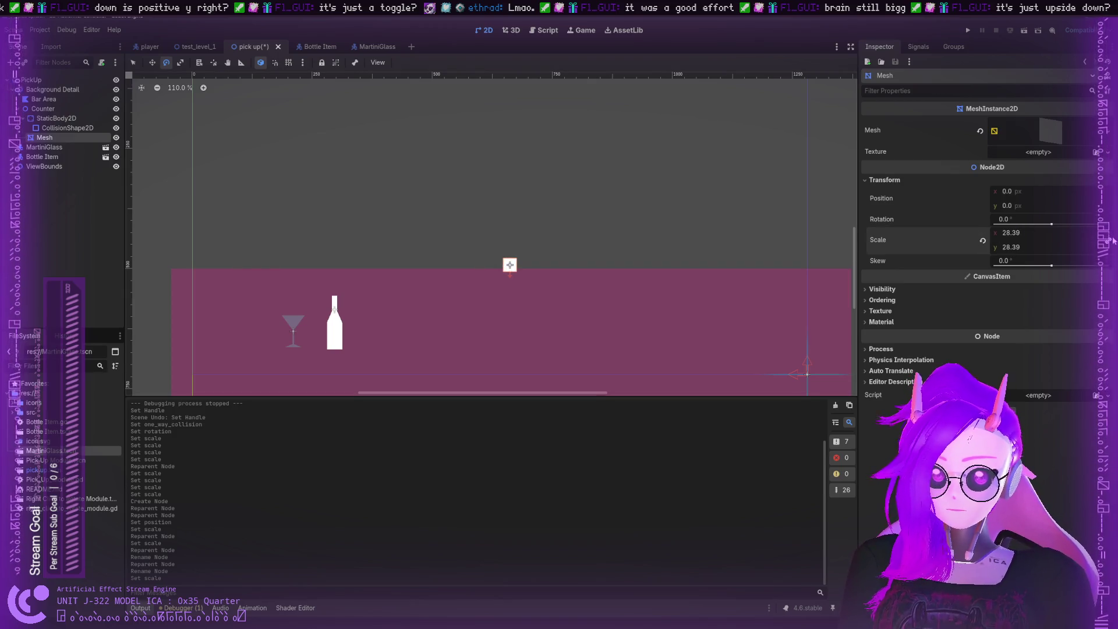
pyautogui.write('34.325')
pyautogui.press('Return')
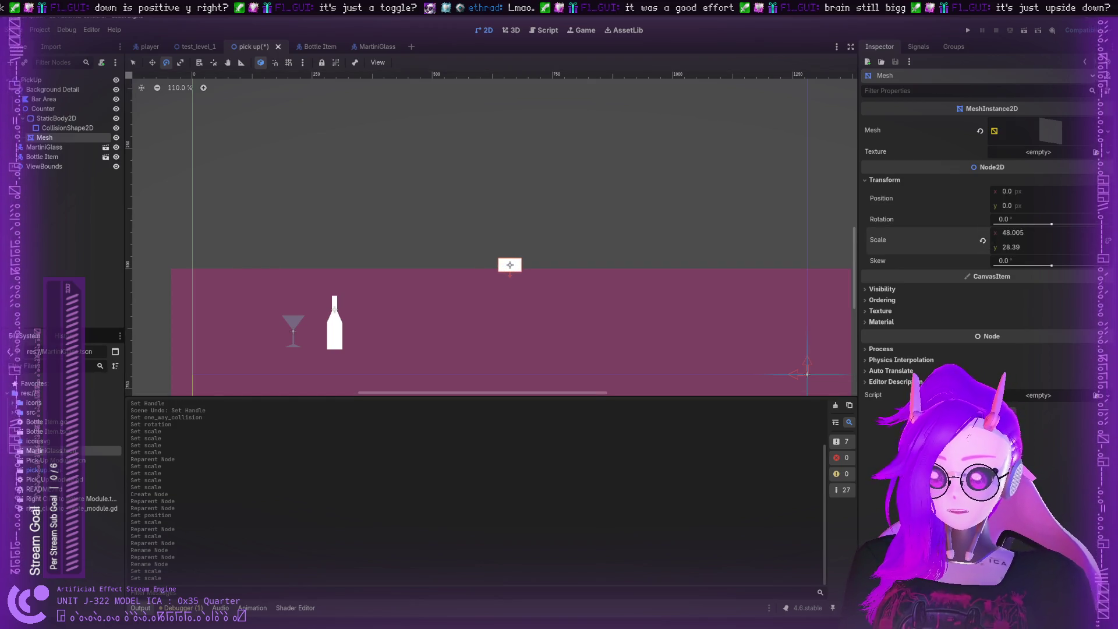
pyautogui.click(1025, 232)
pyautogui.write('56.91')
pyautogui.press('Return')
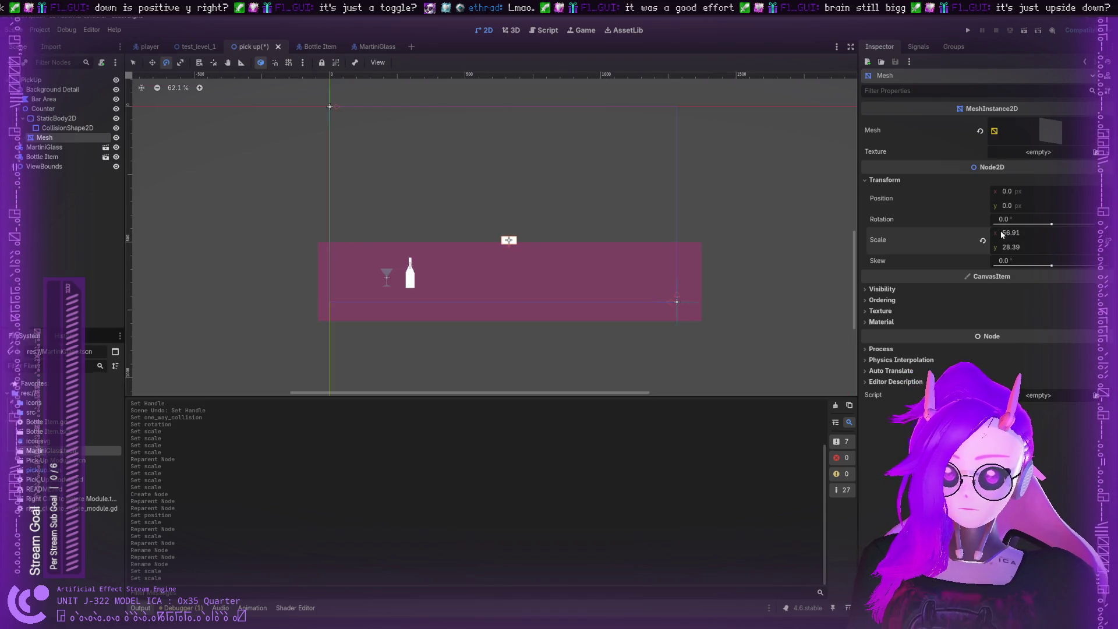
pyautogui.moveTo(1042, 232); pyautogui.dragTo(1082, 232)
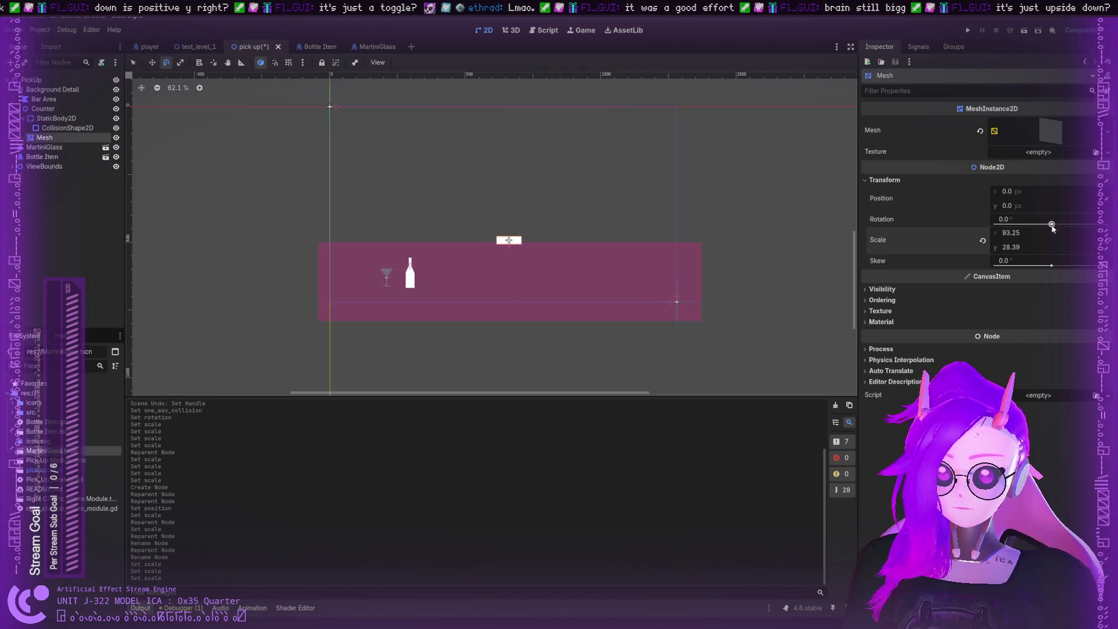
# - Widen the Mesh with the Scale tool, undo the overshoot, and set x scale to 800
pyautogui.click(180, 63)
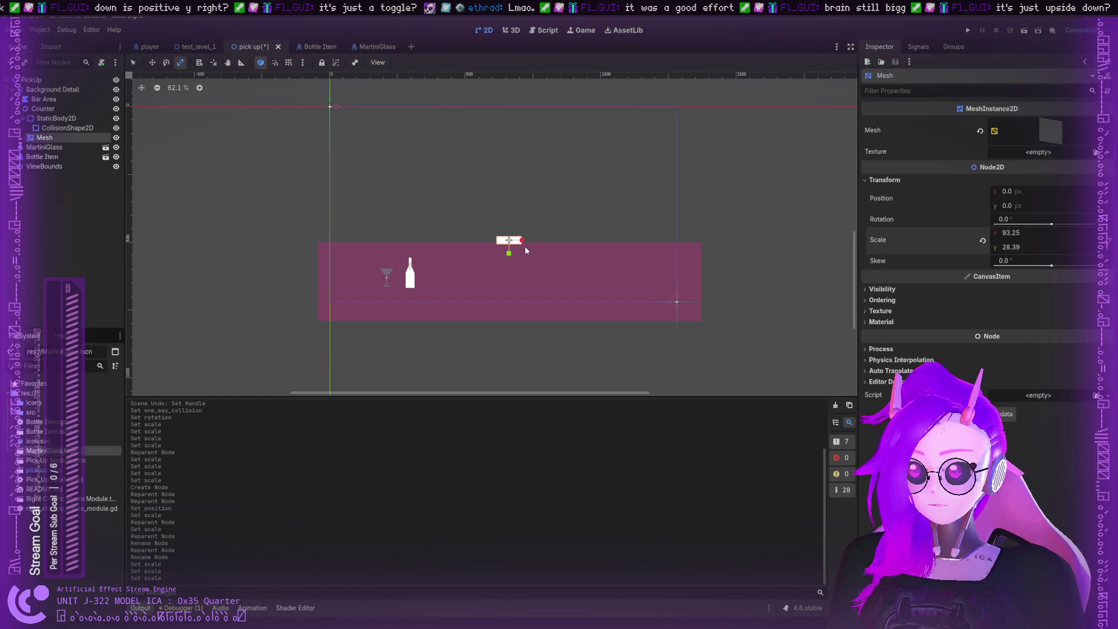
pyautogui.moveTo(545, 243)
pyautogui.mouseDown()
pyautogui.moveTo(1018, 251)
pyautogui.moveTo(1020, 239)
pyautogui.mouseUp()
pyautogui.moveTo(816, 239); pyautogui.dragTo(851, 239)
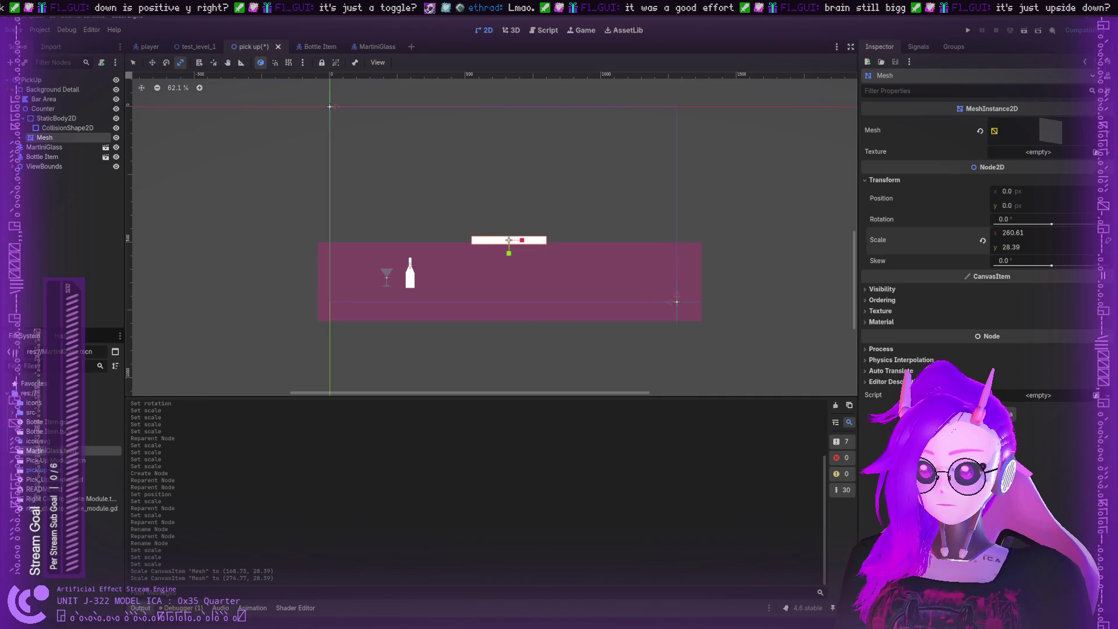
pyautogui.moveTo(521, 244)
pyautogui.mouseDown()
pyautogui.moveTo(527, 257)
pyautogui.moveTo(547, 248)
pyautogui.moveTo(537, 240)
pyautogui.mouseUp()
pyautogui.hotkey('ctrl', 'z')
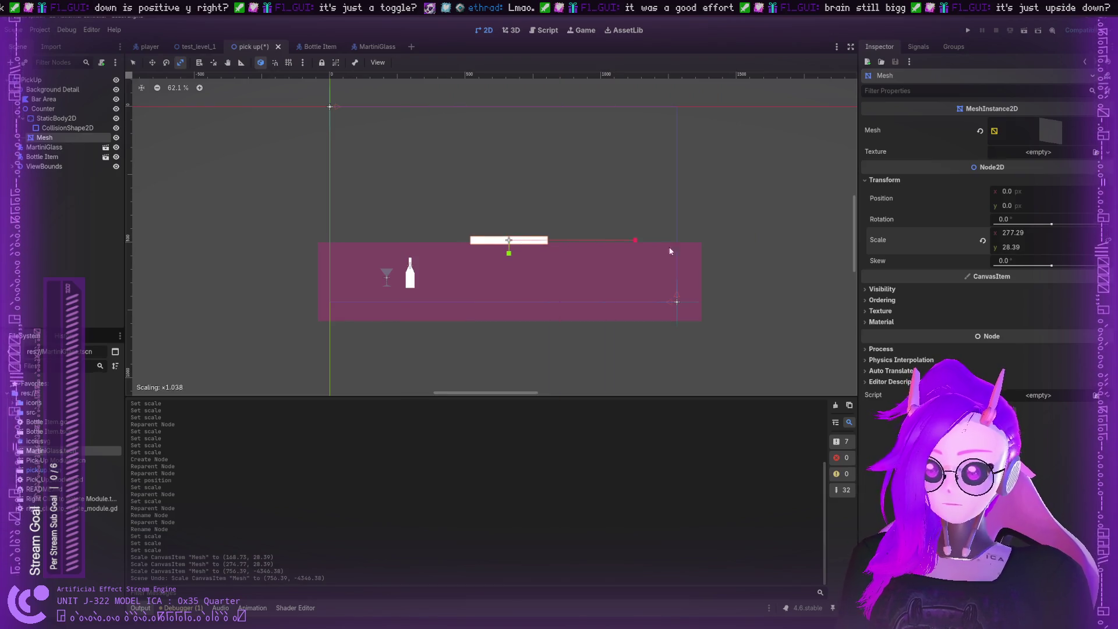
pyautogui.moveTo(669, 251); pyautogui.dragTo(751, 250)
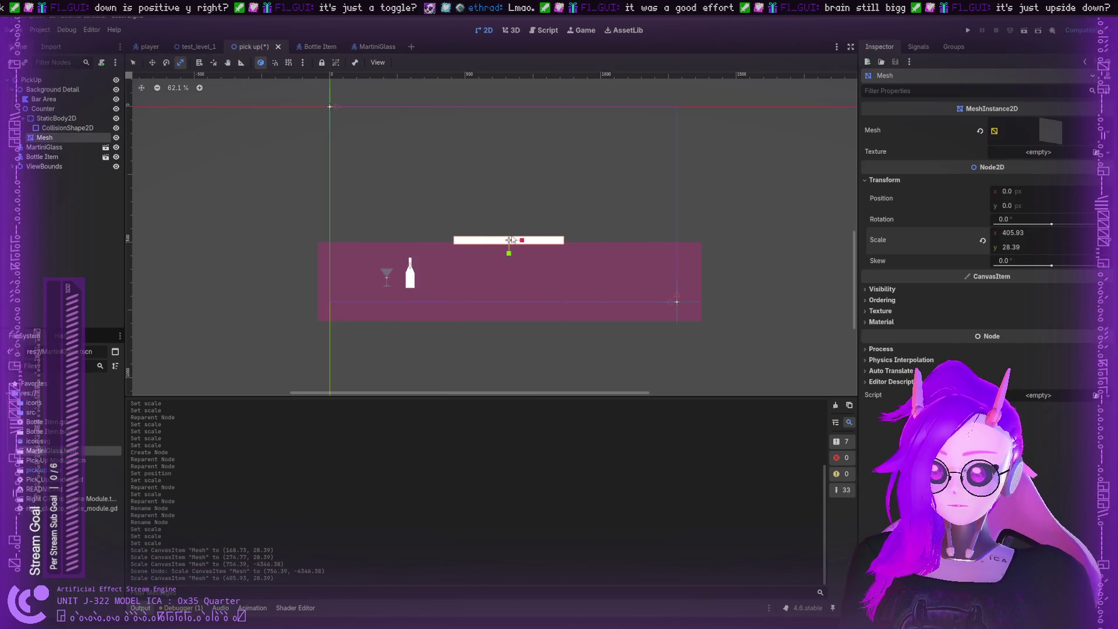
pyautogui.moveTo(586, 242); pyautogui.dragTo(608, 242)
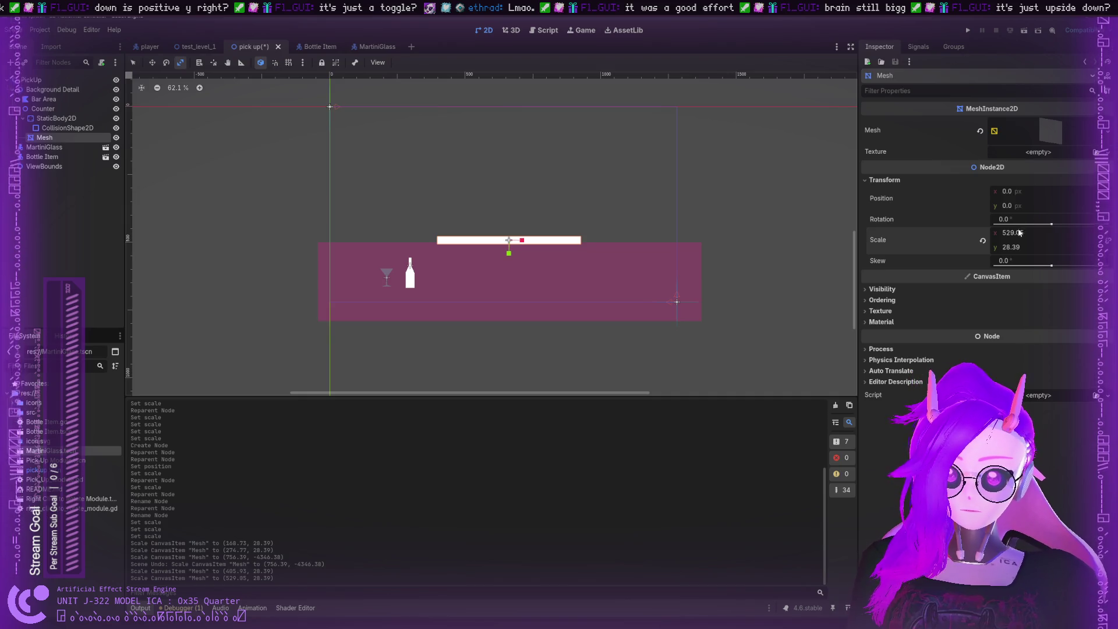
pyautogui.write('00')
pyautogui.press('Return')
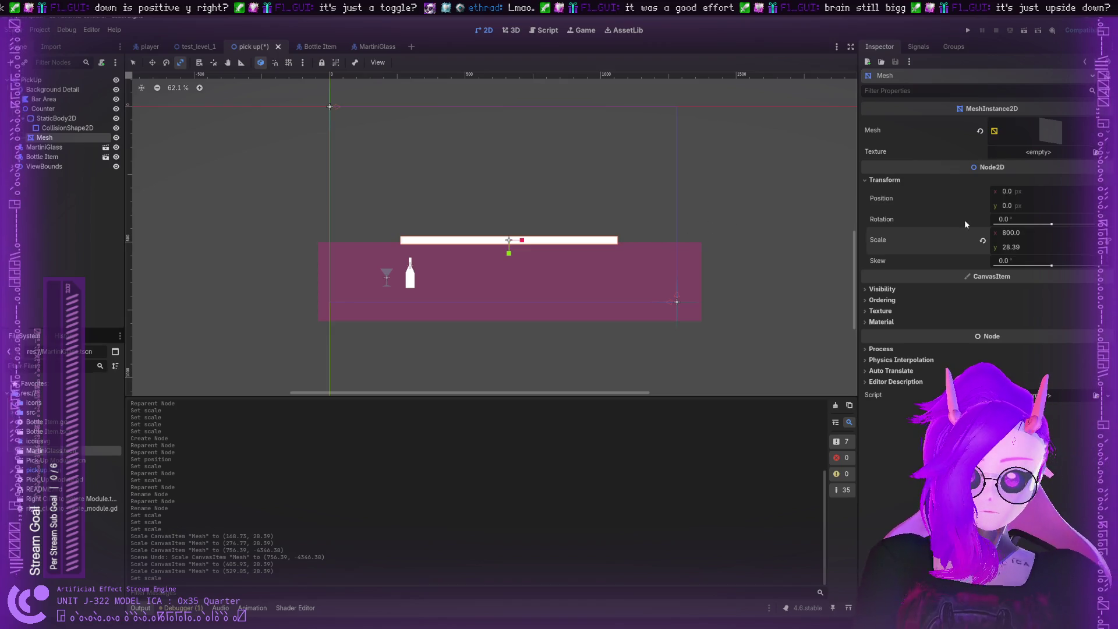
pyautogui.click(46, 121)
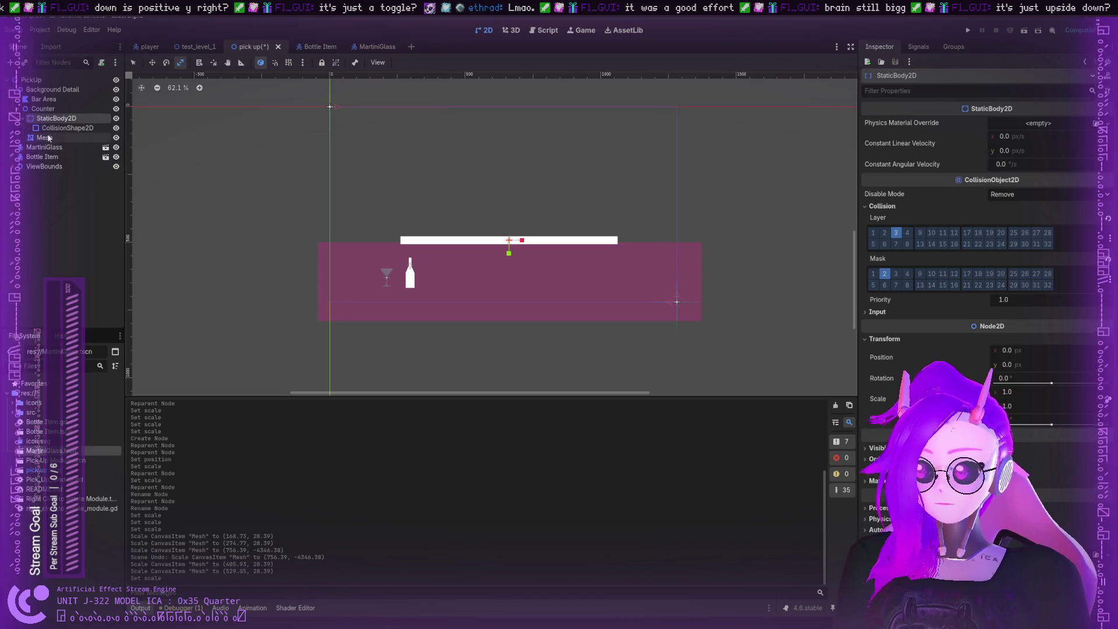
# - Stretch the CollisionShape2D rectangle to cover the white bar's full length and height
pyautogui.press('Down')
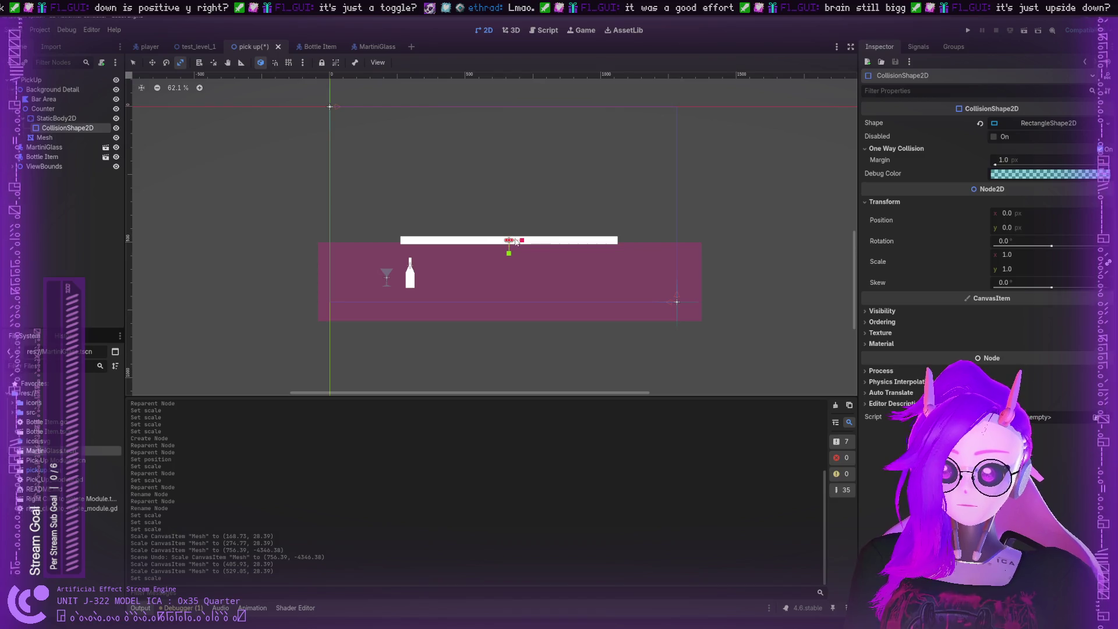
pyautogui.moveTo(512, 244); pyautogui.dragTo(618, 241)
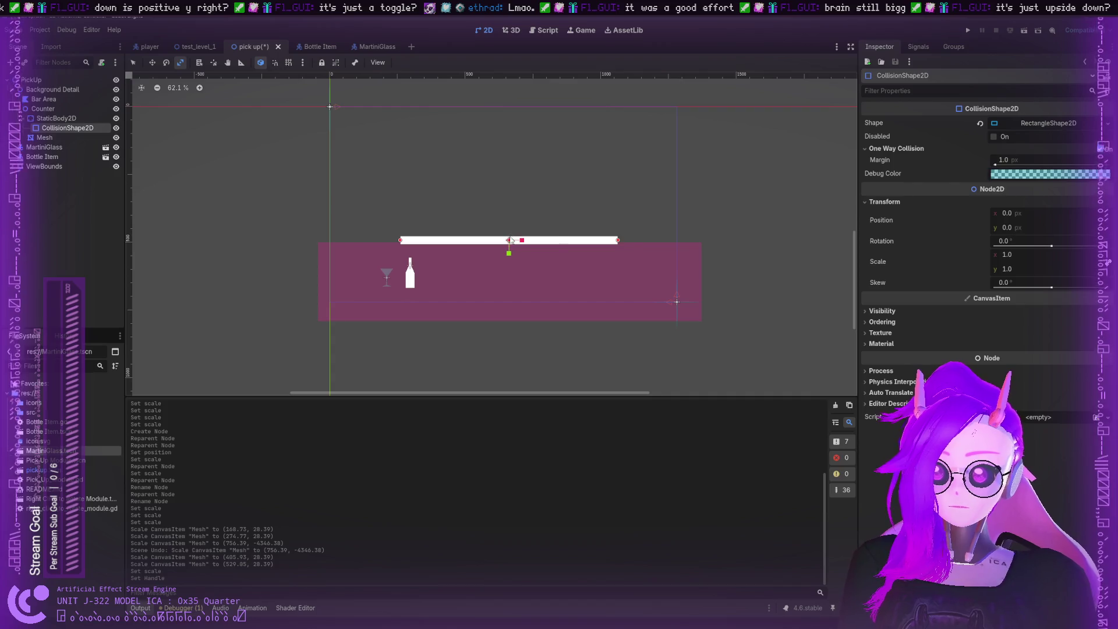
pyautogui.moveTo(512, 240); pyautogui.dragTo(511, 237)
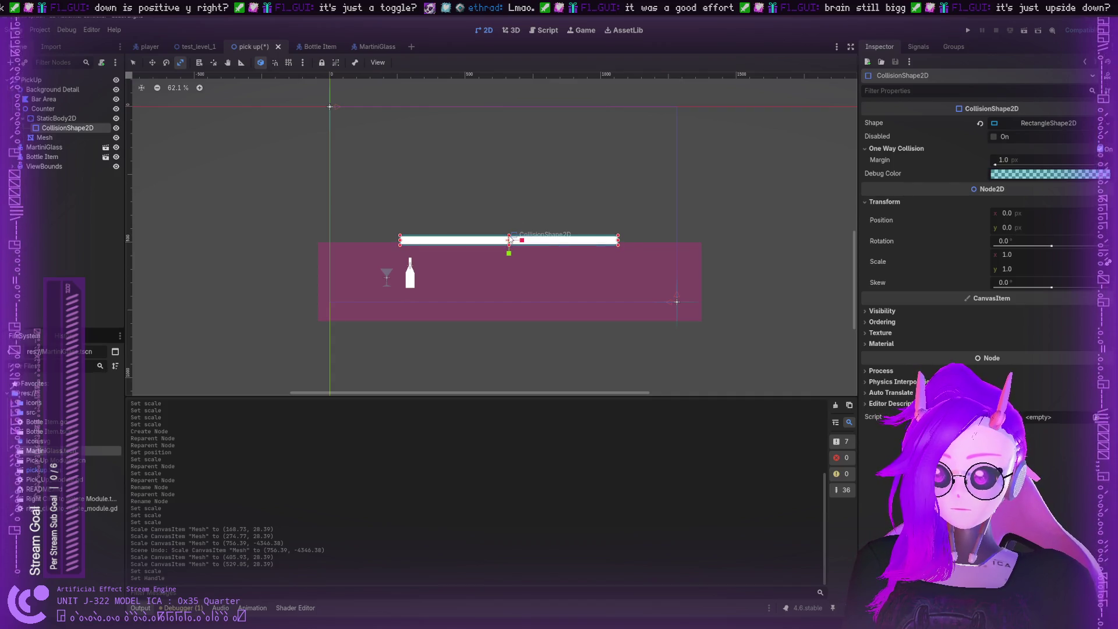
# - Drag the Mesh node toward StaticBody2D in the Scene dock to reparent it
pyautogui.click(510, 239)
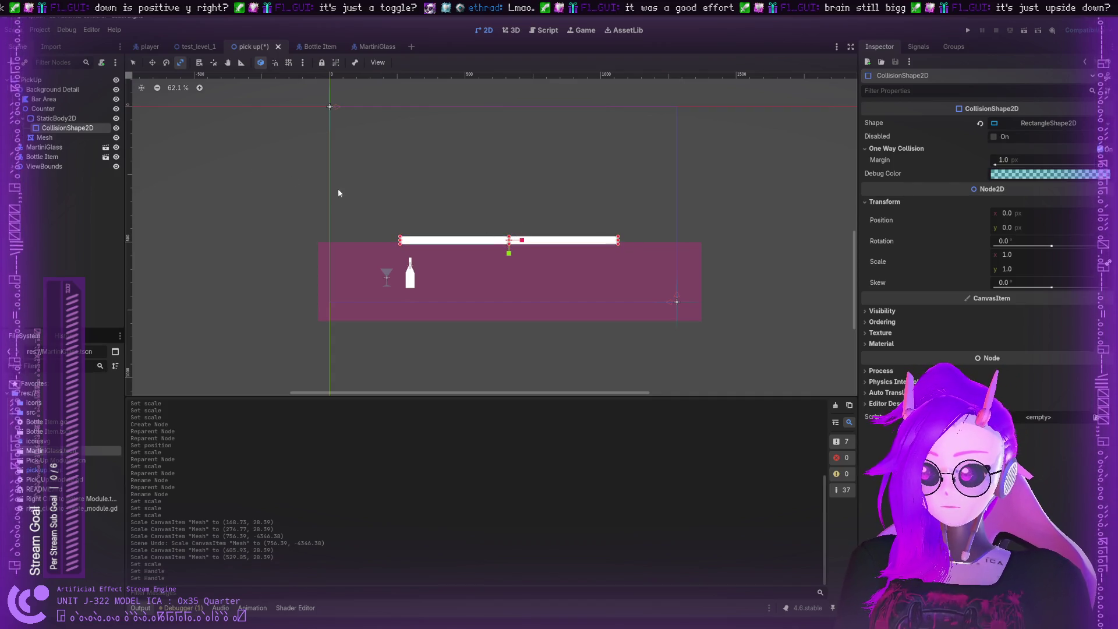
pyautogui.moveTo(44, 138); pyautogui.dragTo(54, 117)
pyautogui.click(56, 127)
# - Inspect the Mesh, Counter and StaticBody2D nodes with the Move tool
pyautogui.scroll(9, 474, 242)
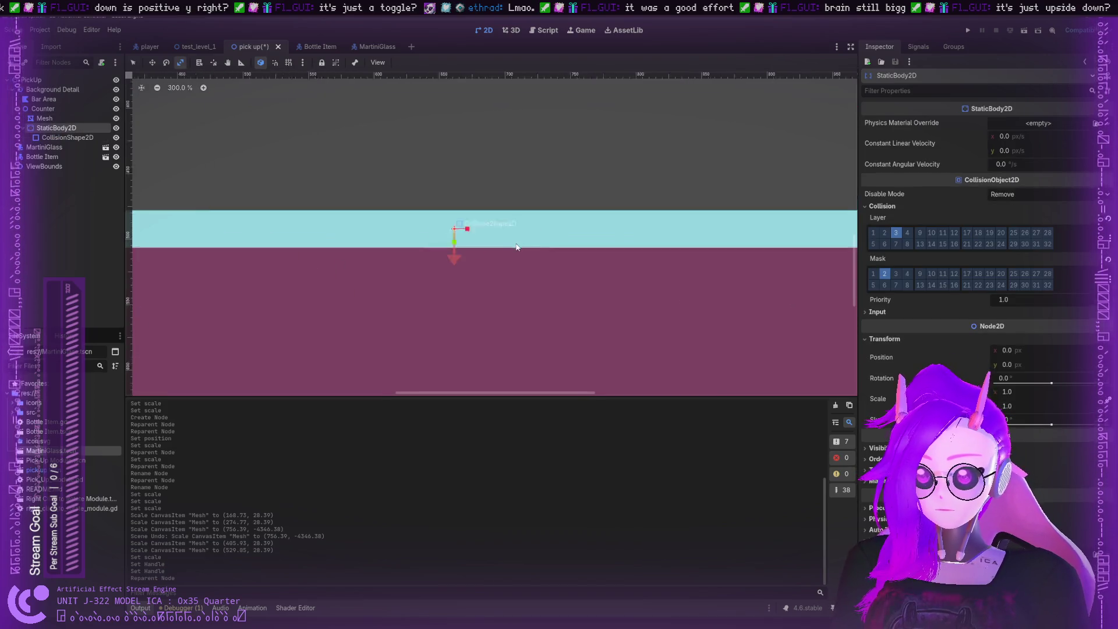
pyautogui.scroll(-5, 516, 246)
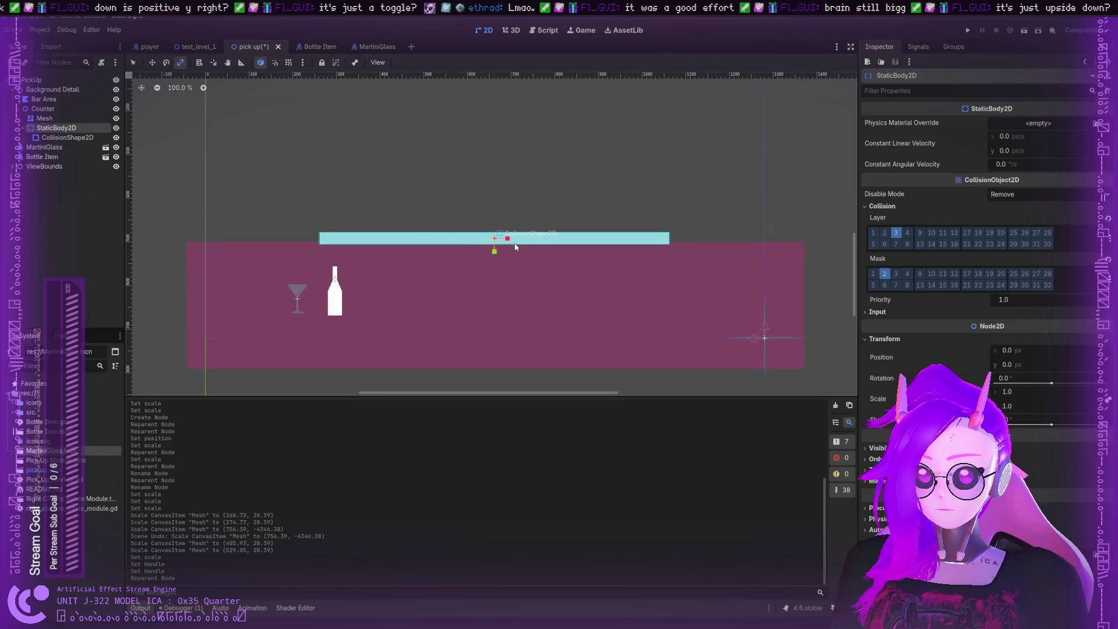
pyautogui.click(39, 120)
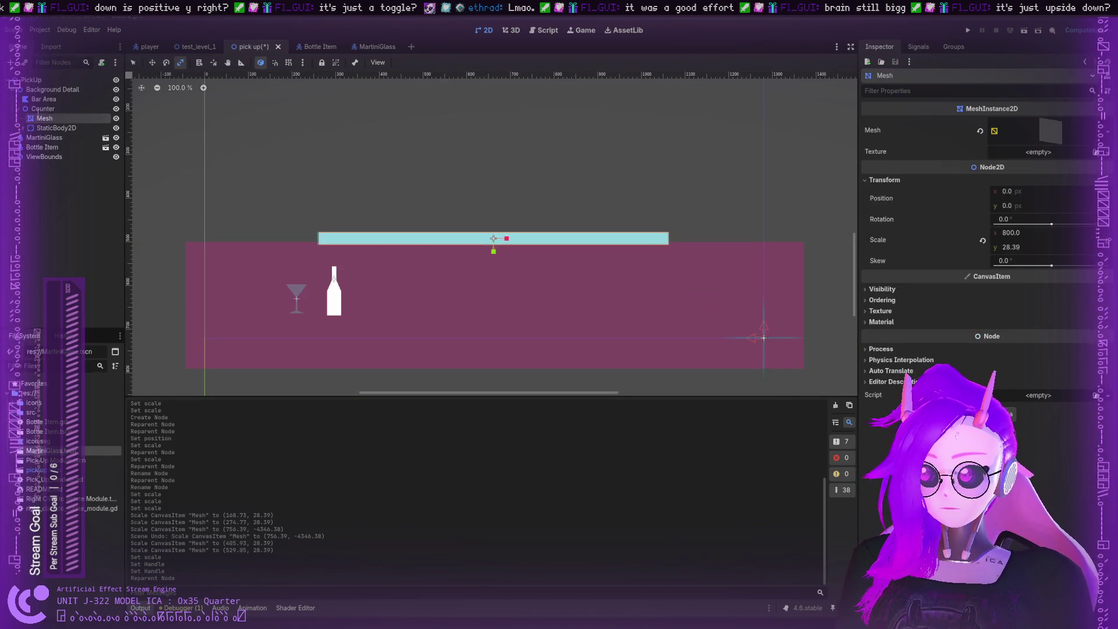
pyautogui.click(43, 108)
pyautogui.hscroll(-1, 452, 175)
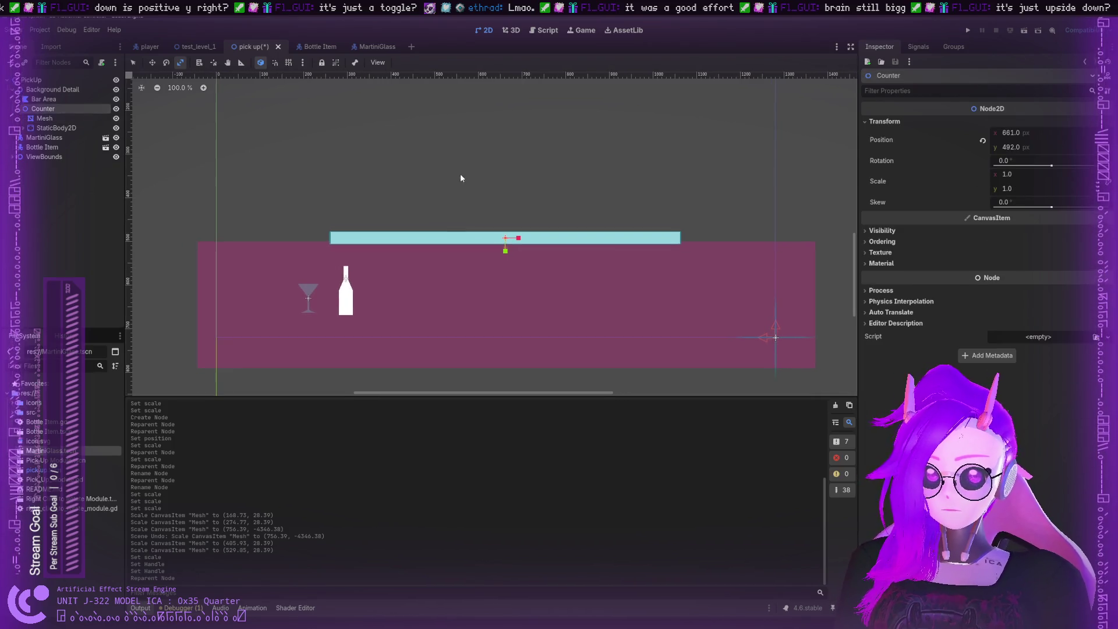
pyautogui.scroll(2, 530, 199)
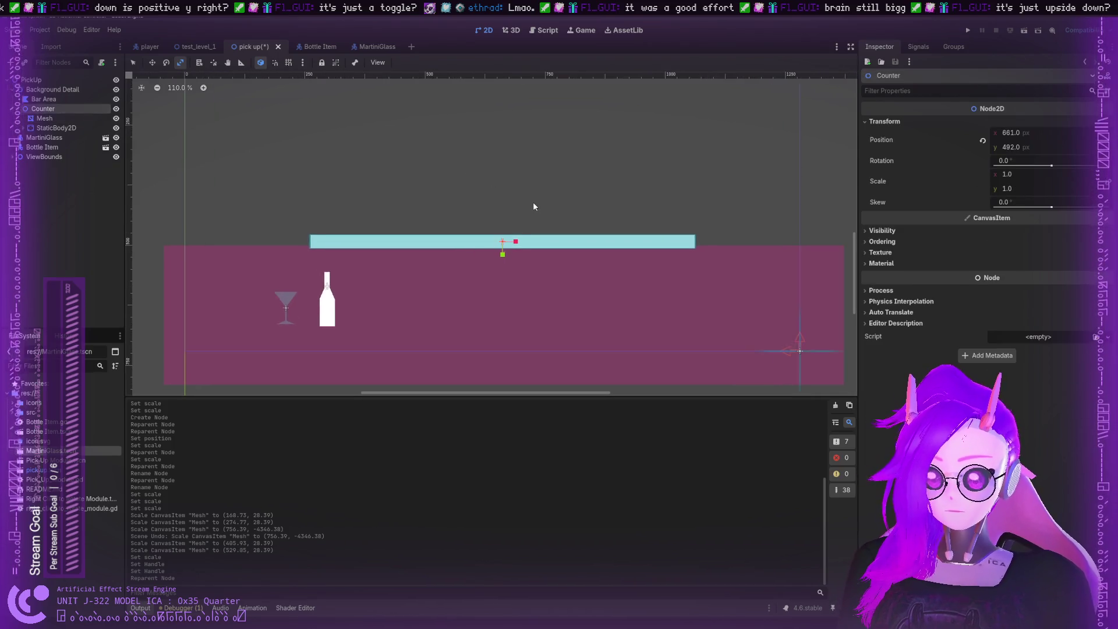
pyautogui.click(153, 63)
pyautogui.hscroll(-1, 365, 162)
pyautogui.click(54, 127)
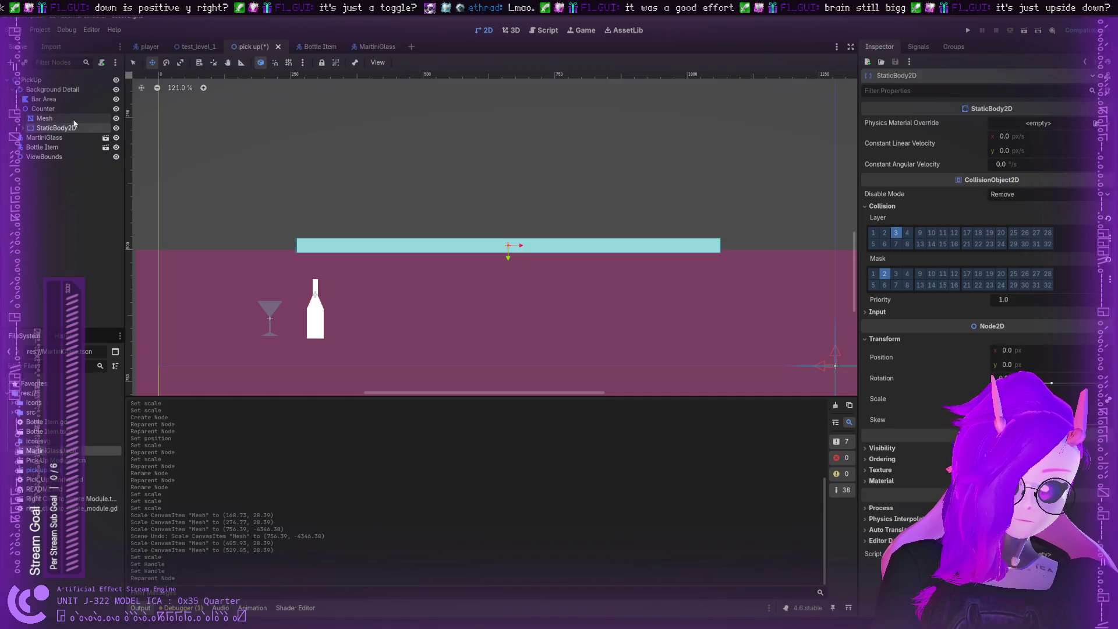
pyautogui.click(43, 110)
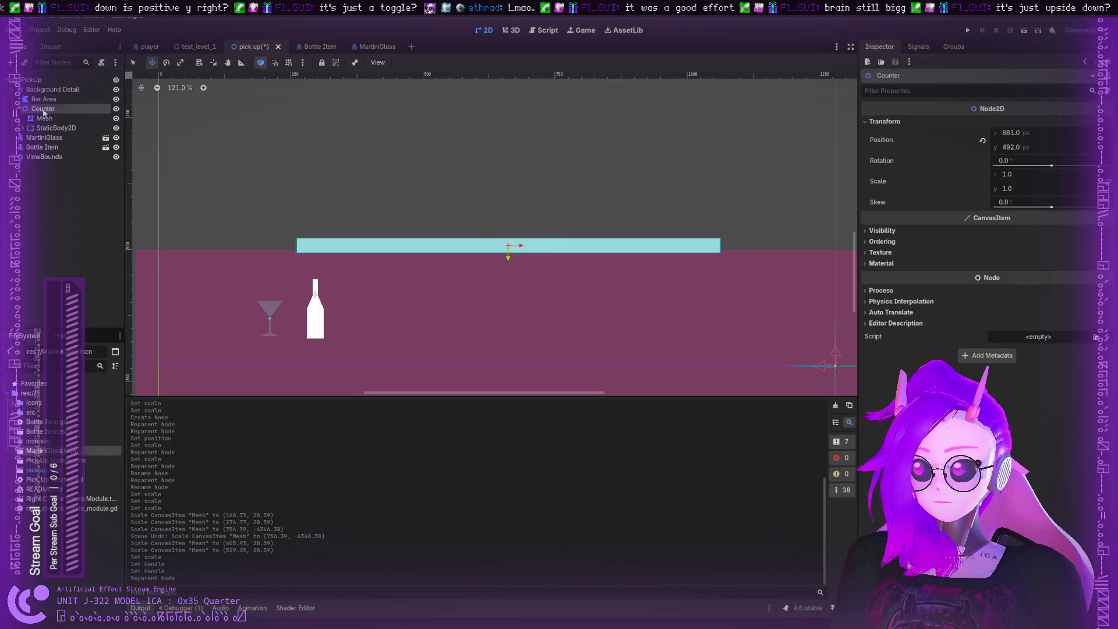
# - Expand StaticBody2D, test its orientation with the Rotate tool, and run the project
pyautogui.click(166, 63)
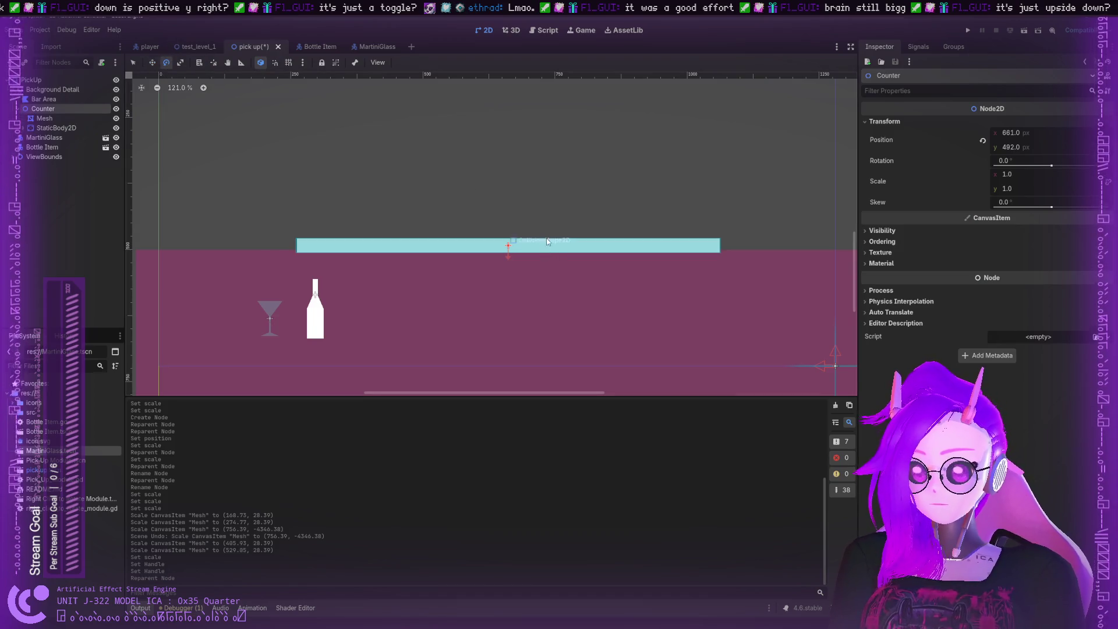
pyautogui.click(52, 128)
pyautogui.click(23, 127)
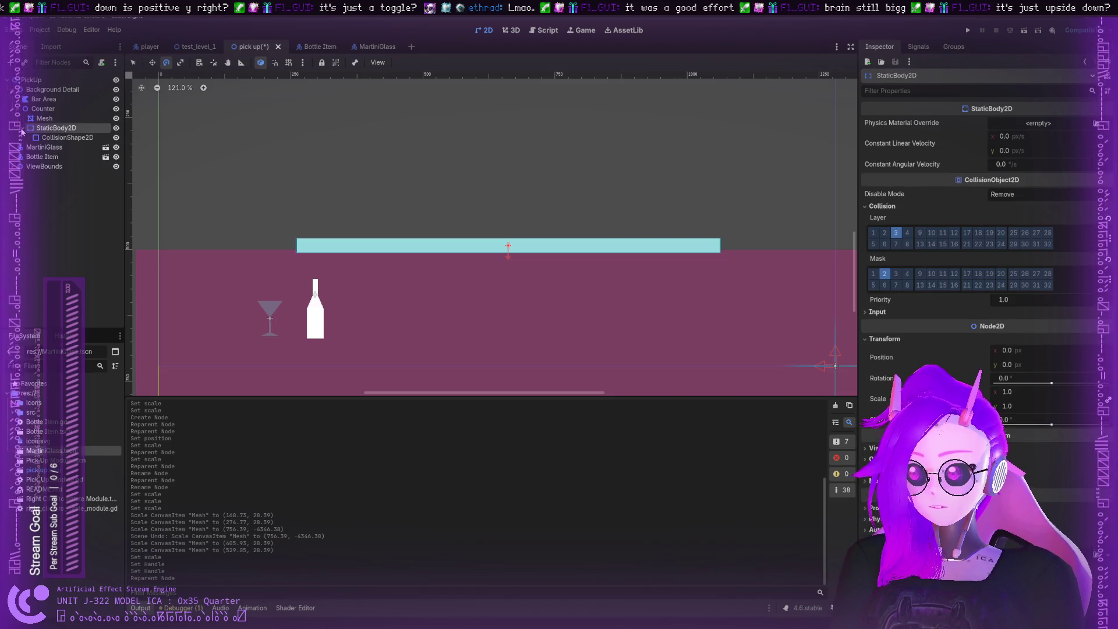
pyautogui.scroll(-1, 529, 206)
pyautogui.hscroll(1, 528, 205)
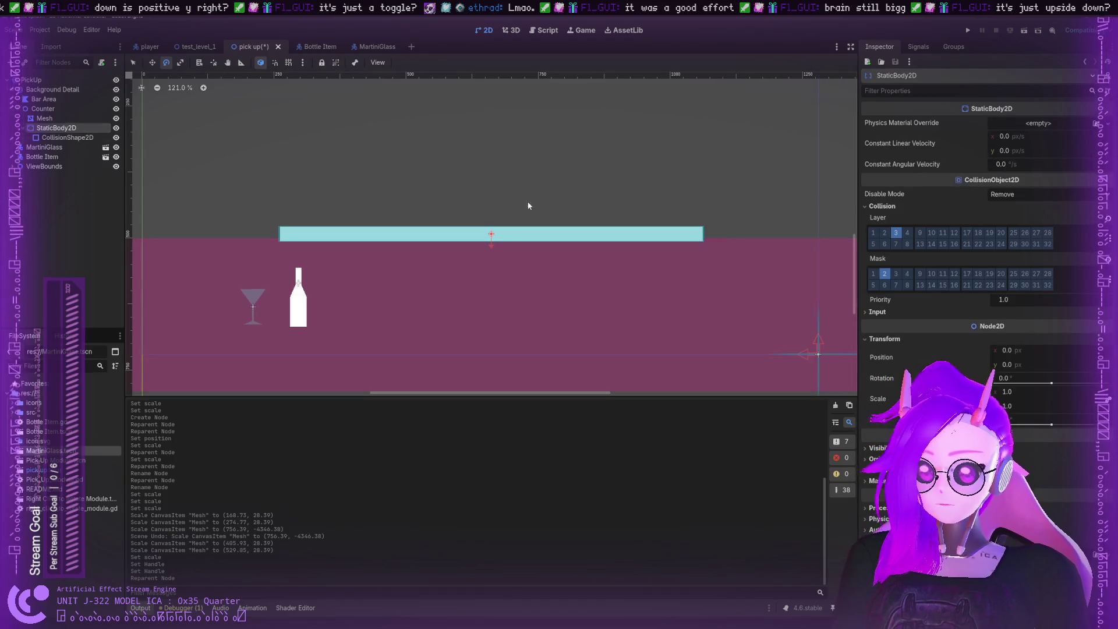
pyautogui.click(48, 137)
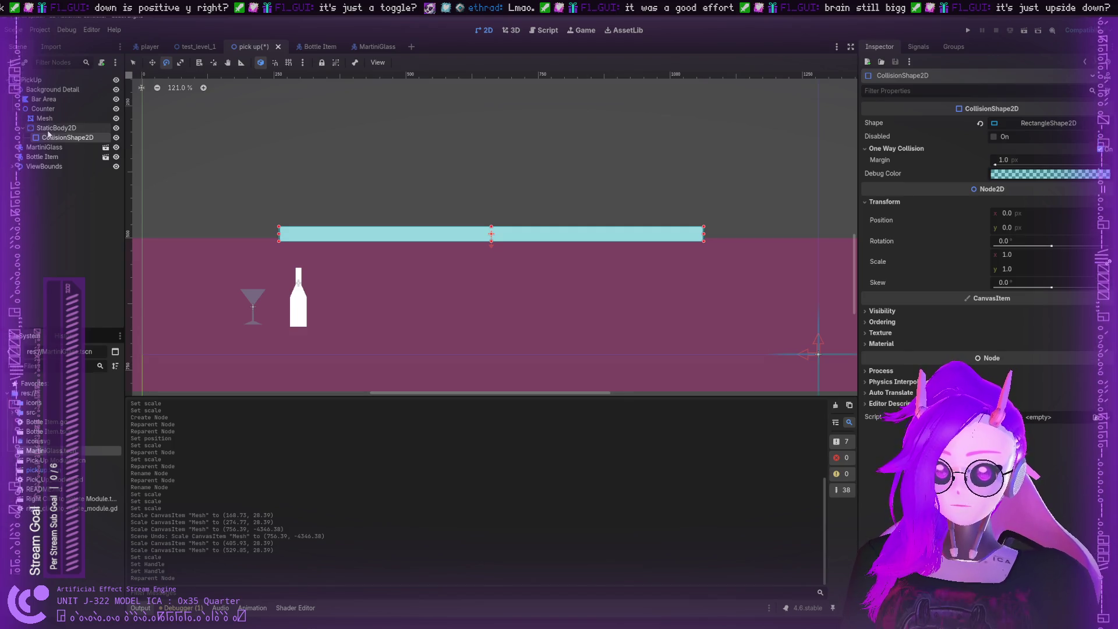
pyautogui.click(50, 128)
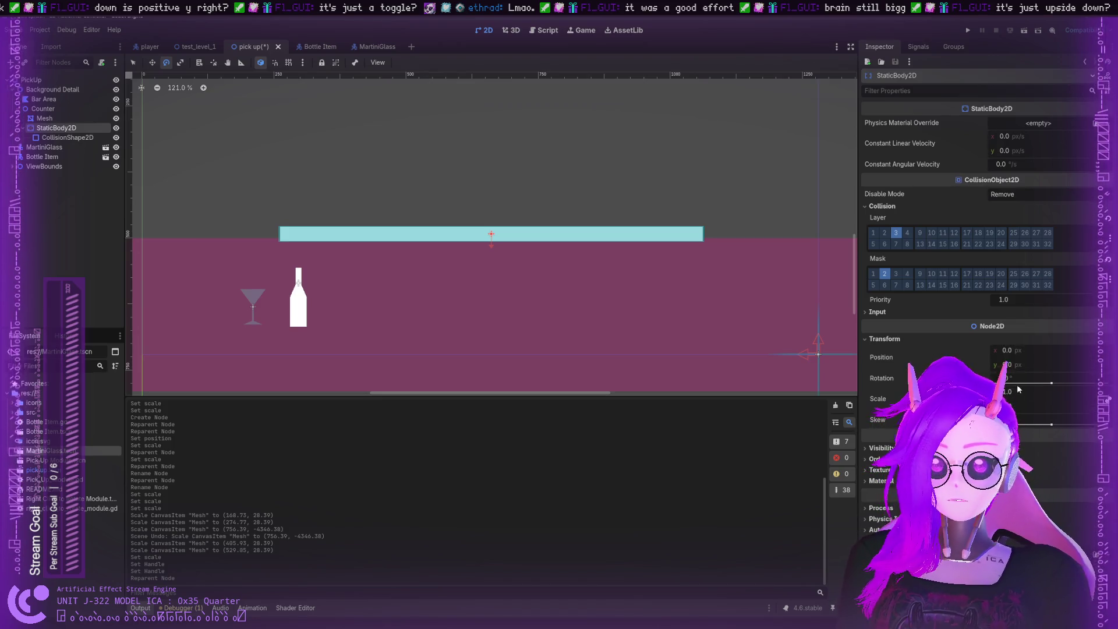
pyautogui.moveTo(1051, 382)
pyautogui.mouseDown()
pyautogui.moveTo(1030, 382)
pyautogui.moveTo(1051, 383)
pyautogui.mouseUp()
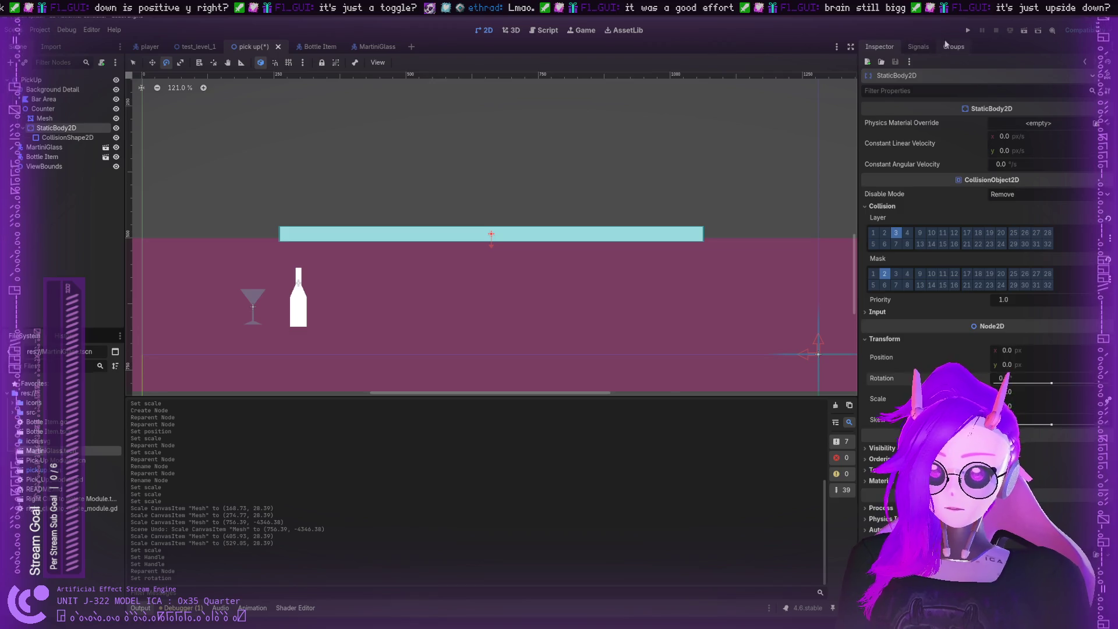
pyautogui.click(968, 29)
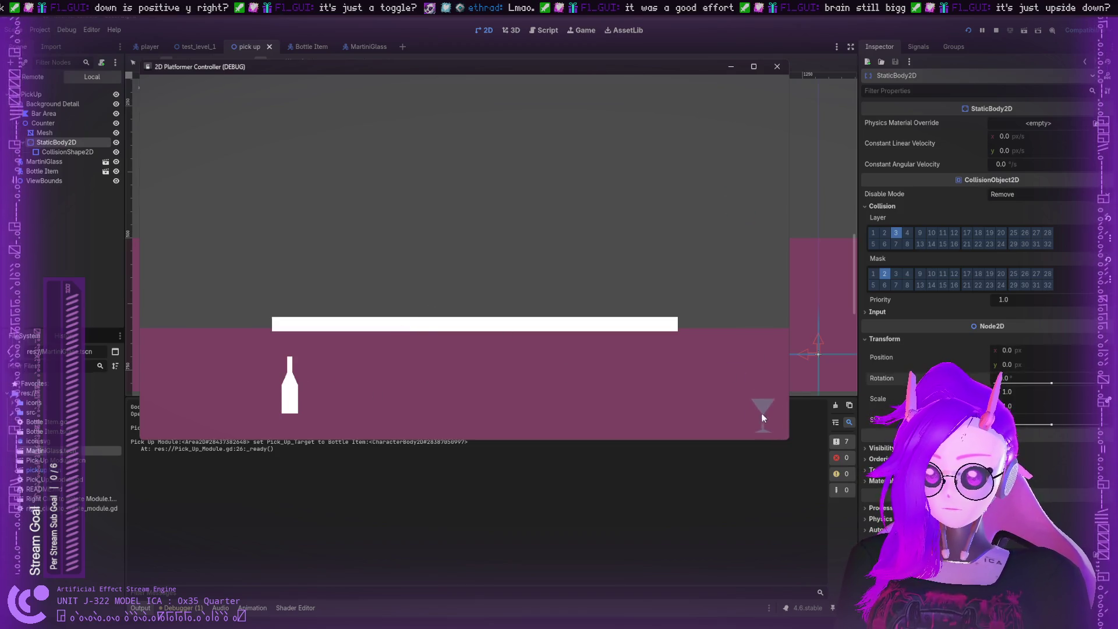
# - In the running game, drag the martini glass up onto the white platform
pyautogui.moveTo(763, 418); pyautogui.dragTo(538, 150)
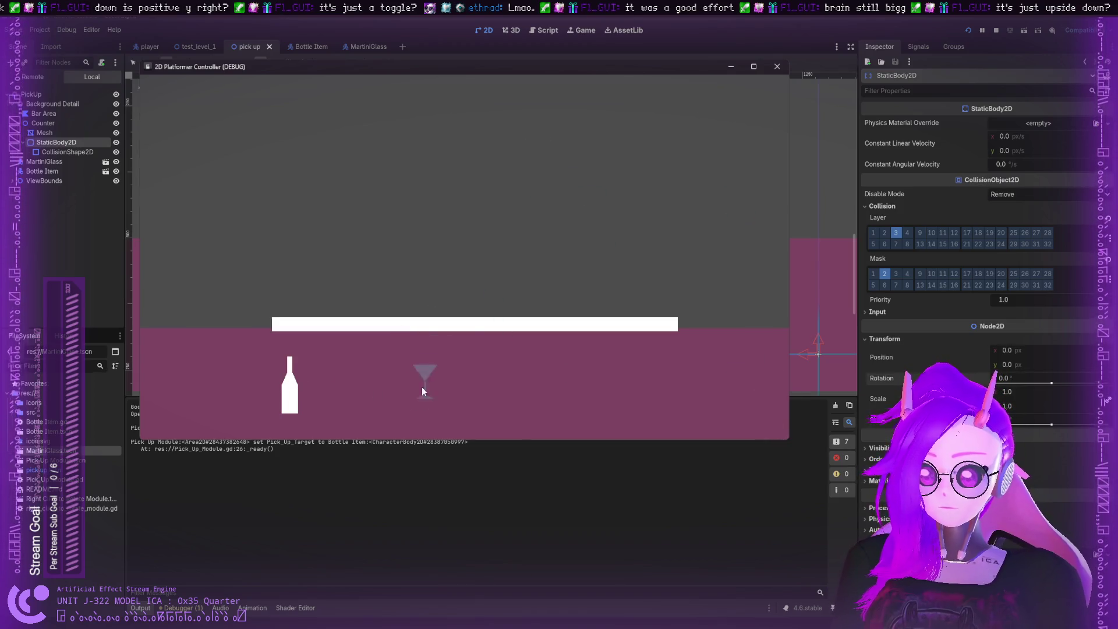
pyautogui.moveTo(423, 391)
pyautogui.mouseDown()
pyautogui.moveTo(434, 326)
pyautogui.moveTo(405, 325)
pyautogui.mouseUp()
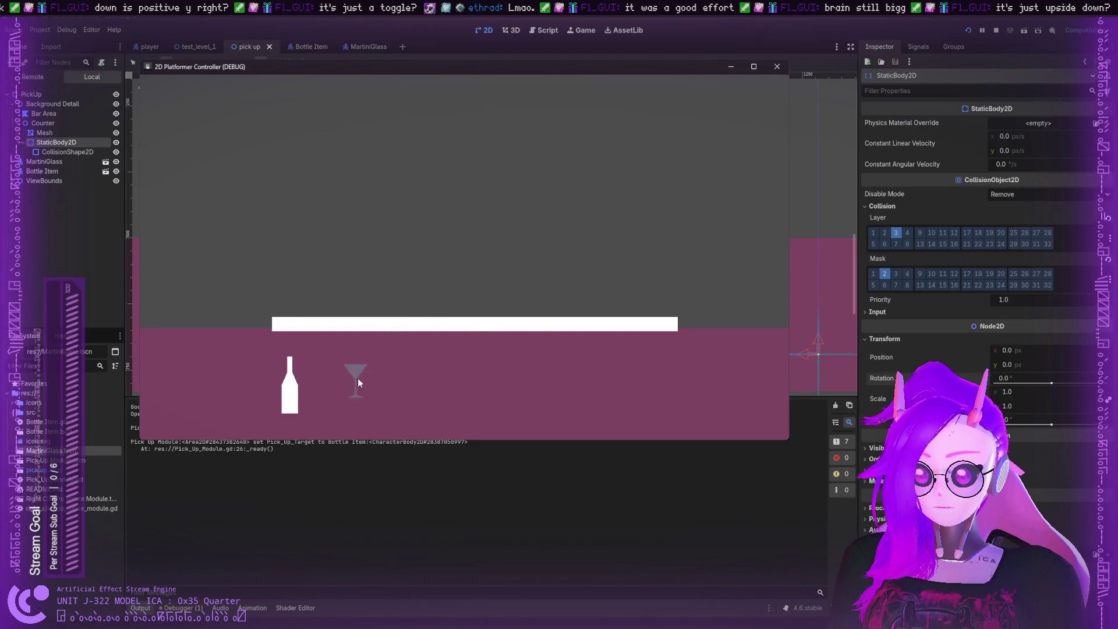
pyautogui.moveTo(318, 381); pyautogui.dragTo(399, 315)
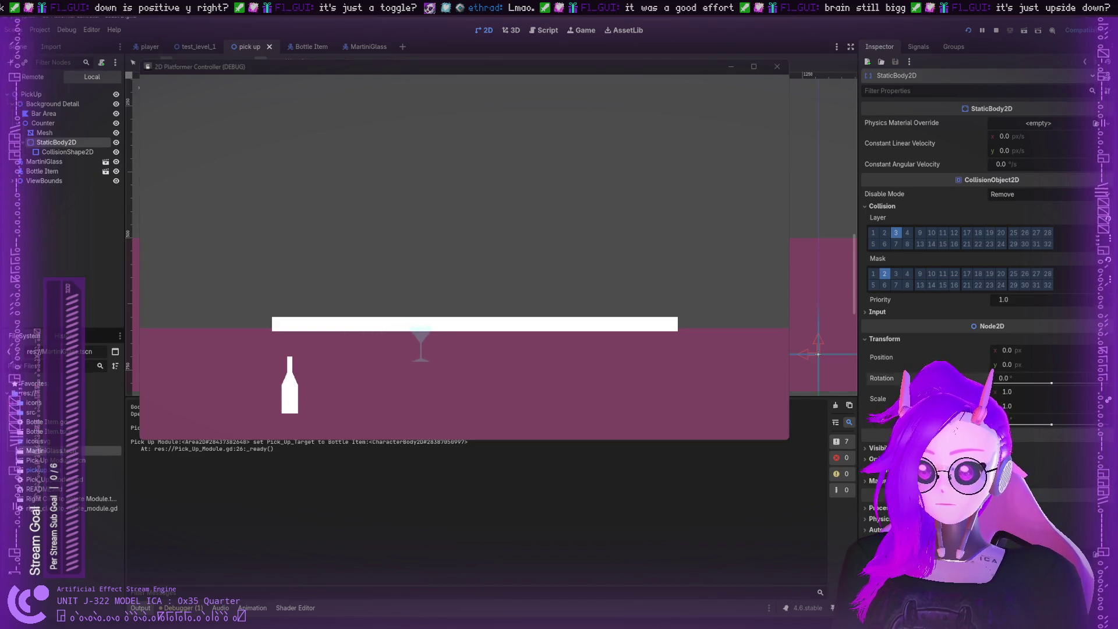
pyautogui.scroll(5, 823, 233)
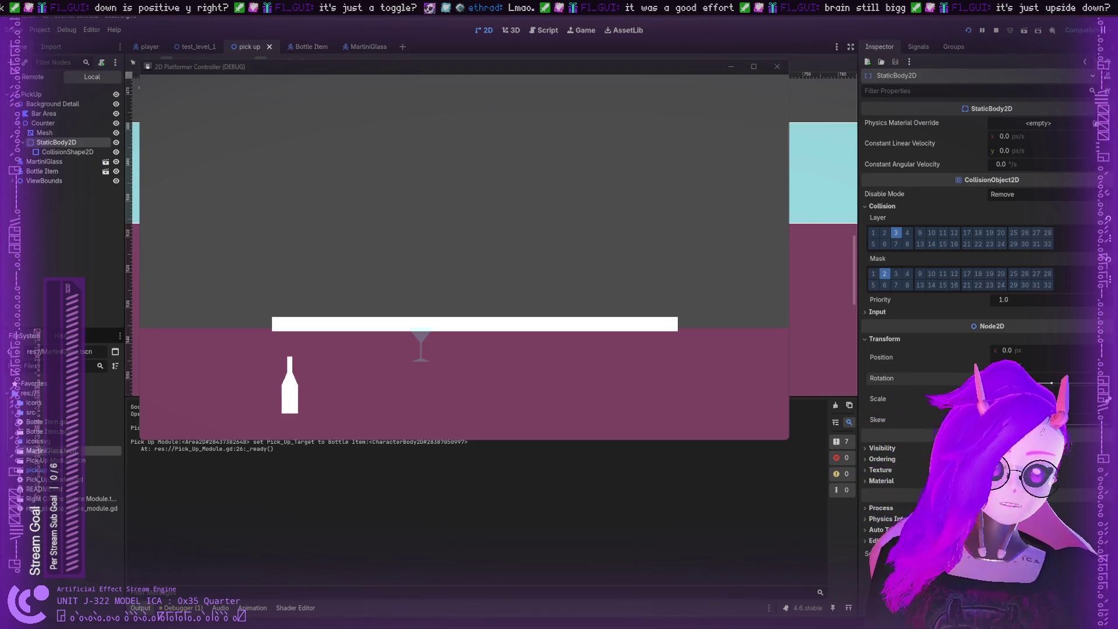
pyautogui.scroll(-5, 823, 233)
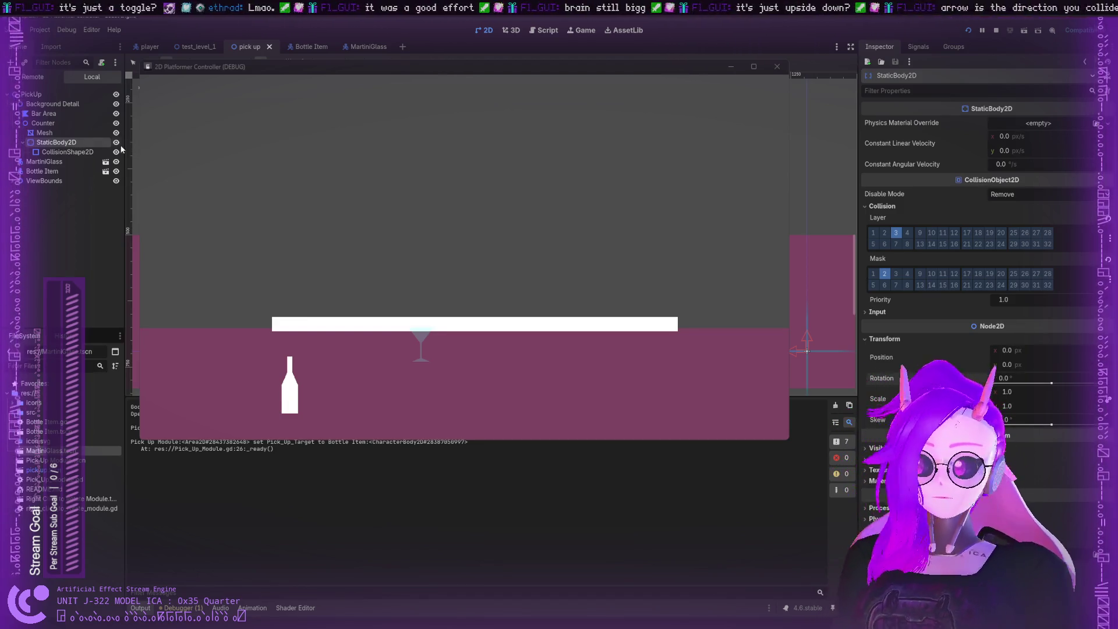
# - Try rotating the counter mesh to about 139 degrees, then undo it back to 0
pyautogui.click(45, 133)
pyautogui.click(17, 123)
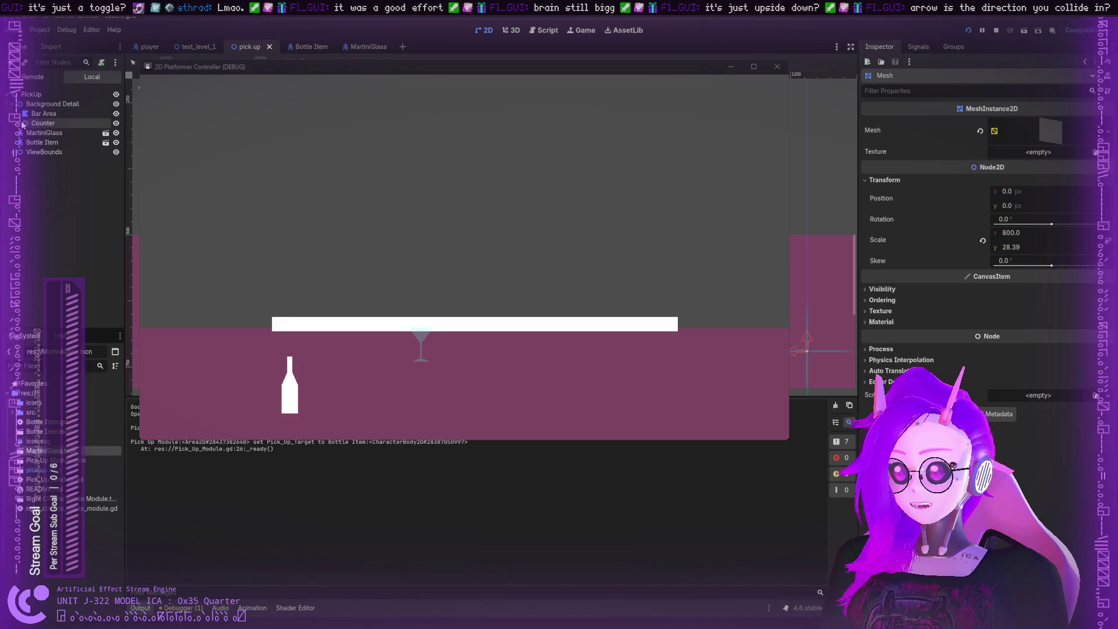
pyautogui.scroll(5, 823, 262)
pyautogui.scroll(2, 823, 262)
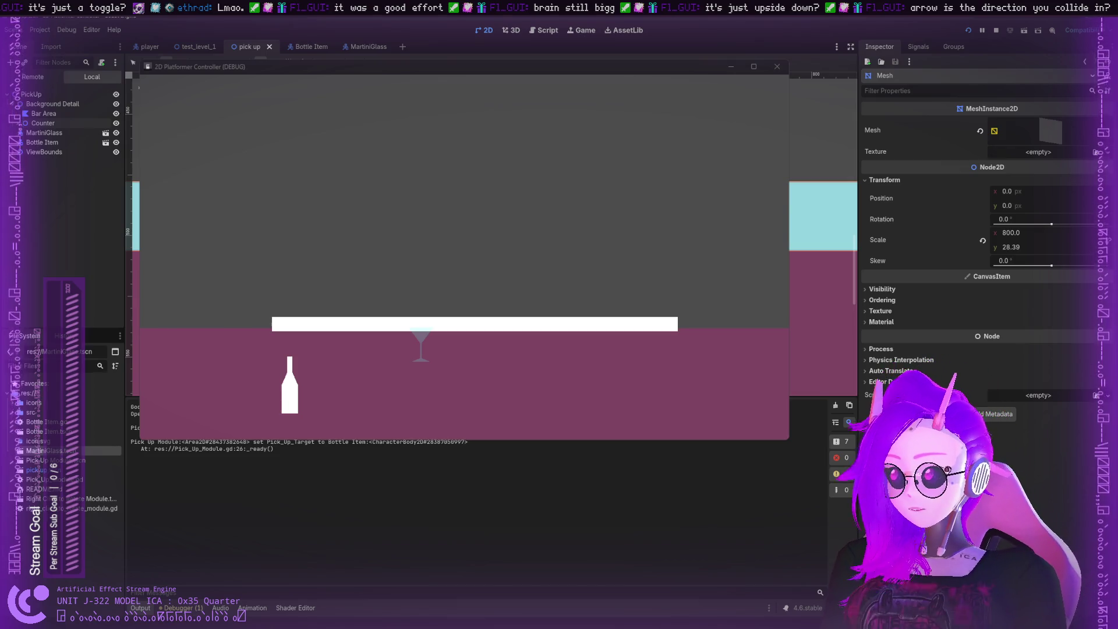
pyautogui.scroll(-6, 823, 262)
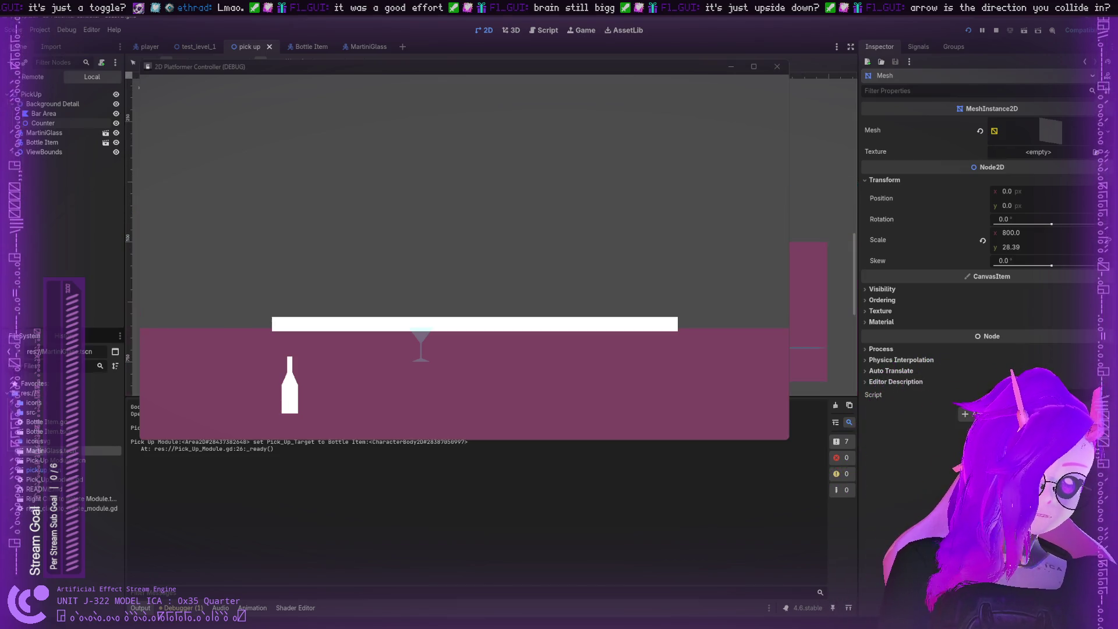
pyautogui.scroll(-1, 823, 262)
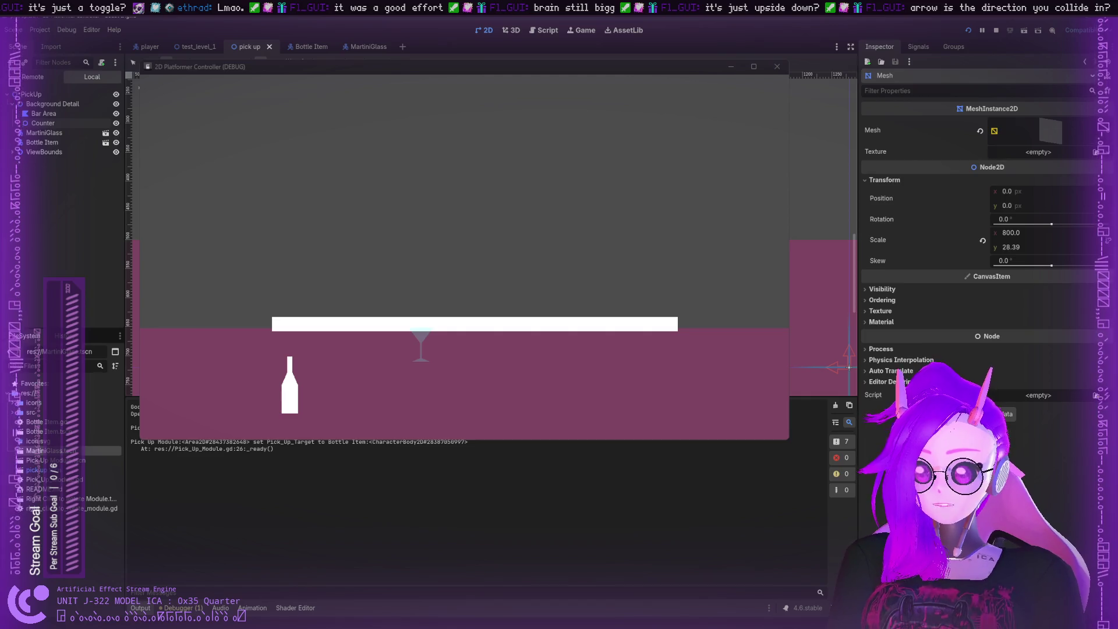
pyautogui.hotkey('ctrl', 'z')
pyautogui.scroll(-3, 823, 262)
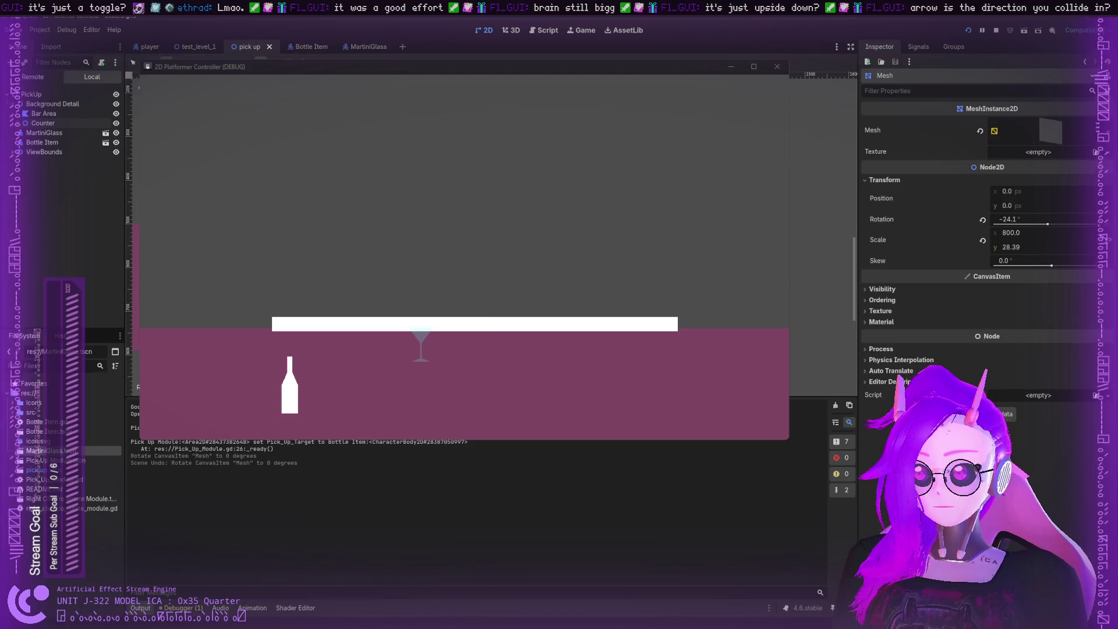
pyautogui.moveTo(823, 262); pyautogui.dragTo(823, 175)
pyautogui.hotkey('ctrl', 'z')
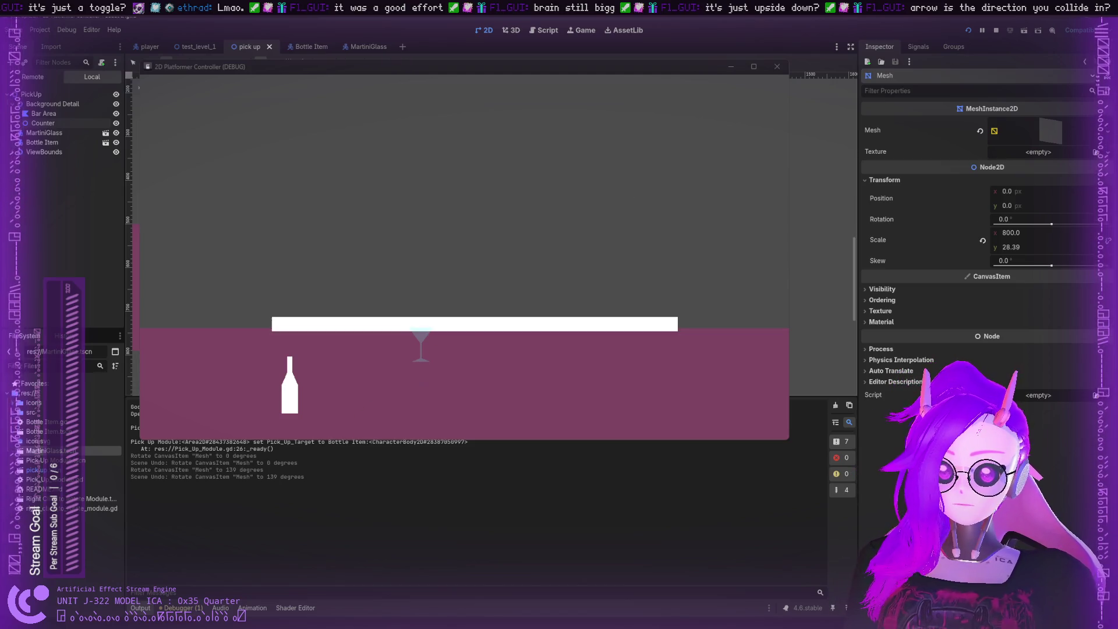
# - Select the Counter node to view its transform properties
pyautogui.click(42, 123)
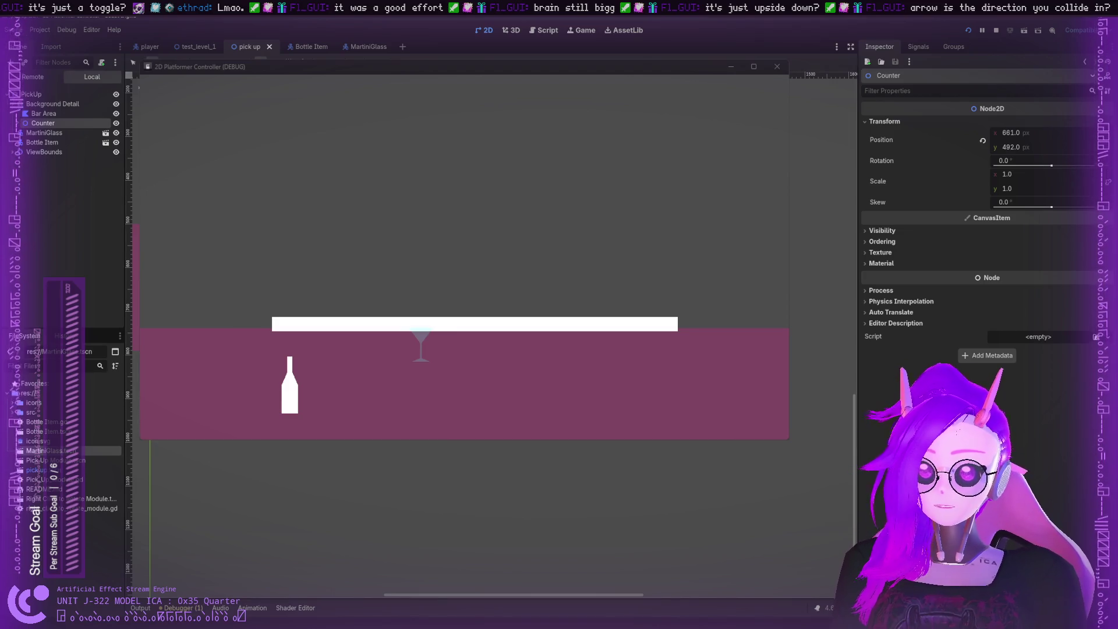
pyautogui.scroll(-2, 827, 407)
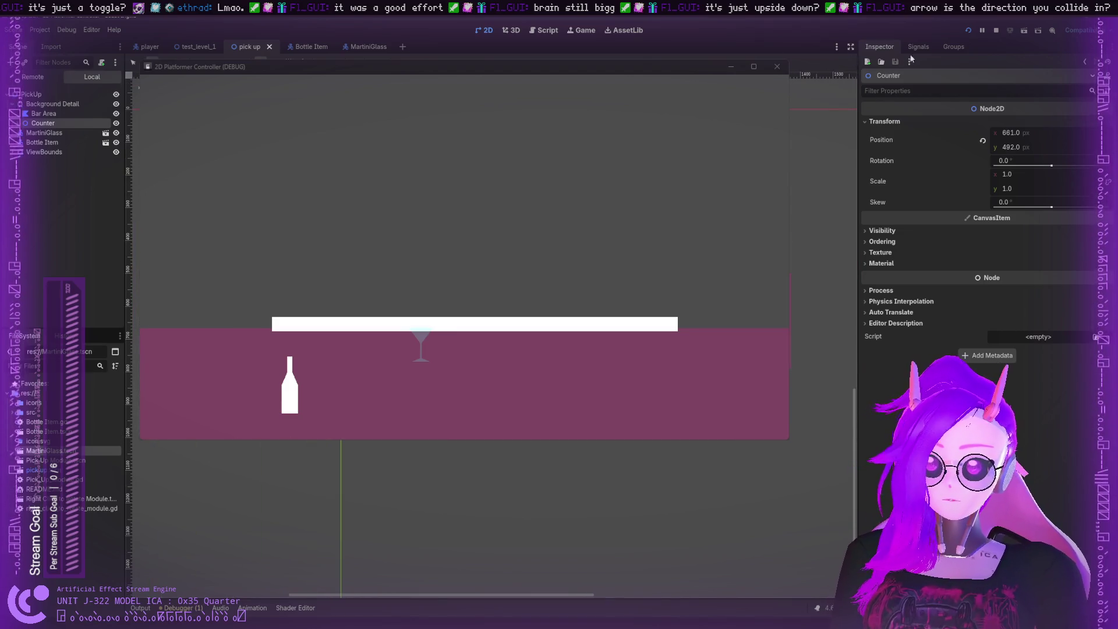
pyautogui.click(966, 31)
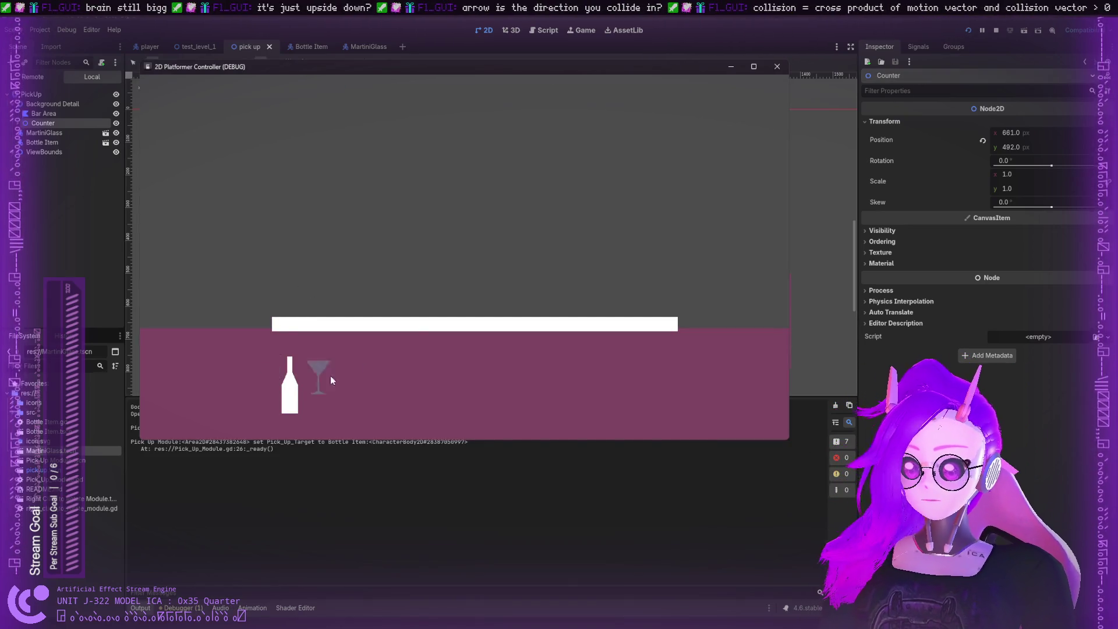
# - Carry the martini glass over to the bottle and drop it onto the white counter
pyautogui.moveTo(294, 388); pyautogui.dragTo(382, 283)
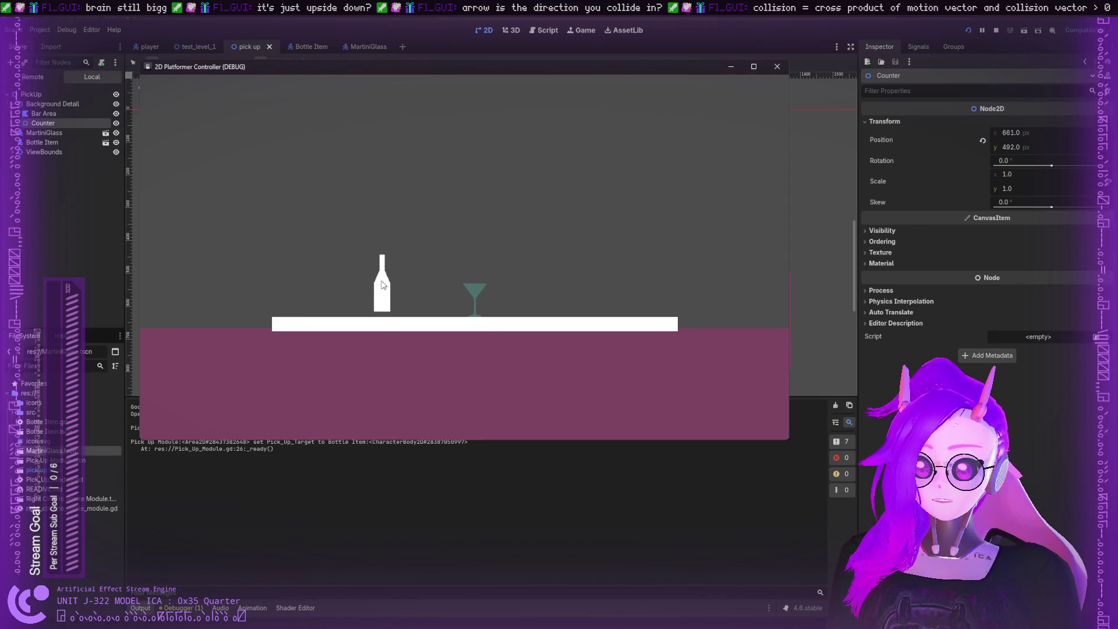
pyautogui.moveTo(473, 303)
pyautogui.mouseDown()
pyautogui.moveTo(418, 419)
pyautogui.moveTo(467, 379)
pyautogui.moveTo(407, 412)
pyautogui.mouseUp()
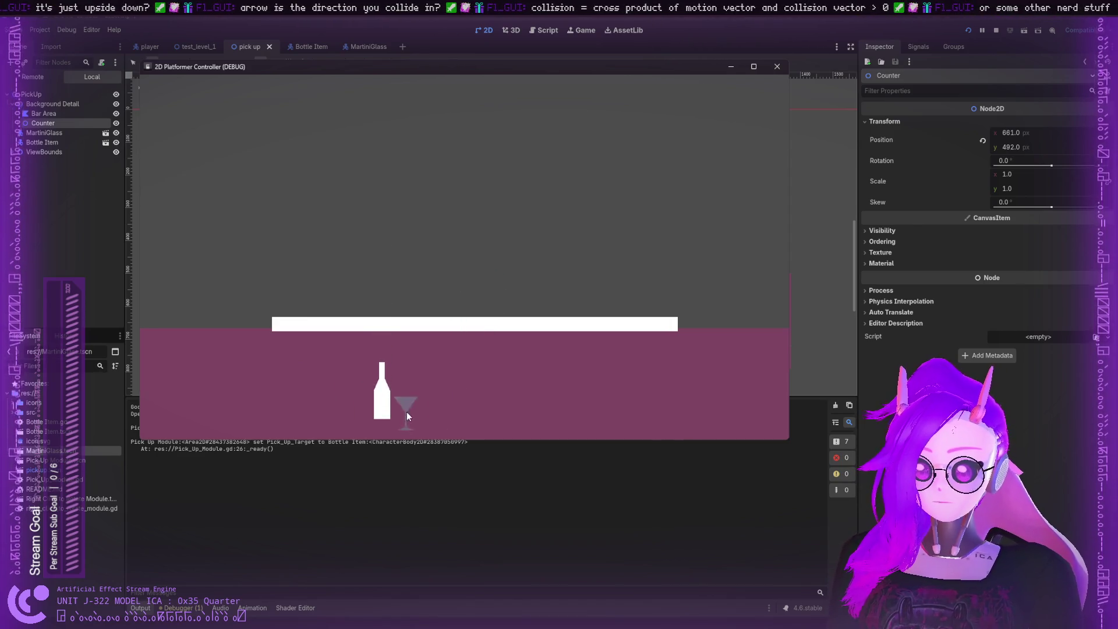
pyautogui.moveTo(481, 331)
pyautogui.mouseDown()
pyautogui.moveTo(485, 347)
pyautogui.moveTo(271, 419)
pyautogui.moveTo(499, 280)
pyautogui.moveTo(454, 291)
pyautogui.mouseUp()
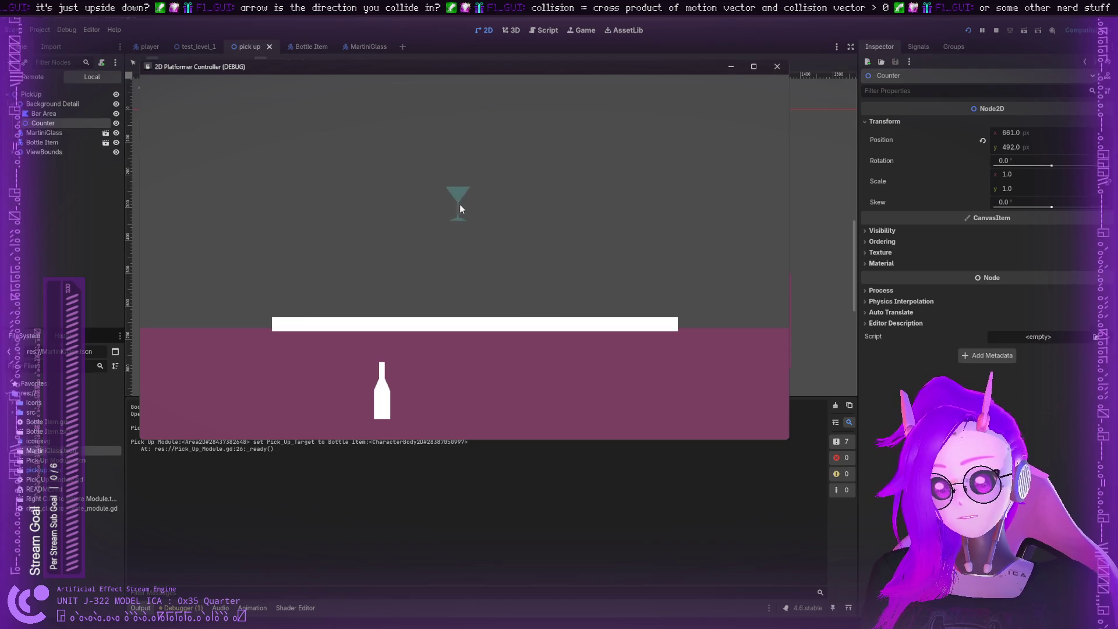
pyautogui.moveTo(460, 209); pyautogui.dragTo(464, 211)
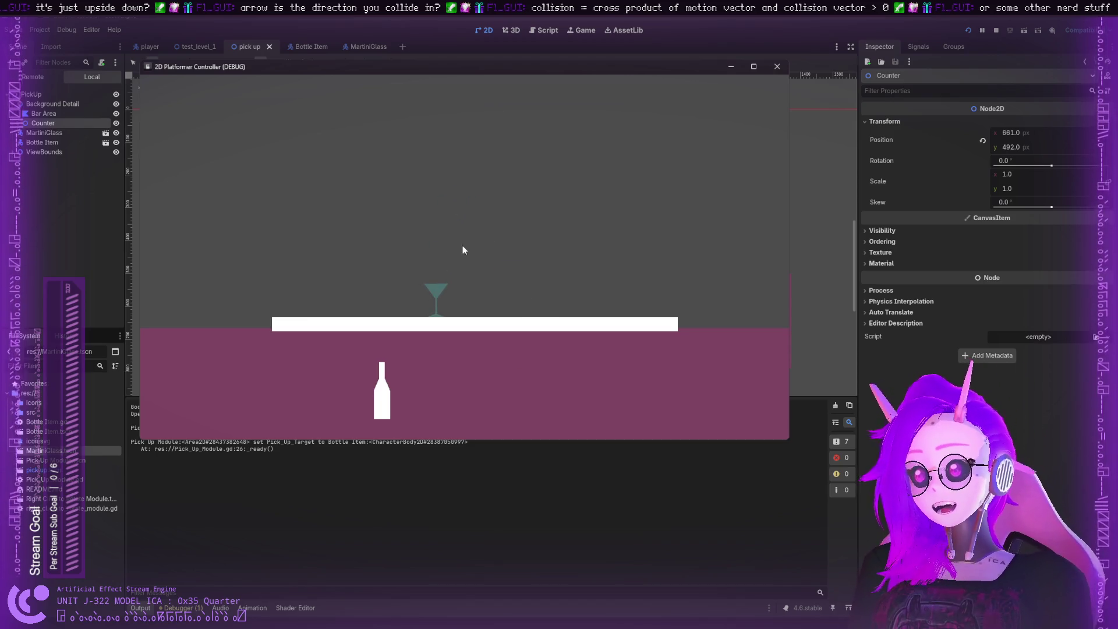
# - Move the bottle around, set the glass back on the counter, and stop the game
pyautogui.moveTo(382, 387); pyautogui.dragTo(516, 246)
pyautogui.moveTo(471, 248); pyautogui.dragTo(454, 268)
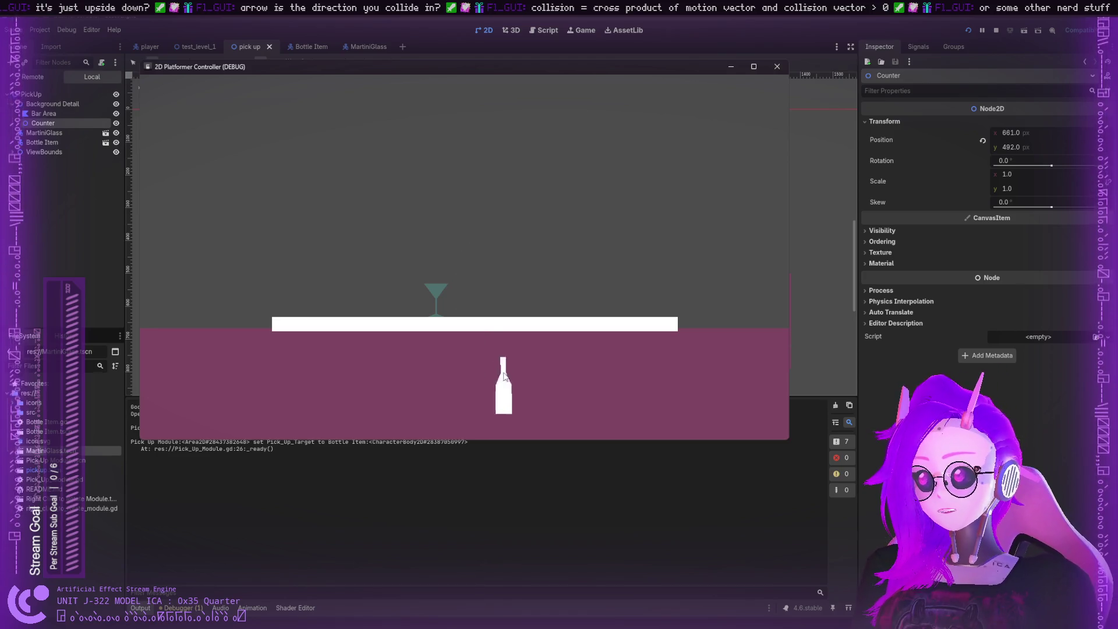
pyautogui.moveTo(307, 107)
pyautogui.mouseDown()
pyautogui.moveTo(573, 166)
pyautogui.moveTo(446, 147)
pyautogui.mouseUp()
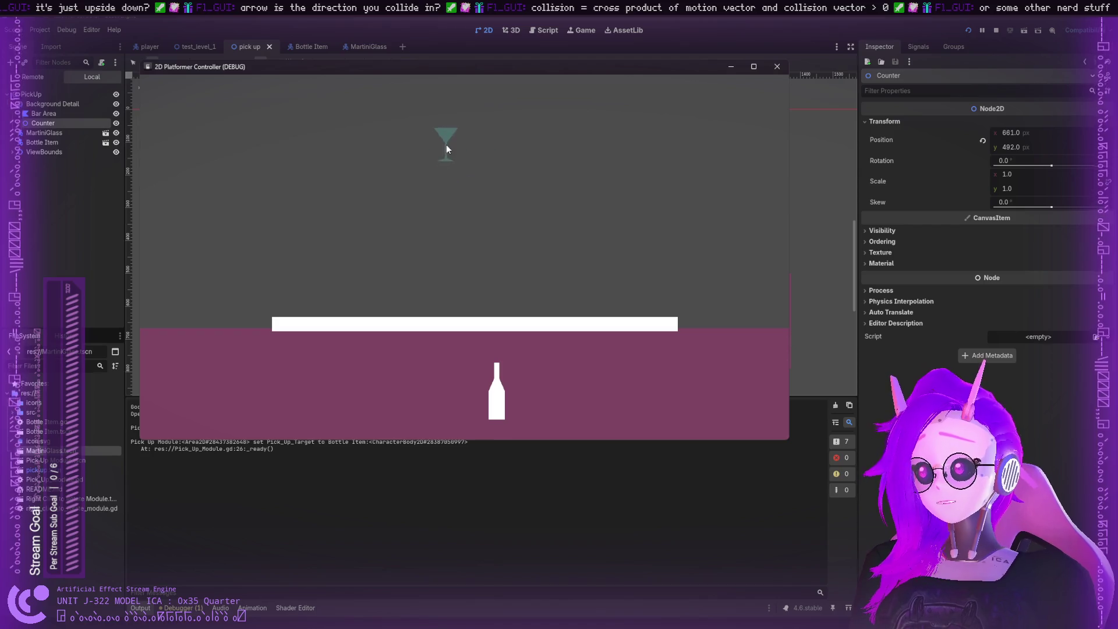
pyautogui.moveTo(447, 208); pyautogui.dragTo(449, 192)
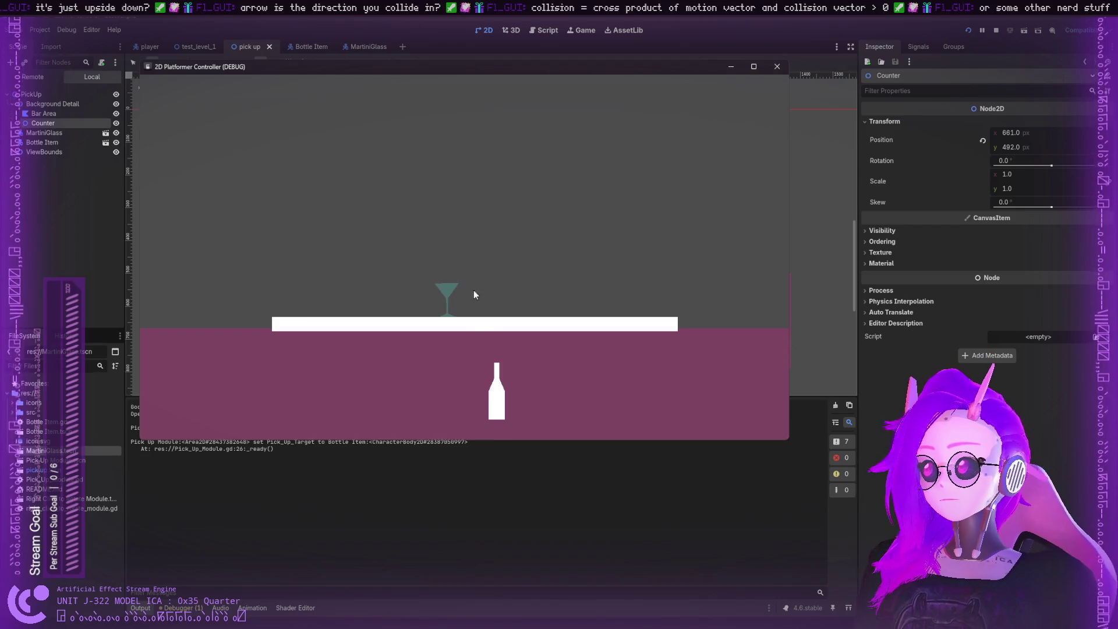
pyautogui.moveTo(508, 386)
pyautogui.mouseDown()
pyautogui.moveTo(489, 239)
pyautogui.moveTo(467, 246)
pyautogui.moveTo(480, 274)
pyautogui.mouseUp()
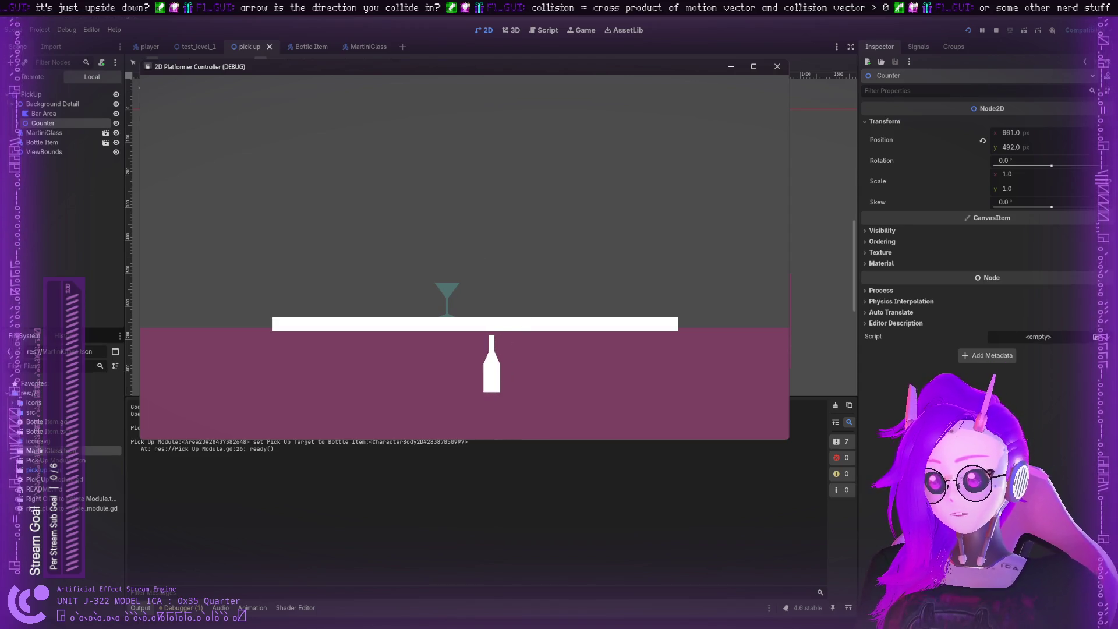
pyautogui.click(784, 71)
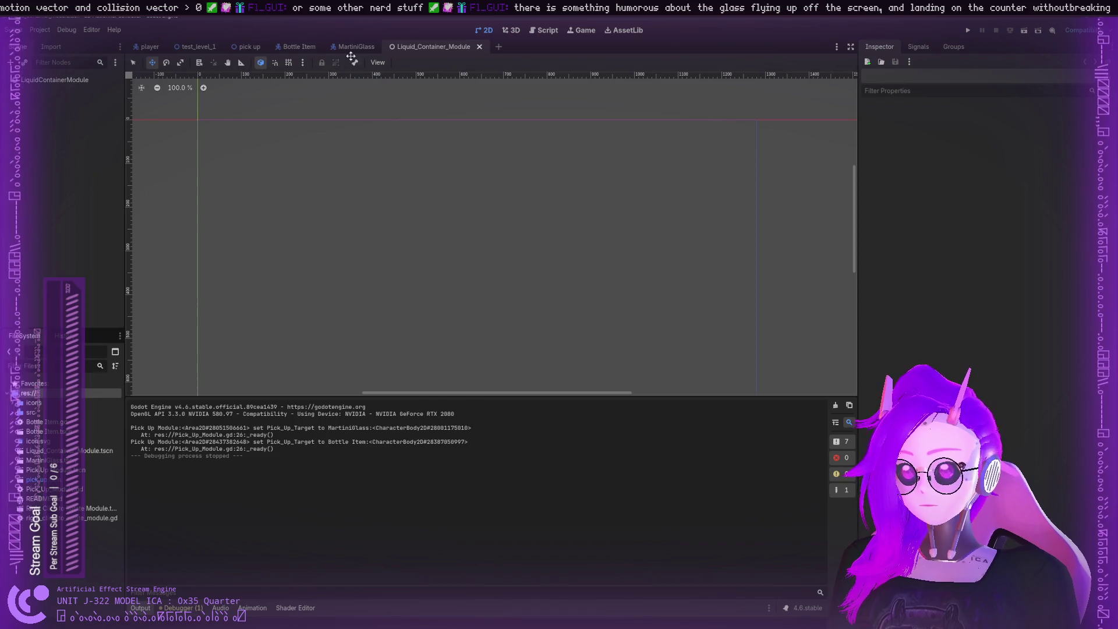
# - Select the LiquidContainerModule root node in the Scene dock
pyautogui.click(49, 80)
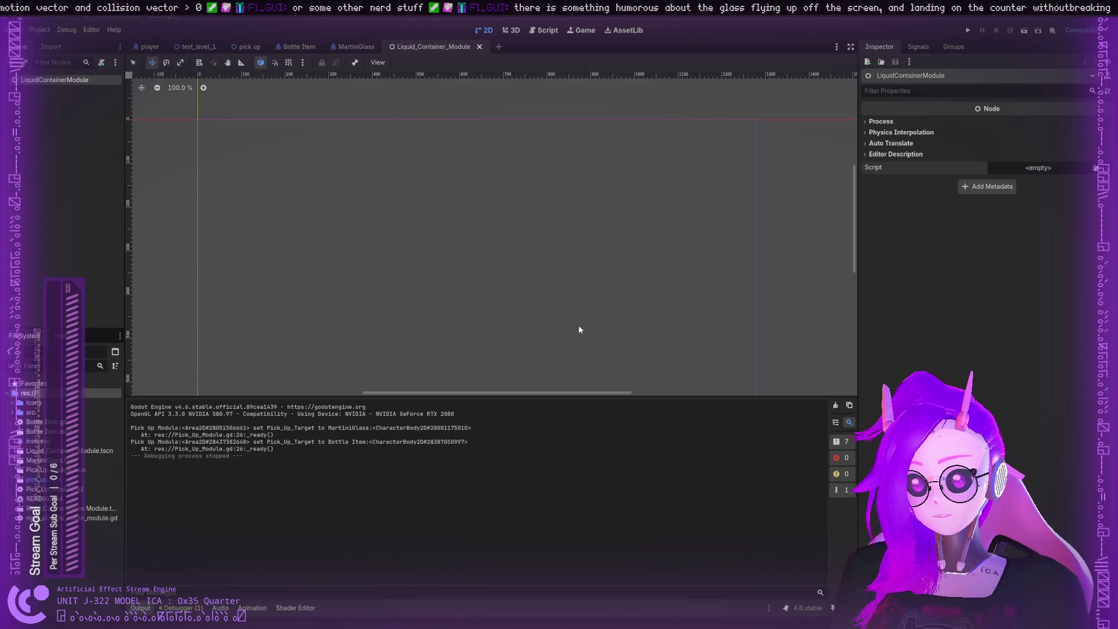
# - Attach a new liquid_container_module.gd script and write 'class_name LiquidContainer' on line 2
pyautogui.click(502, 420)
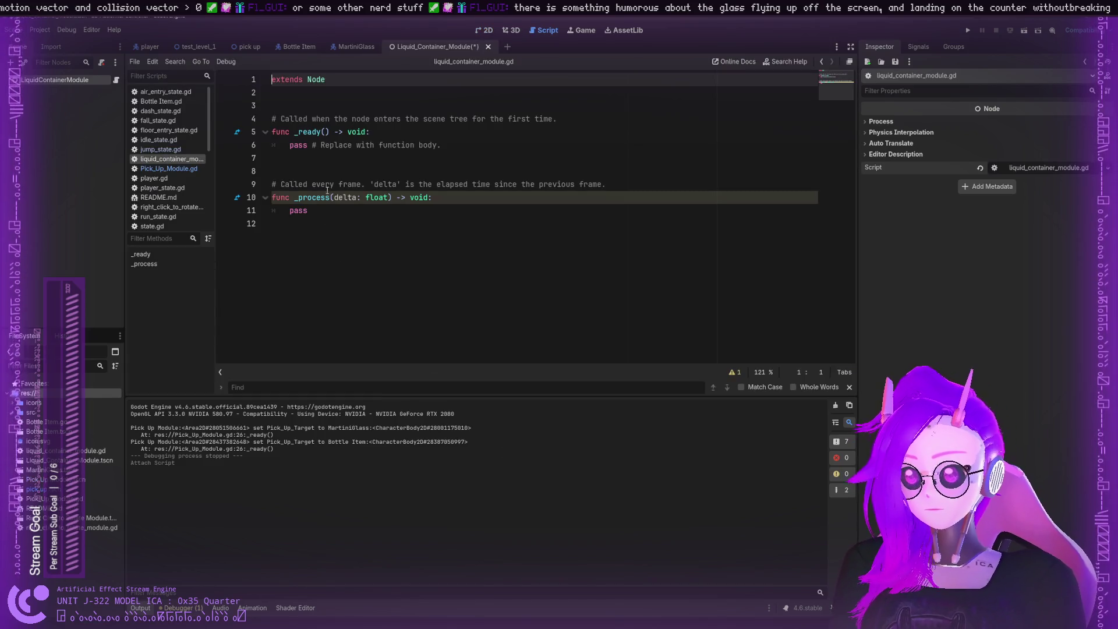
pyautogui.click(350, 96)
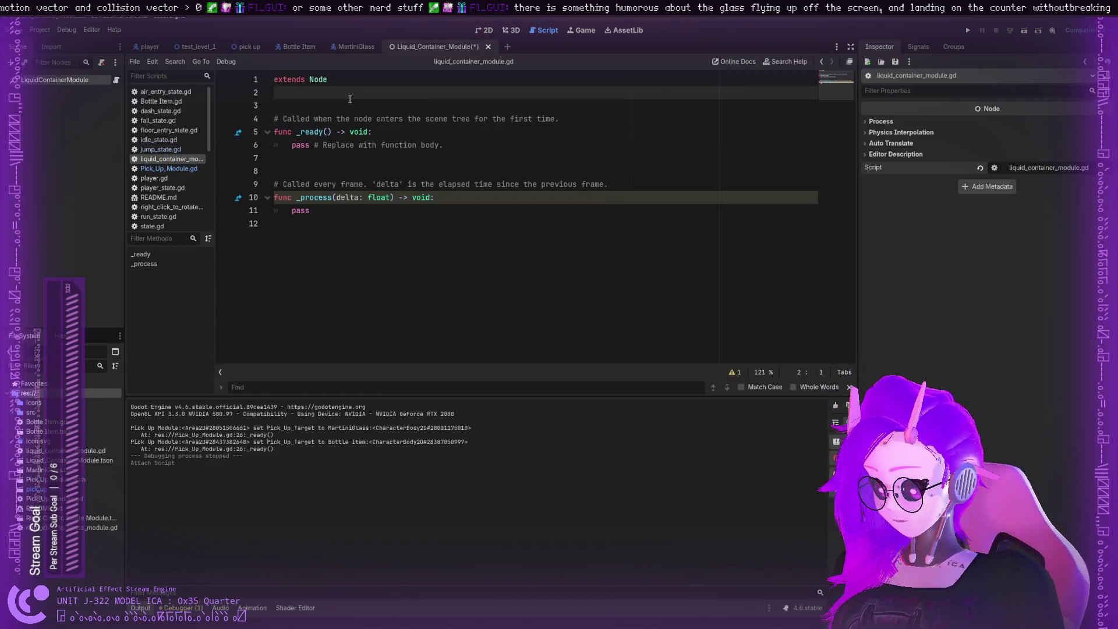
pyautogui.write('Class')
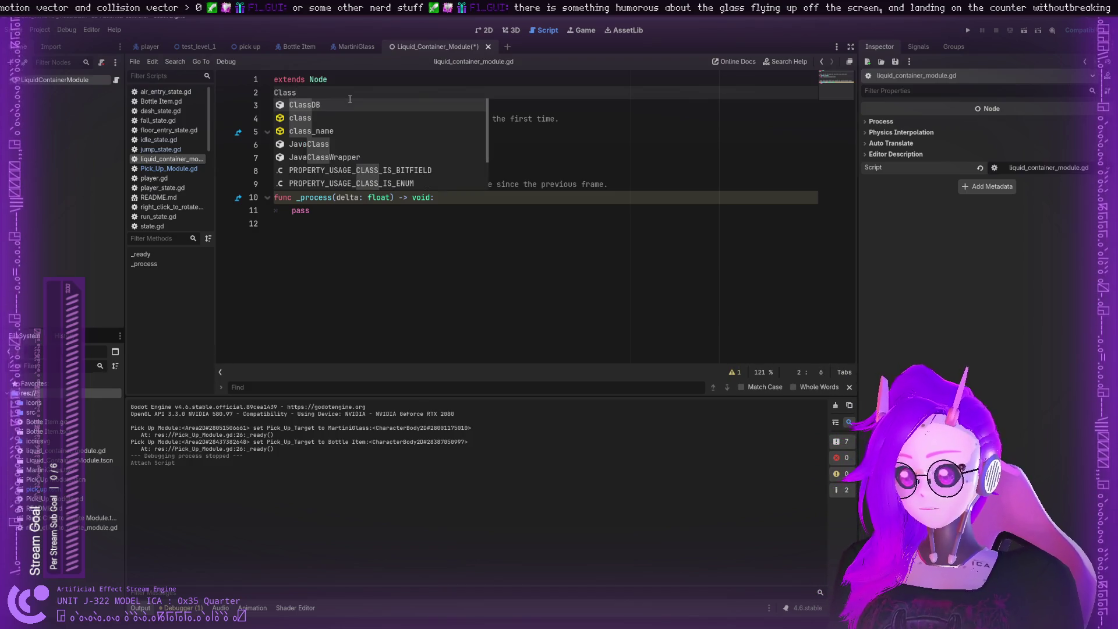
pyautogui.click(293, 121)
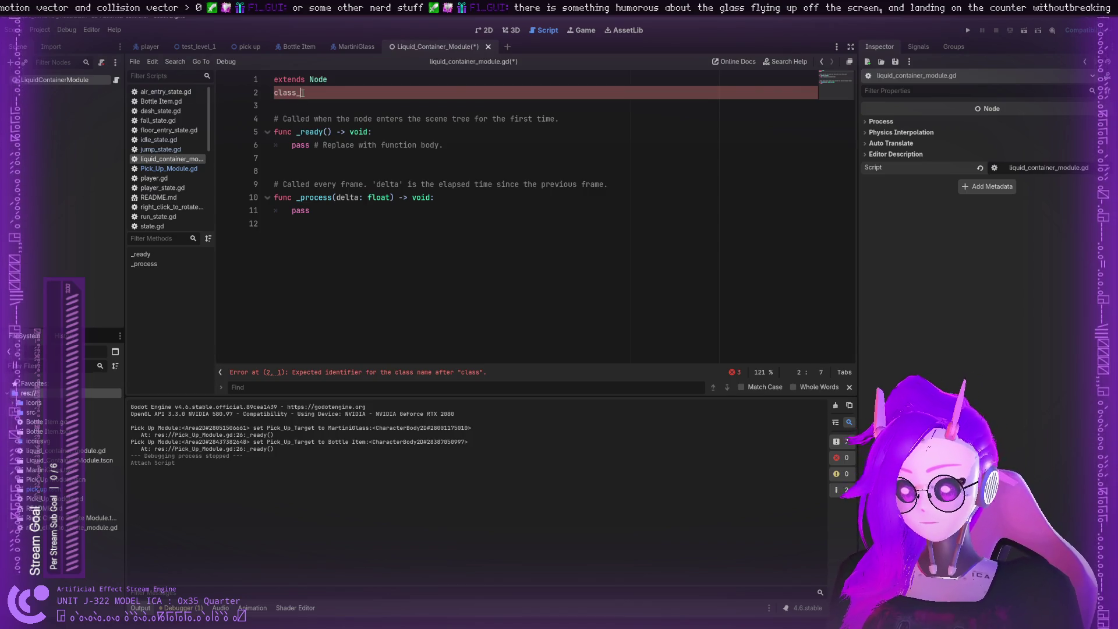
pyautogui.write('name LiquidContainer')
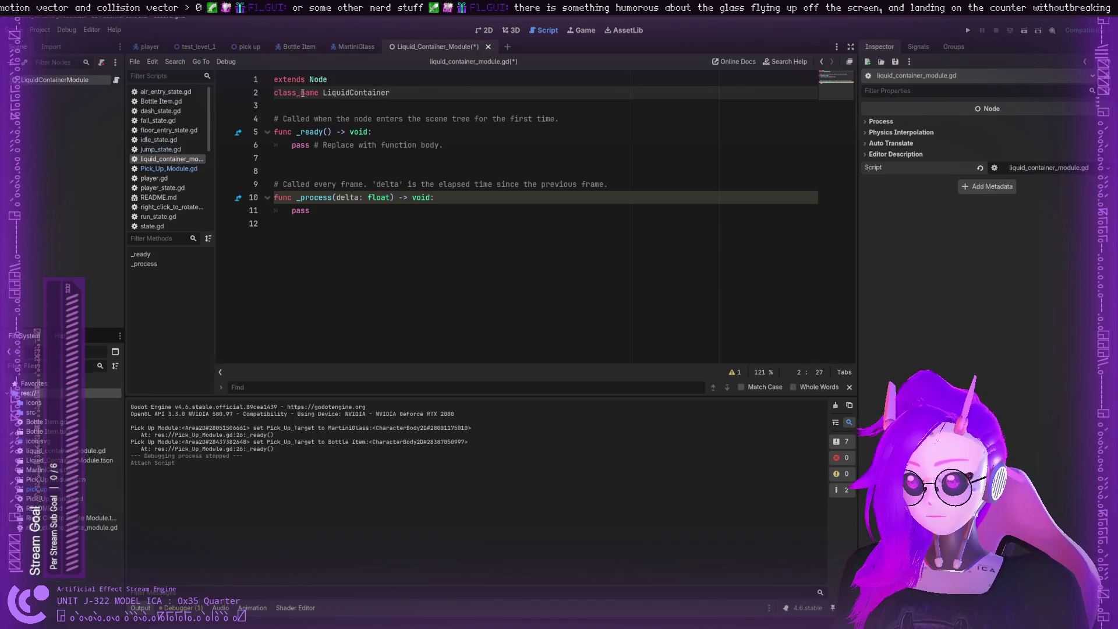
pyautogui.click(314, 157)
# - Select the Pick_Up_Module export line in right_click_to_rotate_module.gd
pyautogui.click(321, 145)
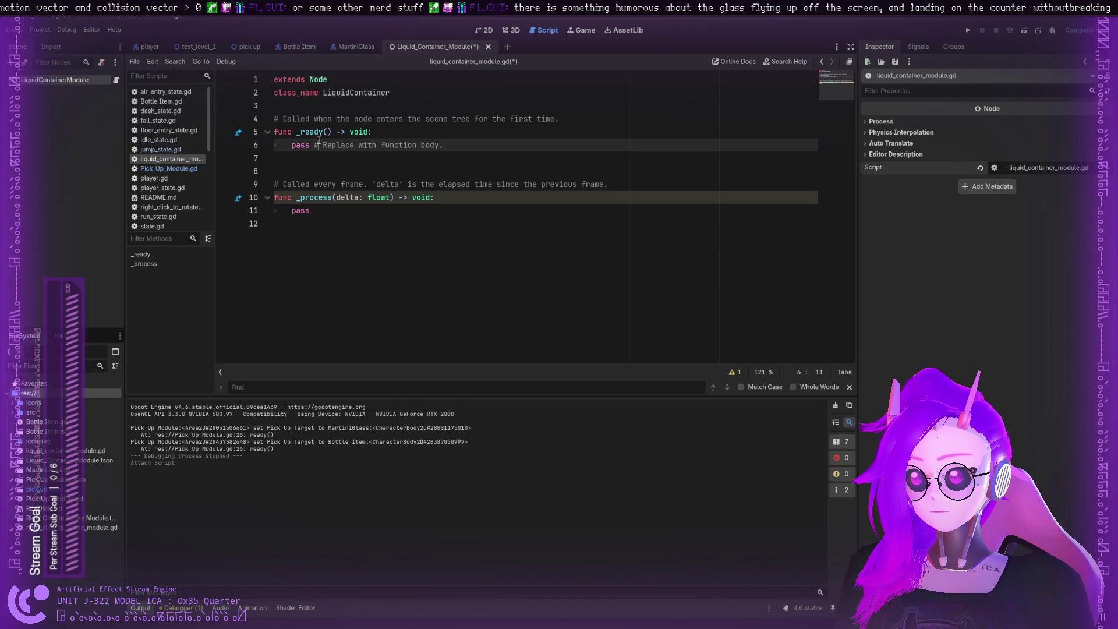
pyautogui.click(319, 119)
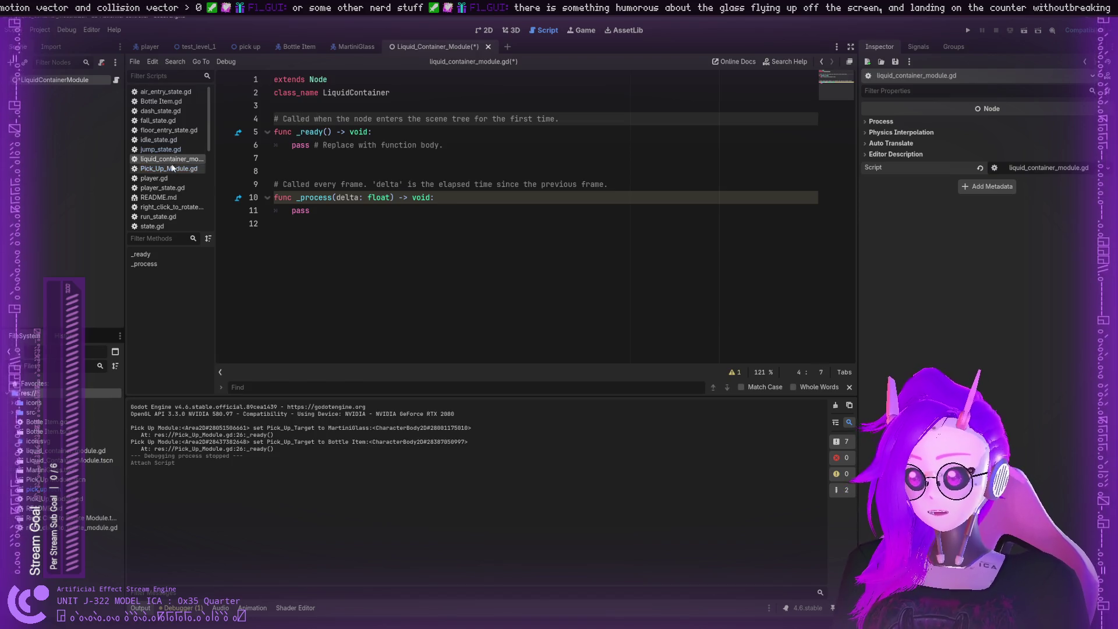
pyautogui.scroll(-3, 164, 198)
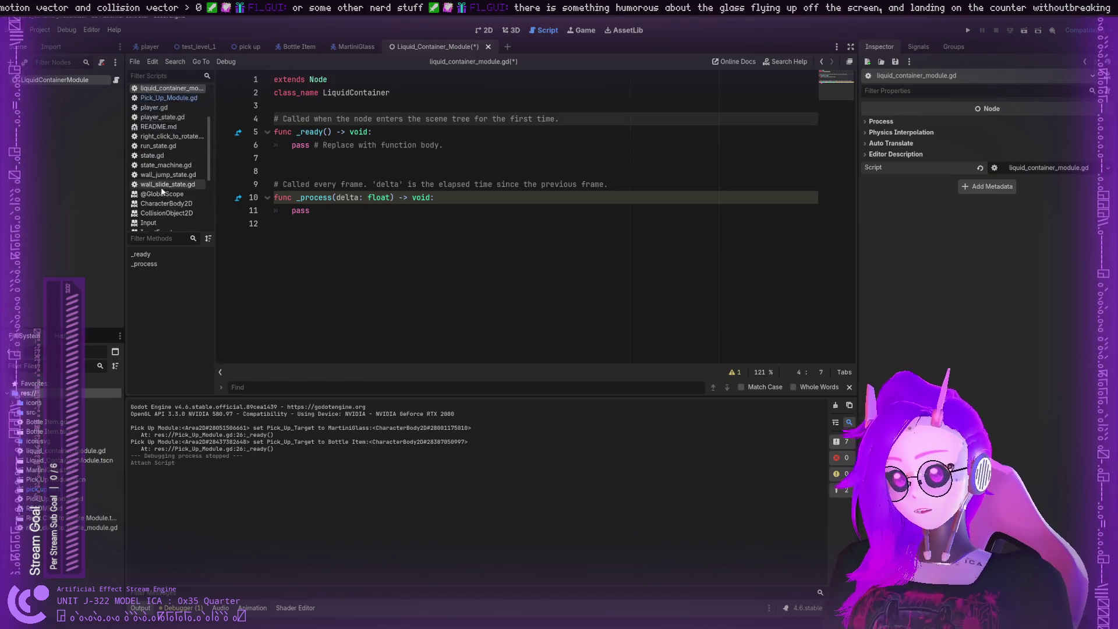
pyautogui.scroll(3, 164, 197)
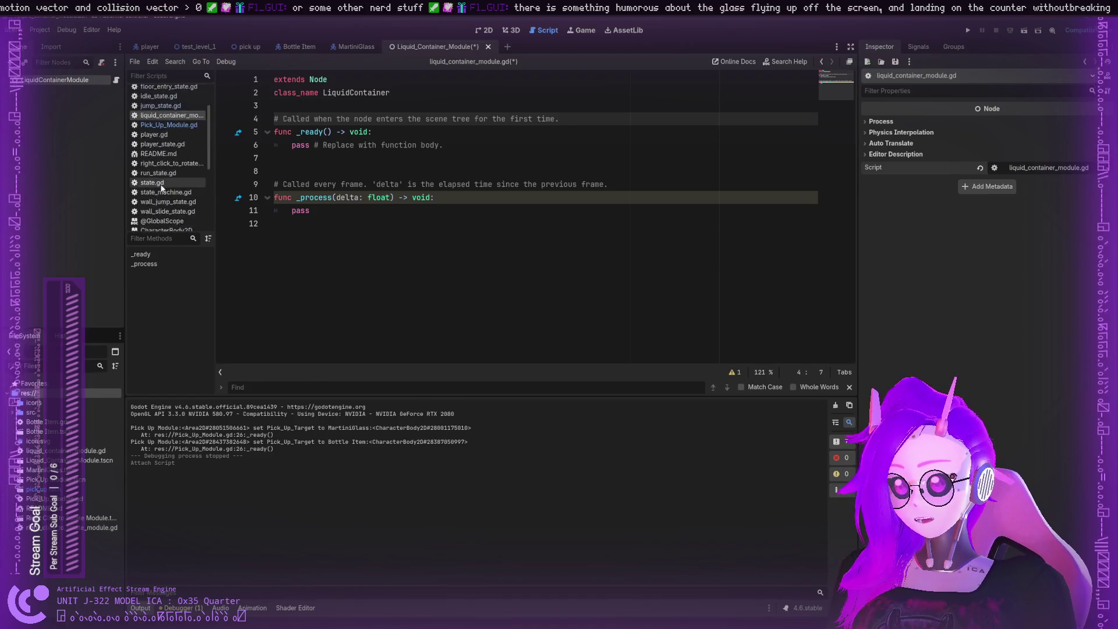
pyautogui.click(174, 199)
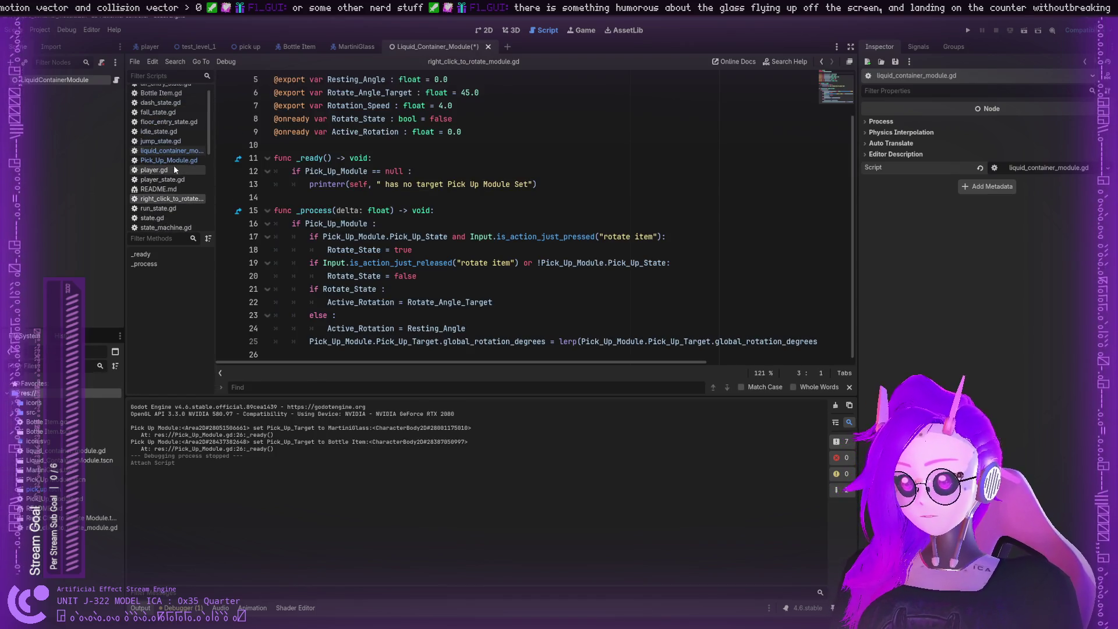
pyautogui.scroll(2, 348, 159)
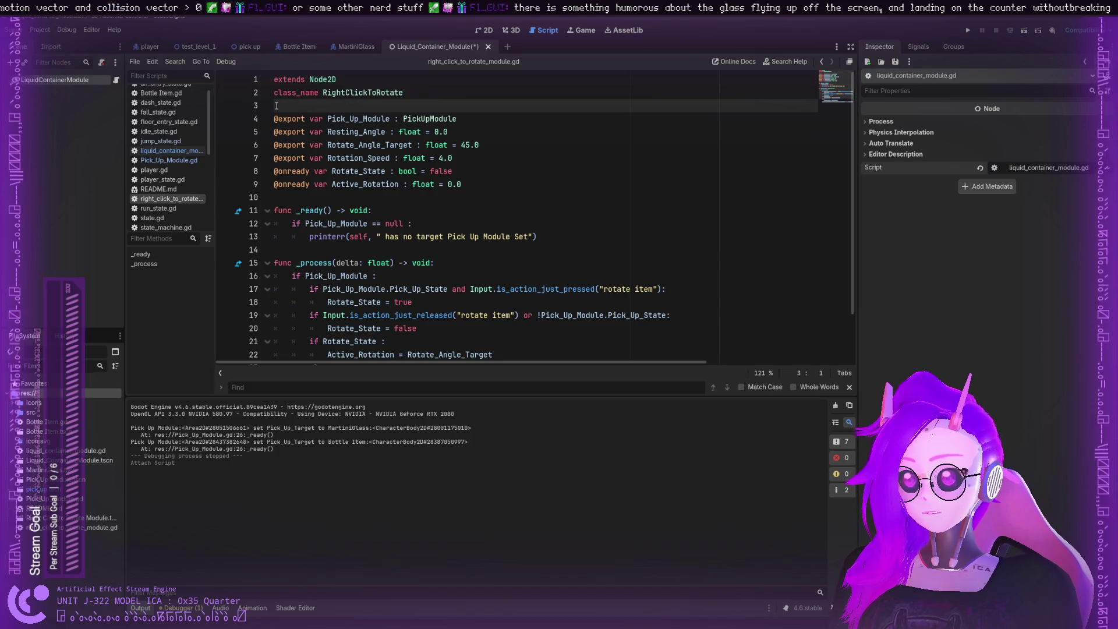
pyautogui.moveTo(276, 118); pyautogui.dragTo(465, 116)
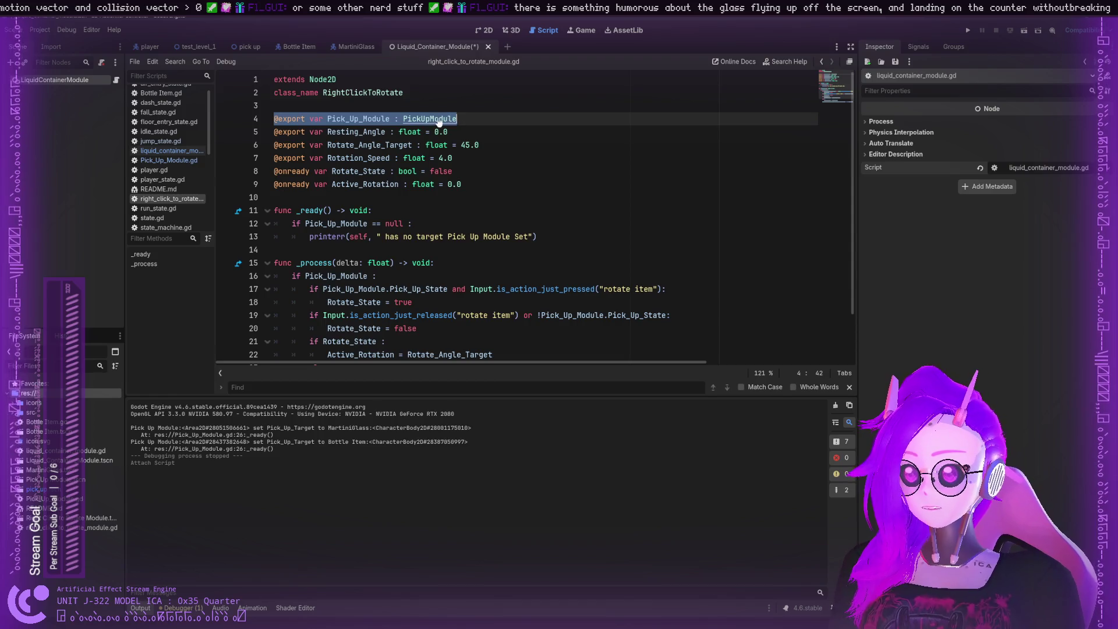
pyautogui.click(276, 118)
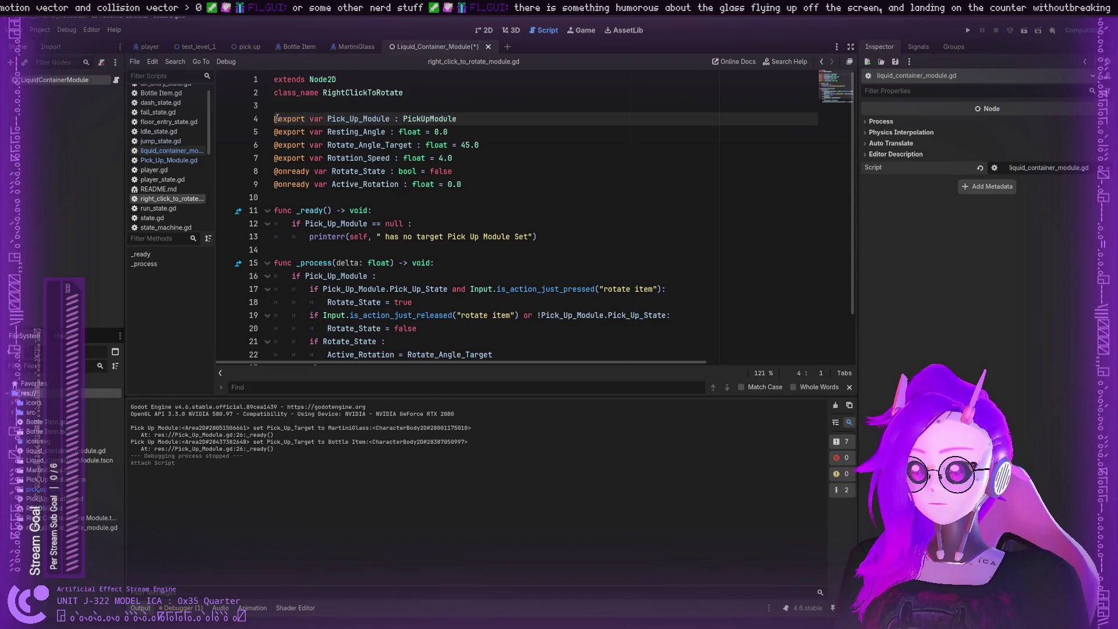
pyautogui.click(331, 110)
pyautogui.moveTo(370, 111); pyautogui.dragTo(460, 120)
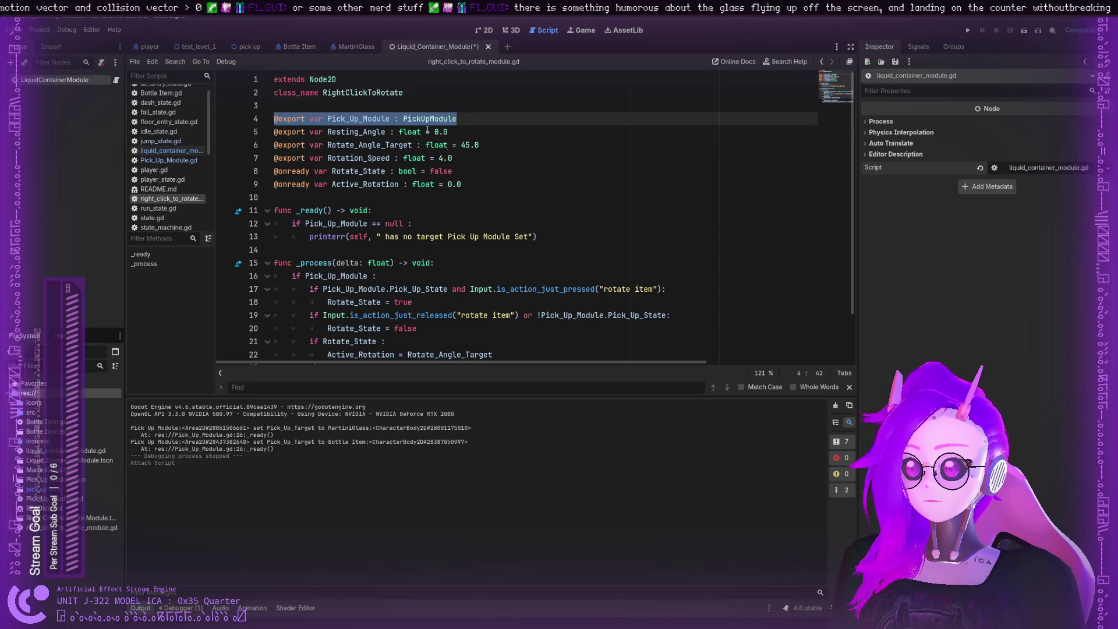
# - Look over the Pick_Up_Module script, then return to liquid_container_module.gd at line 3
pyautogui.click(168, 160)
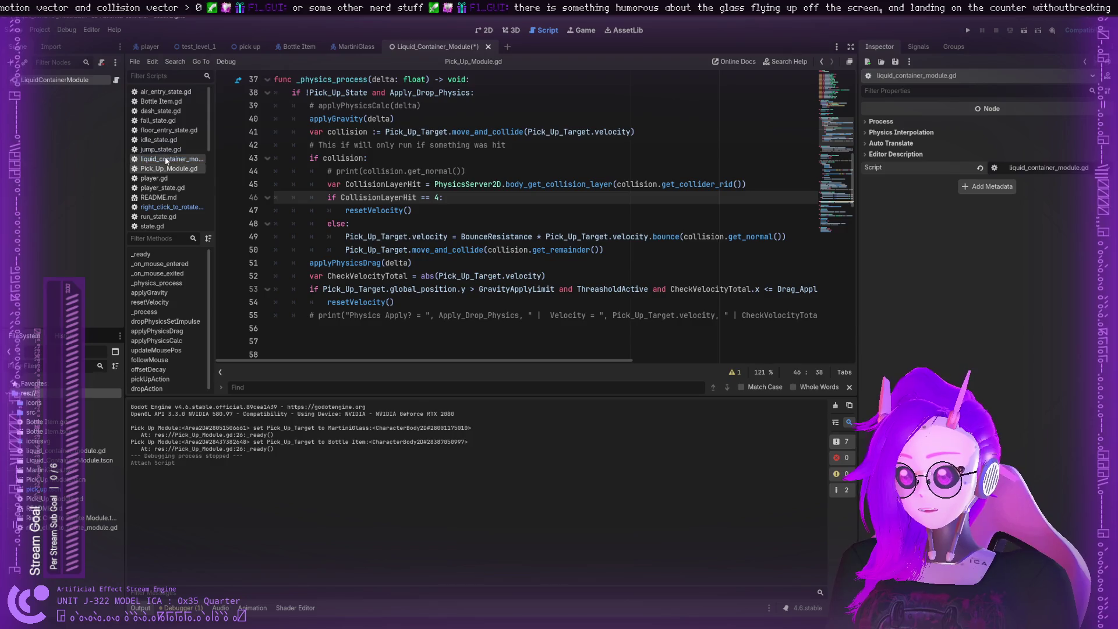
pyautogui.click(172, 207)
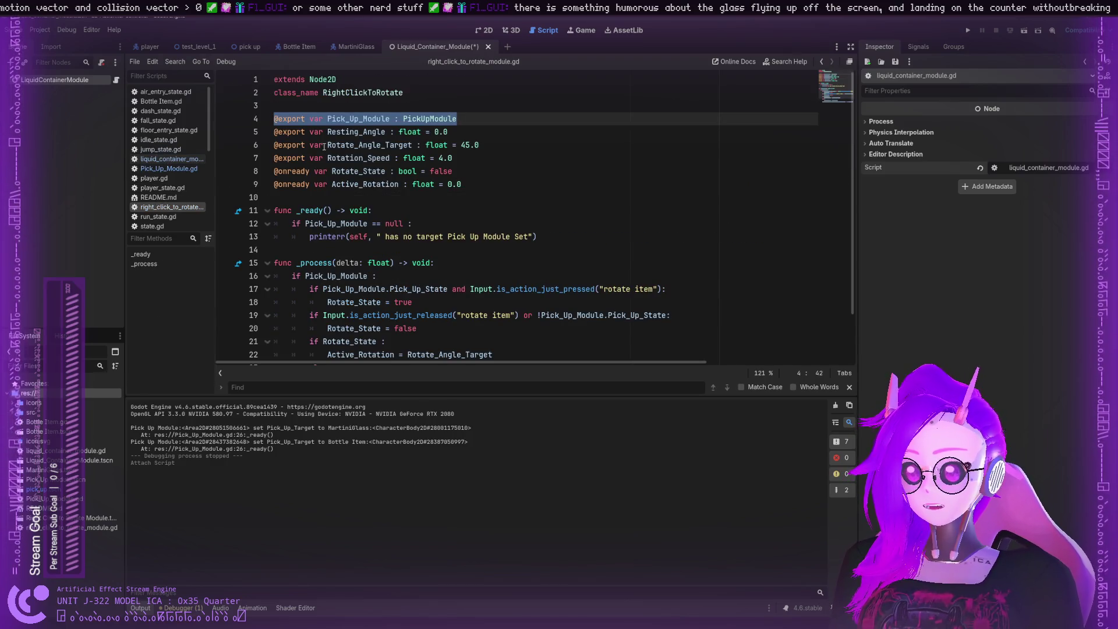
pyautogui.click(168, 169)
pyautogui.scroll(10, 336, 144)
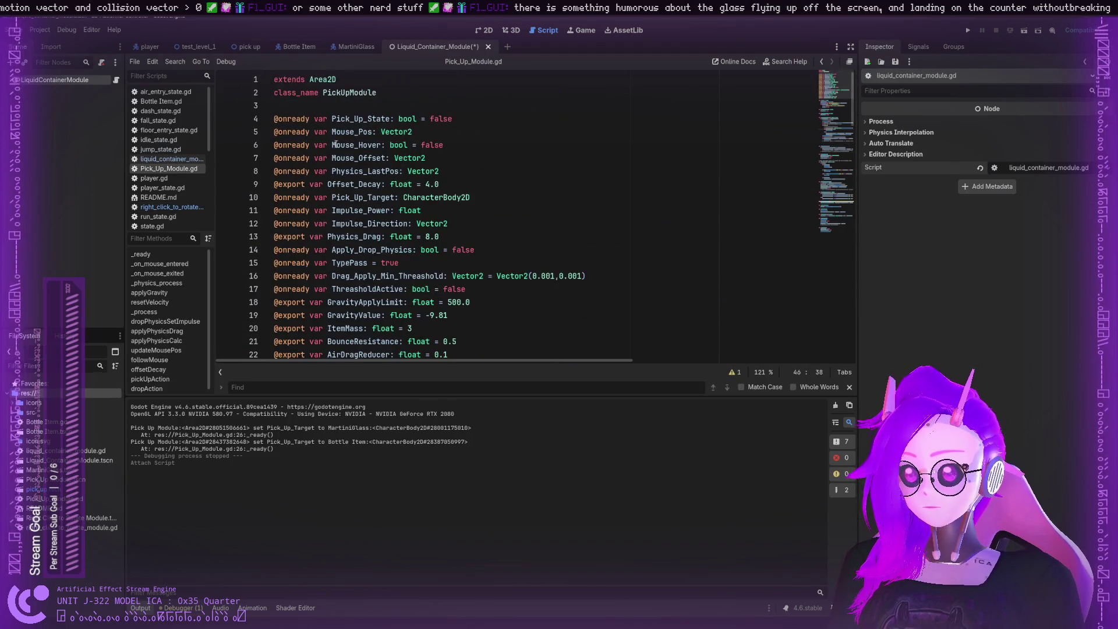
pyautogui.click(169, 159)
pyautogui.click(347, 103)
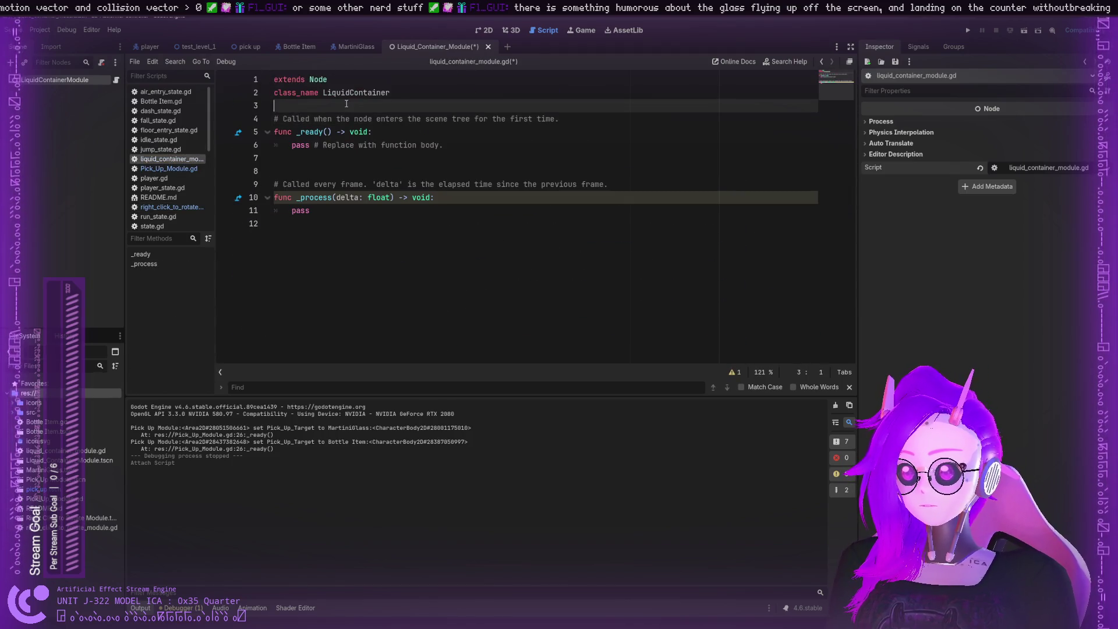
pyautogui.click(415, 97)
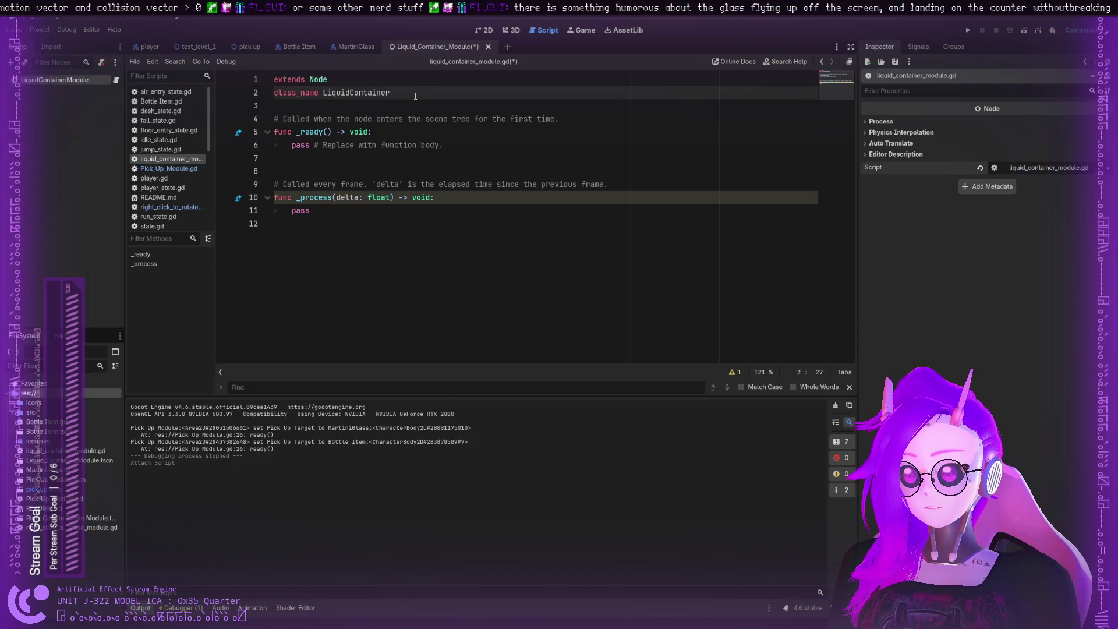
pyautogui.press('Return')
pyautogui.press('Return')
pyautogui.write('@export var Pick_Up_Module : PickUpModule')
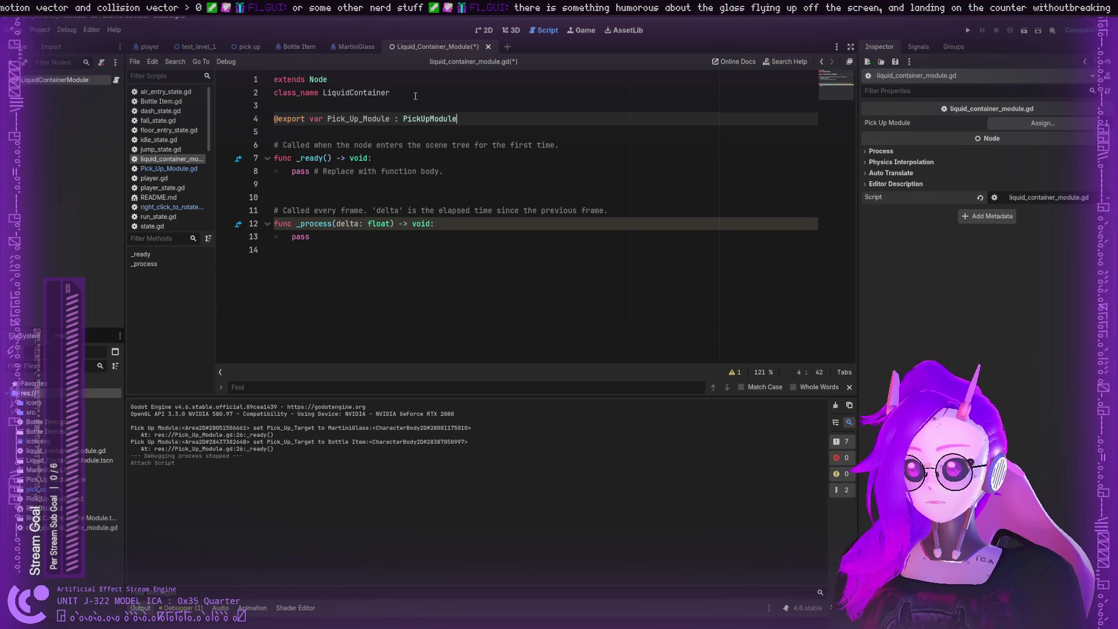
pyautogui.press('Return')
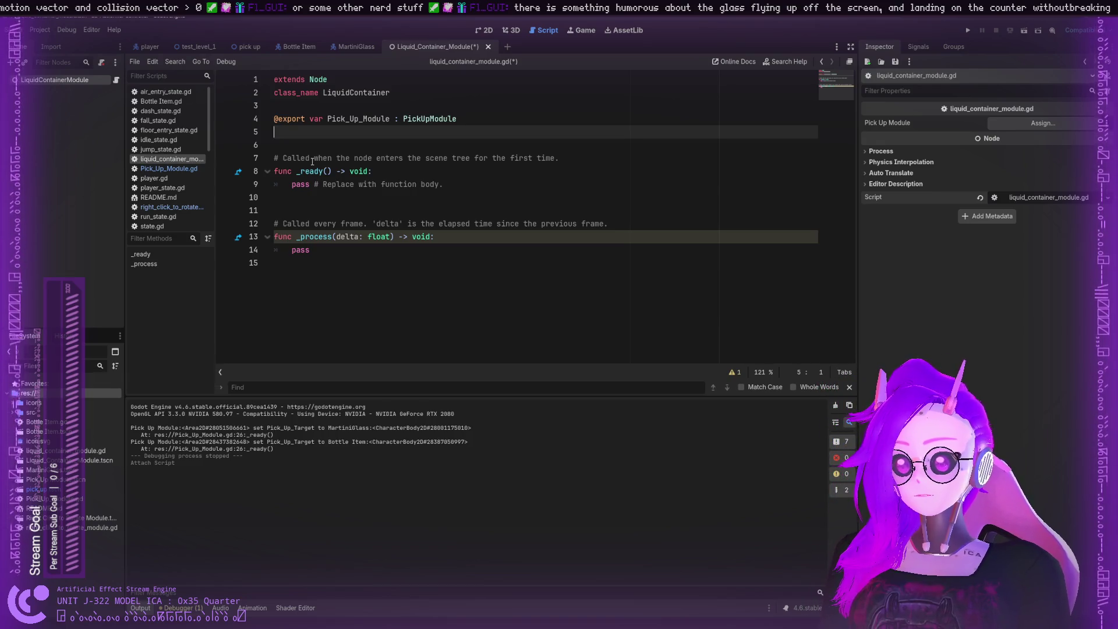
# - Browse the idle, floor entry, jump and Pick_Up_Module scripts, then return to LiquidContainer
pyautogui.click(159, 140)
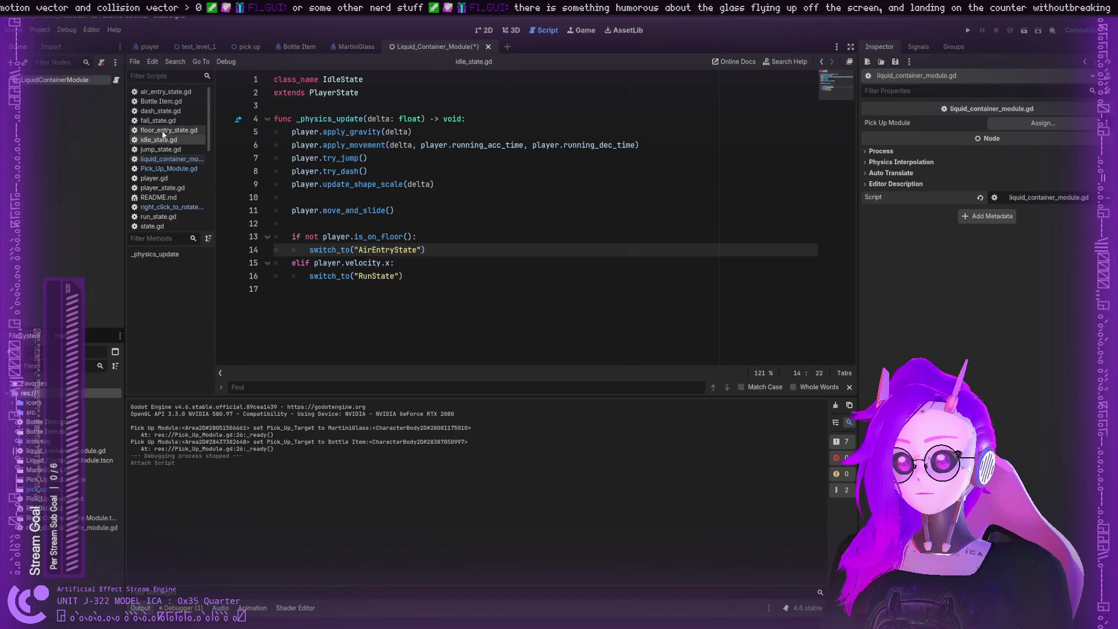
pyautogui.click(164, 132)
pyautogui.click(165, 149)
pyautogui.click(165, 159)
pyautogui.click(166, 169)
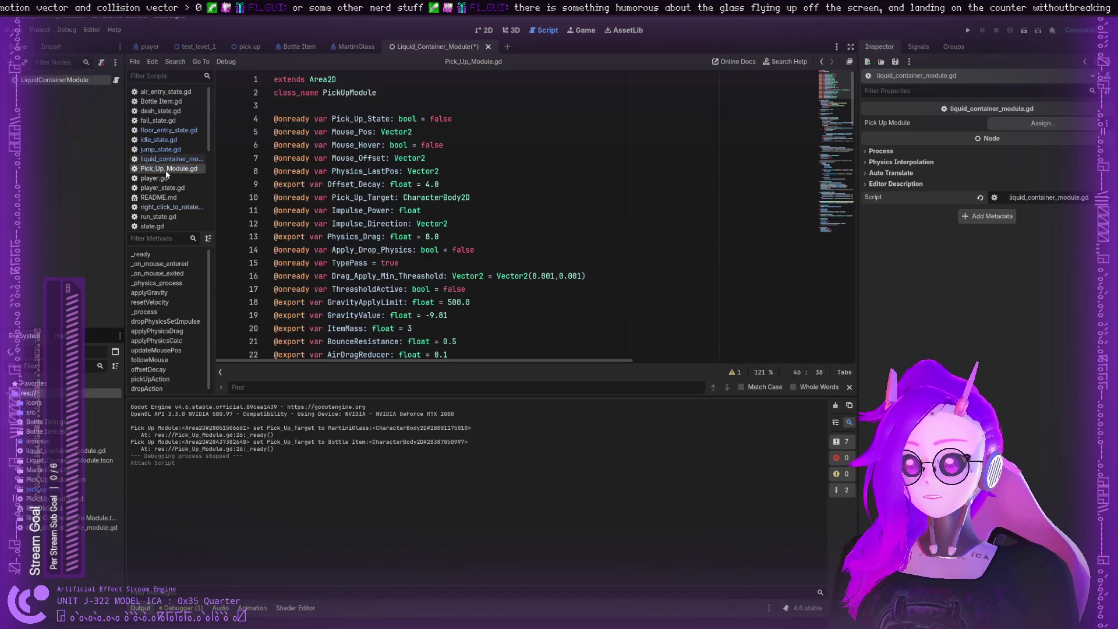
pyautogui.scroll(-2, 316, 186)
pyautogui.scroll(2, 315, 186)
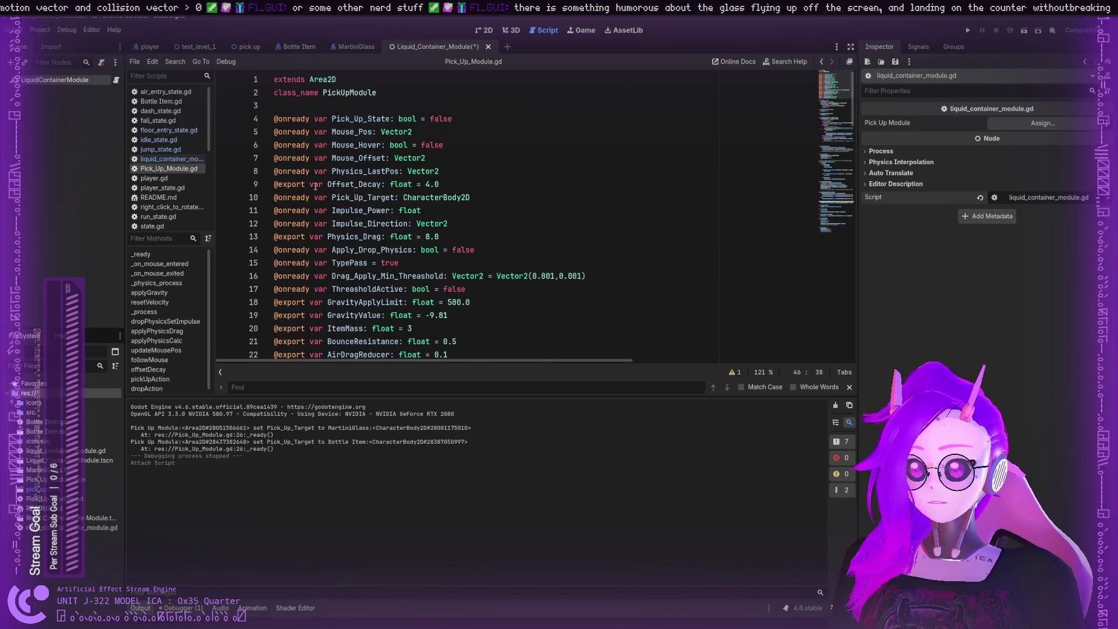
pyautogui.scroll(-1, 360, 247)
pyautogui.scroll(1, 364, 277)
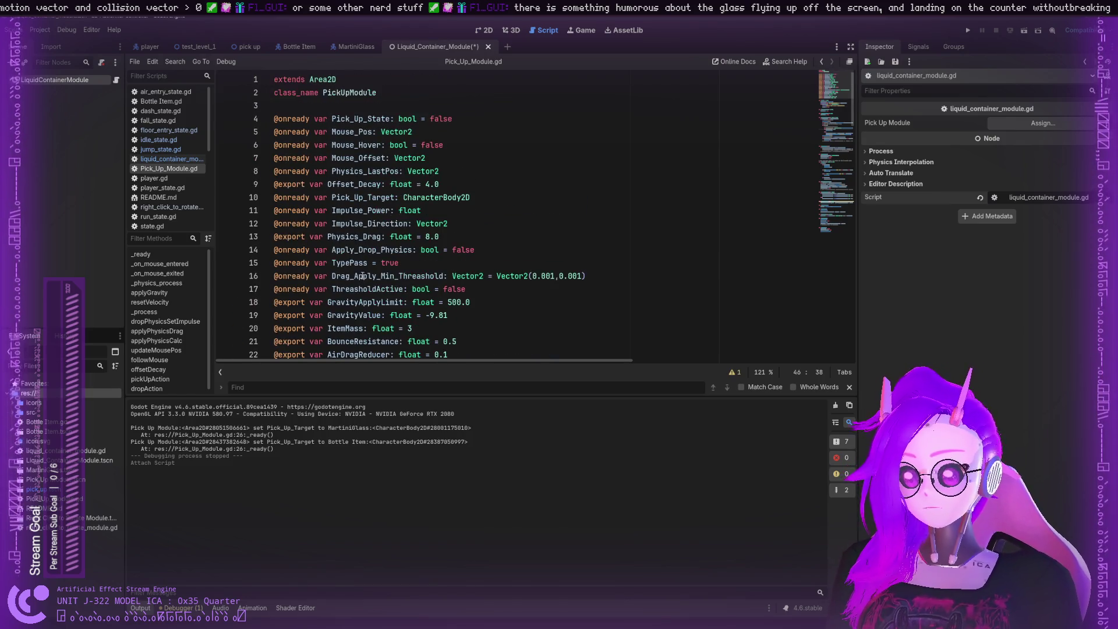
pyautogui.click(165, 158)
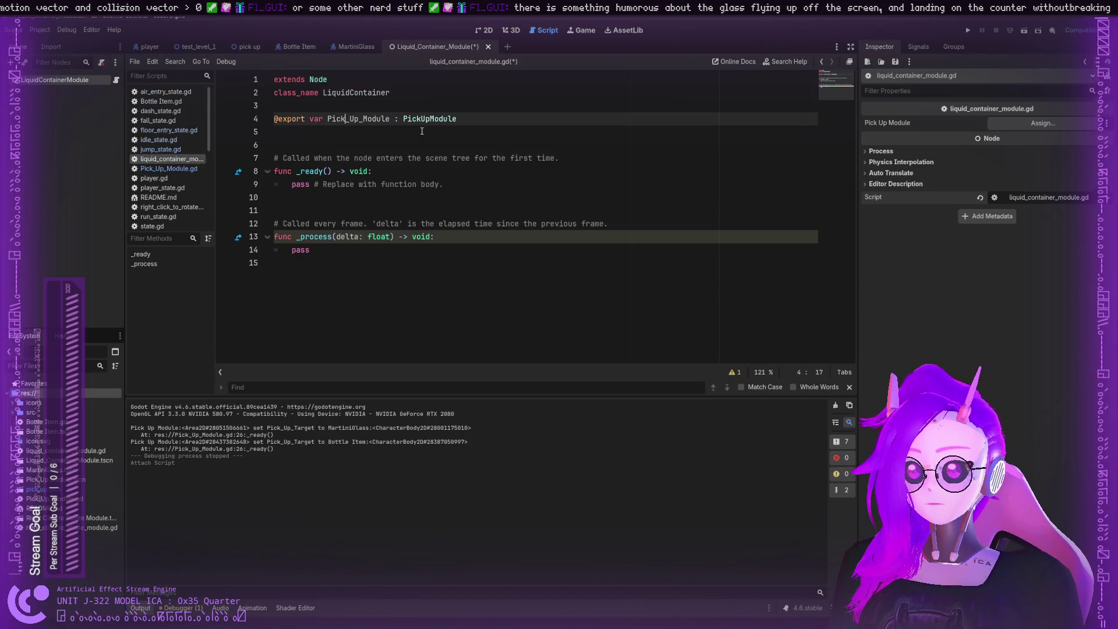
# - Copy the _ready null check and _process start from right_click_to_rotate_module.gd
pyautogui.click(441, 131)
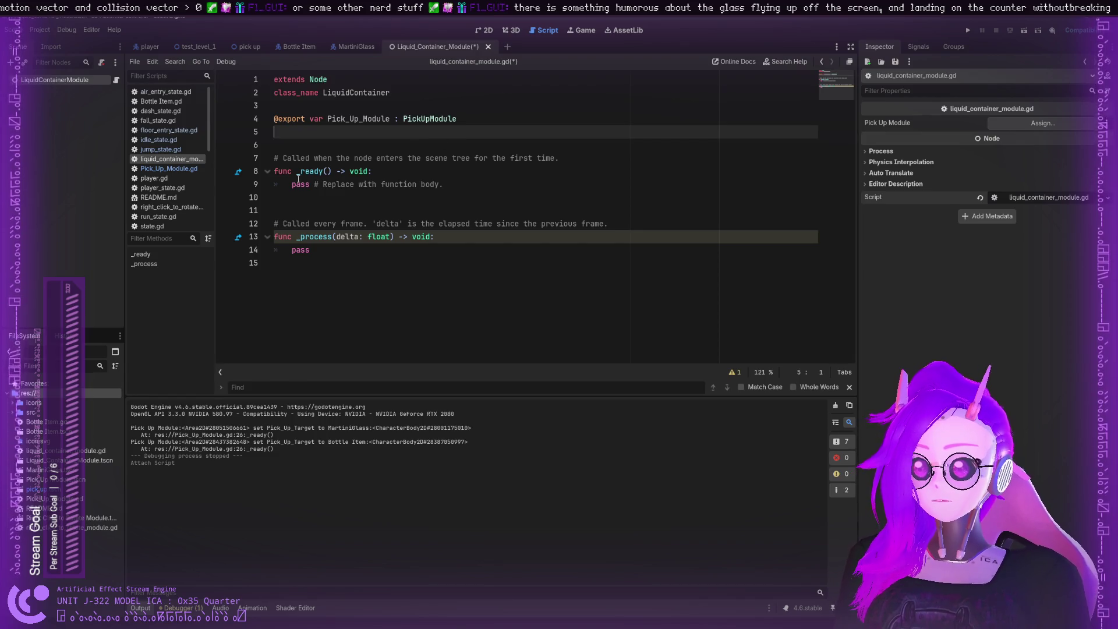
pyautogui.scroll(-3, 168, 175)
pyautogui.click(172, 154)
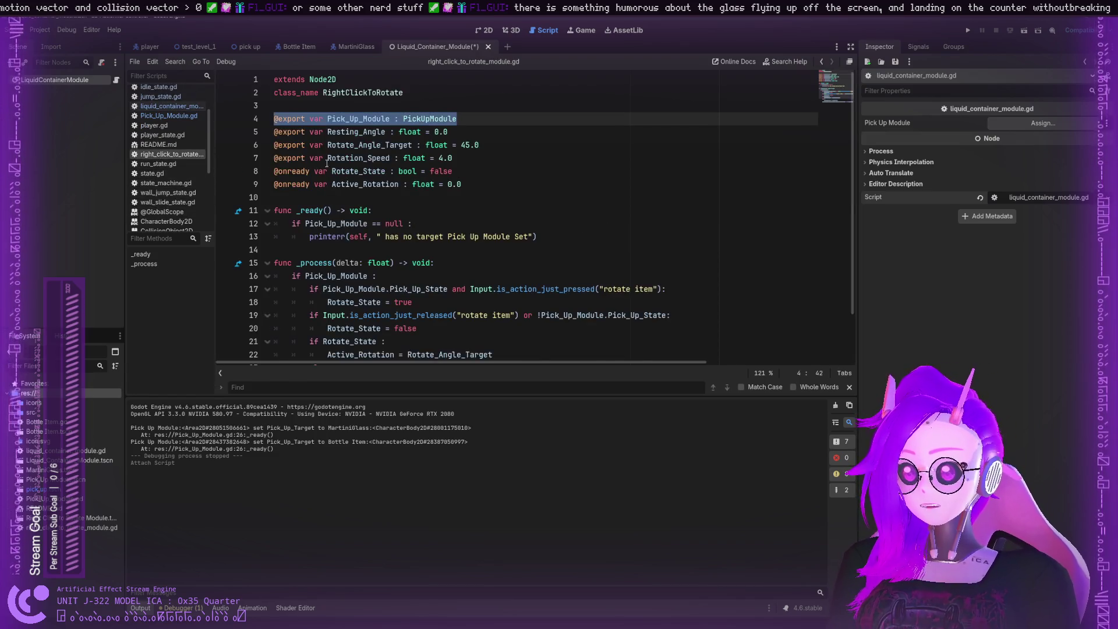
pyautogui.scroll(-1, 326, 164)
pyautogui.click(294, 184)
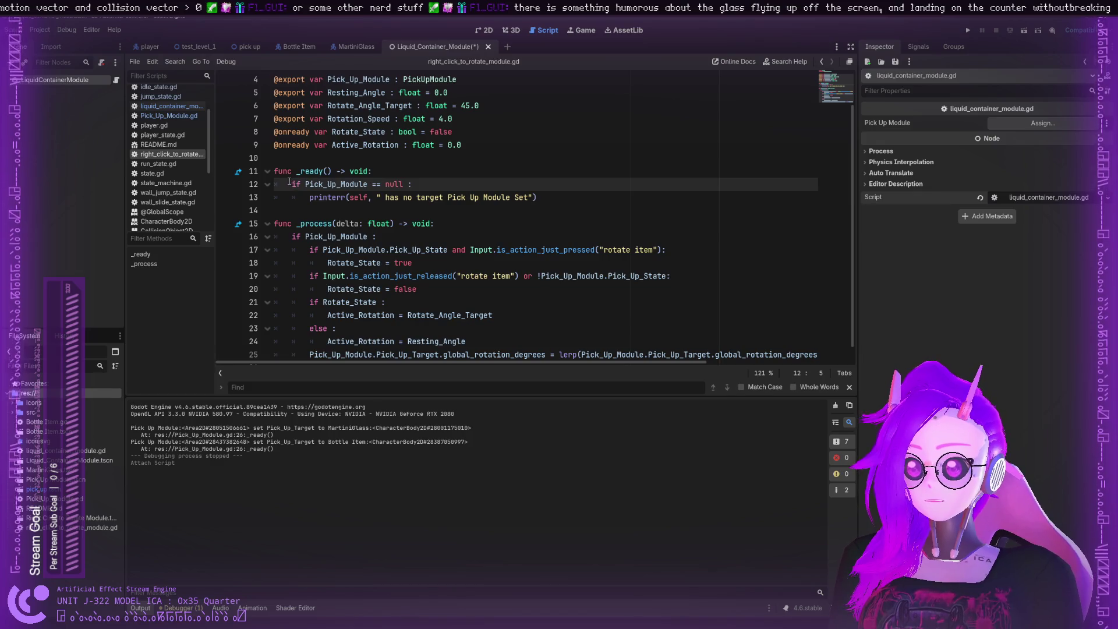
pyautogui.moveTo(291, 184); pyautogui.dragTo(560, 197)
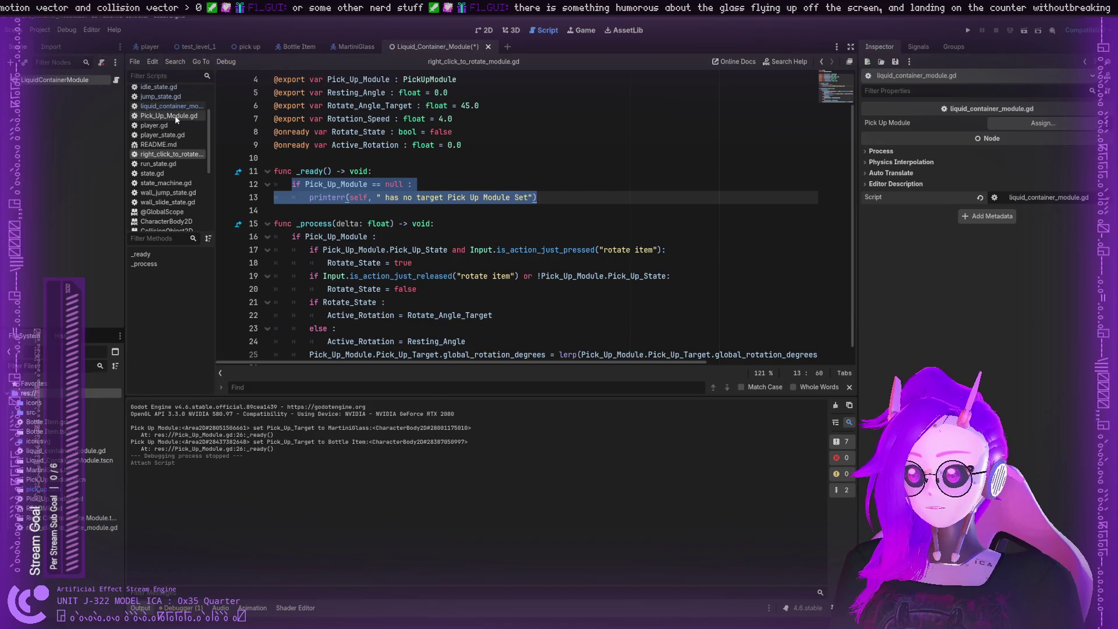
pyautogui.moveTo(274, 171)
pyautogui.mouseDown()
pyautogui.moveTo(442, 210)
pyautogui.moveTo(457, 231)
pyautogui.mouseUp()
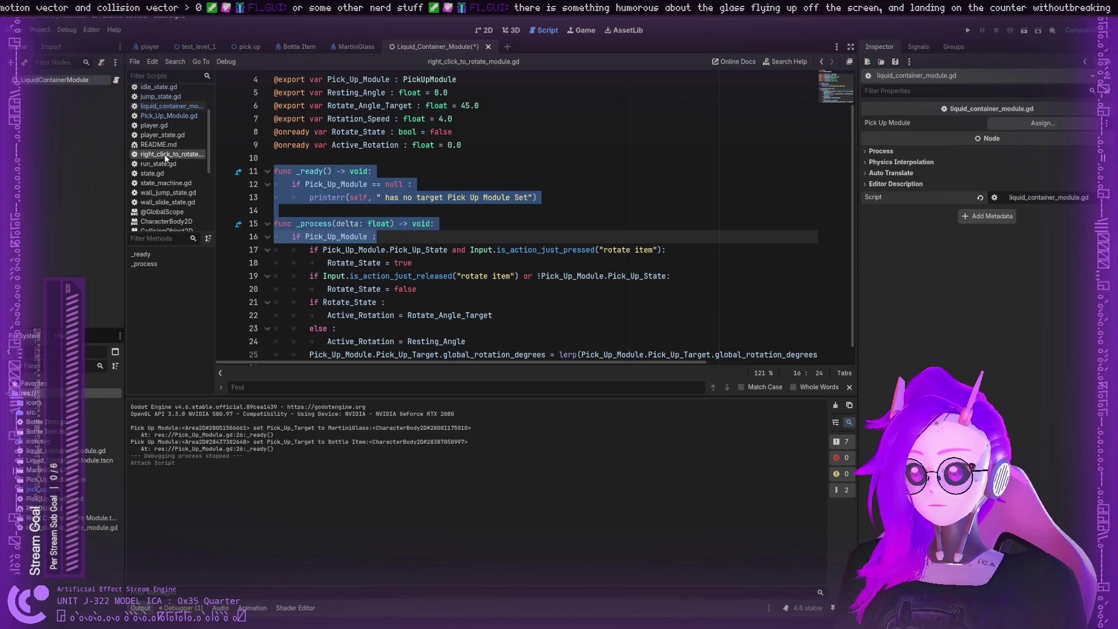
# - Paste the code into liquid_container_module.gd and add 'pass' under the Pick_Up_Module if
pyautogui.click(169, 108)
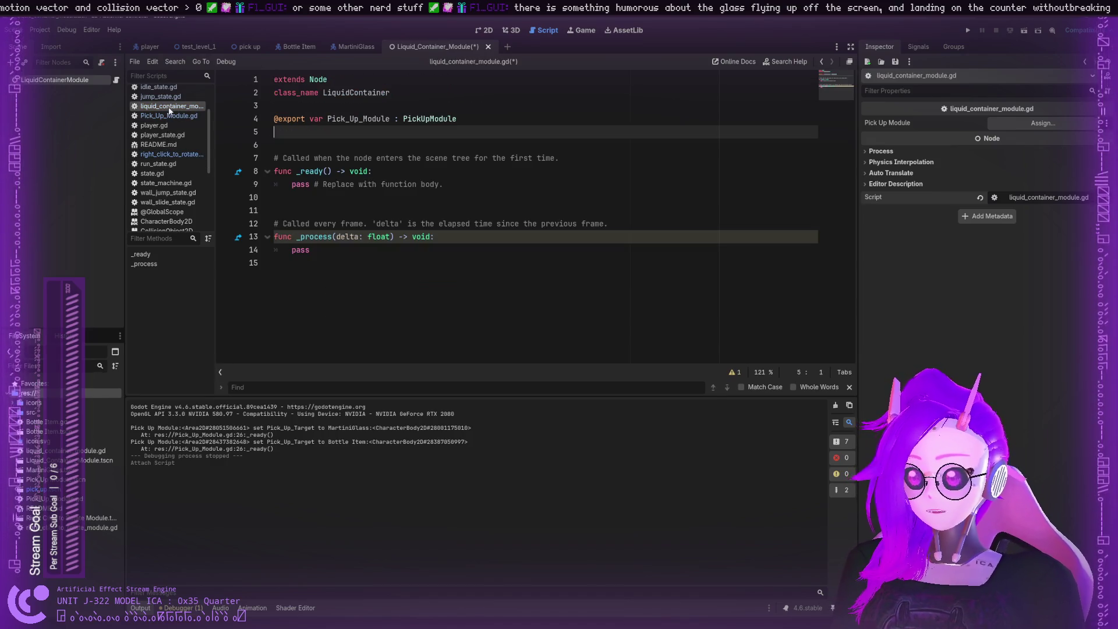
pyautogui.click(163, 155)
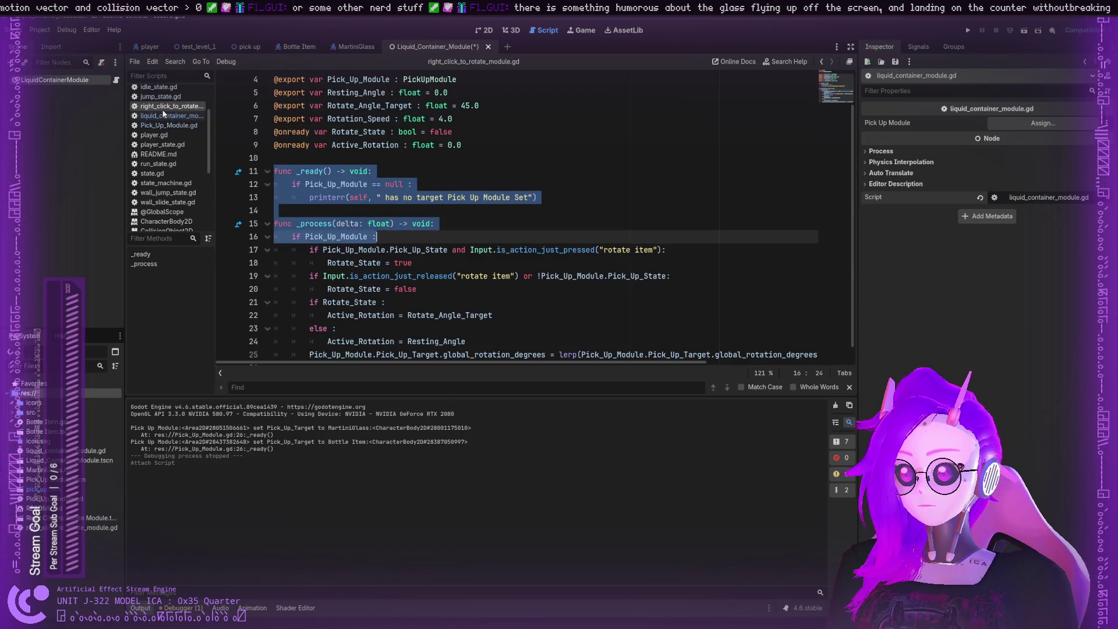
pyautogui.click(163, 114)
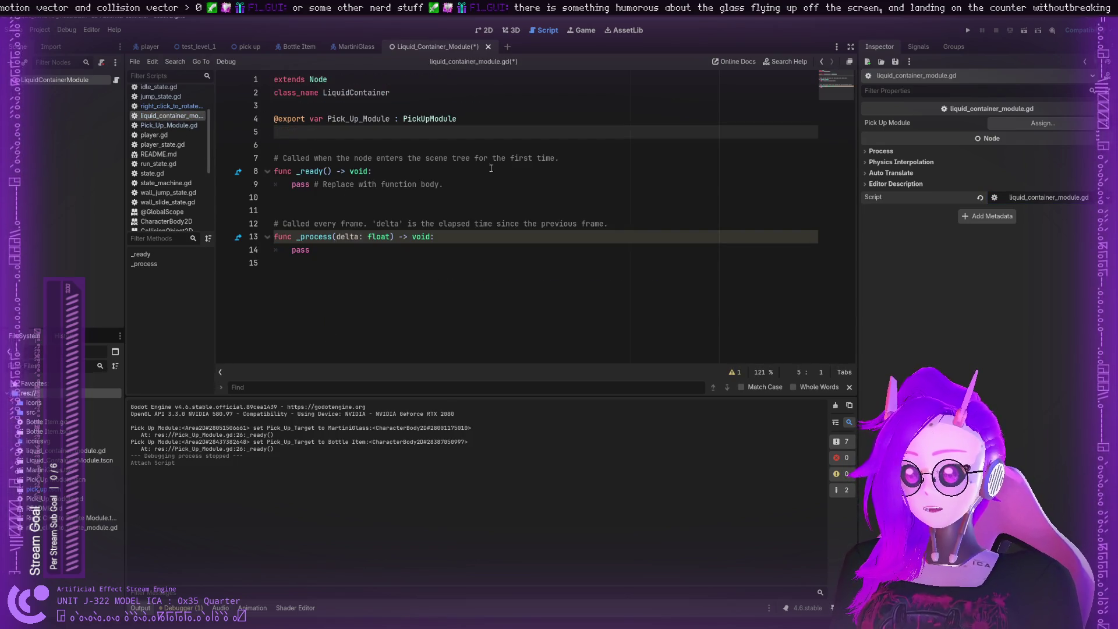
pyautogui.hotkey('ctrl', 'z')
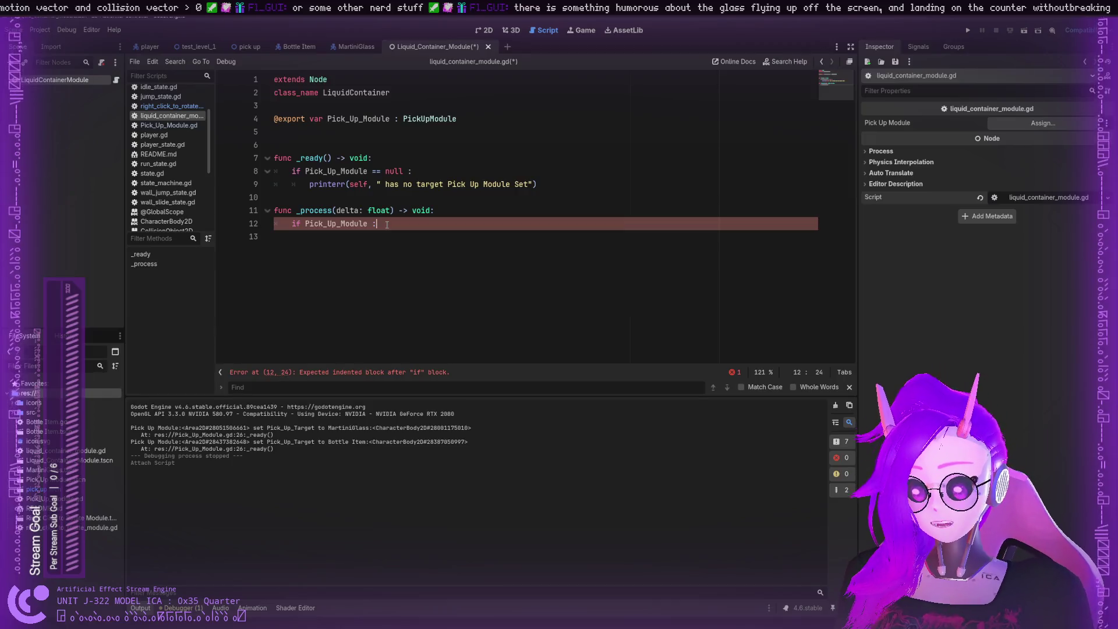
pyautogui.press('Return')
pyautogui.write('pass')
pyautogui.press('Return')
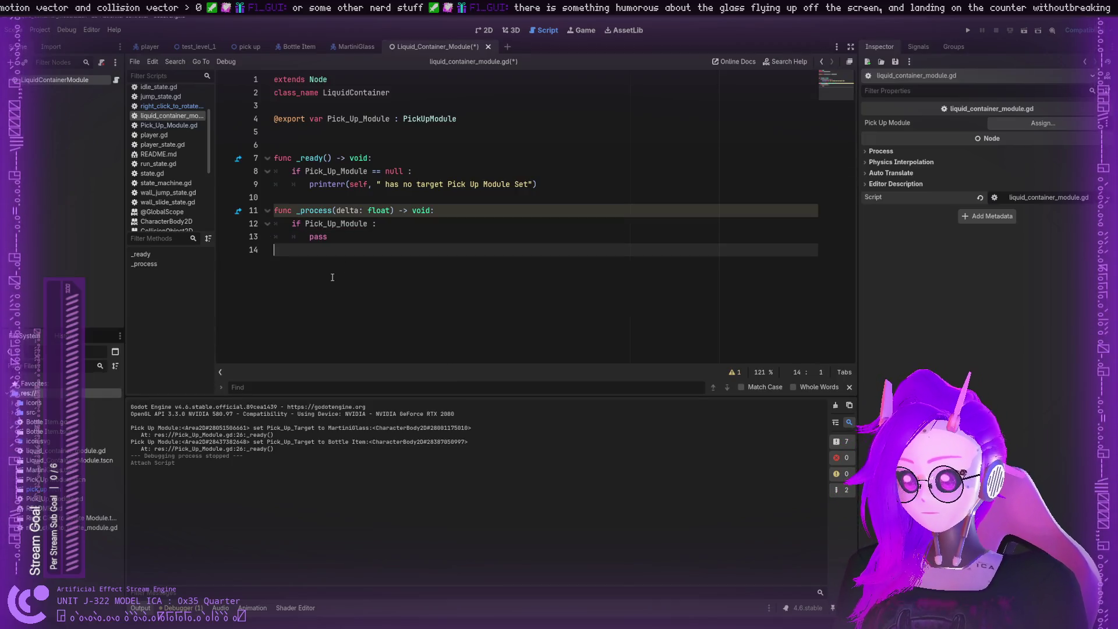
pyautogui.click(166, 202)
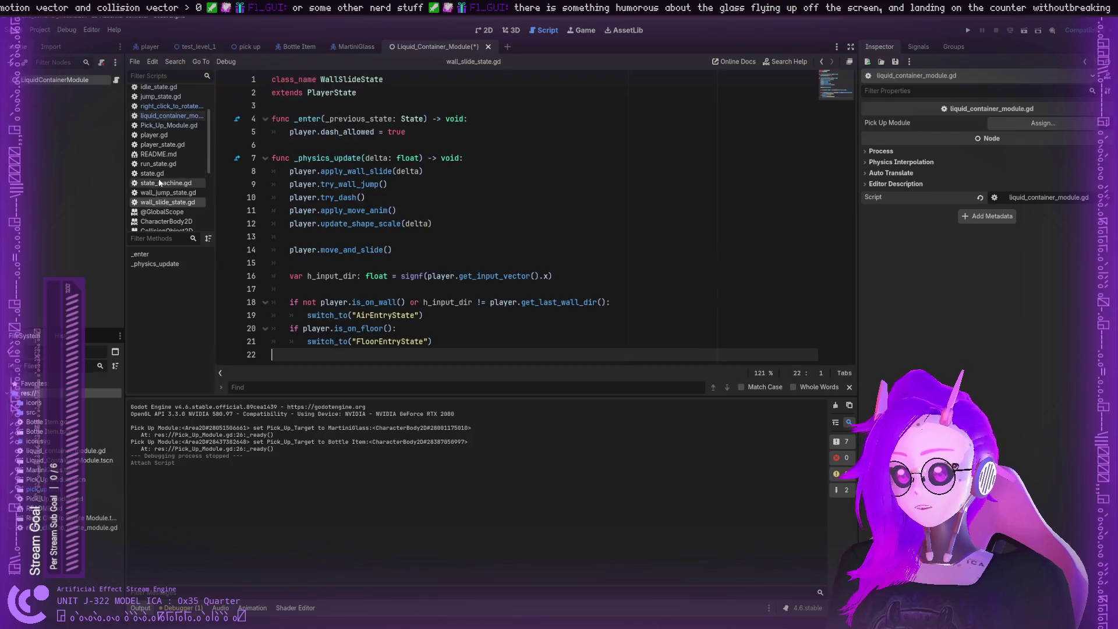
# - Browse the state scripts and CollisionObject2D help, ending back on liquid_container_module.gd
pyautogui.click(158, 163)
pyautogui.click(166, 192)
pyautogui.click(162, 145)
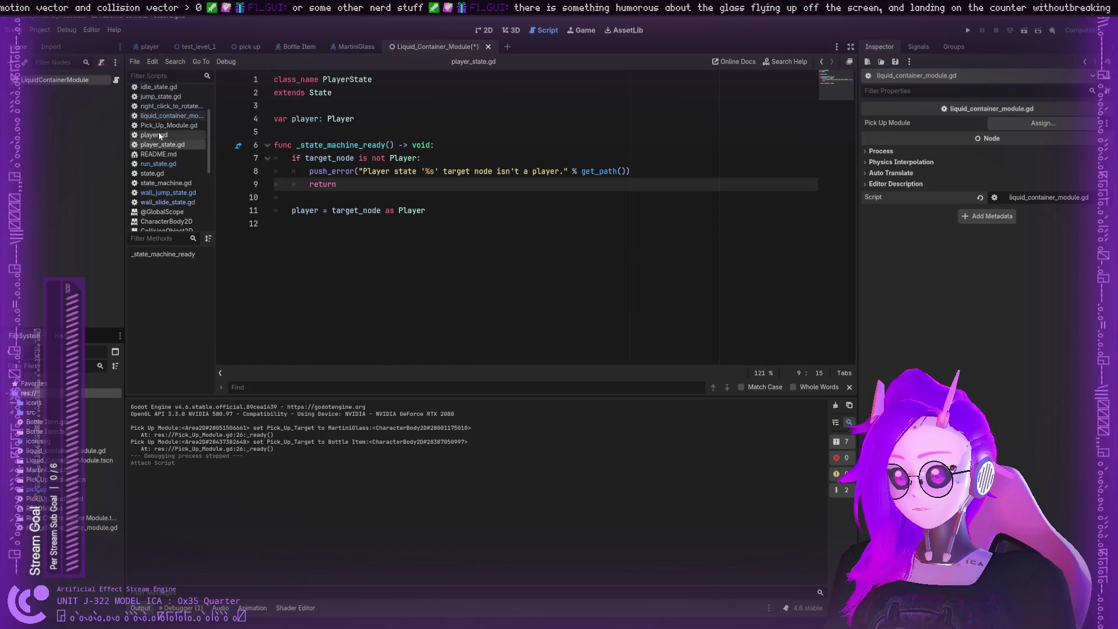
pyautogui.click(152, 173)
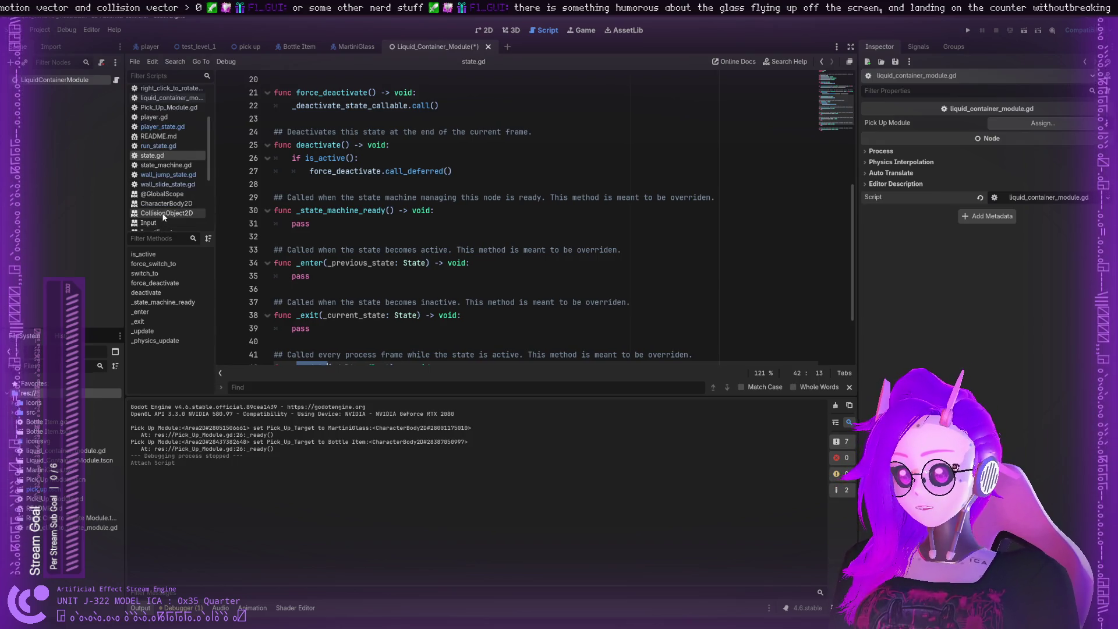
pyautogui.click(164, 223)
pyautogui.scroll(-2, 160, 163)
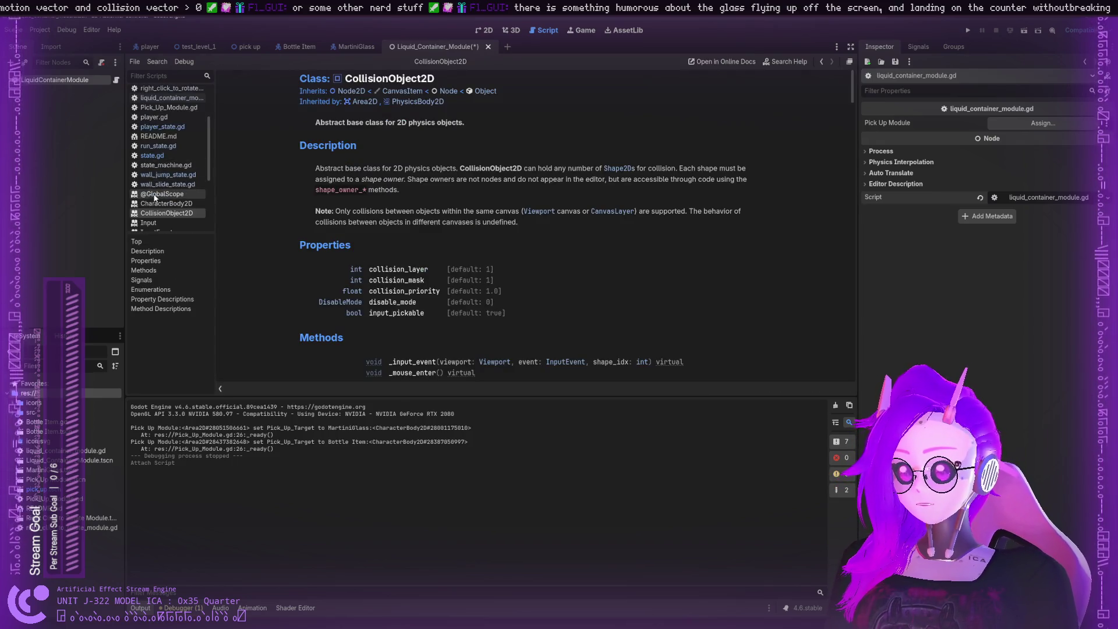
pyautogui.click(160, 119)
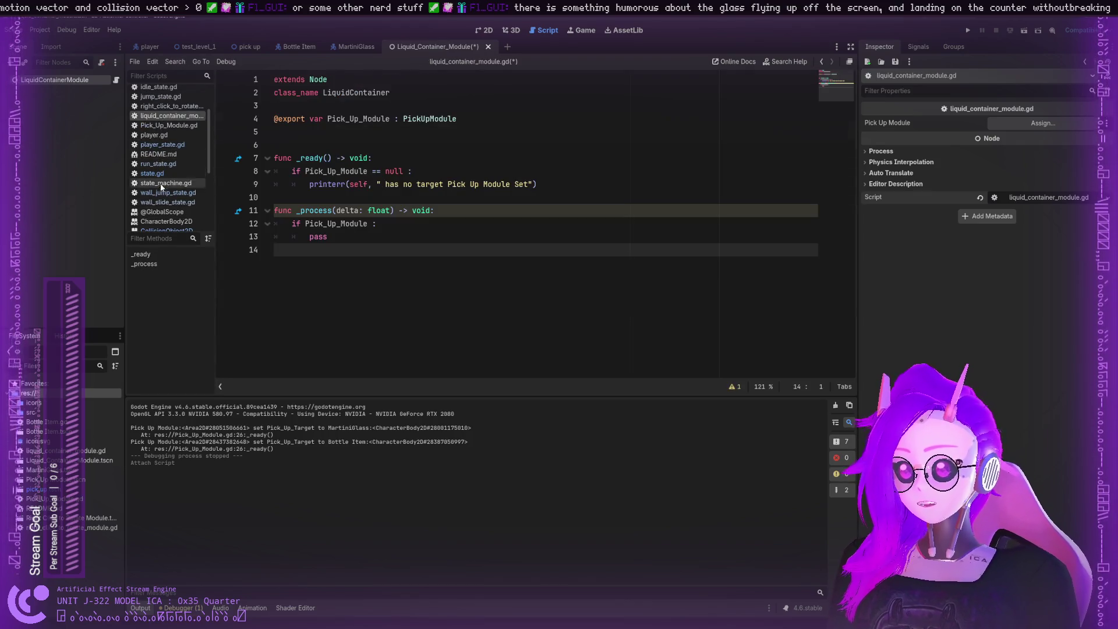
pyautogui.scroll(-5, 162, 149)
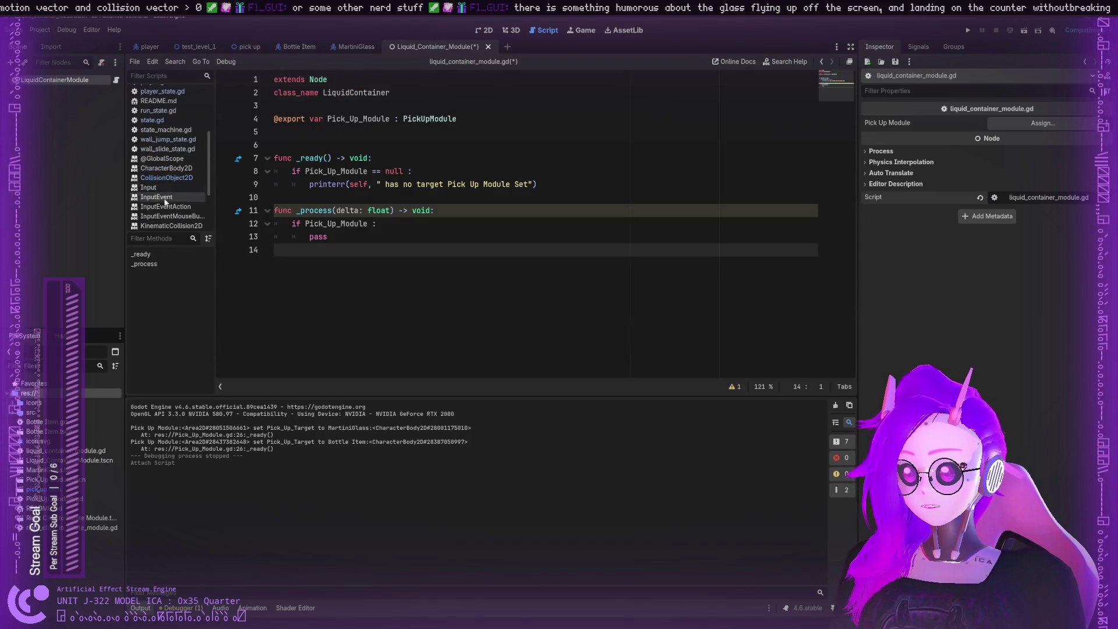
pyautogui.click(156, 99)
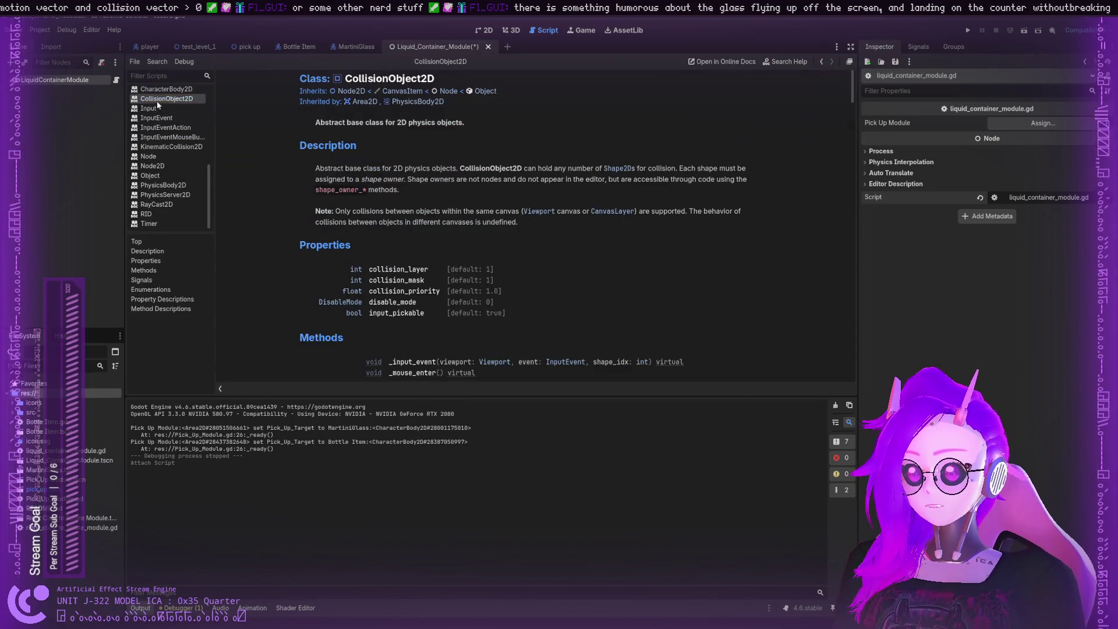
pyautogui.scroll(4, 172, 107)
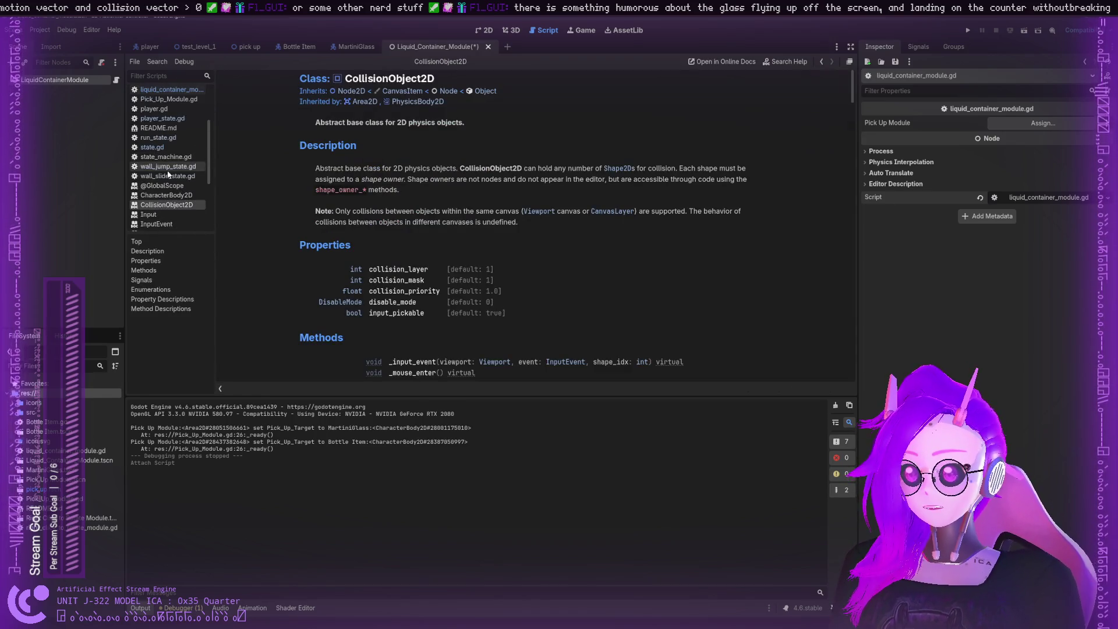
pyautogui.click(169, 90)
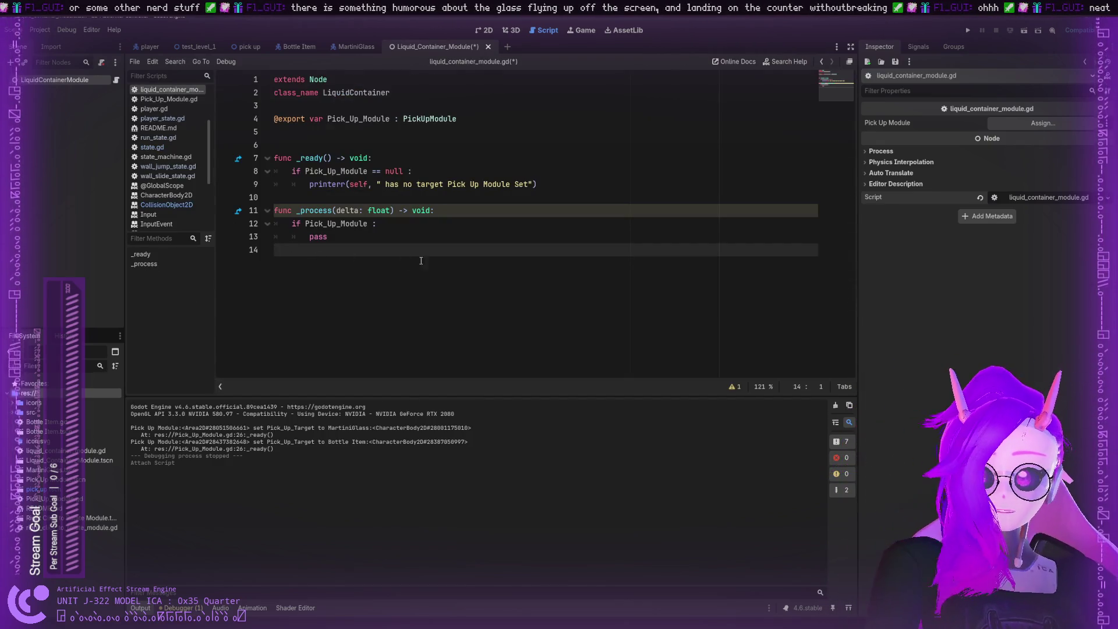
# - Review the pass line, the line 9 error message and the Pick_Up_Module check, ending on empty line 5
pyautogui.click(354, 232)
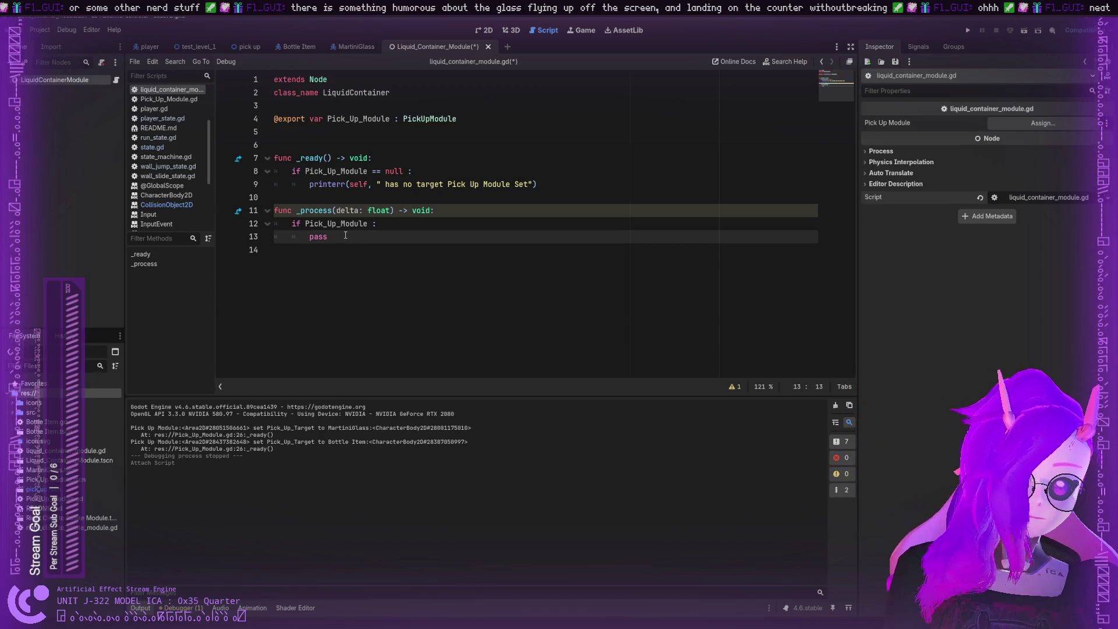
pyautogui.moveTo(339, 236); pyautogui.dragTo(309, 236)
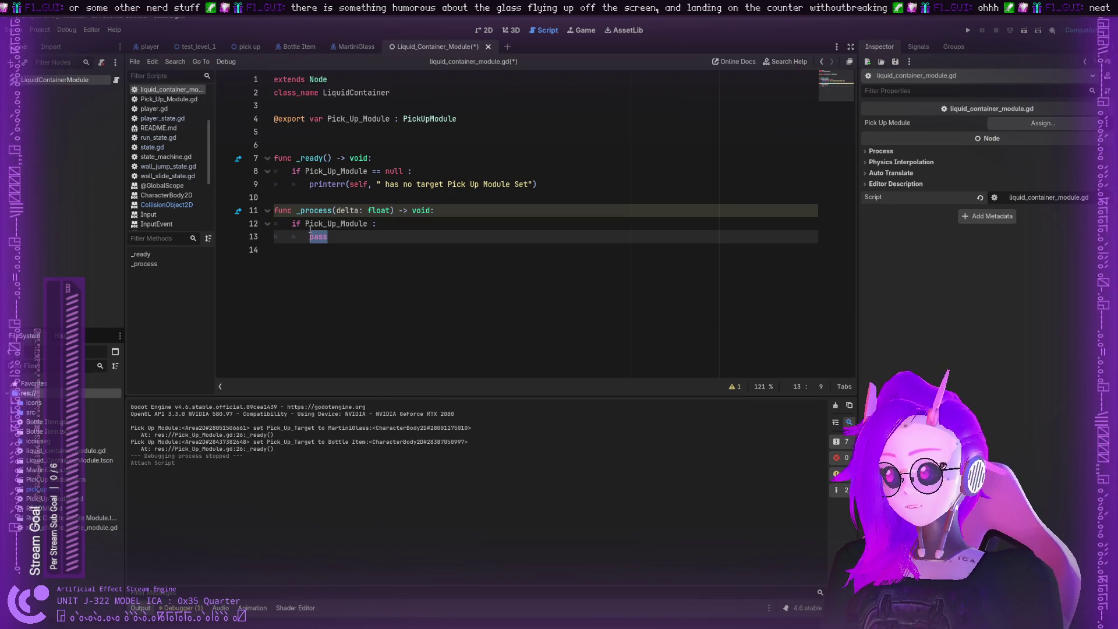
pyautogui.click(358, 235)
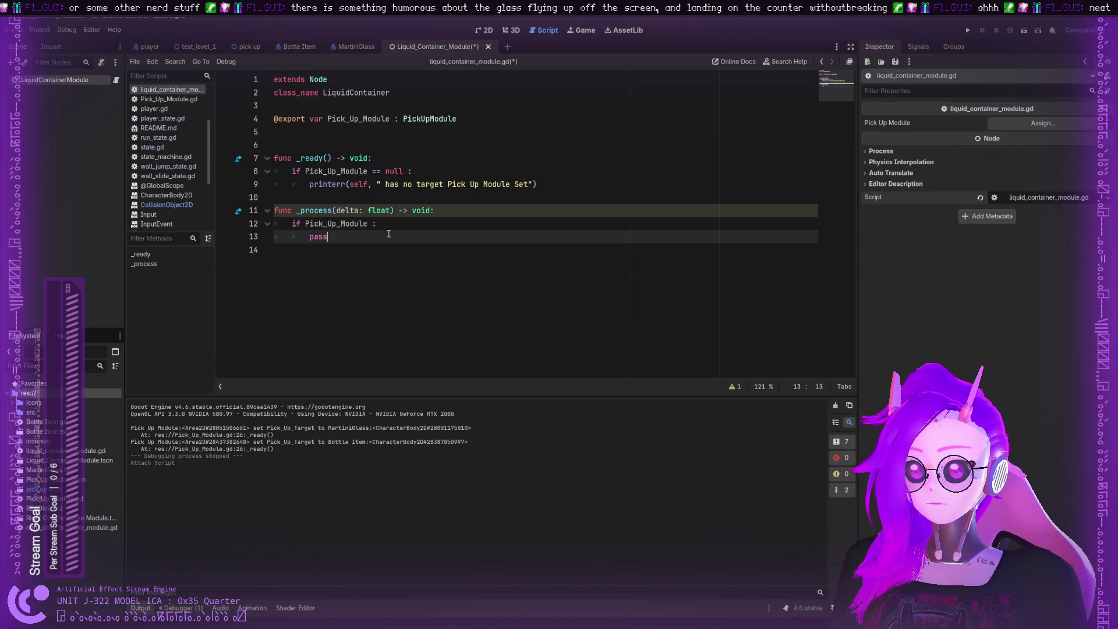
pyautogui.click(448, 184)
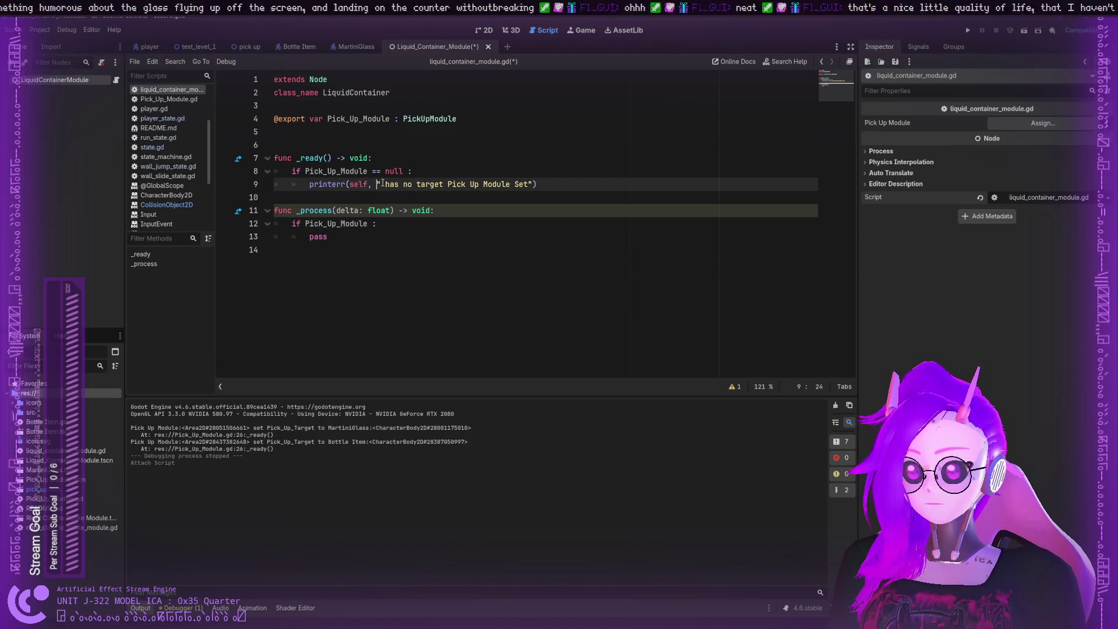
pyautogui.moveTo(383, 184); pyautogui.dragTo(533, 184)
pyautogui.click(533, 185)
pyautogui.click(360, 227)
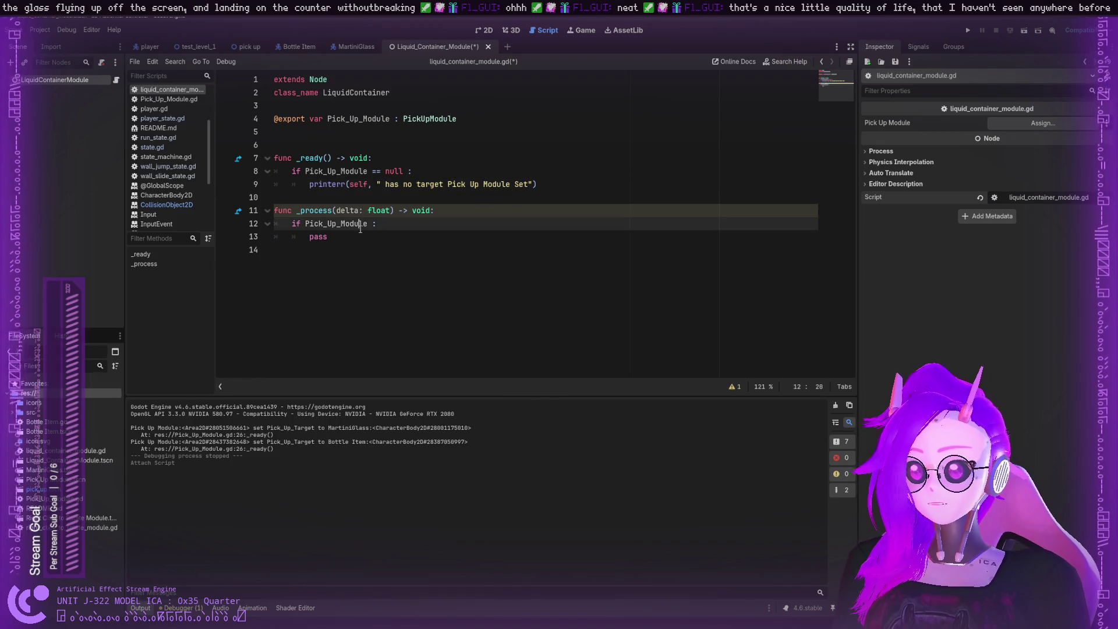
pyautogui.click(308, 135)
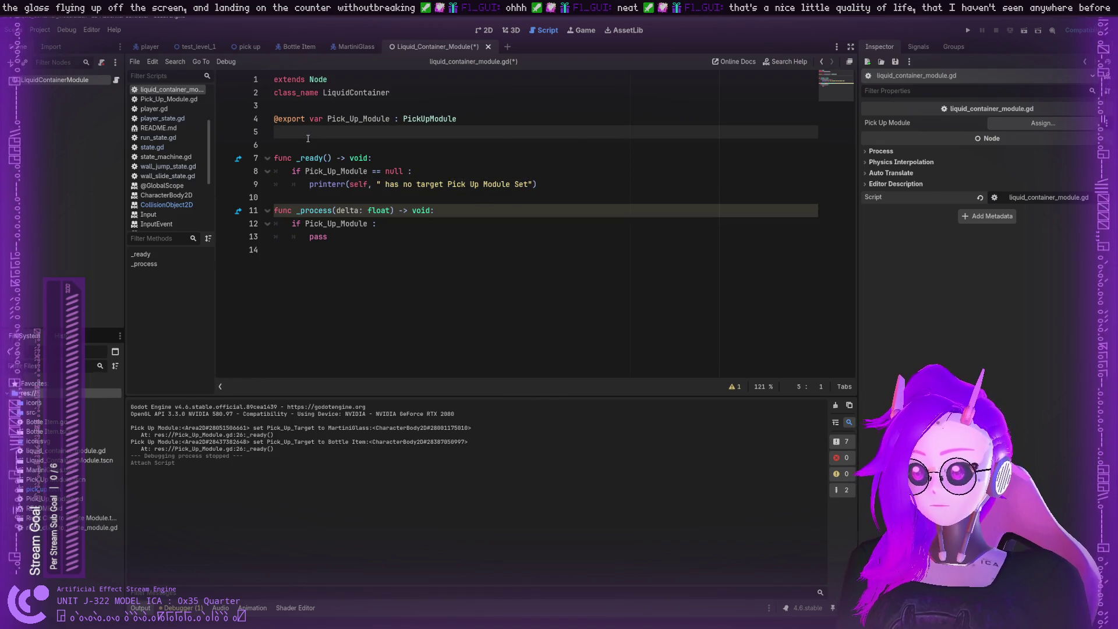
pyautogui.write('@')
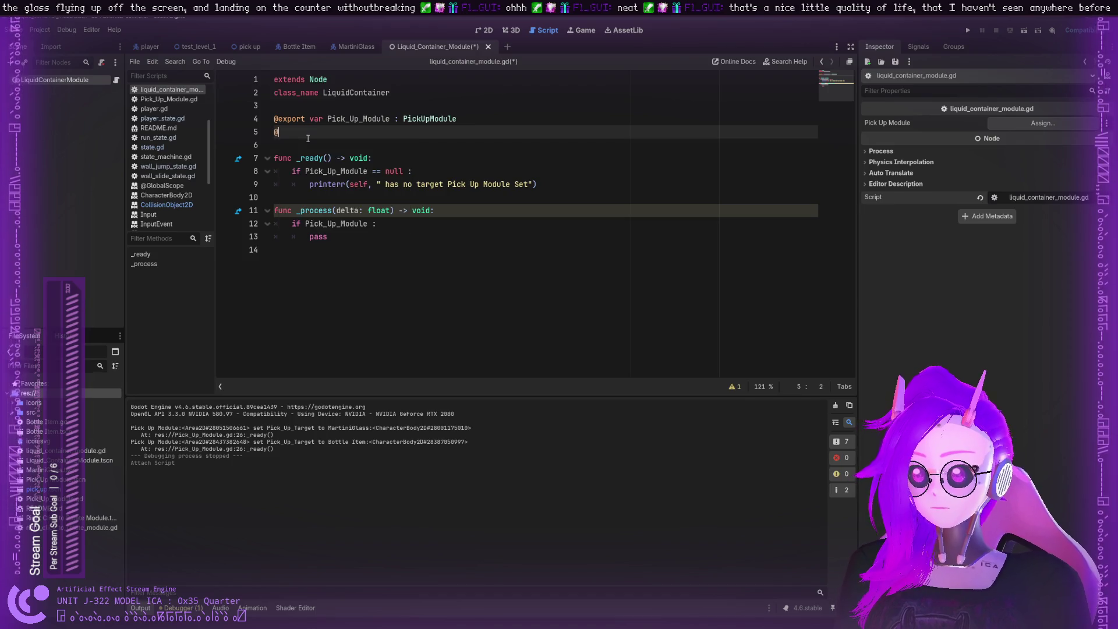
pyautogui.write('on')
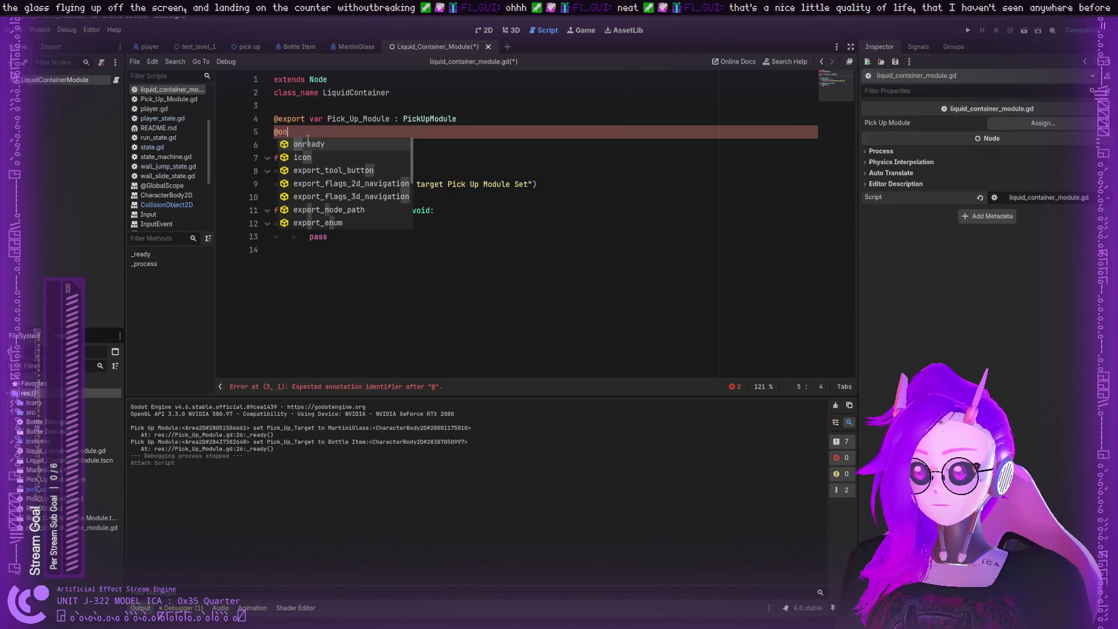
pyautogui.press('Return')
pyautogui.press('BackSpace')
pyautogui.press('BackSpace')
pyautogui.press('BackSpace')
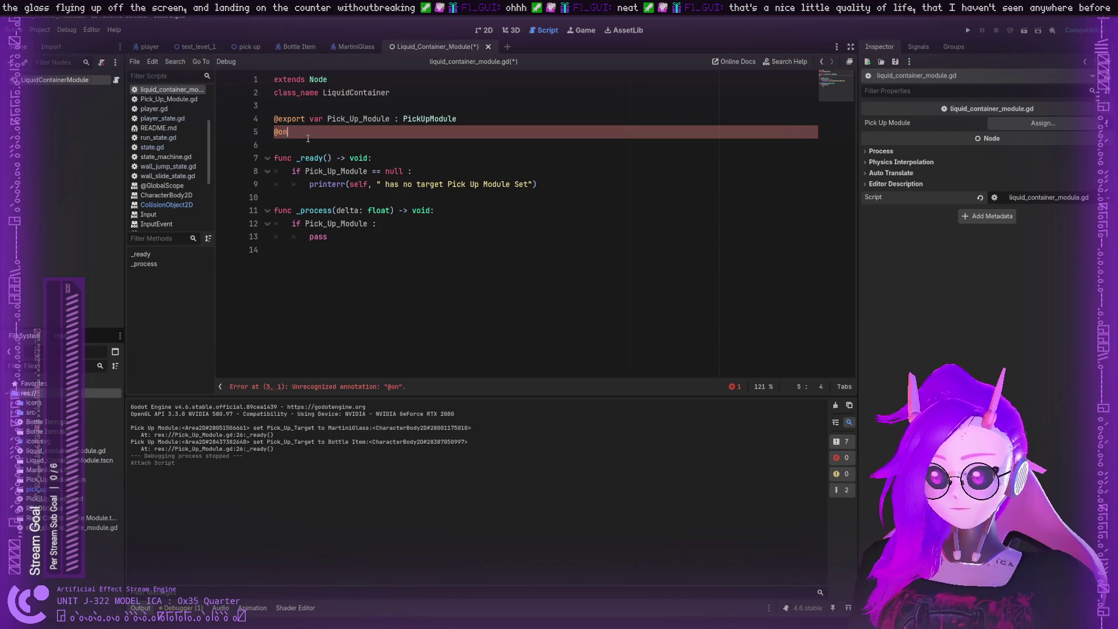
pyautogui.press('BackSpace')
pyautogui.press('BackSpace')
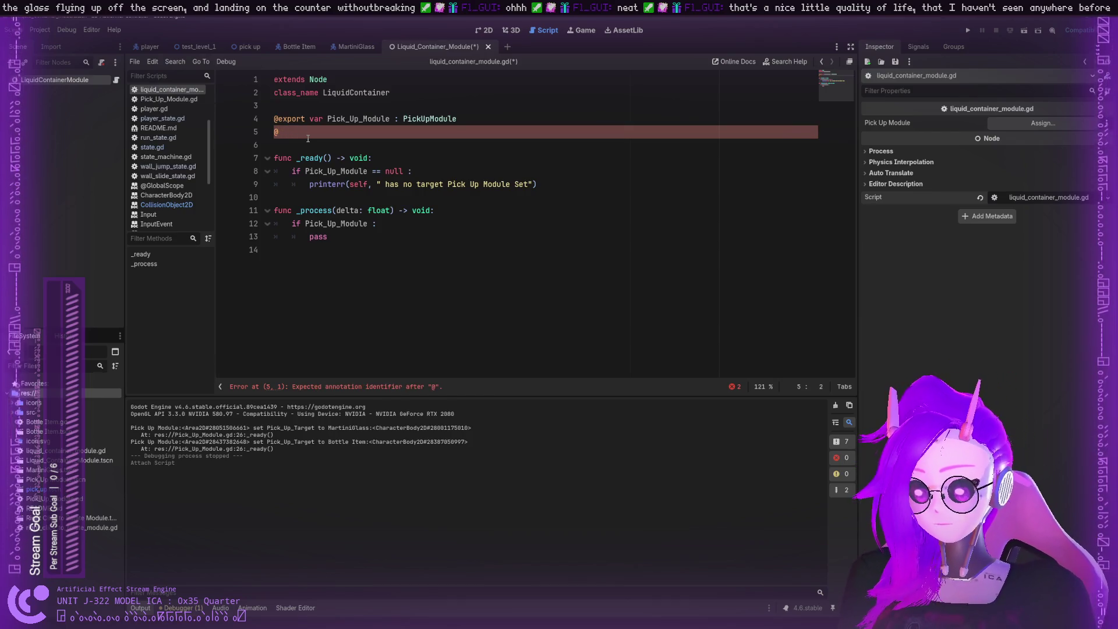
pyautogui.write('xport var')
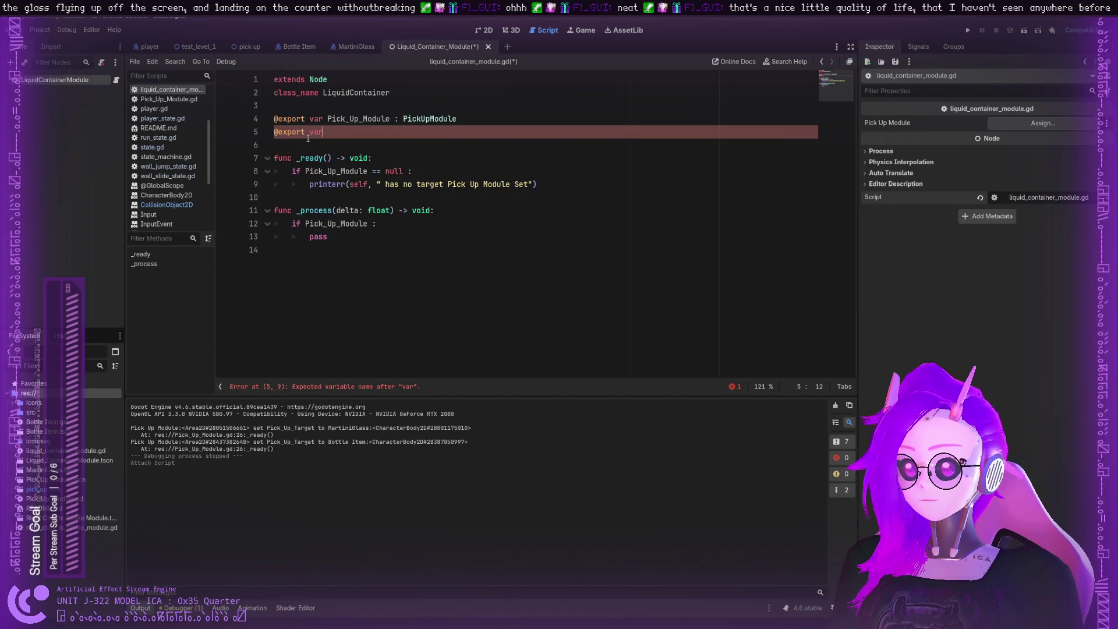
pyautogui.write('Liquid Amou')
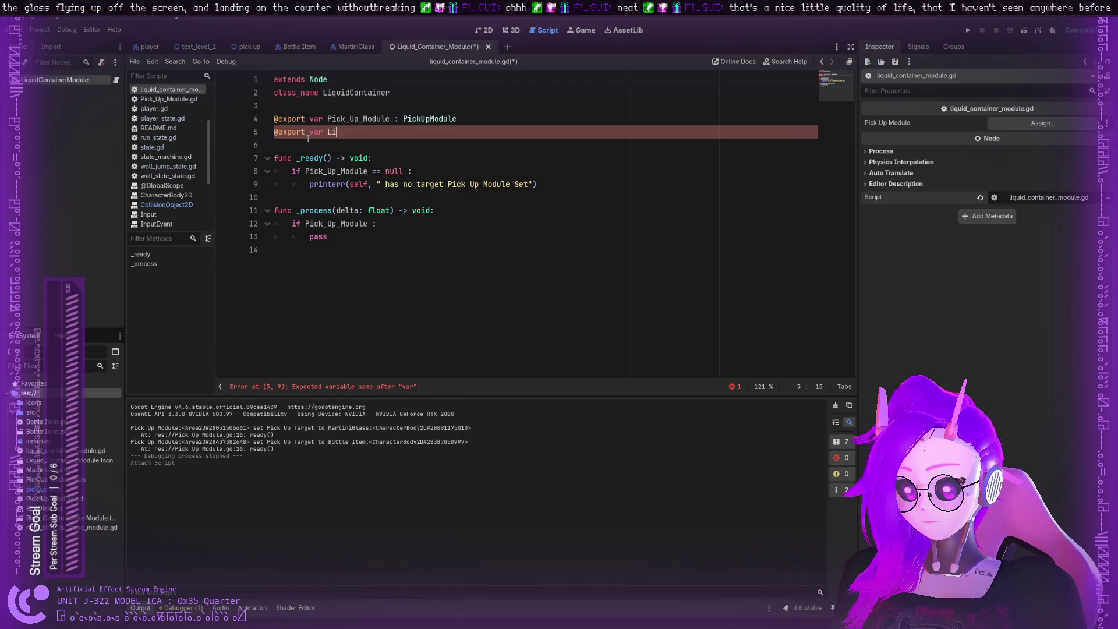
pyautogui.write('nt:')
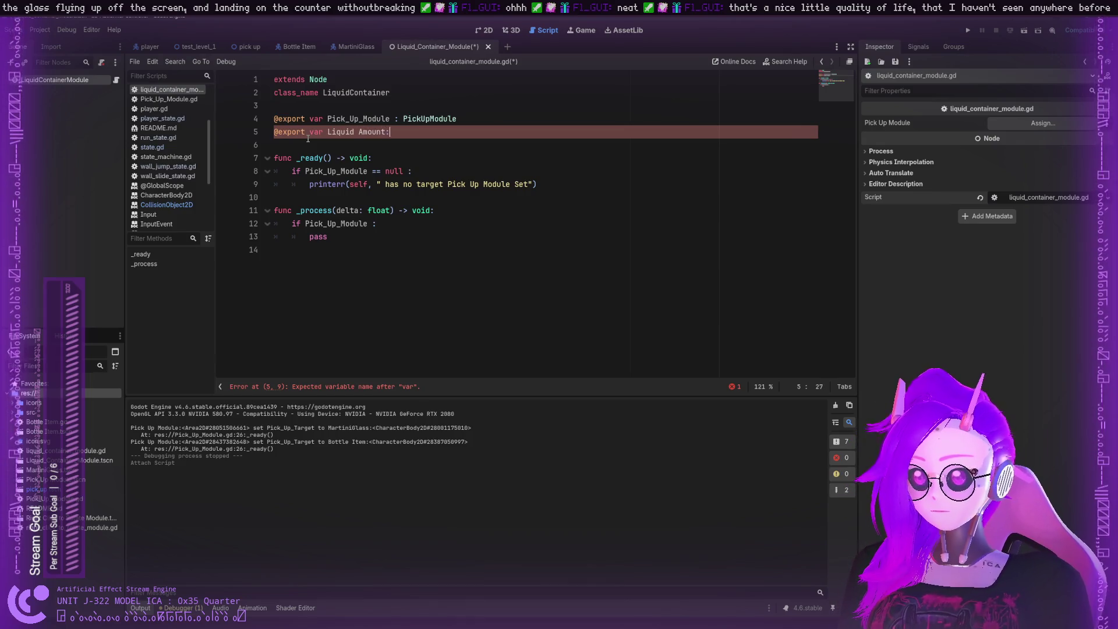
pyautogui.press('BackSpace')
pyautogui.press('BackSpace')
pyautogui.press('BackSpace')
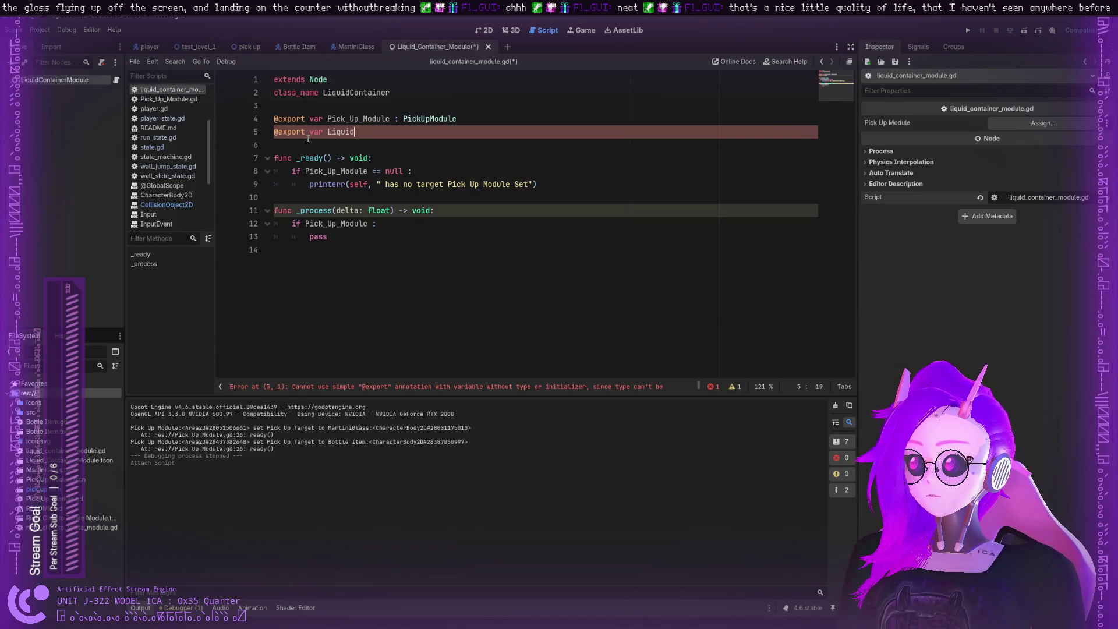
pyautogui.write('Volu')
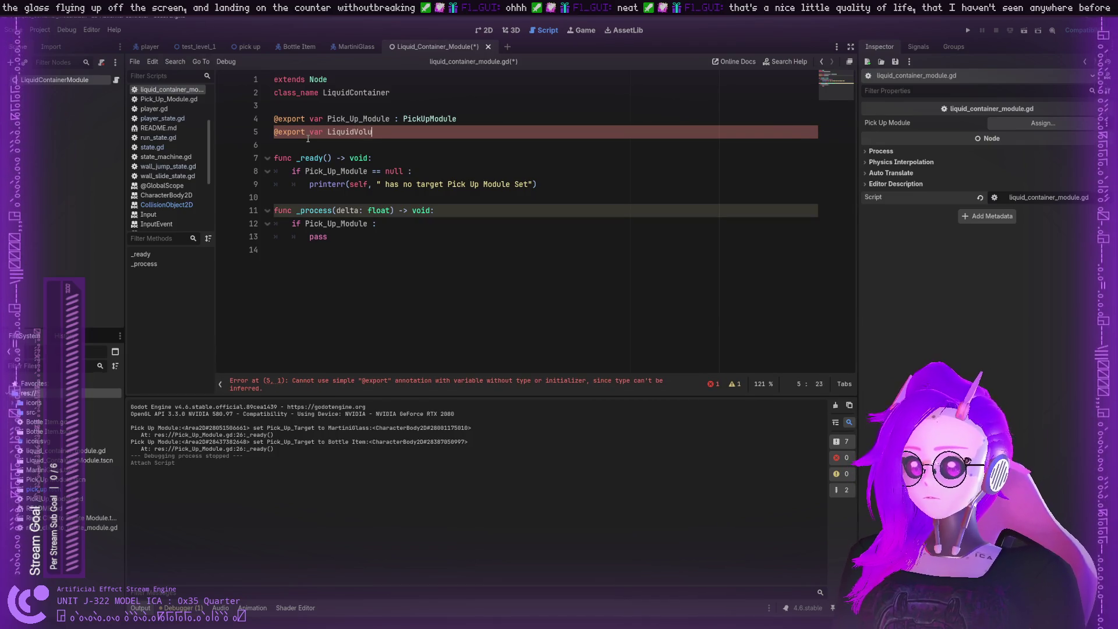
pyautogui.write('me: ')
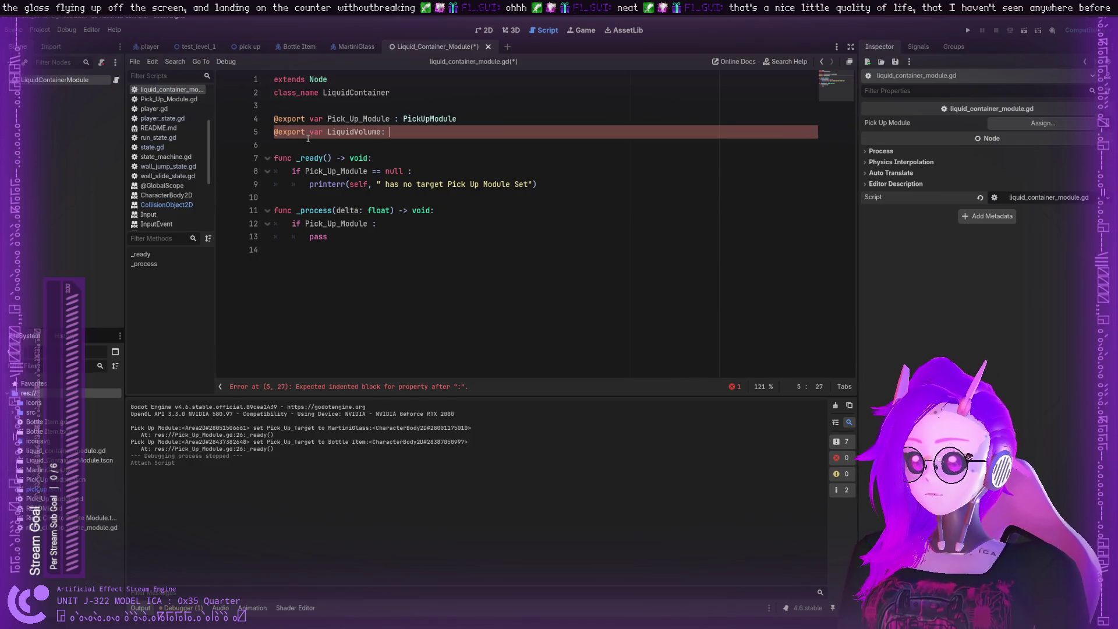
pyautogui.write('float')
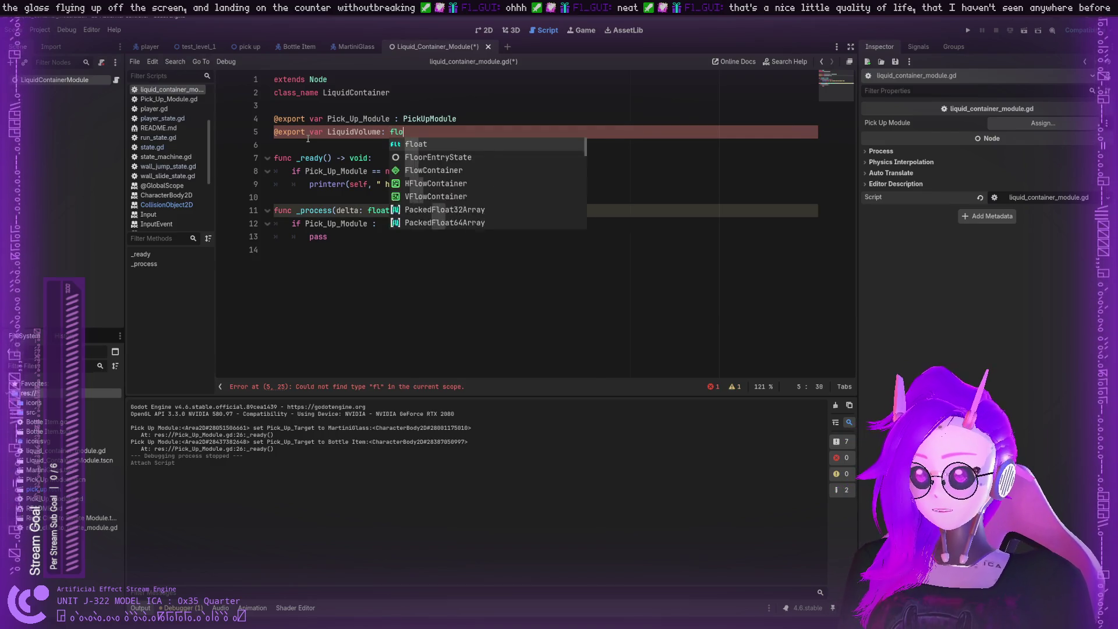
# - Replace the float type with a default of ':= 1.5' so LiquidVolume defaults to 1.5
pyautogui.press('BackSpace')
pyautogui.press('BackSpace')
pyautogui.press('BackSpace')
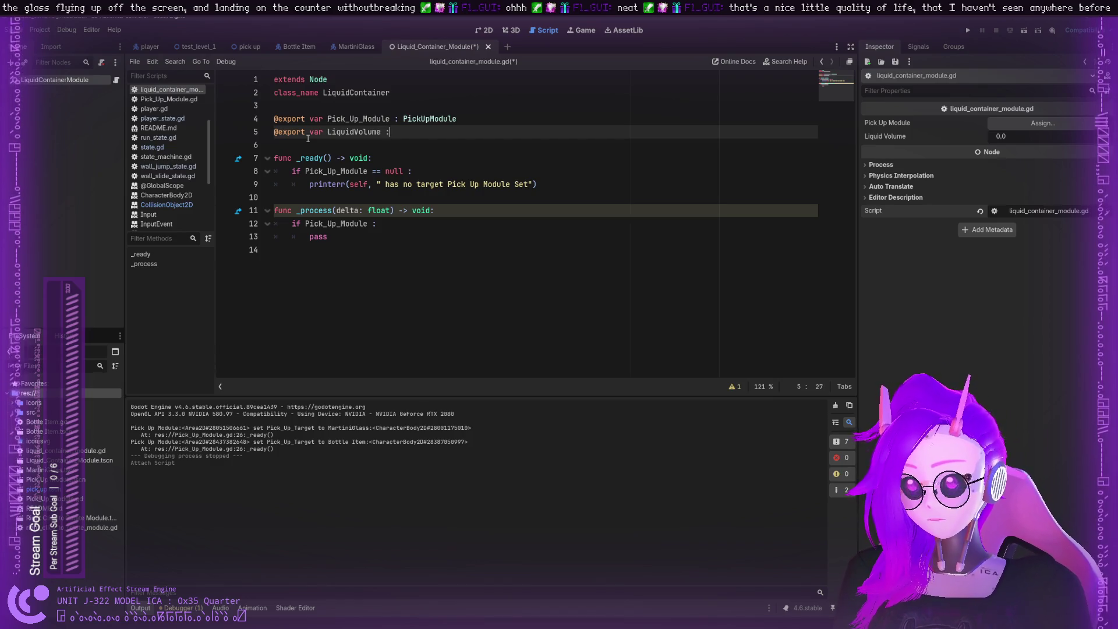
pyautogui.write('= ')
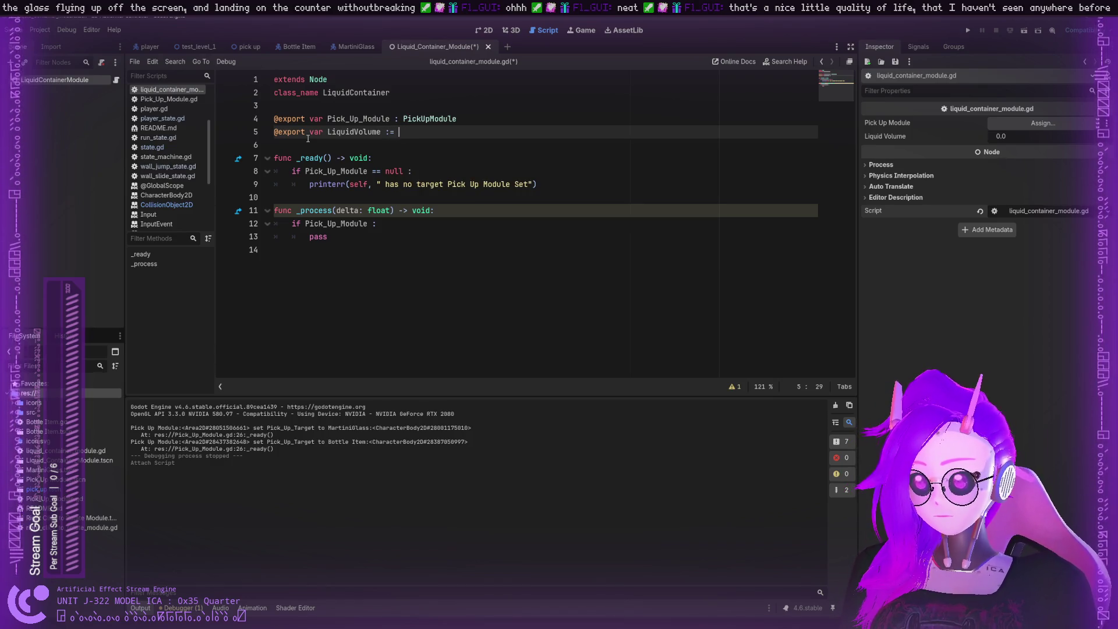
pyautogui.write('01')
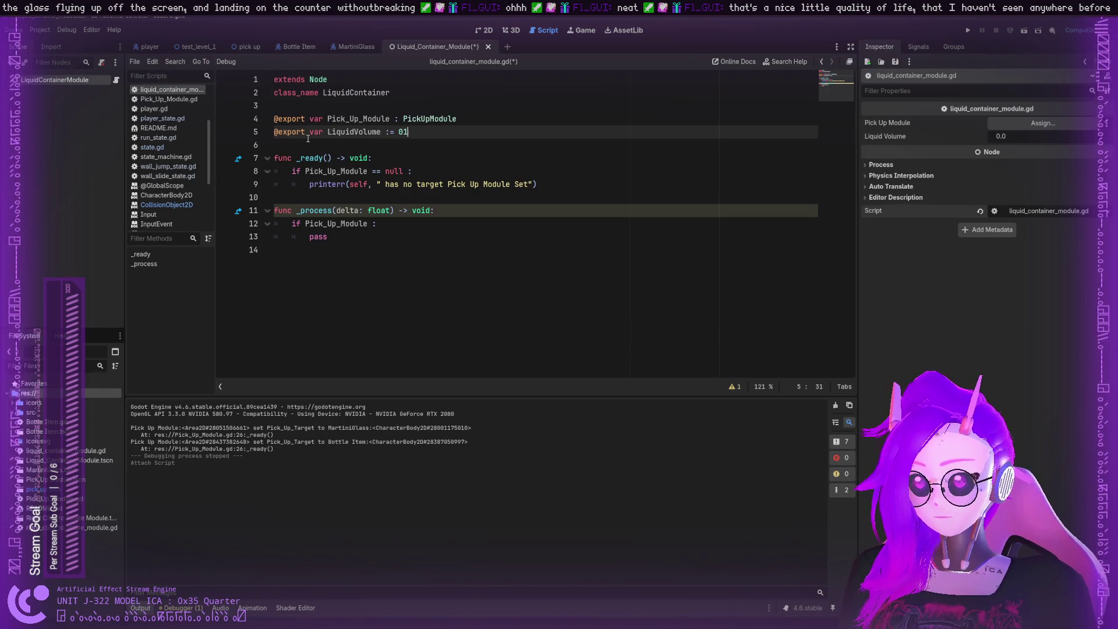
pyautogui.press('BackSpace')
pyautogui.press('BackSpace')
pyautogui.write('1.5')
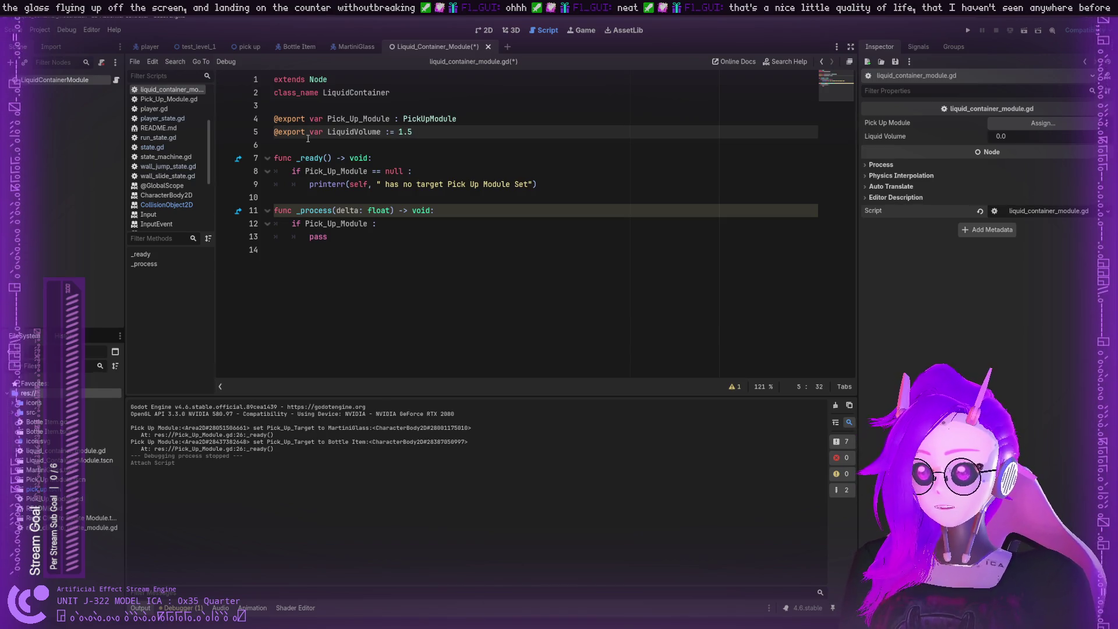
pyautogui.press('Left')
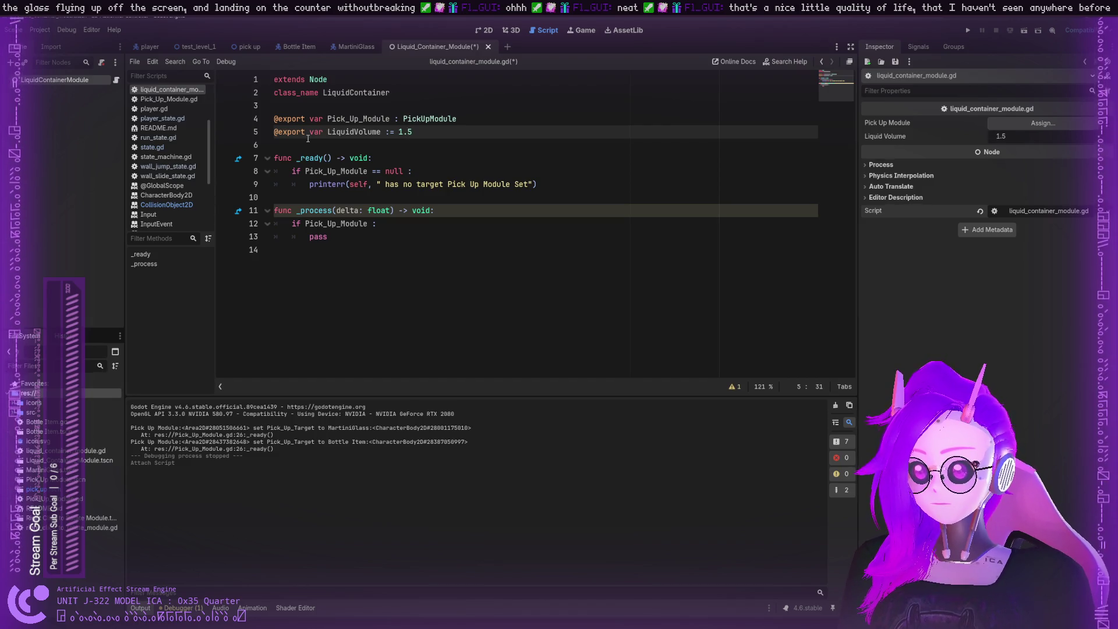
pyautogui.press('Right')
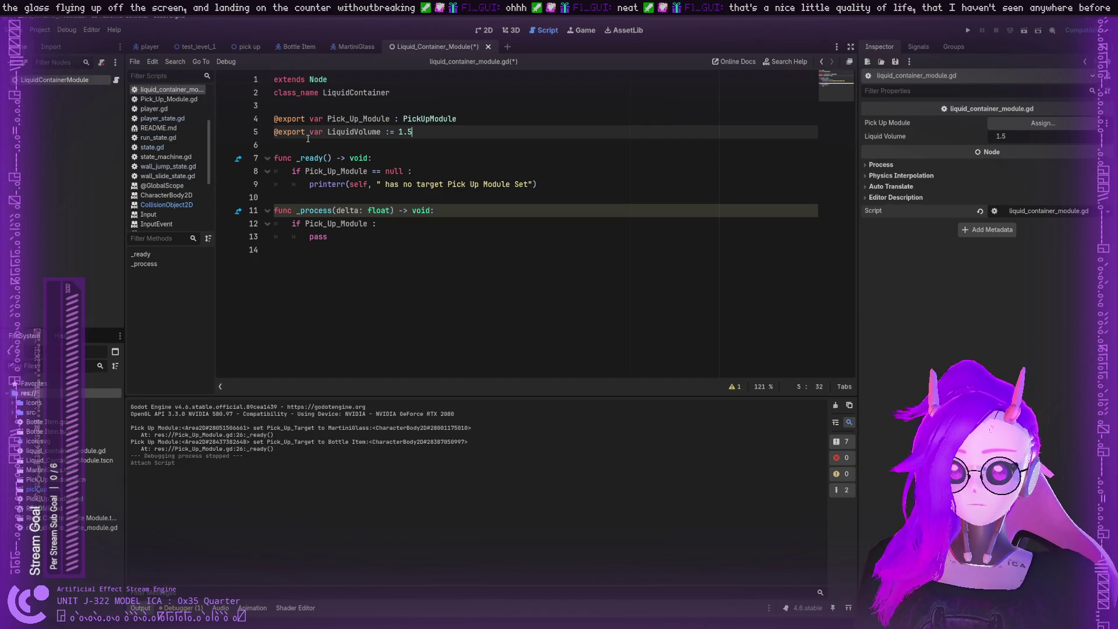
# - Save, then inspect the Player node and collapse its Vertical and Horizontal Movement sections
pyautogui.hotkey('ctrl', 's')
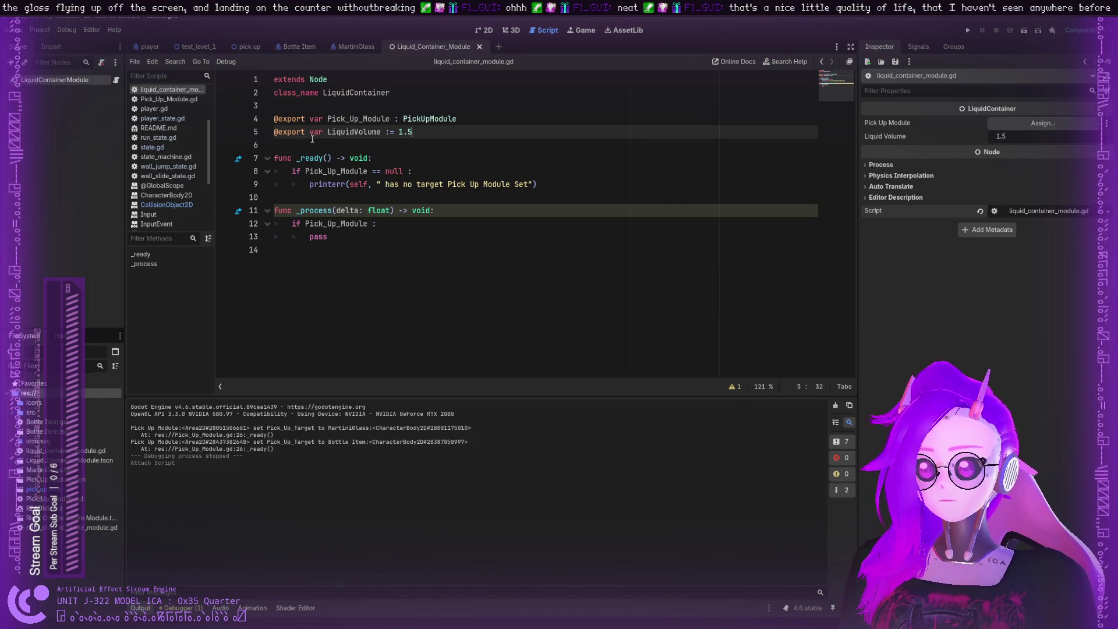
pyautogui.click(150, 47)
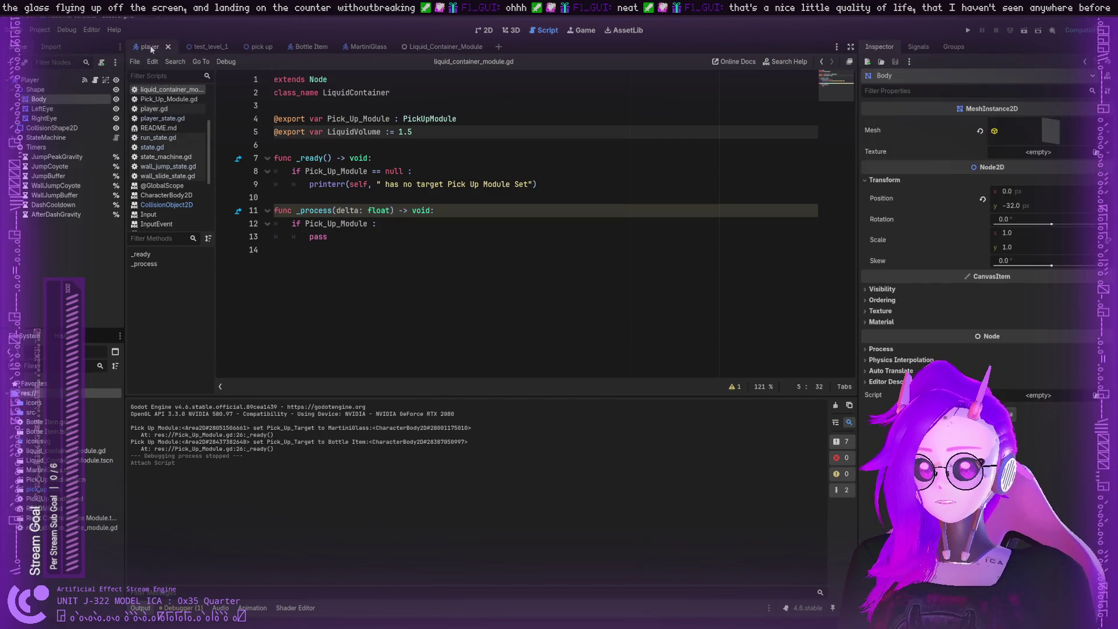
pyautogui.click(48, 80)
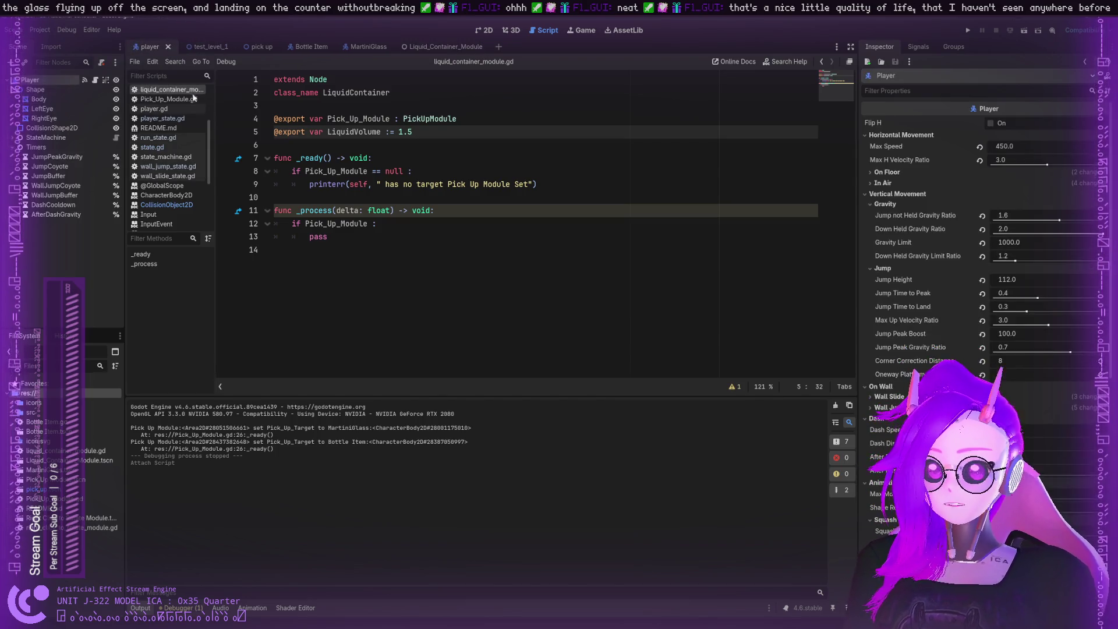
pyautogui.click(872, 204)
pyautogui.click(873, 197)
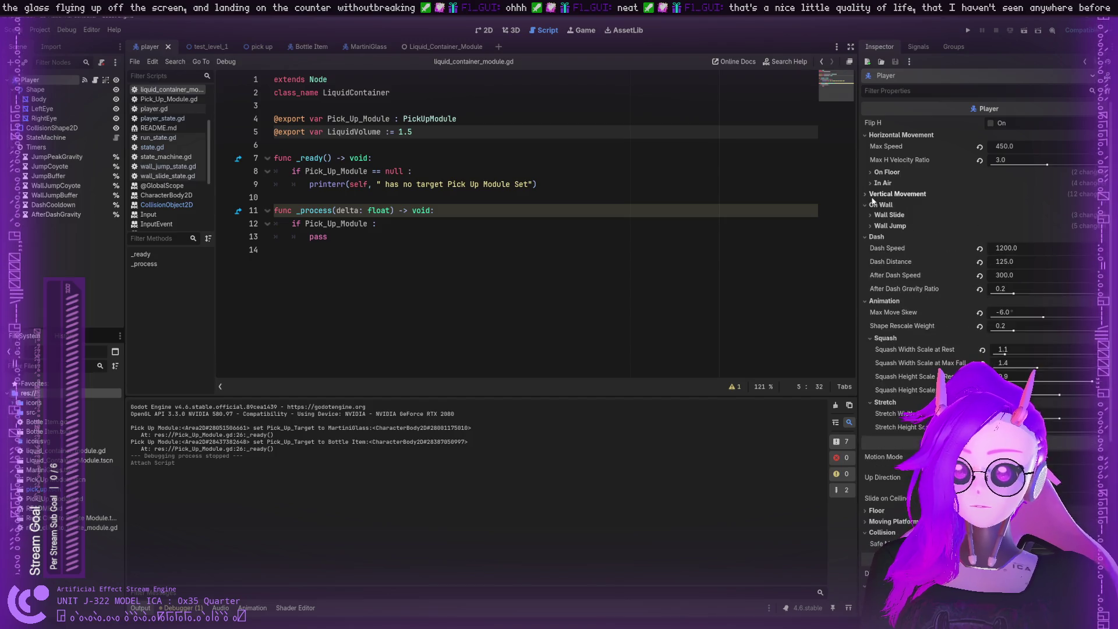
pyautogui.click(891, 135)
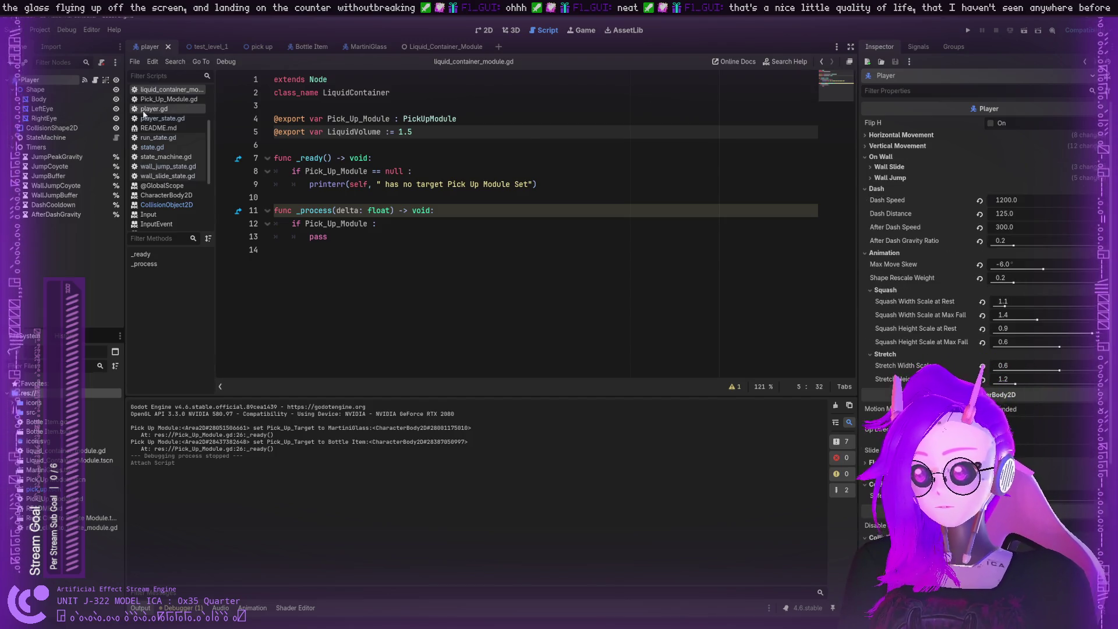
pyautogui.click(154, 109)
pyautogui.scroll(4, 407, 204)
pyautogui.click(274, 171)
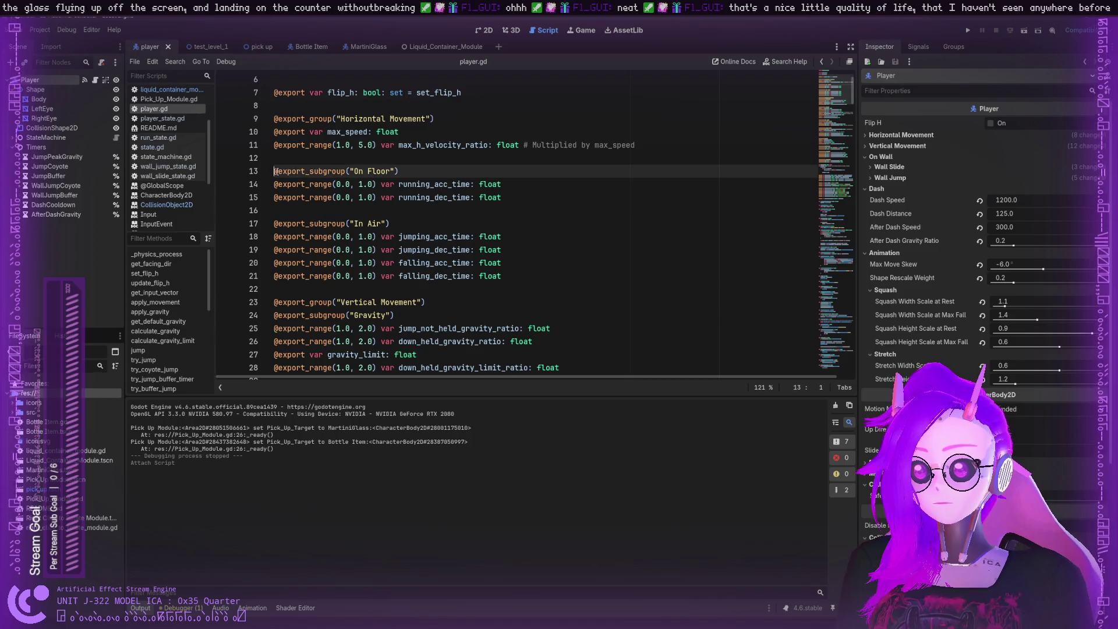
pyautogui.doubleClick(278, 171)
pyautogui.moveTo(399, 170); pyautogui.dragTo(273, 172)
pyautogui.hotkey('ctrl', 'c')
pyautogui.click(436, 48)
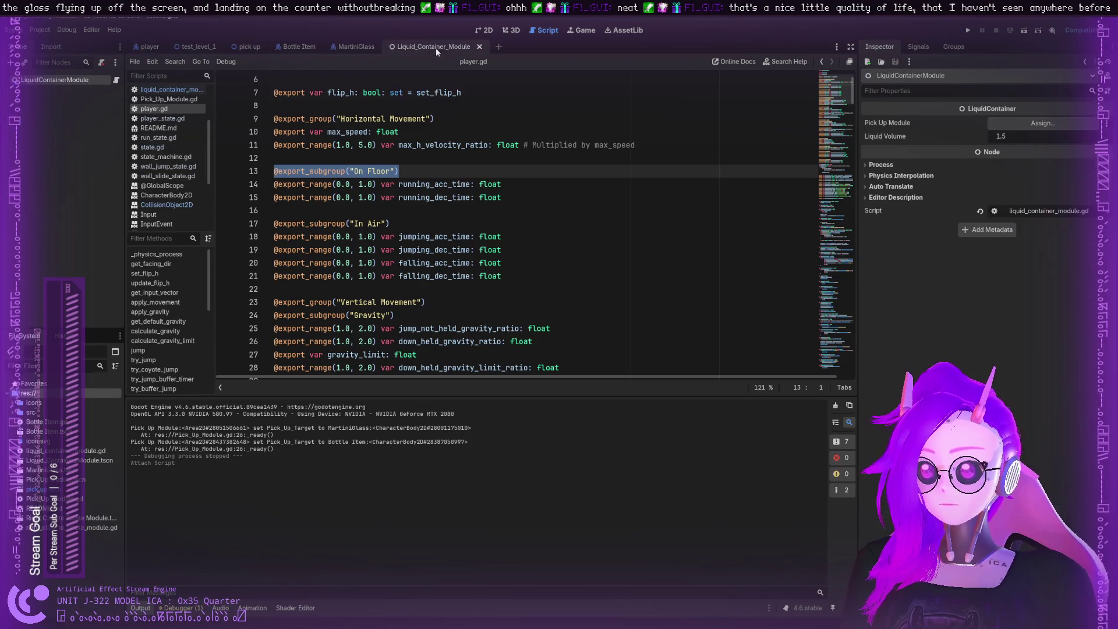
# - Switch back to the liquid_container_module.gd script
pyautogui.click(168, 166)
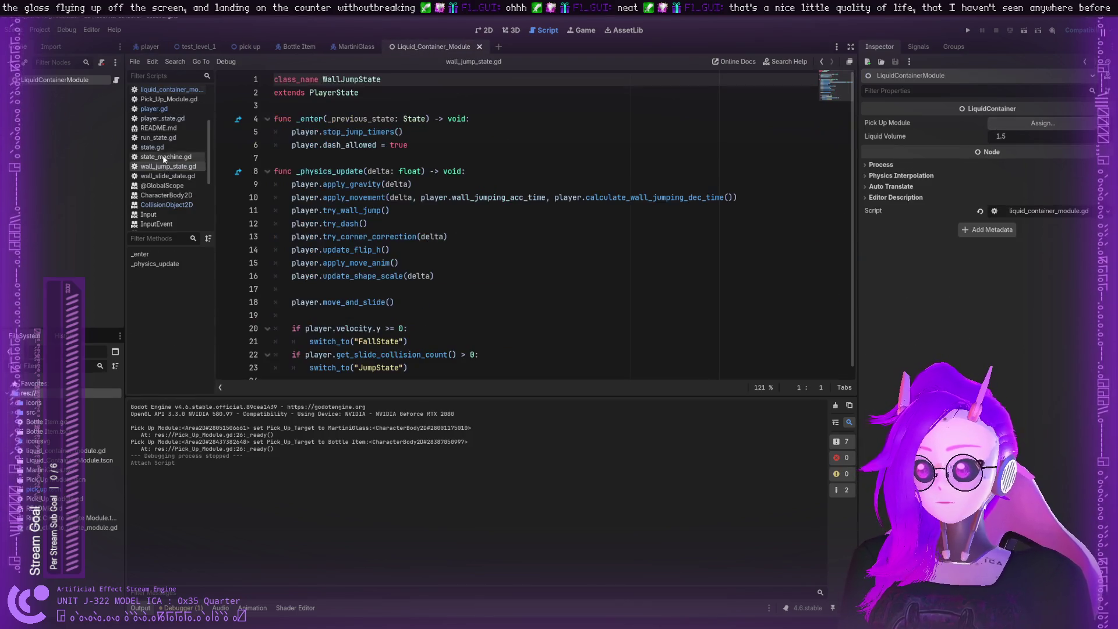
pyautogui.scroll(3, 165, 163)
pyautogui.click(168, 169)
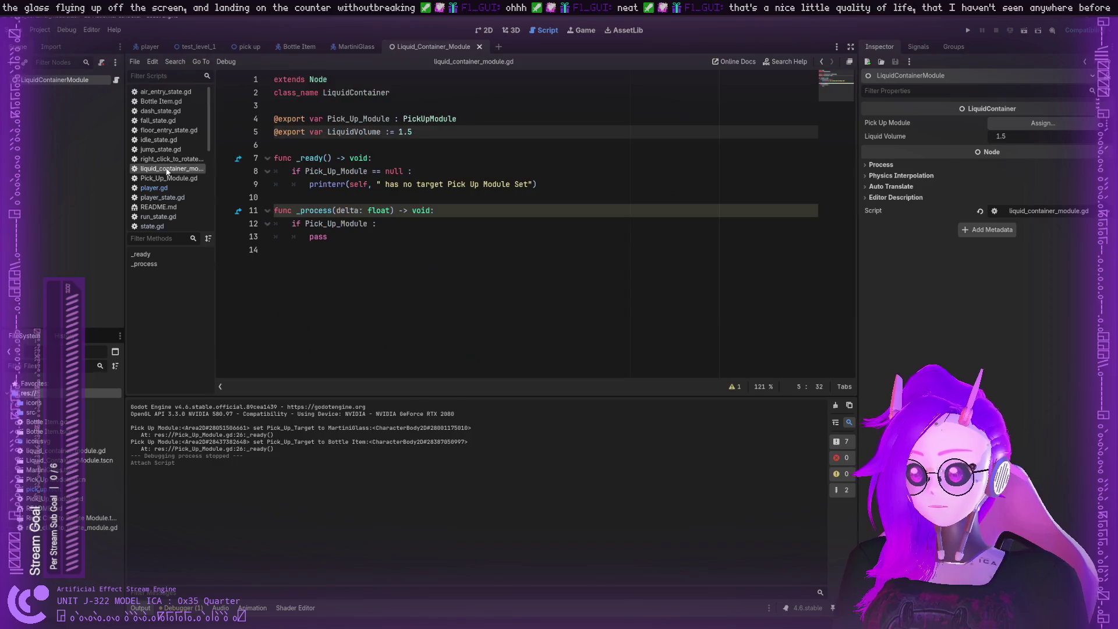
pyautogui.click(441, 119)
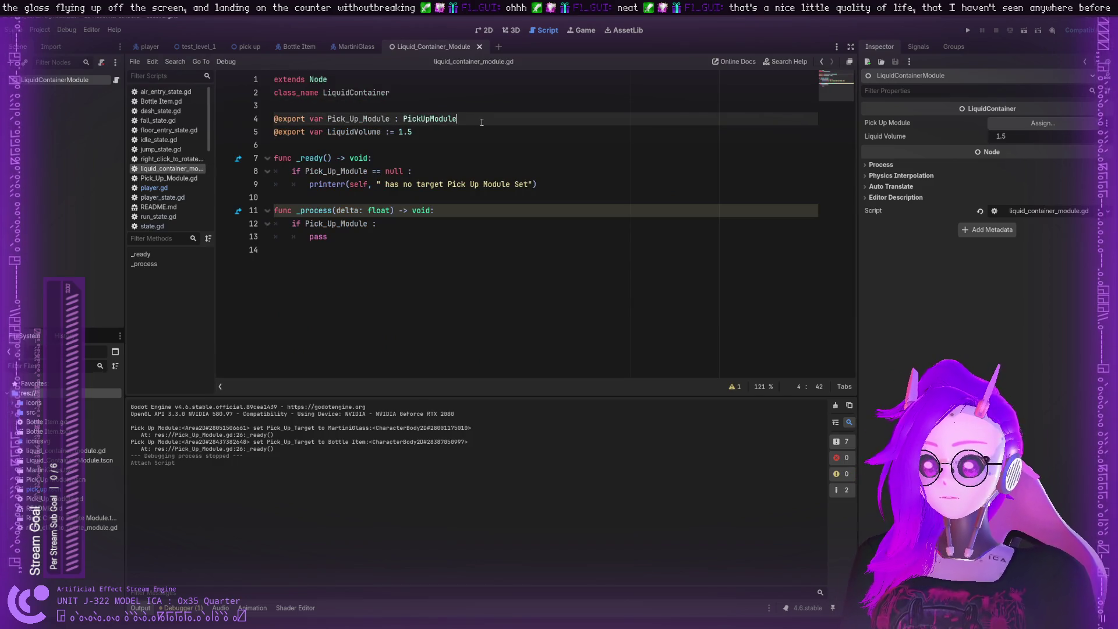
pyautogui.click(417, 106)
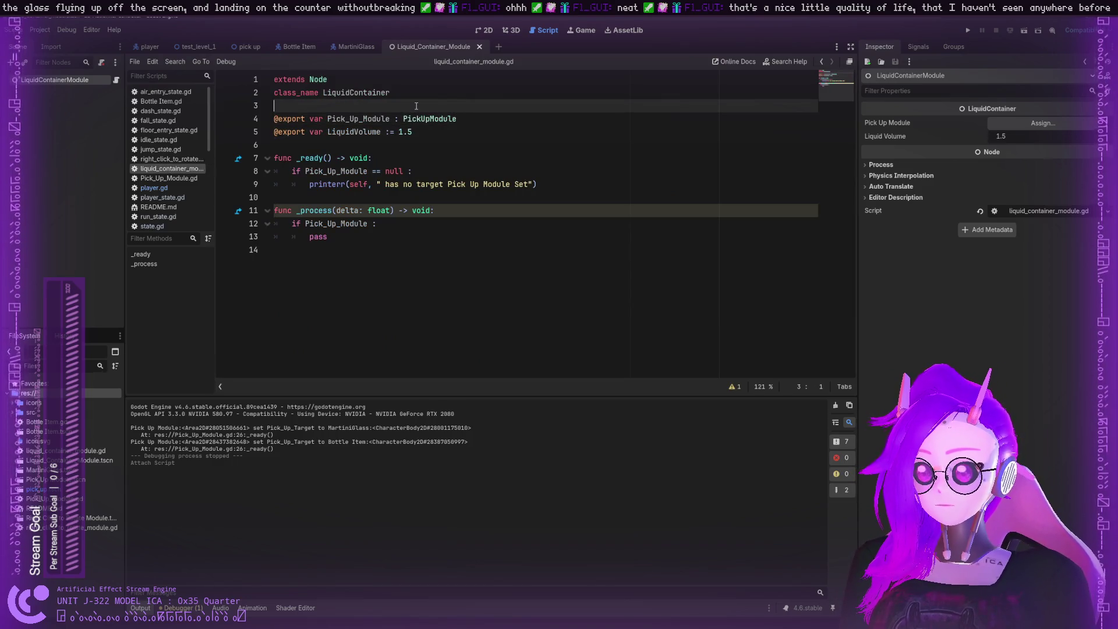
pyautogui.press('Return')
pyautogui.hotkey('ctrl', 'v')
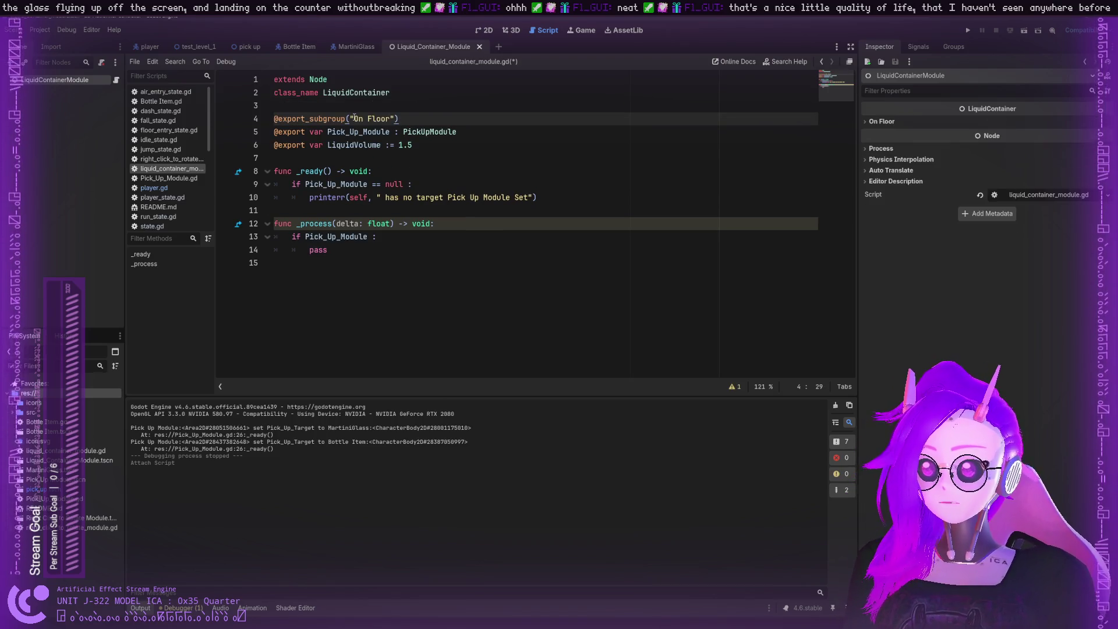
pyautogui.moveTo(355, 119)
pyautogui.mouseDown()
pyautogui.moveTo(397, 118)
pyautogui.moveTo(253, 121)
pyautogui.mouseUp()
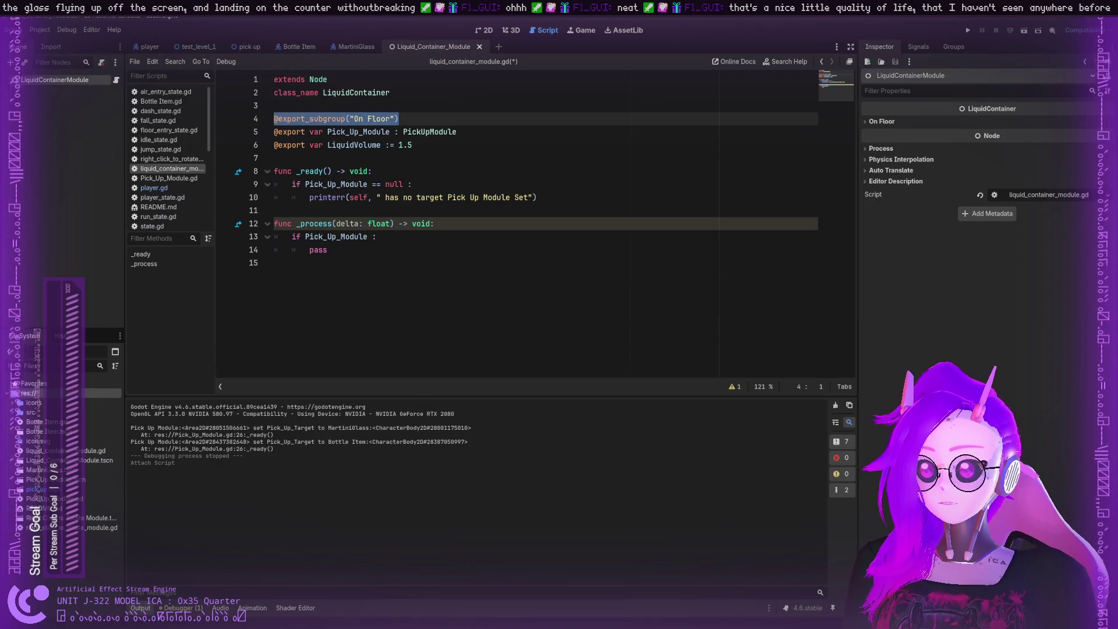
pyautogui.moveTo(400, 119); pyautogui.dragTo(311, 119)
pyautogui.press('BackSpace')
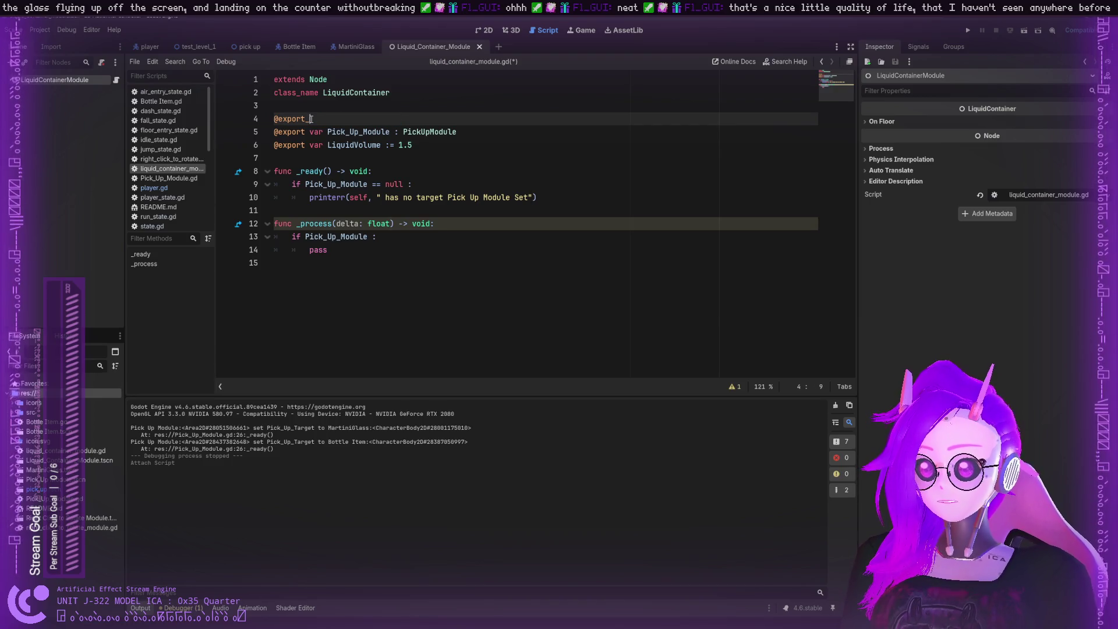
pyautogui.write('n')
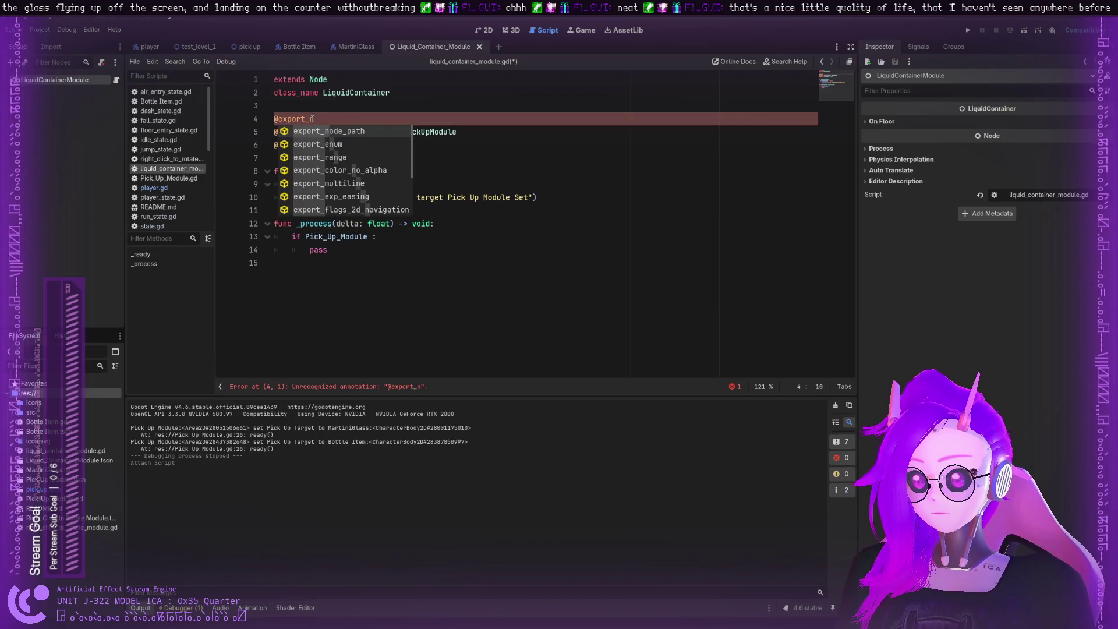
pyautogui.press('BackSpace')
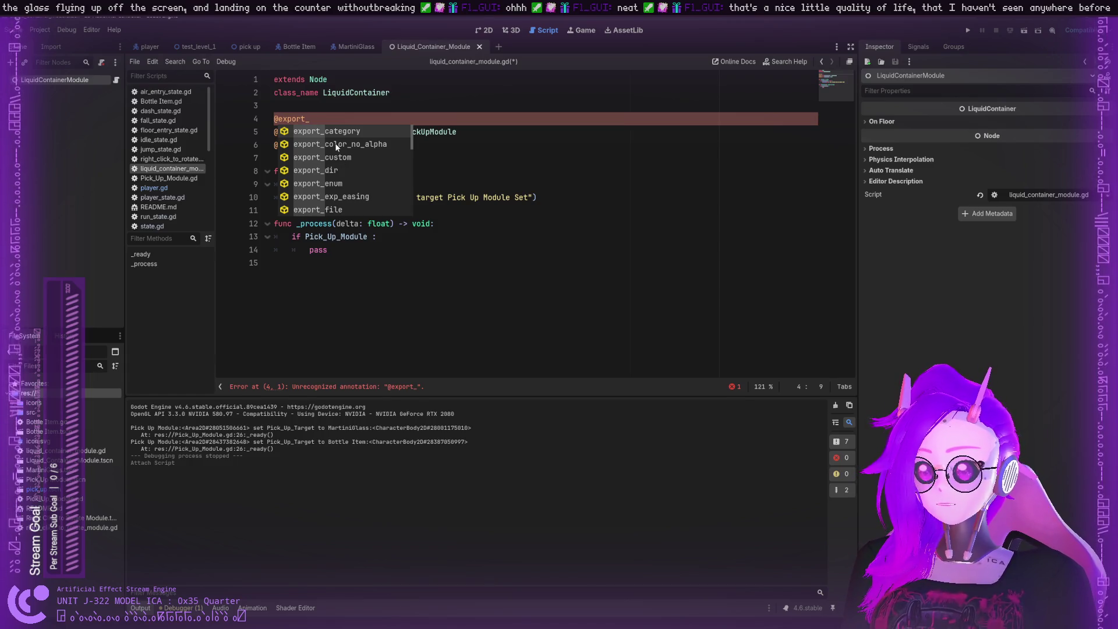
pyautogui.scroll(-5, 340, 149)
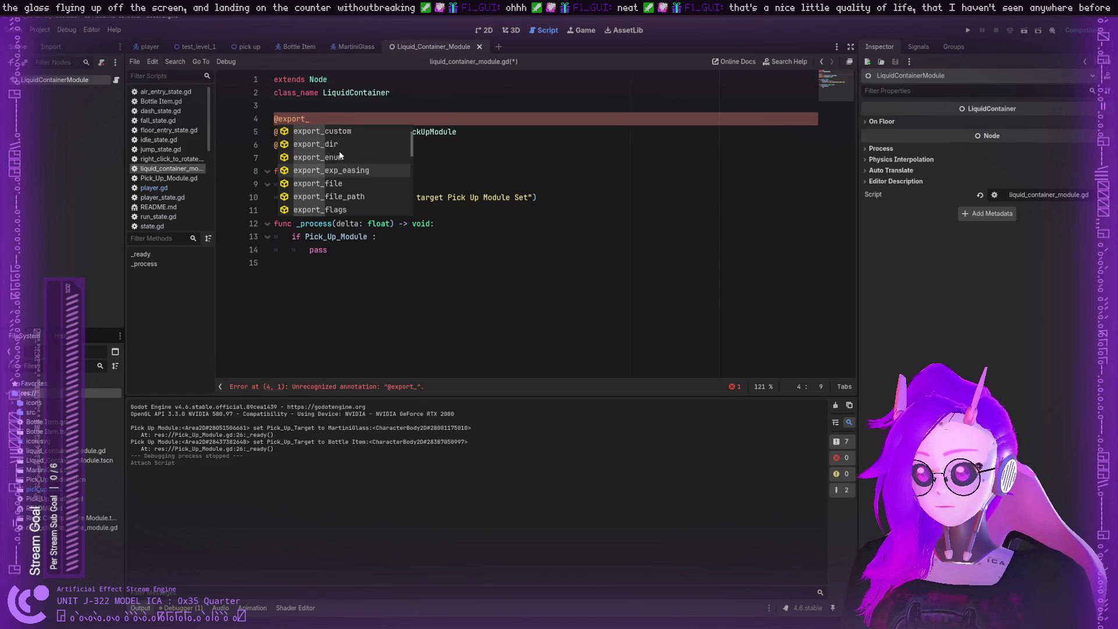
pyautogui.scroll(-3, 340, 157)
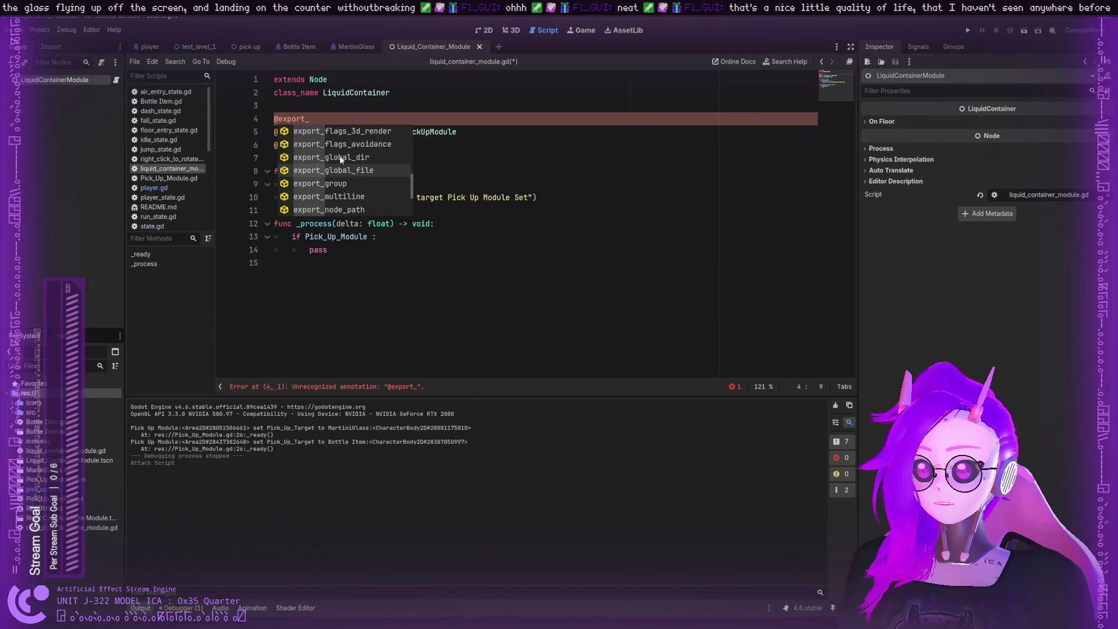
pyautogui.scroll(-3, 344, 178)
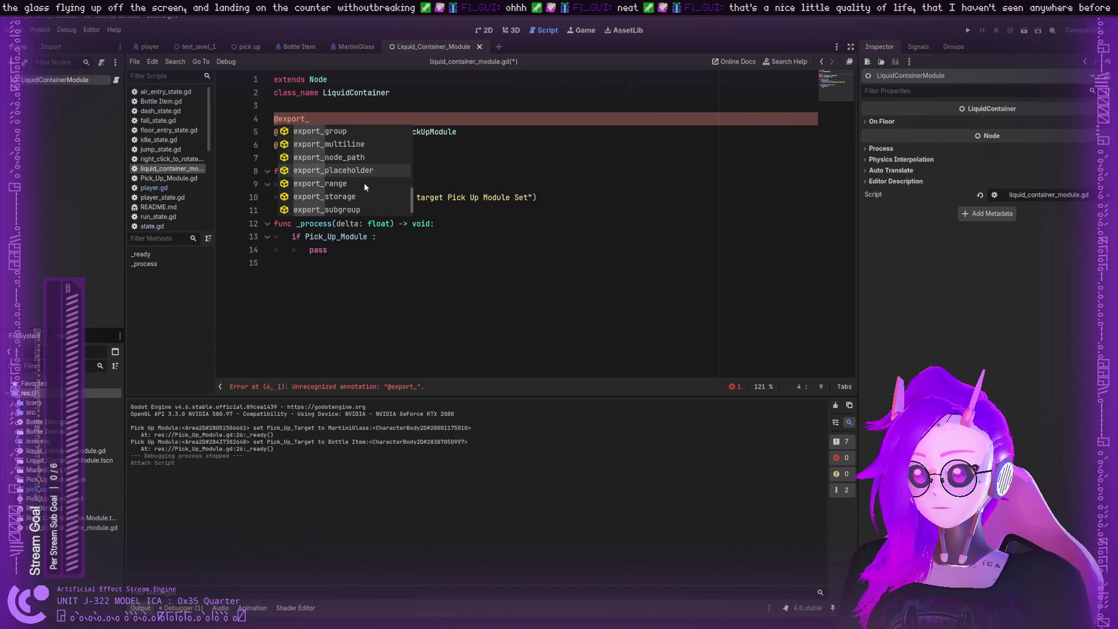
pyautogui.scroll(-4, 364, 185)
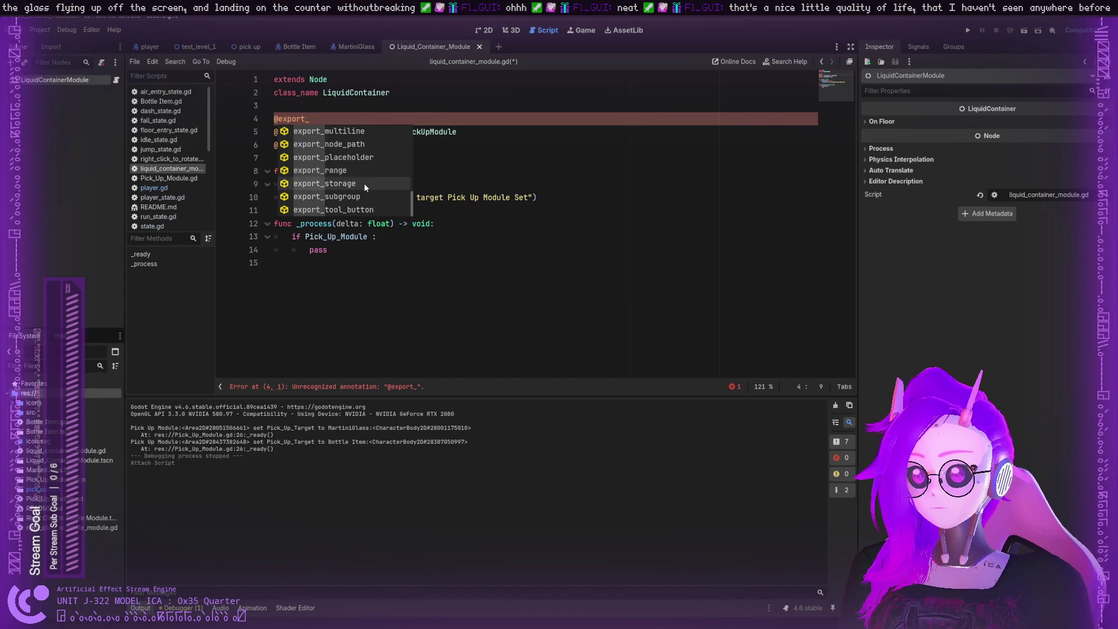
pyautogui.click(335, 211)
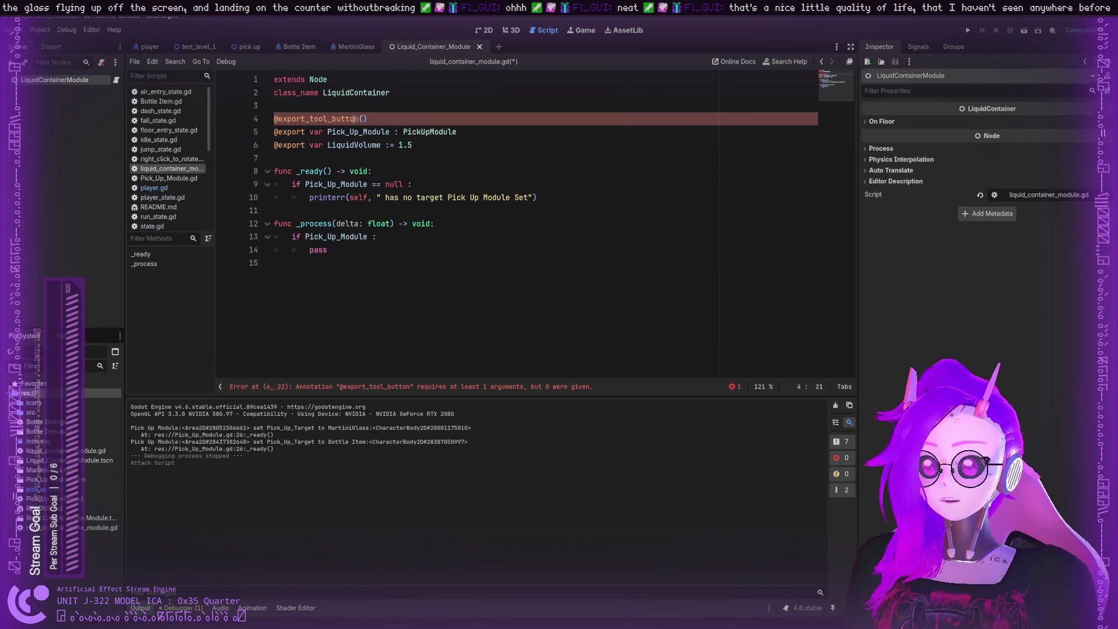
pyautogui.press('Left')
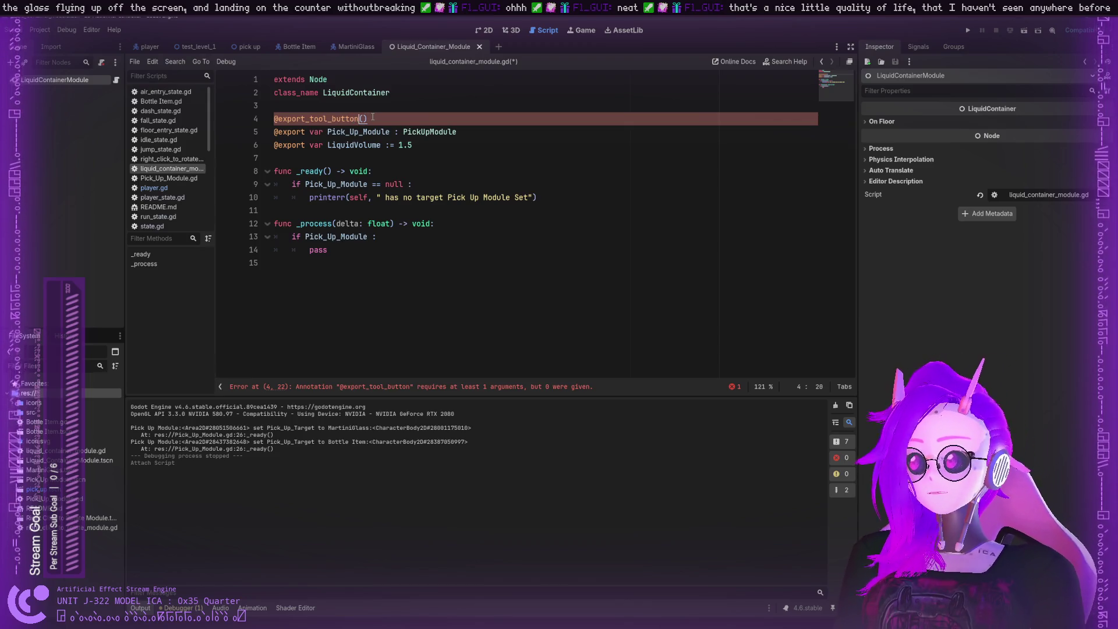
pyautogui.moveTo(372, 116); pyautogui.dragTo(309, 120)
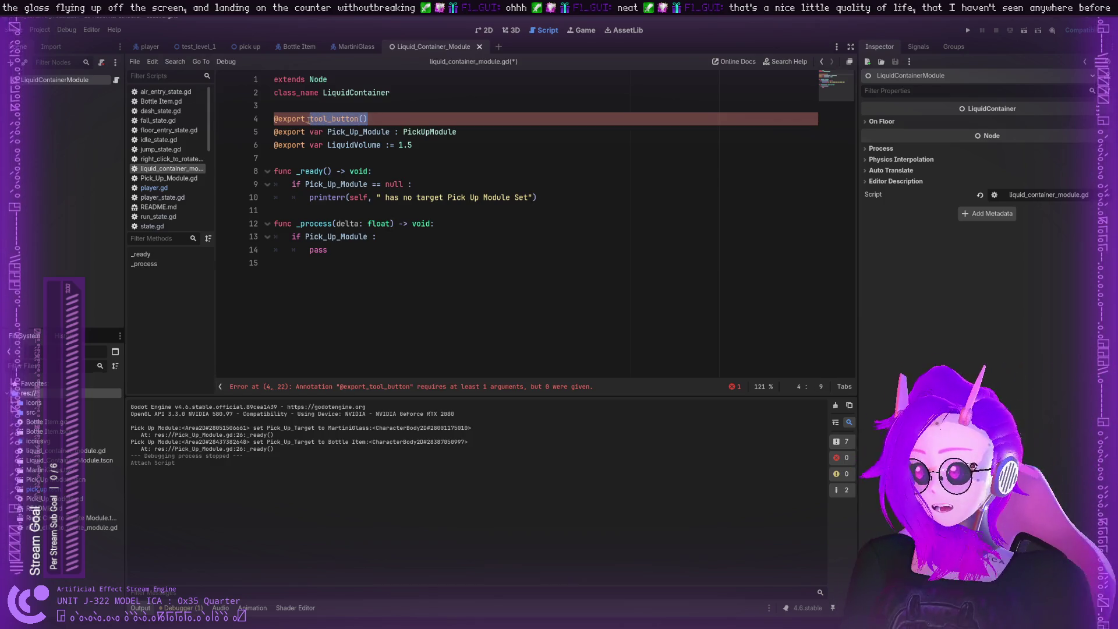
pyautogui.press('BackSpace')
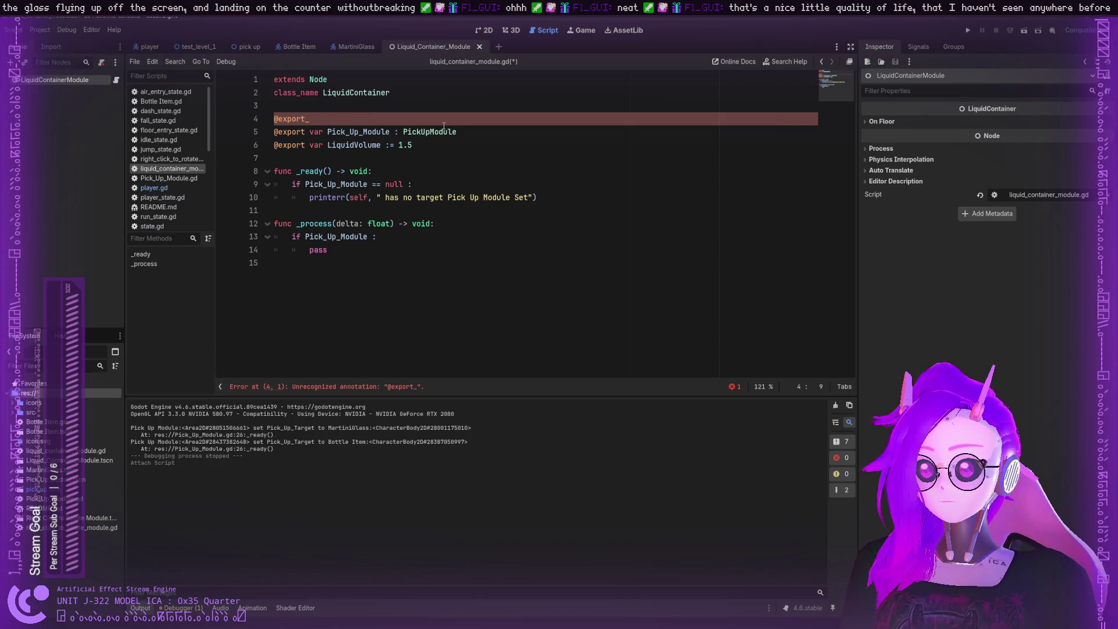
pyautogui.hotkey('ctrl', 'space')
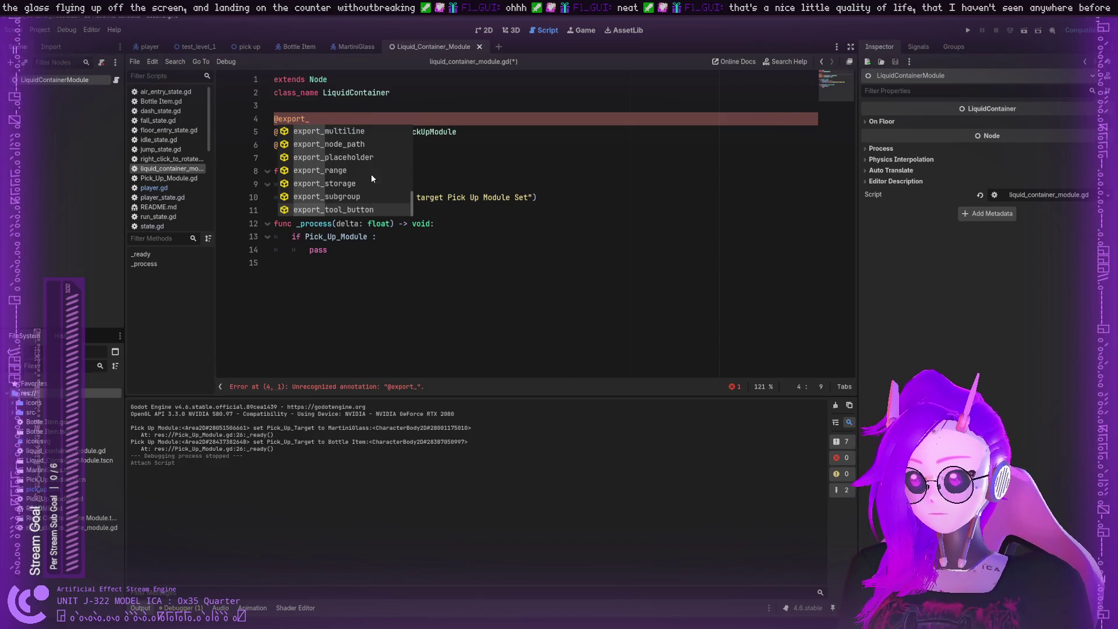
pyautogui.scroll(20, 371, 174)
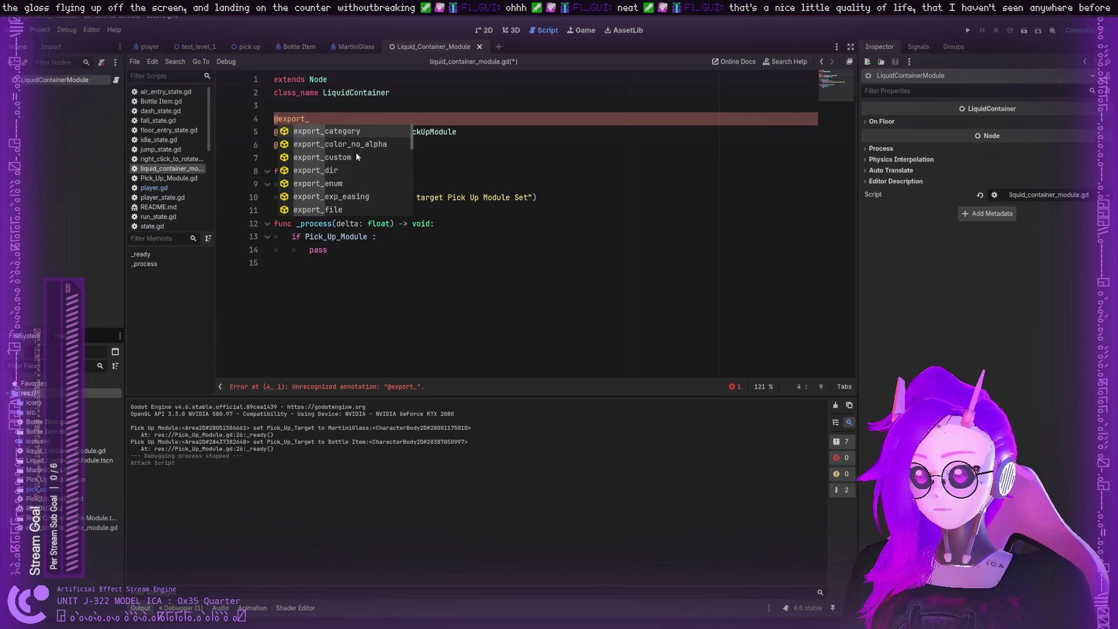
pyautogui.scroll(-4, 360, 160)
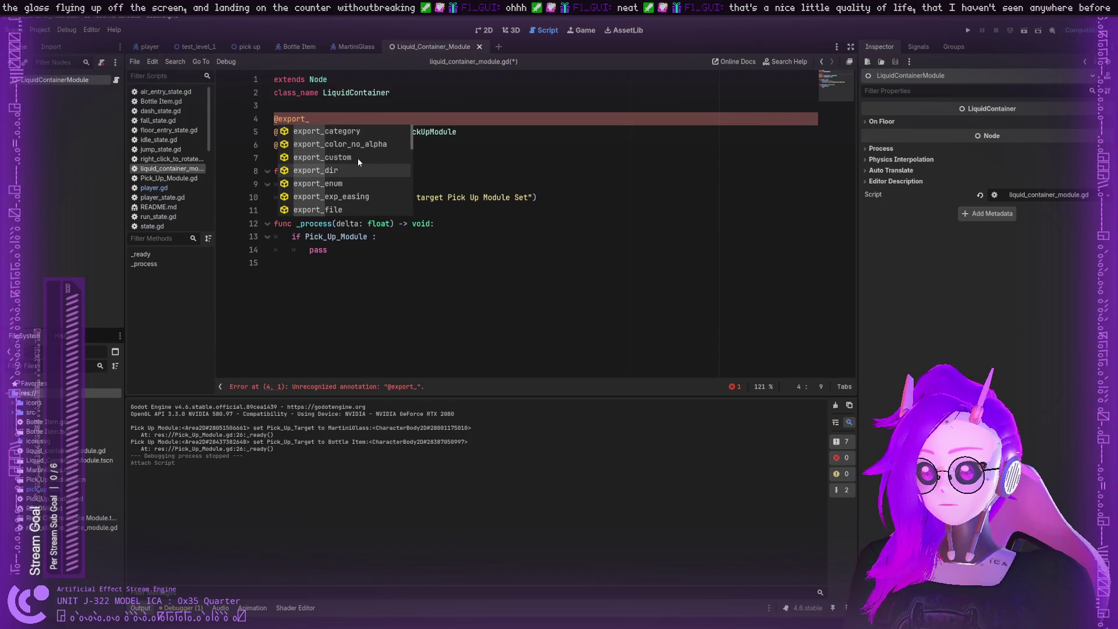
pyautogui.scroll(-10, 357, 159)
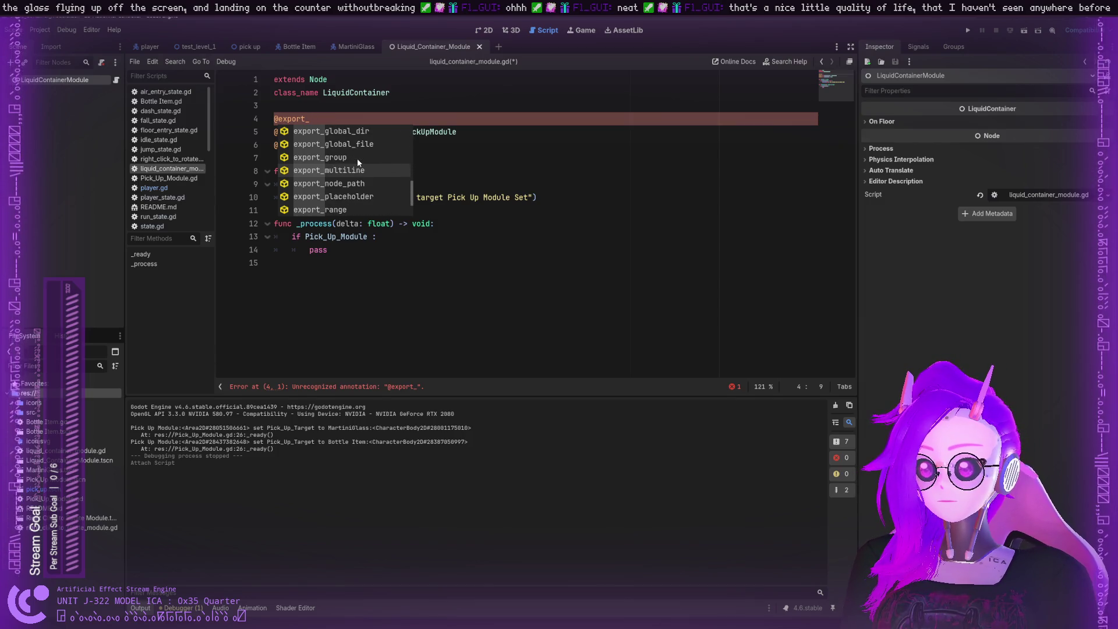
pyautogui.scroll(-3, 364, 159)
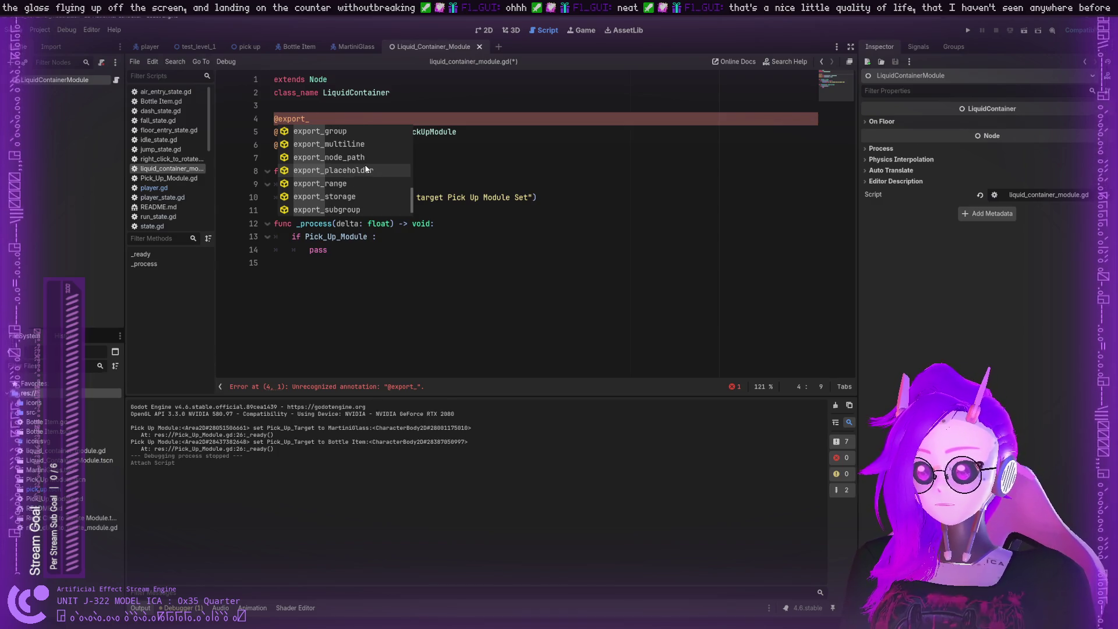
pyautogui.scroll(-3, 364, 170)
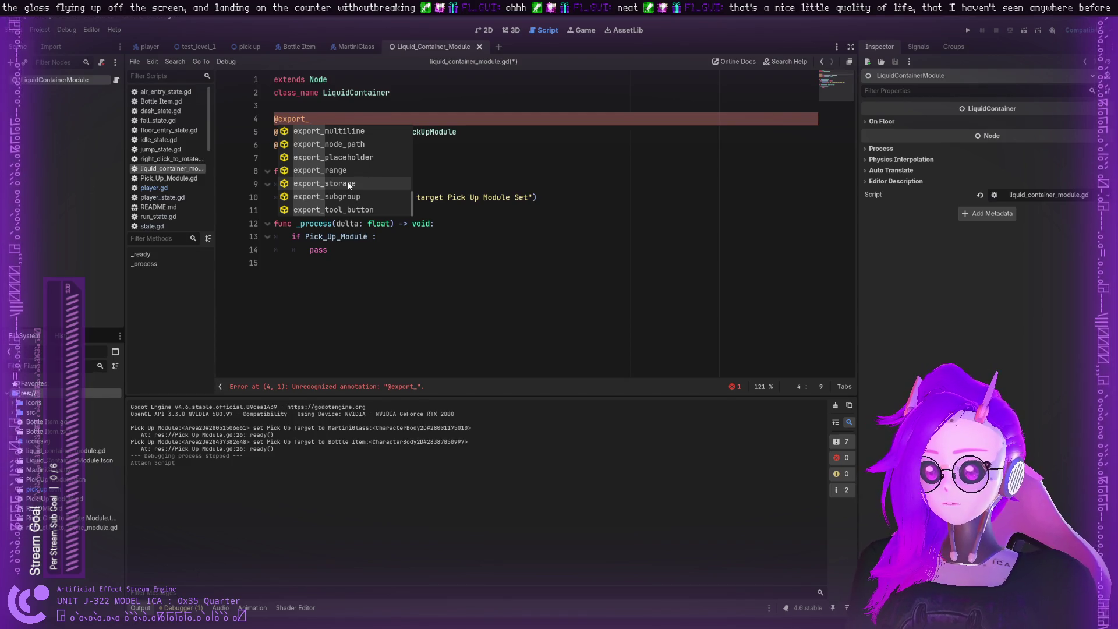
pyautogui.scroll(5, 348, 185)
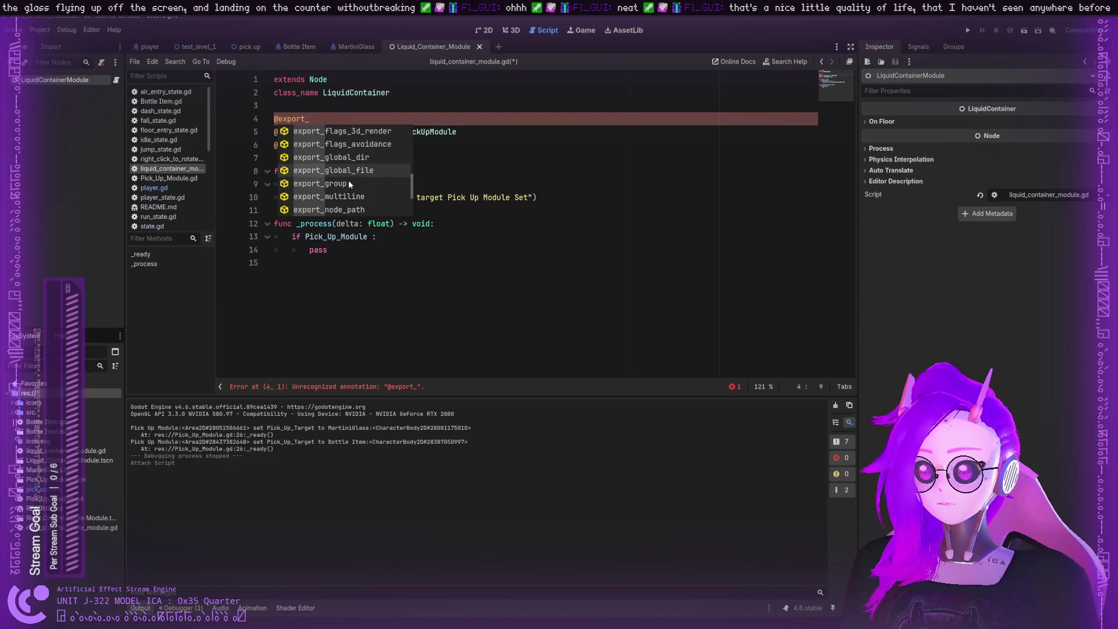
pyautogui.scroll(7, 359, 188)
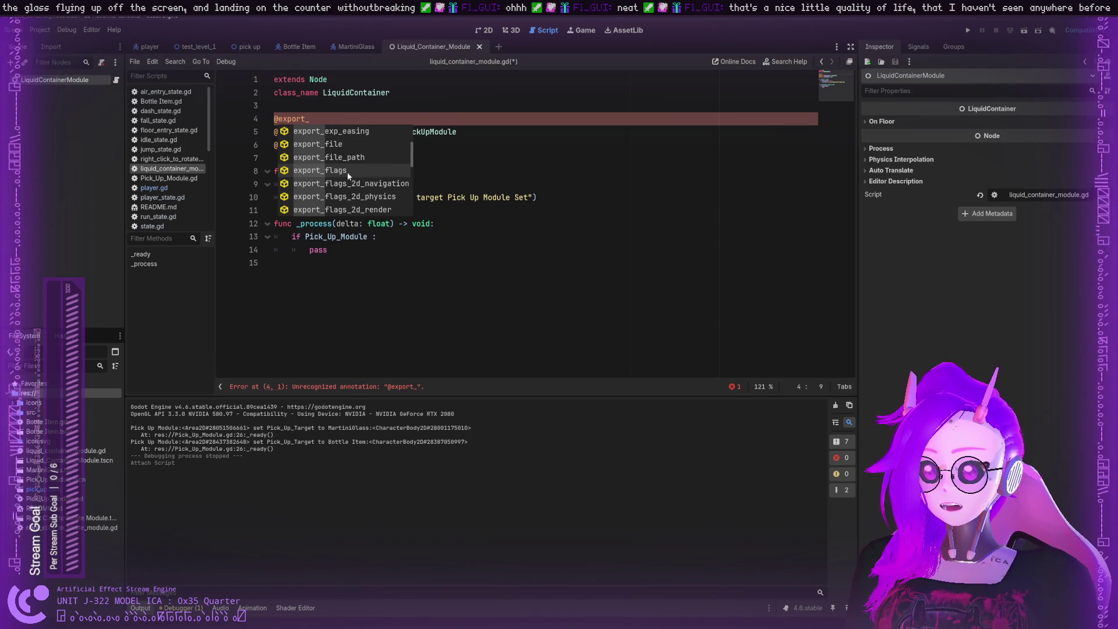
pyautogui.scroll(1, 343, 170)
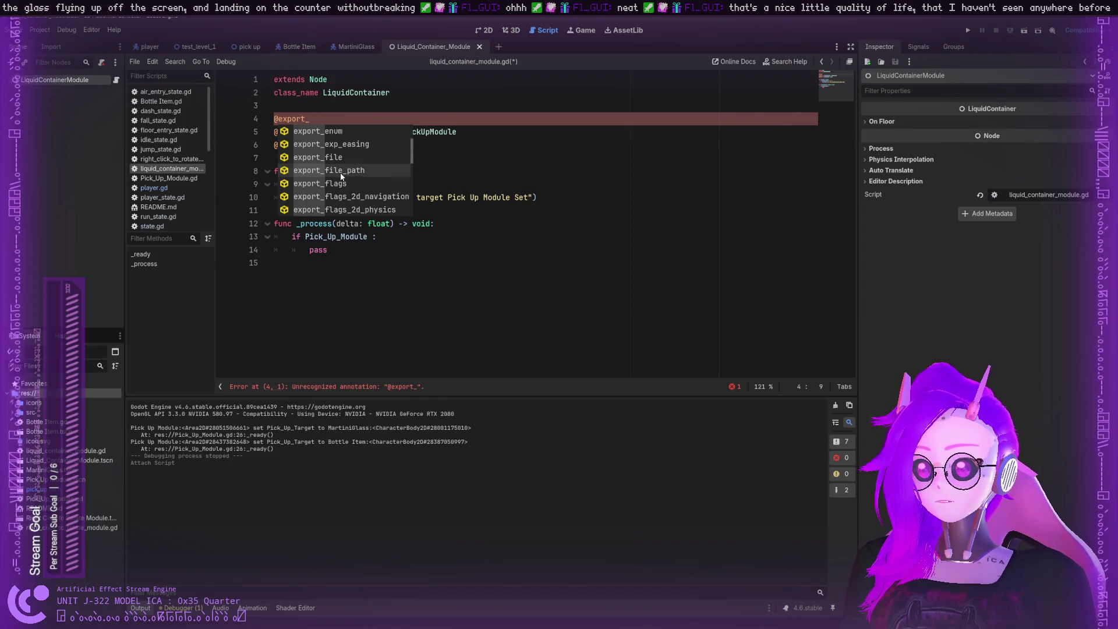
pyautogui.scroll(1, 342, 171)
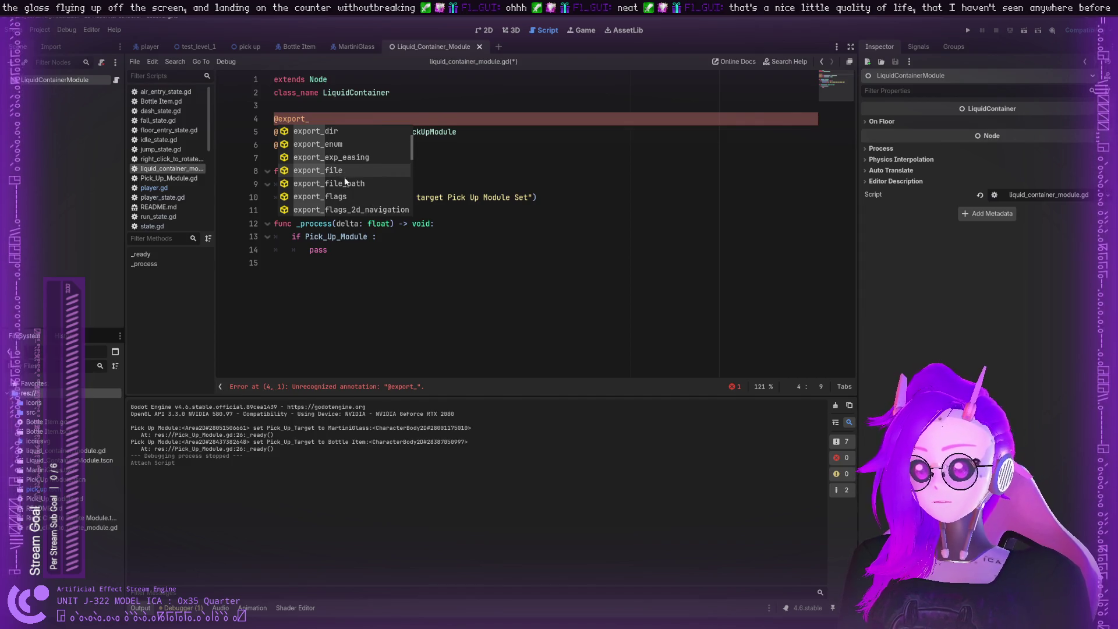
pyautogui.scroll(3, 343, 169)
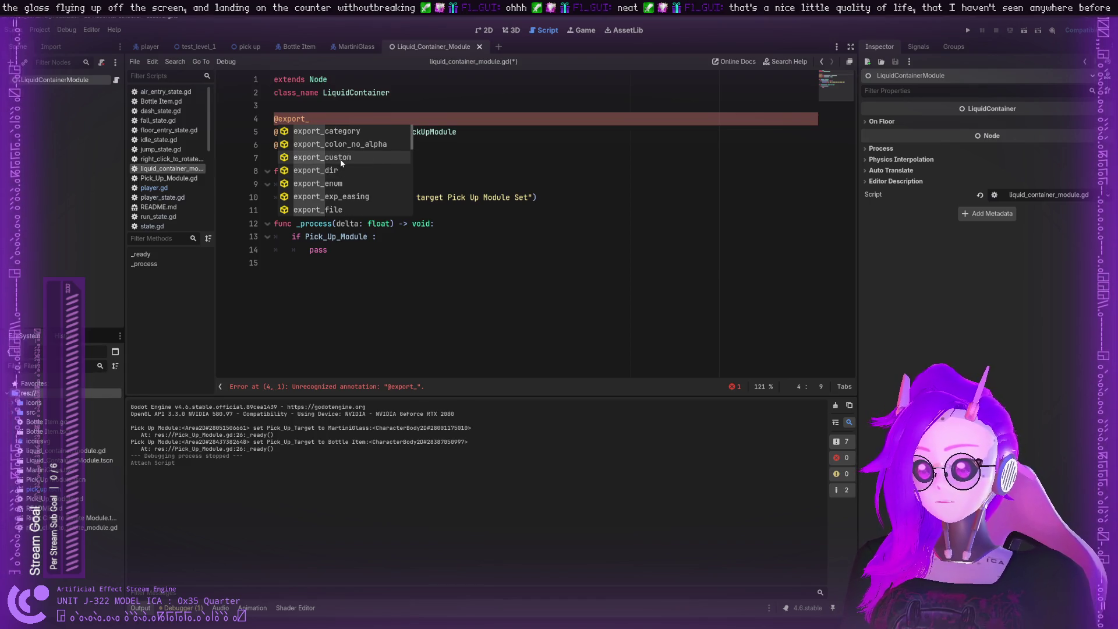
pyautogui.click(340, 158)
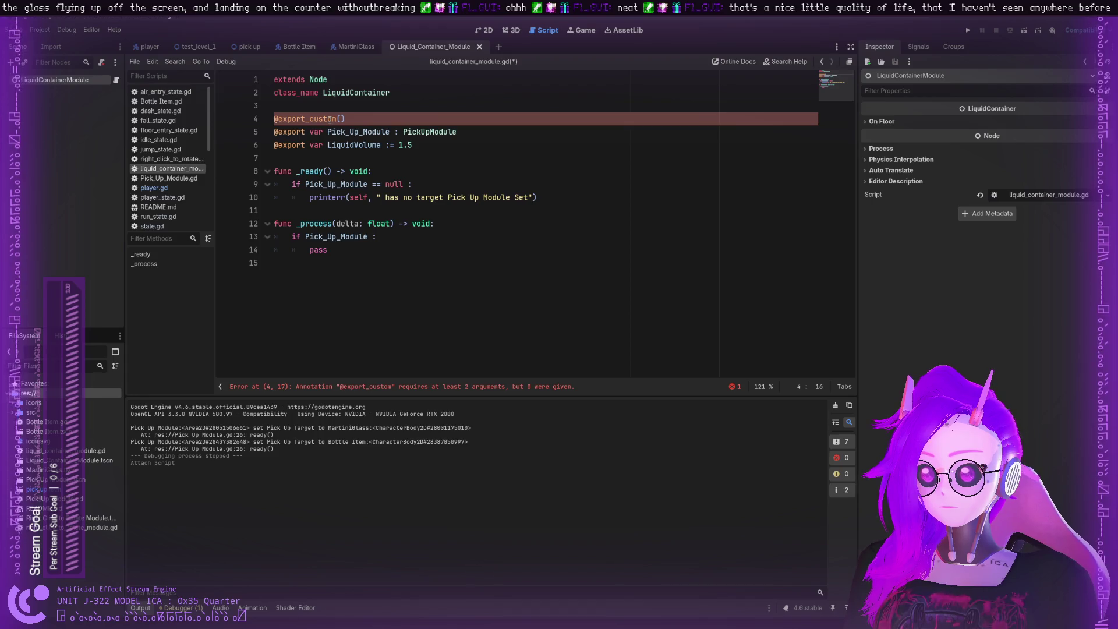
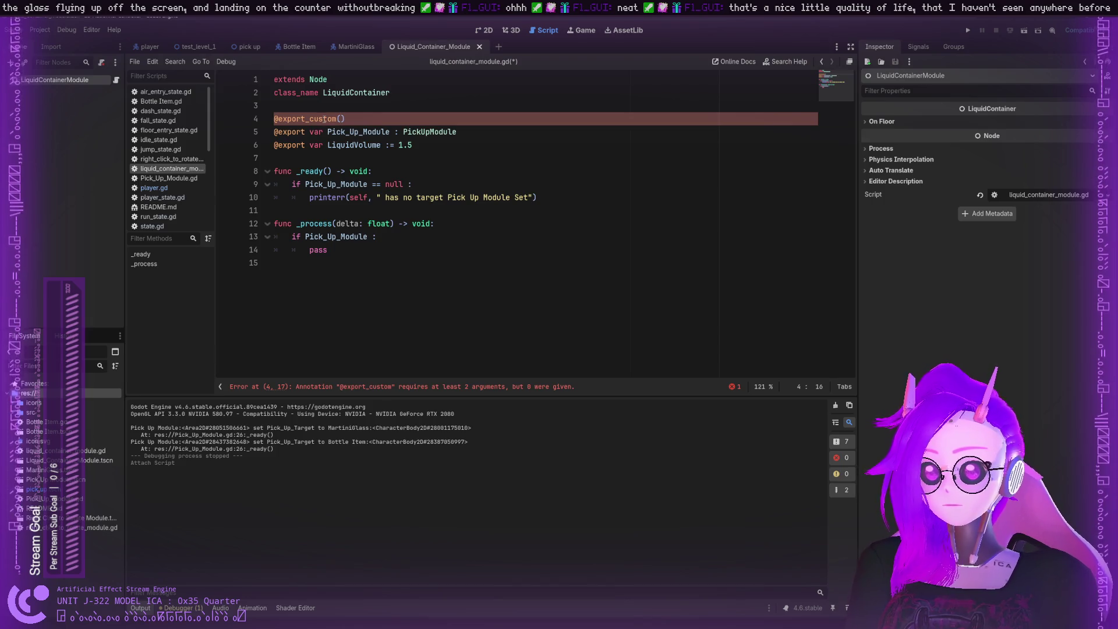
pyautogui.moveTo(355, 118); pyautogui.dragTo(269, 120)
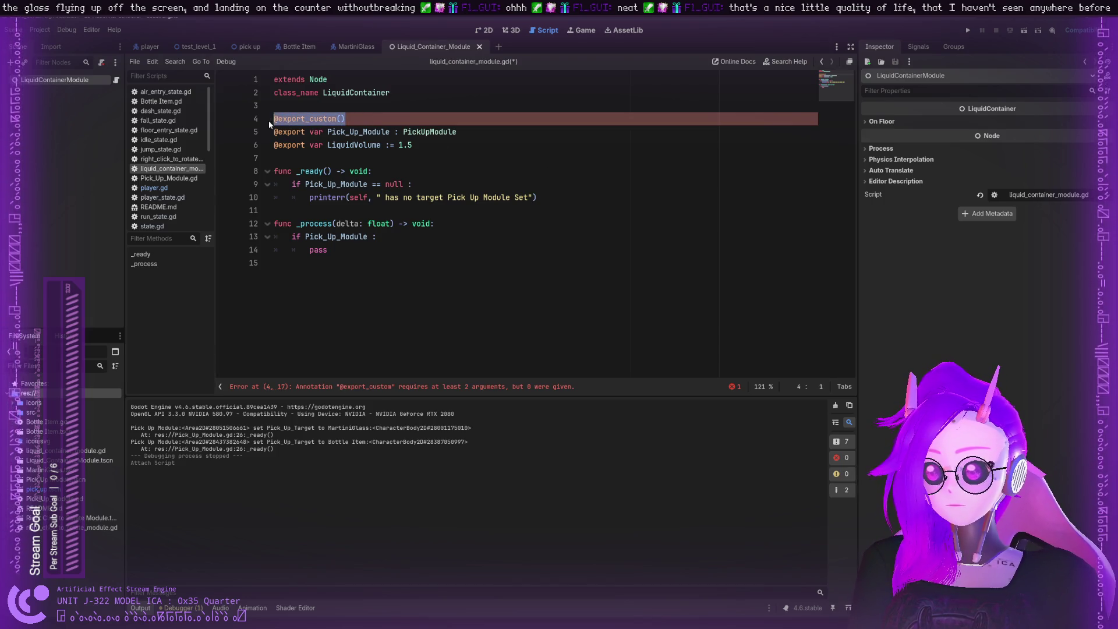
pyautogui.hotkey('ctrl', 'x')
pyautogui.doubleClick(298, 145)
pyautogui.hotkey('ctrl', 'v')
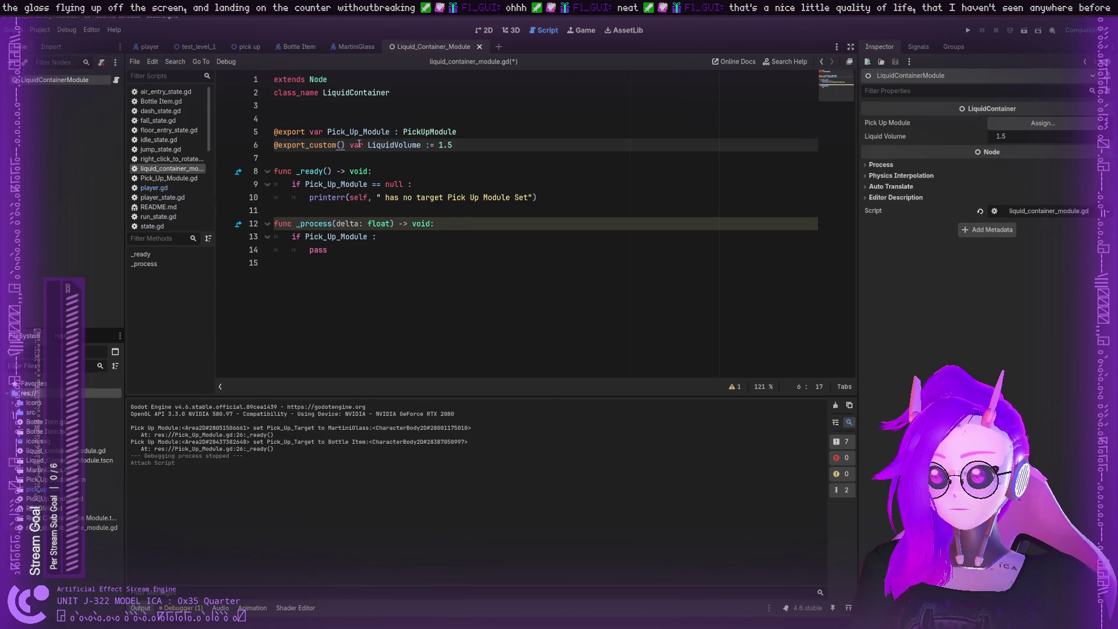
# - Insert PROPERTY_HINT_TYPE_STRING as the annotation's first argument, followed by a comma
pyautogui.click(342, 145)
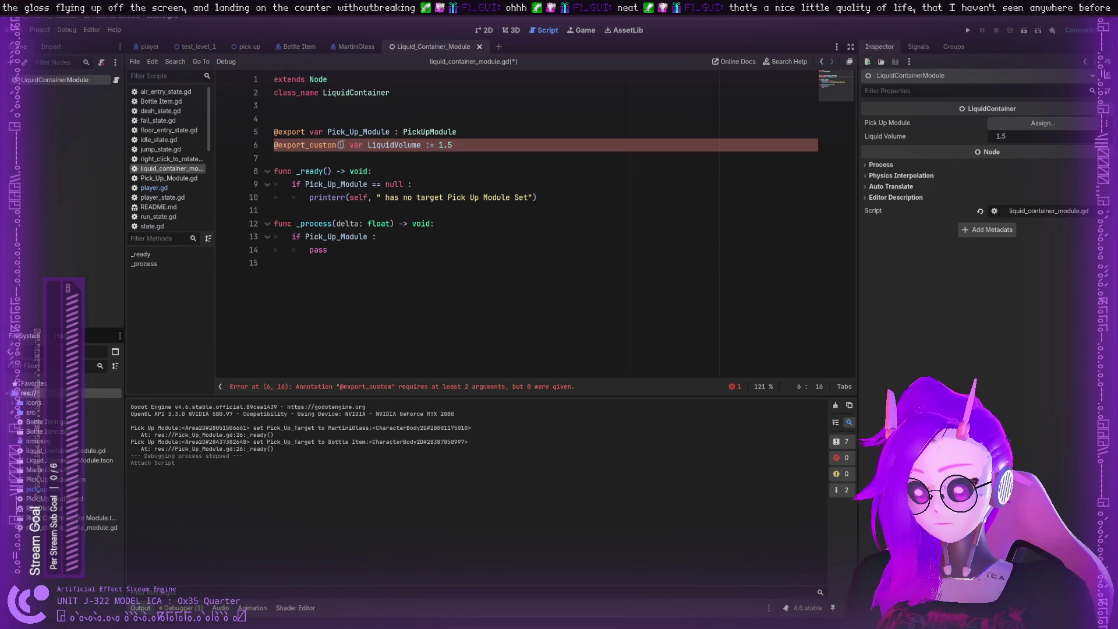
pyautogui.write('HINT')
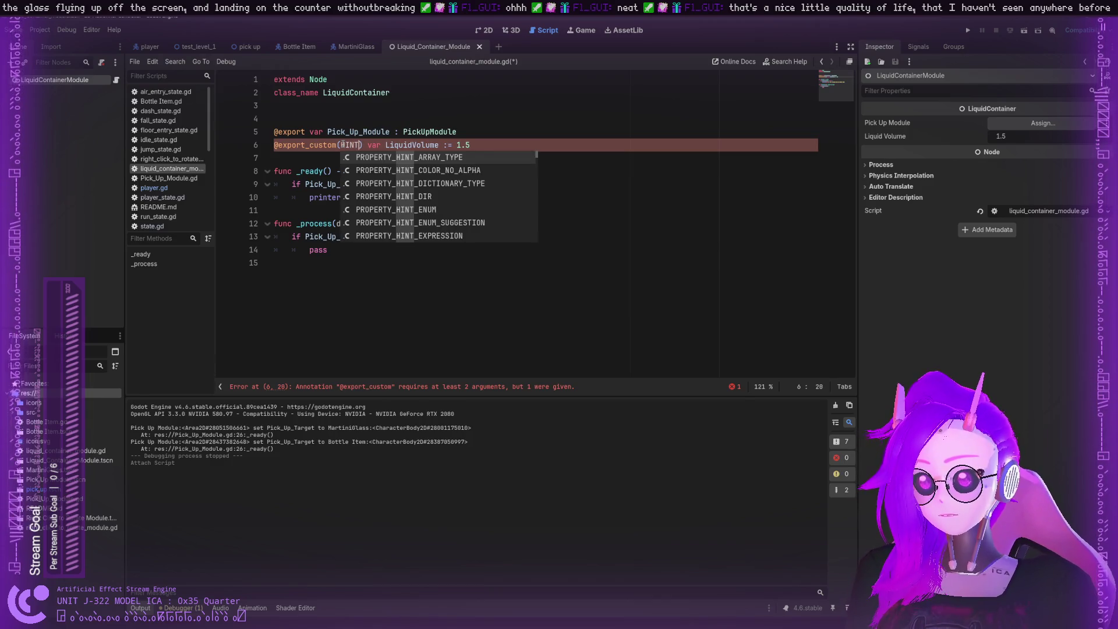
pyautogui.press('Down')
pyautogui.press('Down')
pyautogui.press('Down')
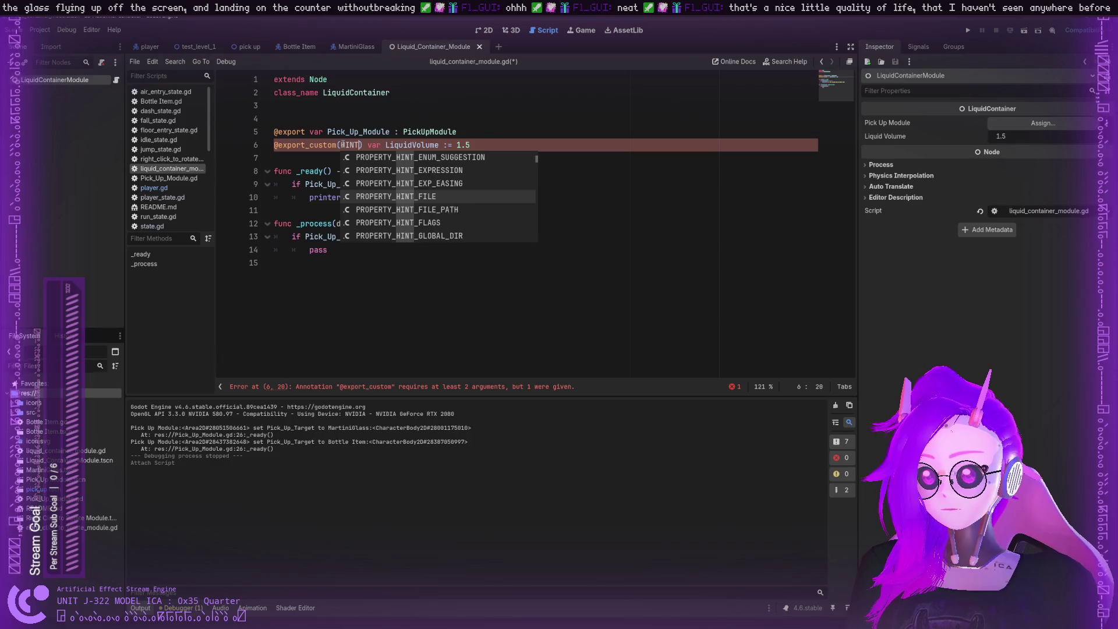
pyautogui.press('Down')
pyautogui.press('Down')
pyautogui.press('Down')
pyautogui.press('Up')
pyautogui.press('Up')
pyautogui.press('Up')
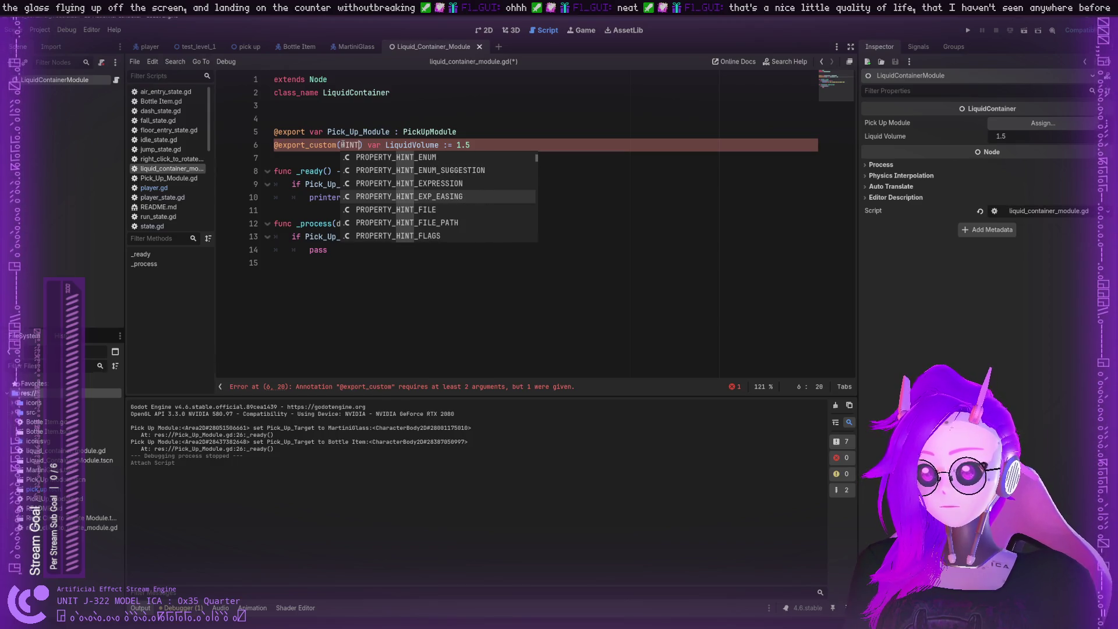
pyautogui.press('Down')
pyautogui.press('Down')
pyautogui.press('Down')
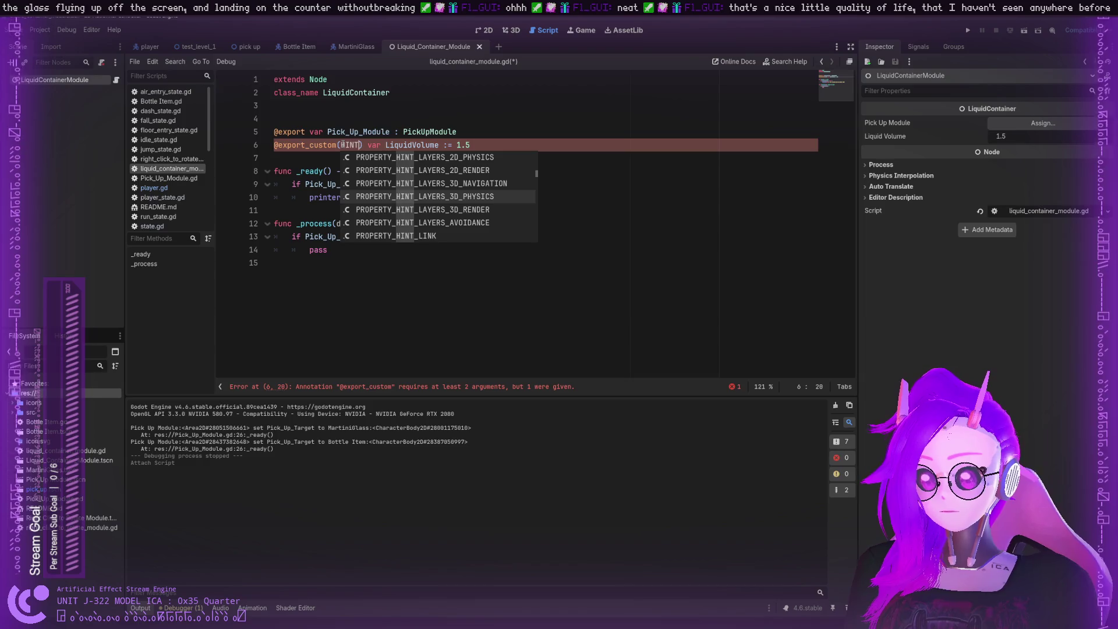
pyautogui.press('Down')
pyautogui.press('Down')
pyautogui.press('Down')
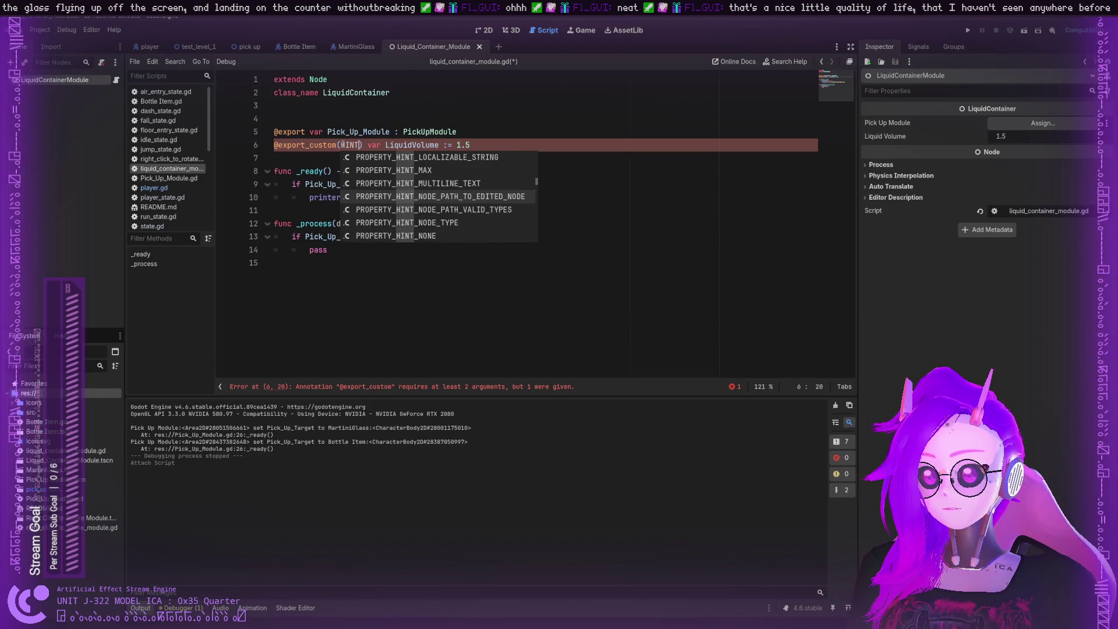
pyautogui.press('Down')
pyautogui.press('Down')
pyautogui.press('Down')
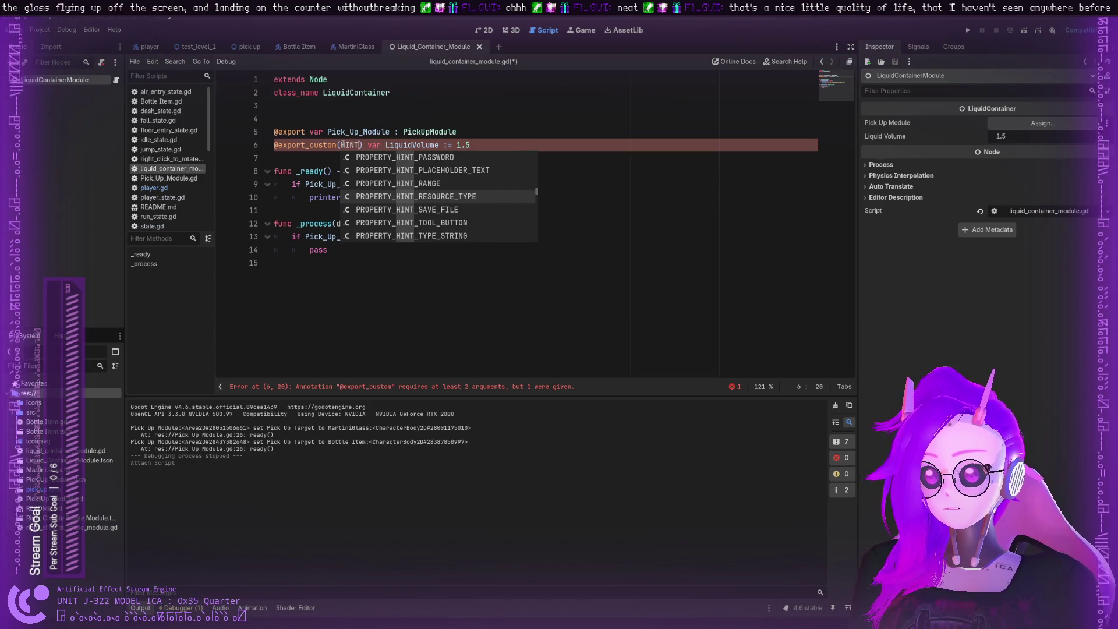
pyautogui.press('Down')
pyautogui.press('Down')
pyautogui.press('Down')
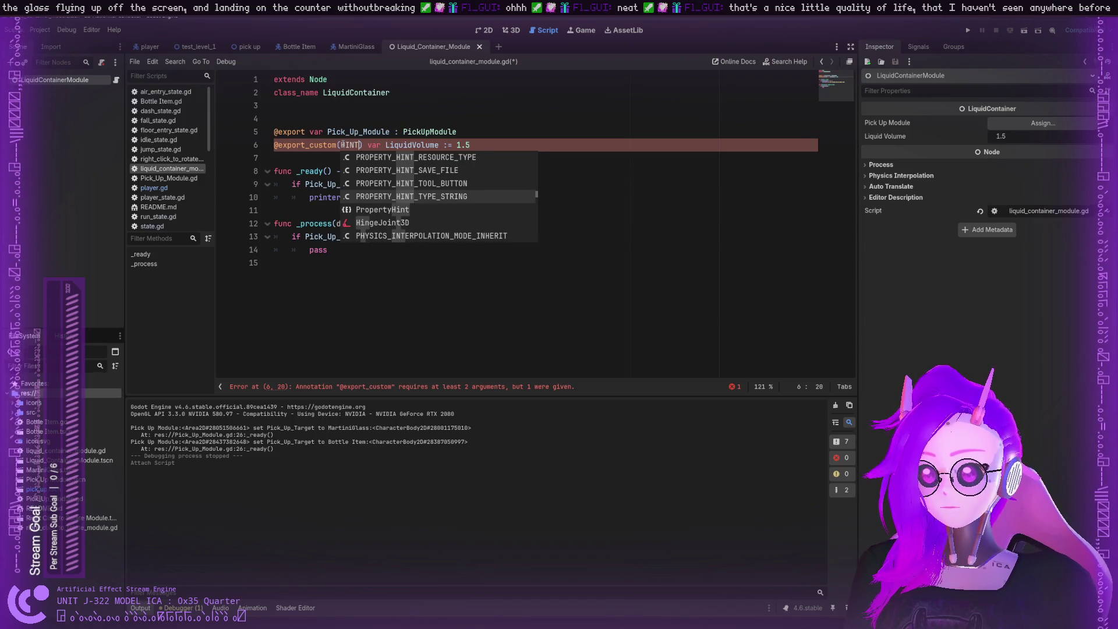
pyautogui.press('Return')
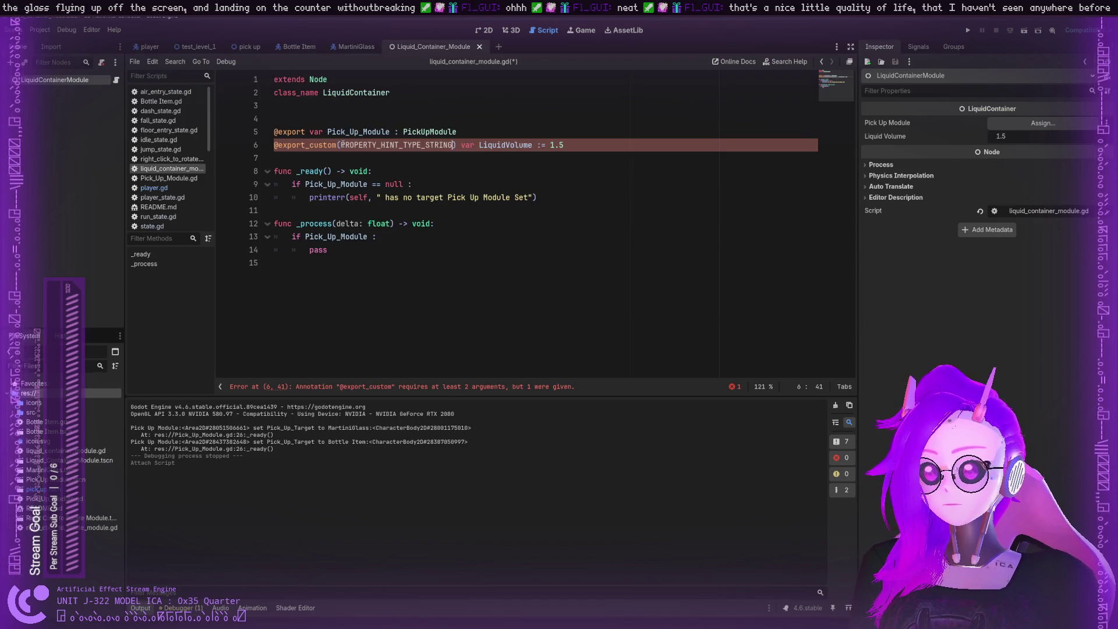
pyautogui.write(',')
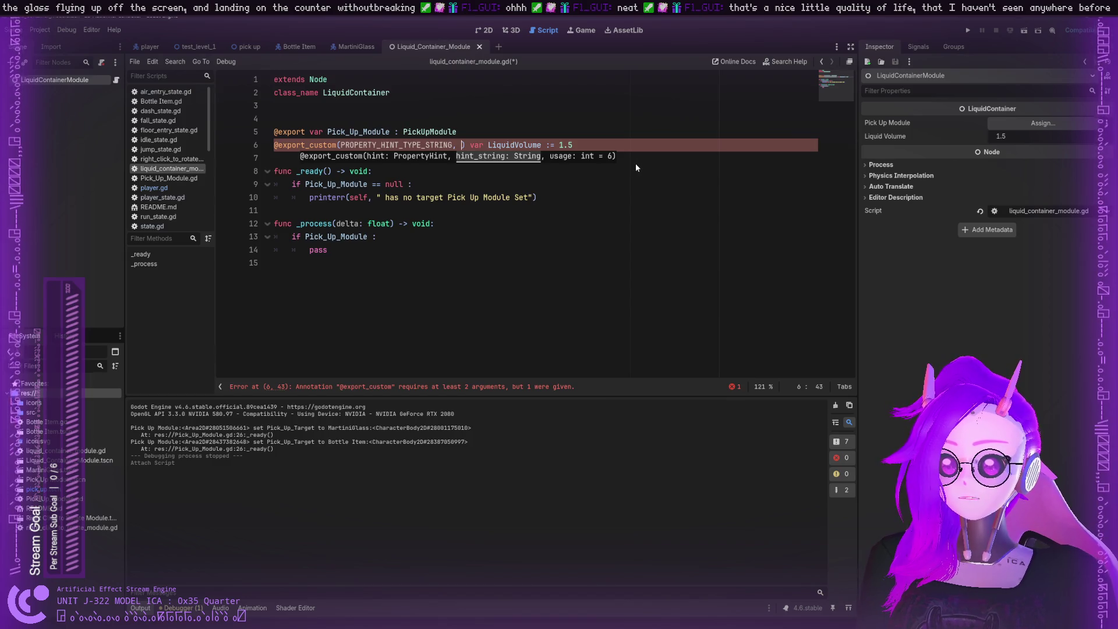
# - Replace TYPE_STRING in the hint constant with NONE, making it PROPERTY_HINT_NONE
pyautogui.click(406, 145)
pyautogui.moveTo(453, 145); pyautogui.dragTo(403, 145)
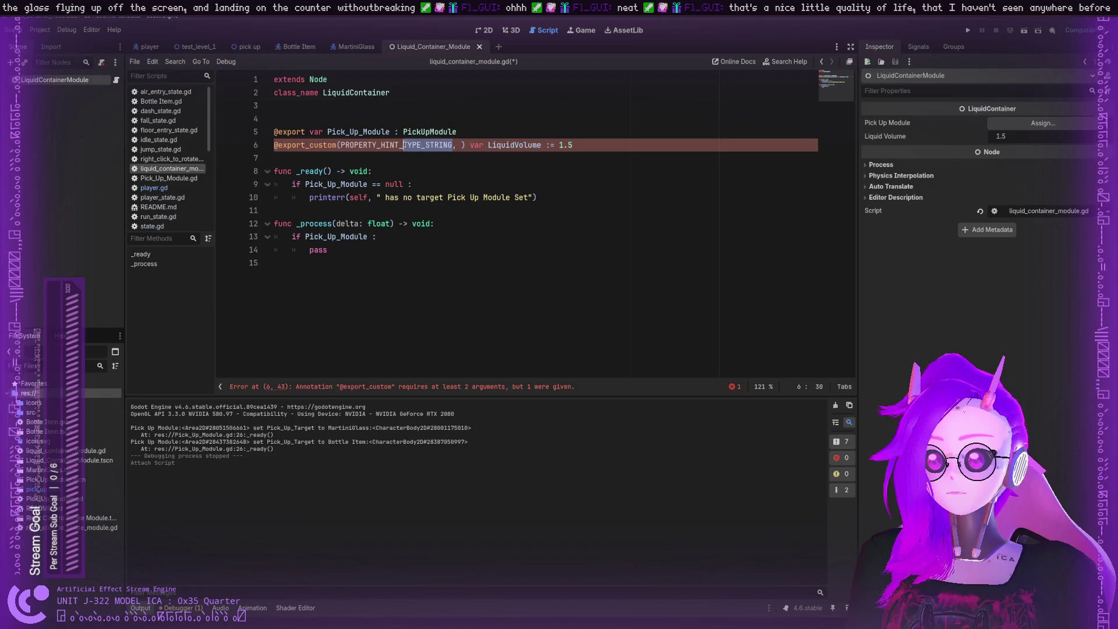
pyautogui.press('BackSpace')
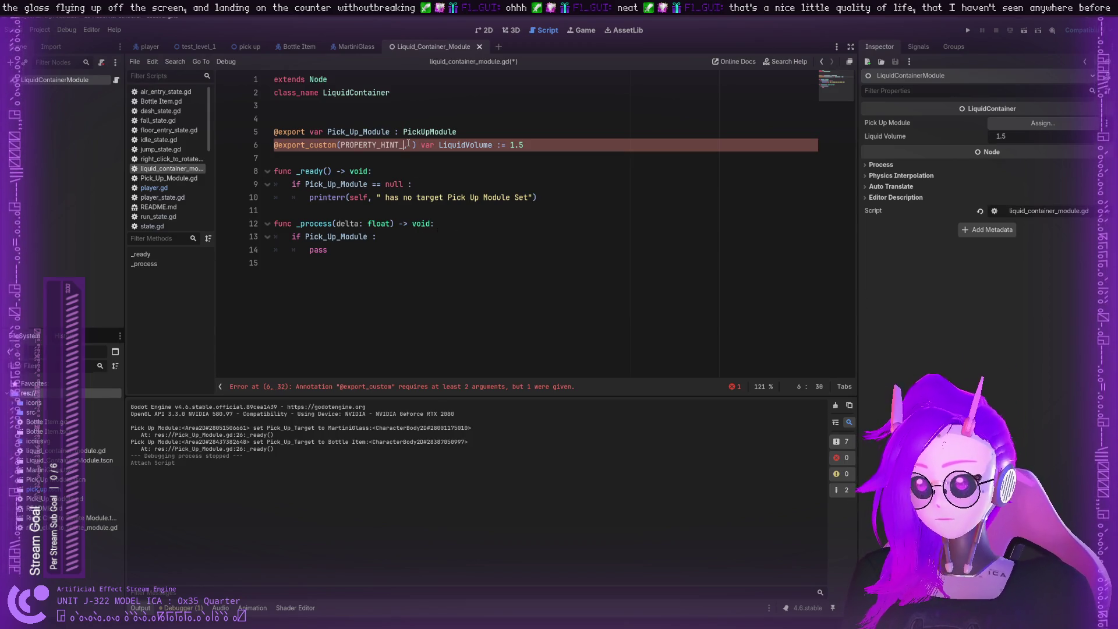
pyautogui.write('NONE')
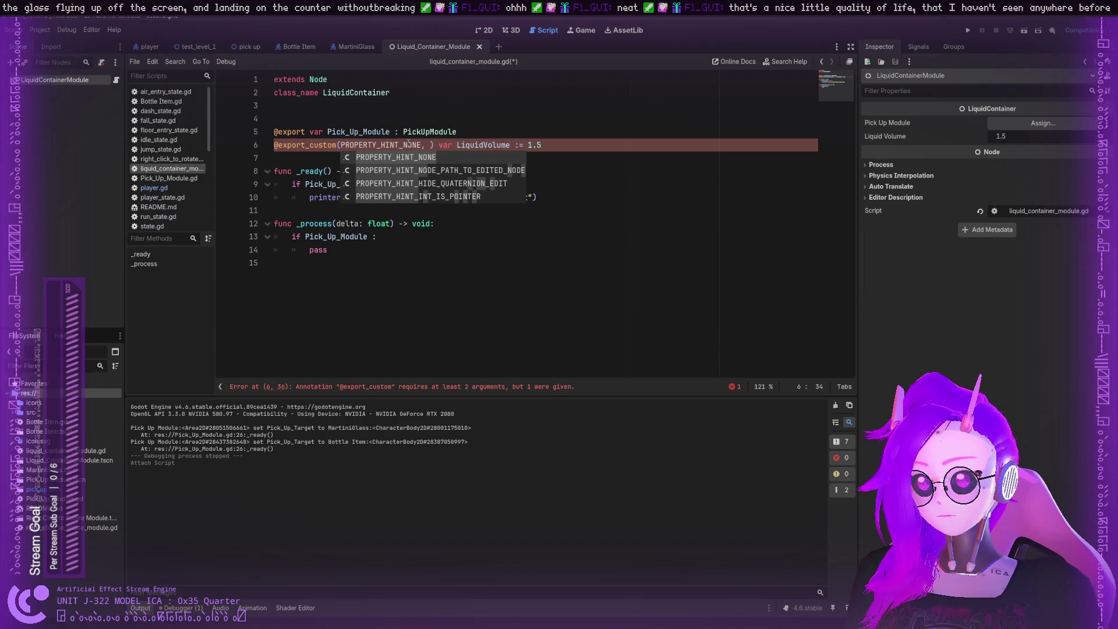
# - Add "Hello" as the annotation's second argument and save the script
pyautogui.press('Right')
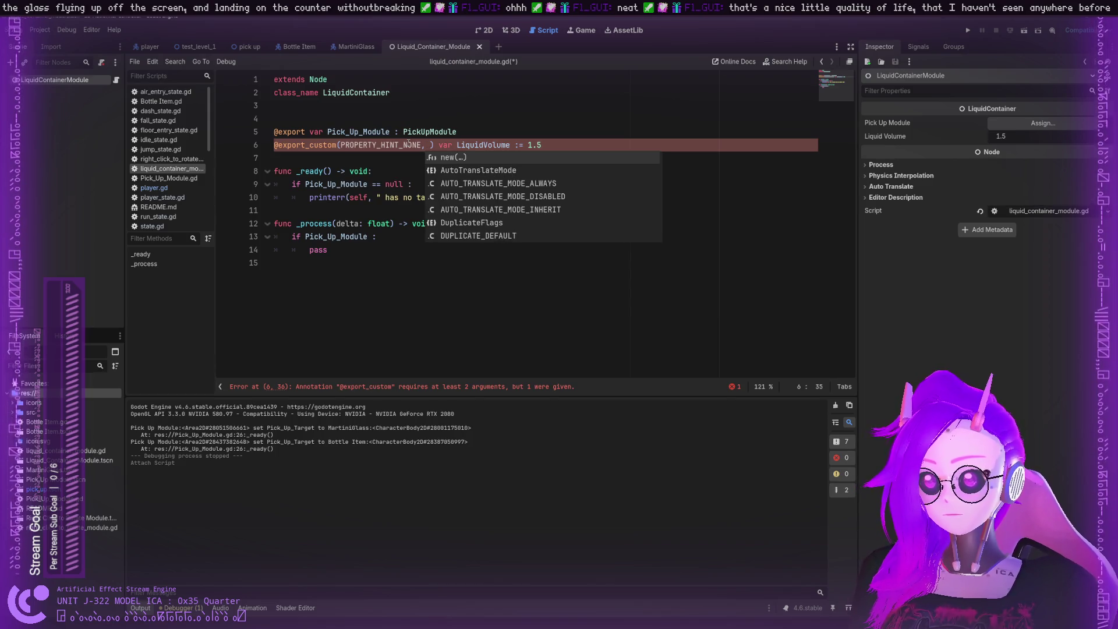
pyautogui.press('Right')
pyautogui.write('""')
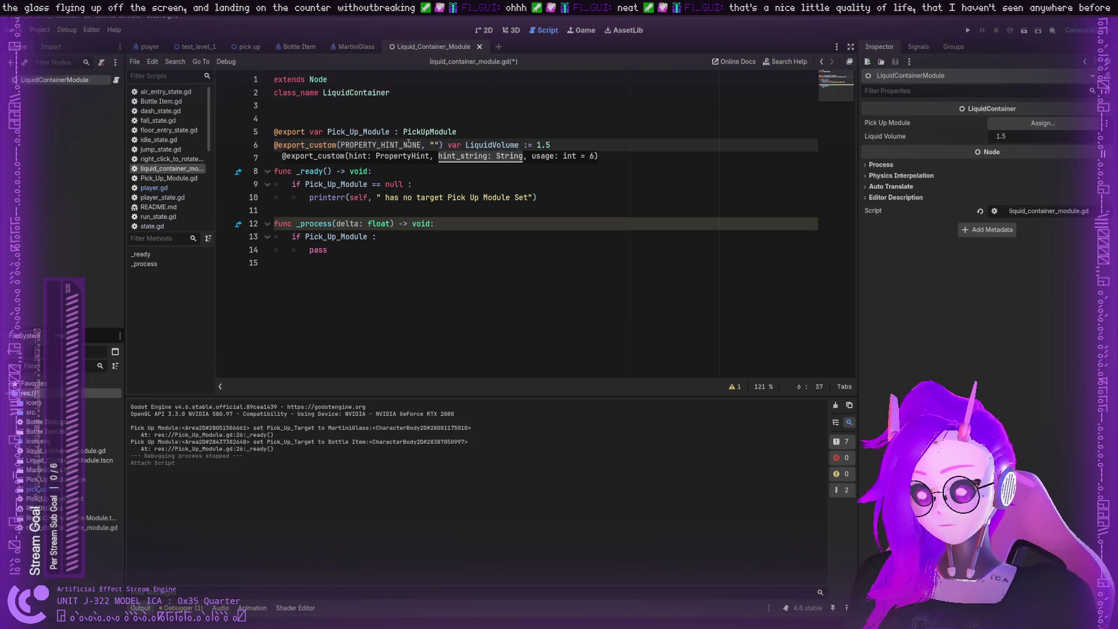
pyautogui.write('Hello')
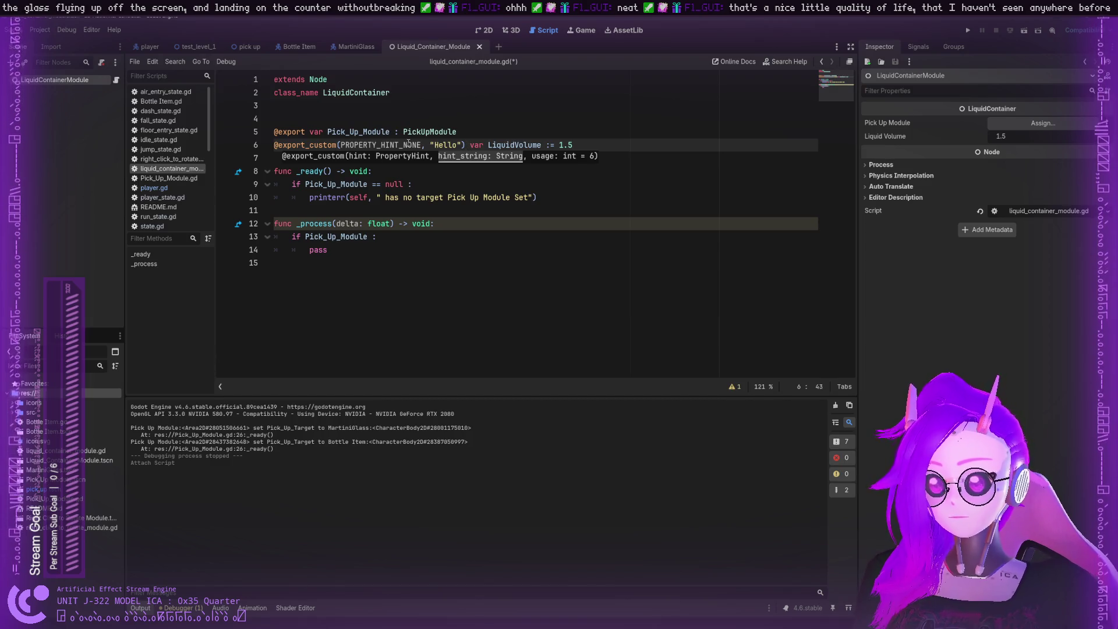
pyautogui.click(427, 134)
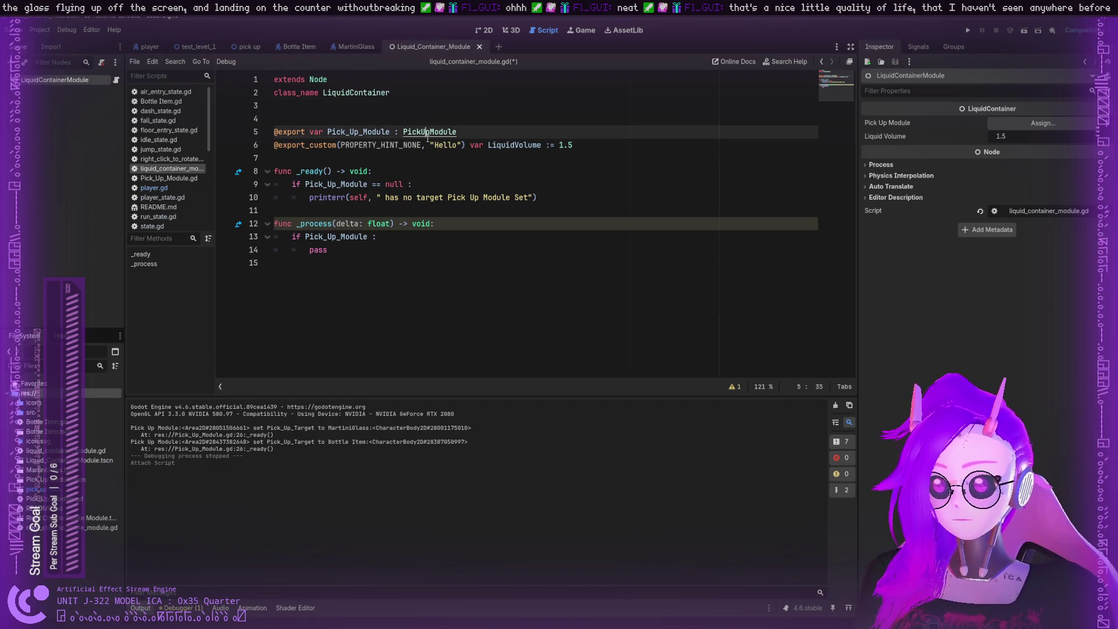
pyautogui.hotkey('ctrl', 's')
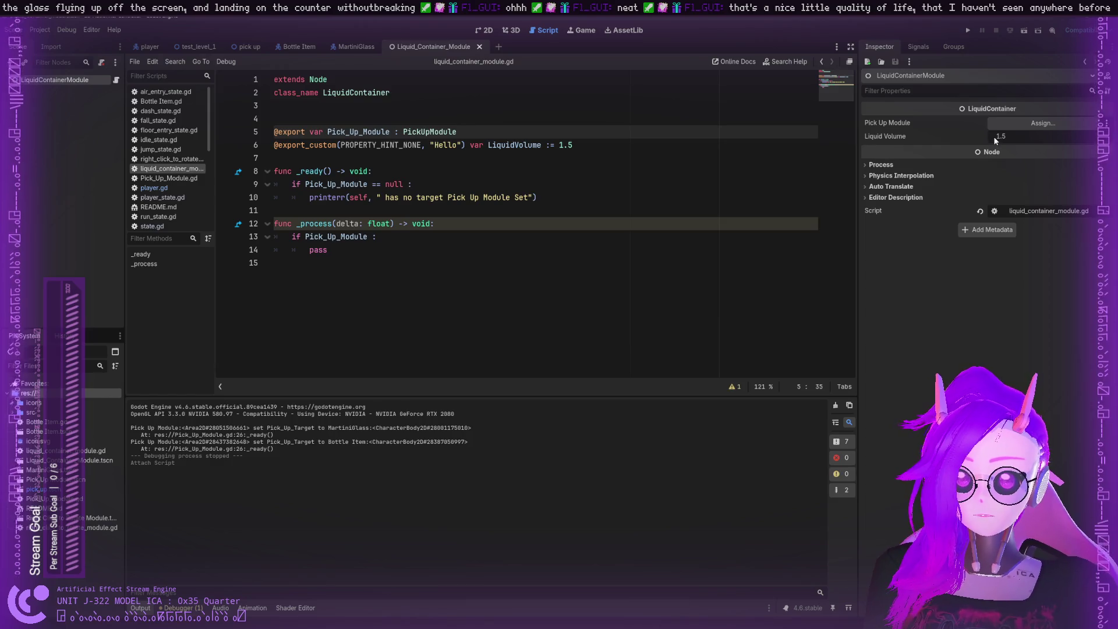
pyautogui.click(477, 145)
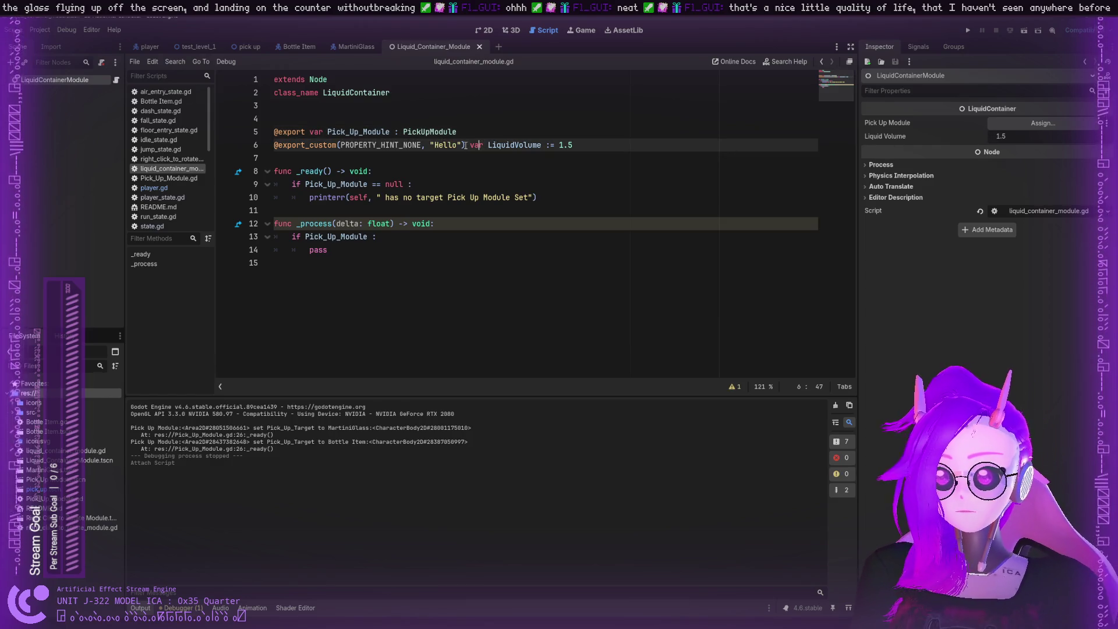
# - Erase NONE from PROPERTY_HINT_NONE, leaving PROPERTY_HINT_ so a new hint can be chosen
pyautogui.doubleClick(420, 145)
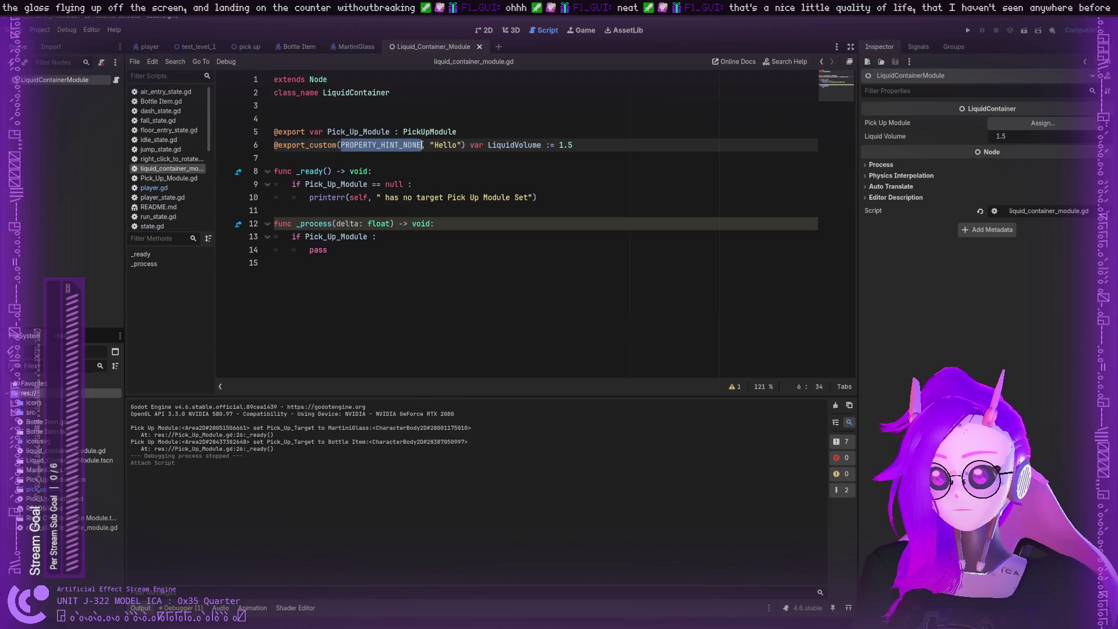
pyautogui.click(422, 145)
pyautogui.press('BackSpace')
pyautogui.press('BackSpace')
pyautogui.press('BackSpace')
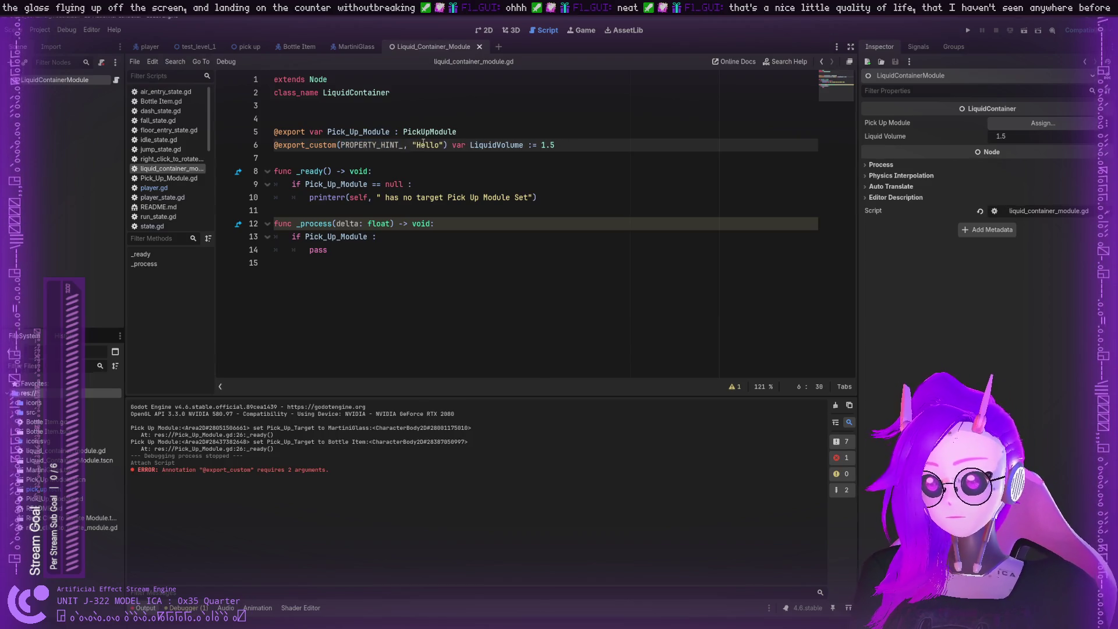
pyautogui.write('U')
pyautogui.press('BackSpace')
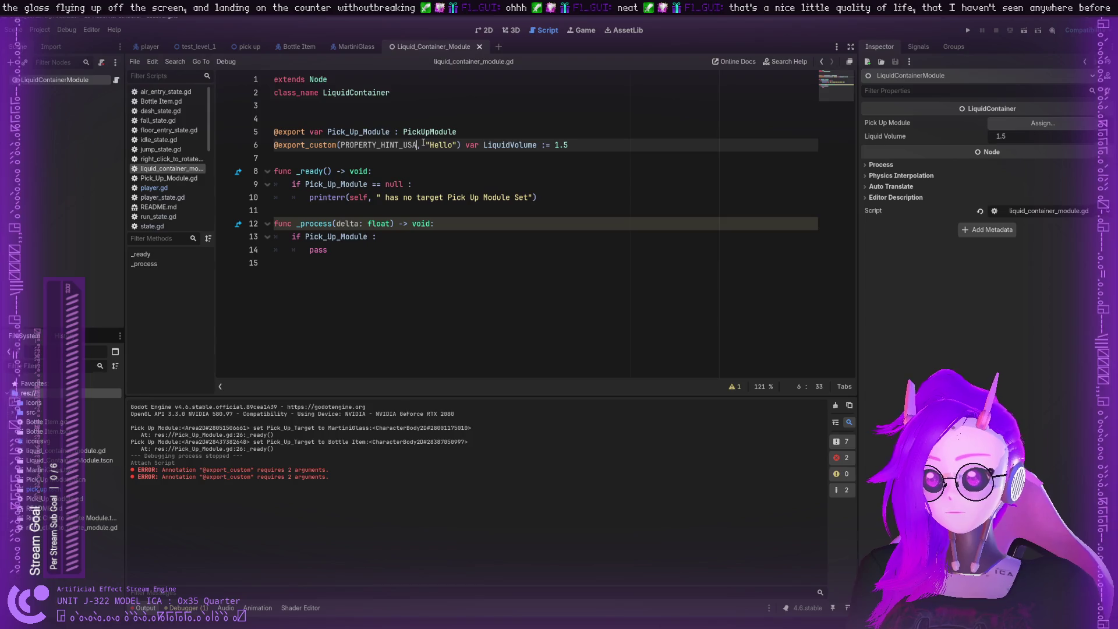
pyautogui.press('BackSpace')
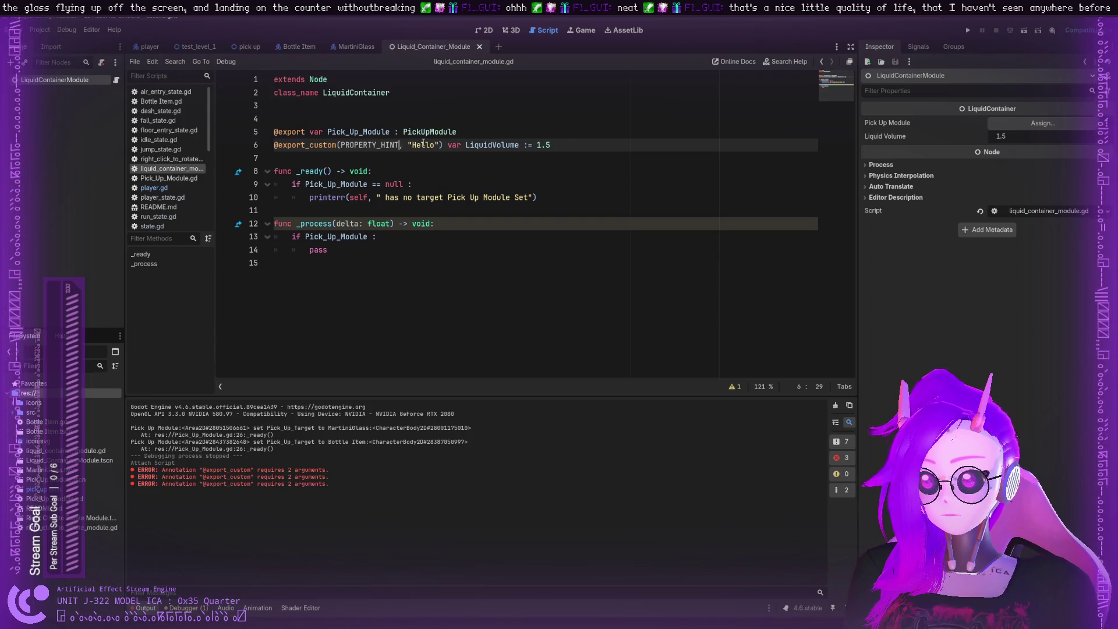
pyautogui.write('_')
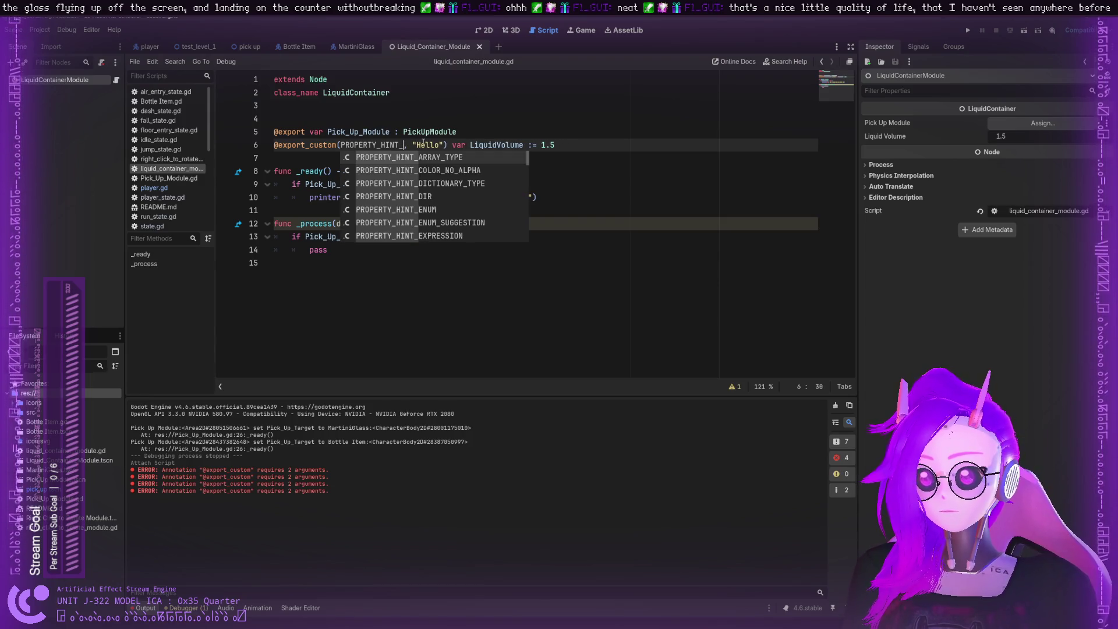
pyautogui.press('Down')
pyautogui.press('Down')
pyautogui.press('Down')
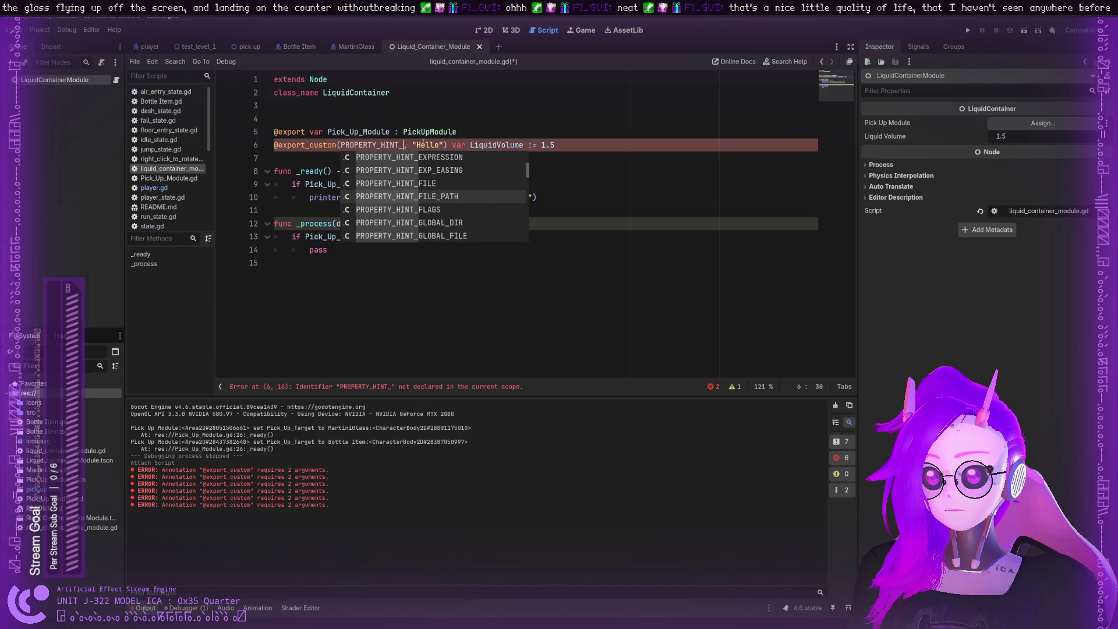
pyautogui.press('Down')
pyautogui.press('Down')
pyautogui.press('Down')
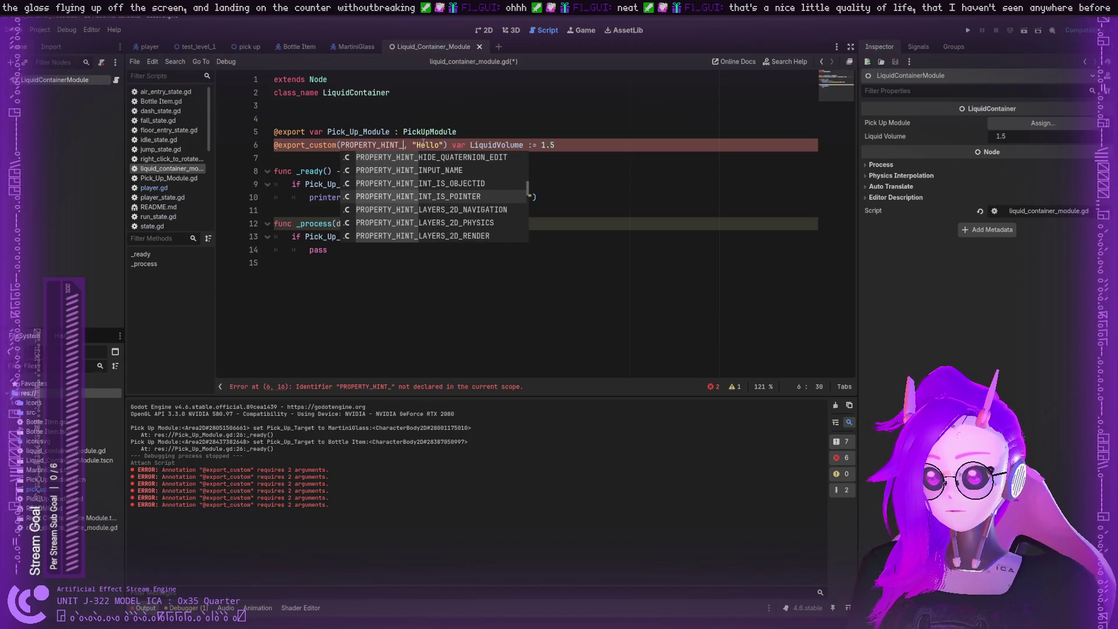
pyautogui.press('Down')
pyautogui.press('Down')
pyautogui.press('Down')
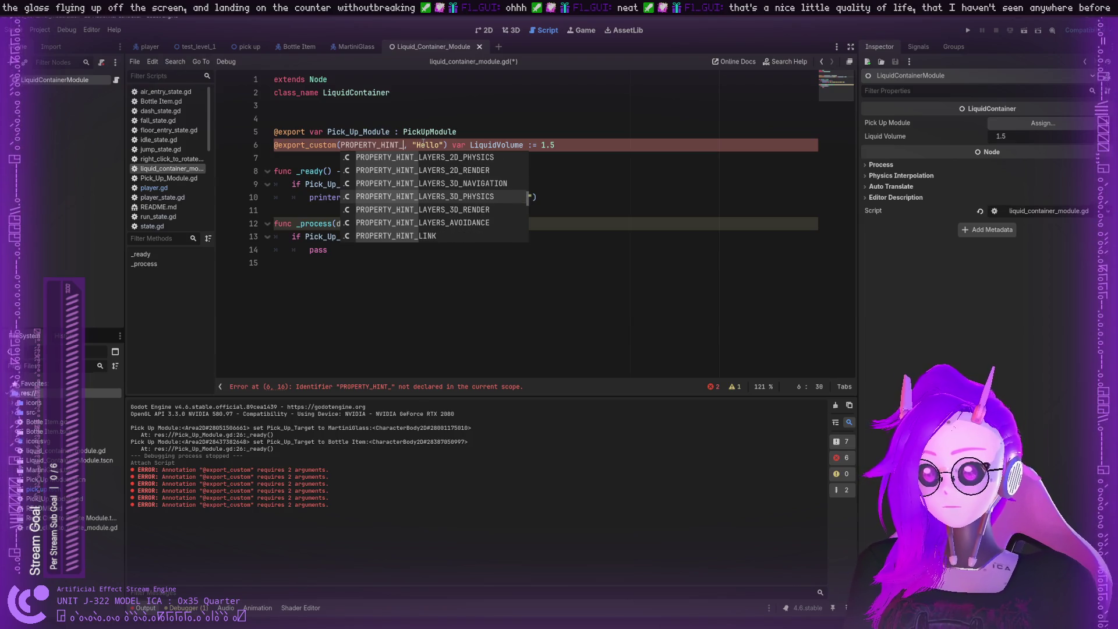
pyautogui.press('Down')
pyautogui.press('Down')
pyautogui.press('Down')
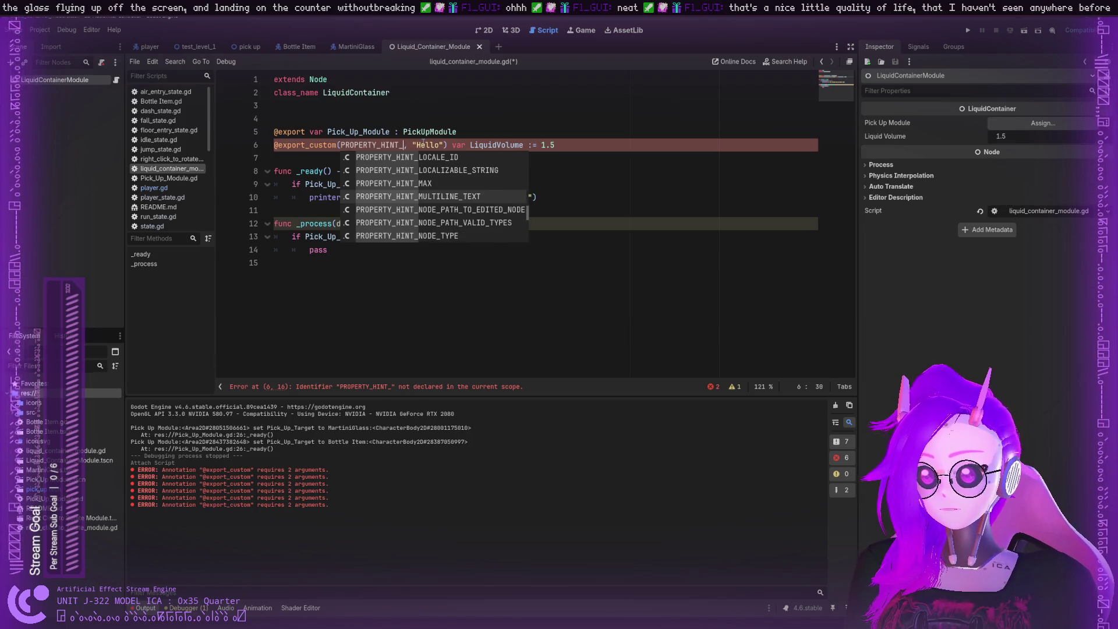
pyautogui.press('Down')
pyautogui.press('Down')
pyautogui.press('Down')
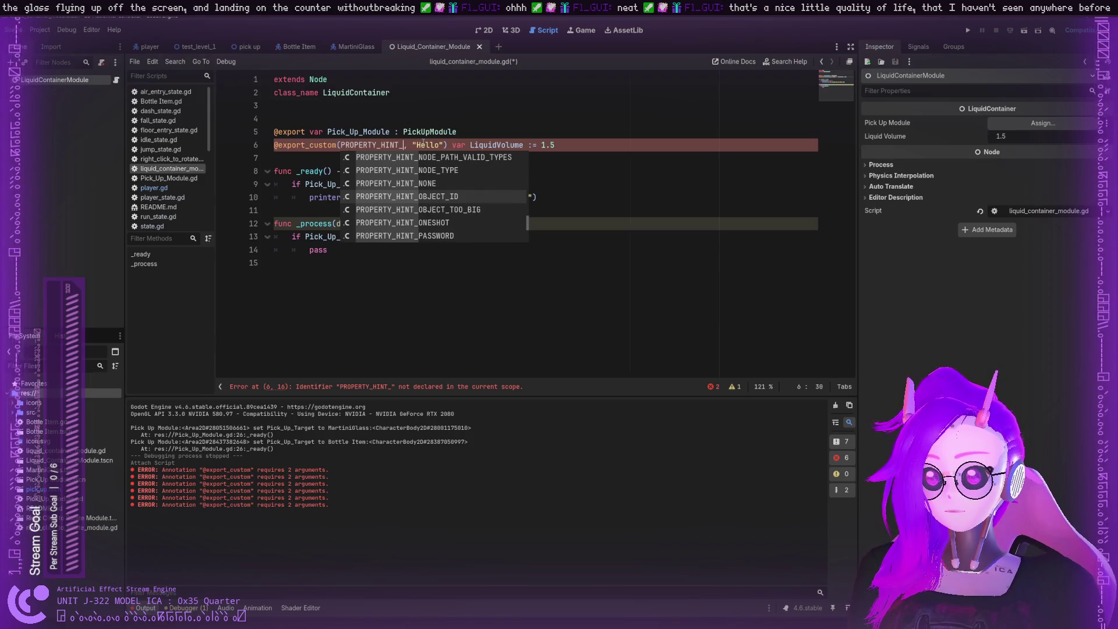
pyautogui.press('Down')
pyautogui.press('Down')
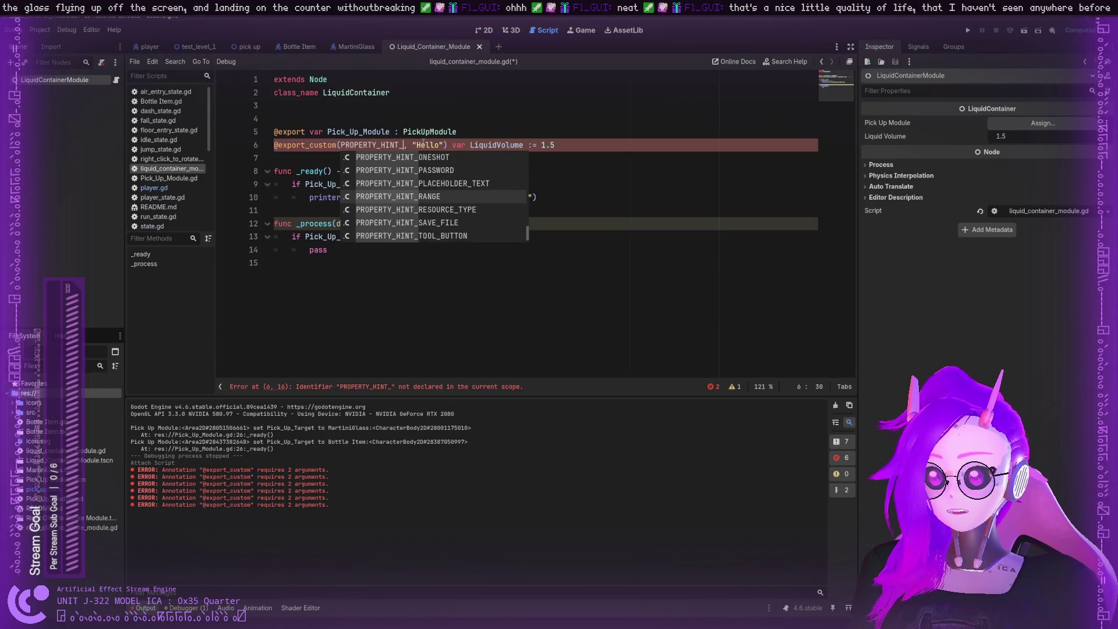
pyautogui.press('Down')
pyautogui.press('Down')
pyautogui.press('Down')
pyautogui.press('Return')
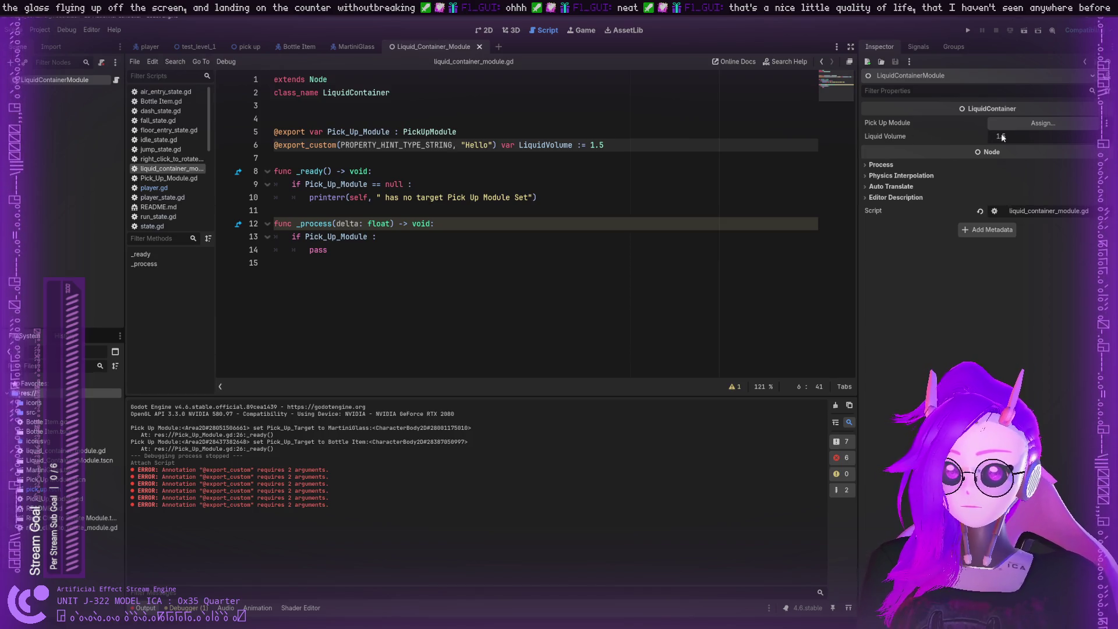
pyautogui.click(346, 145)
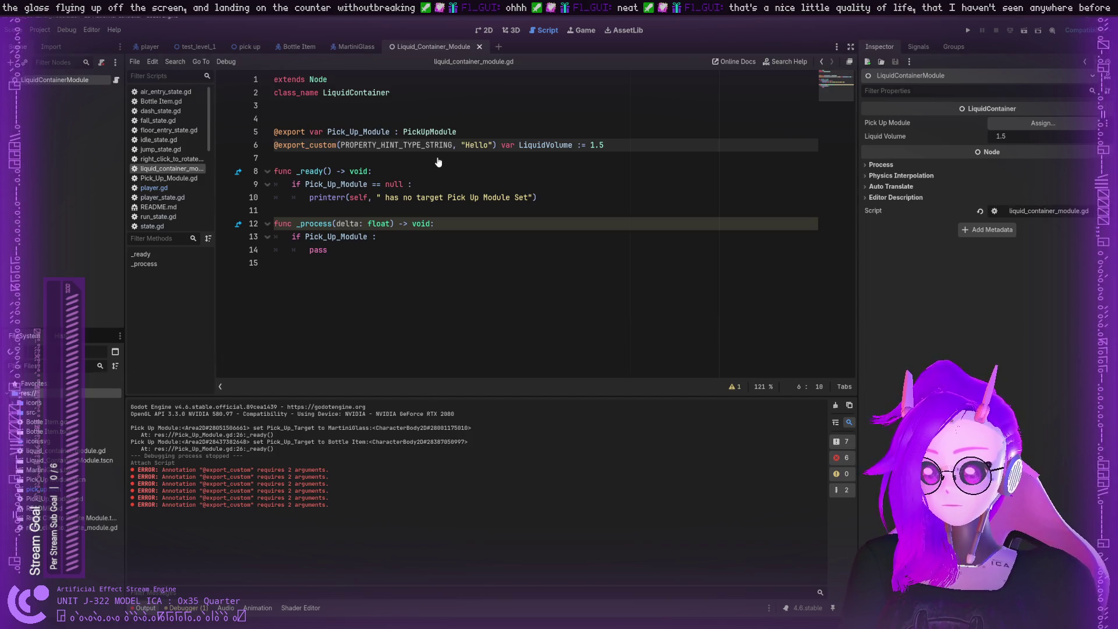
pyautogui.hotkey('alt', 'F1')
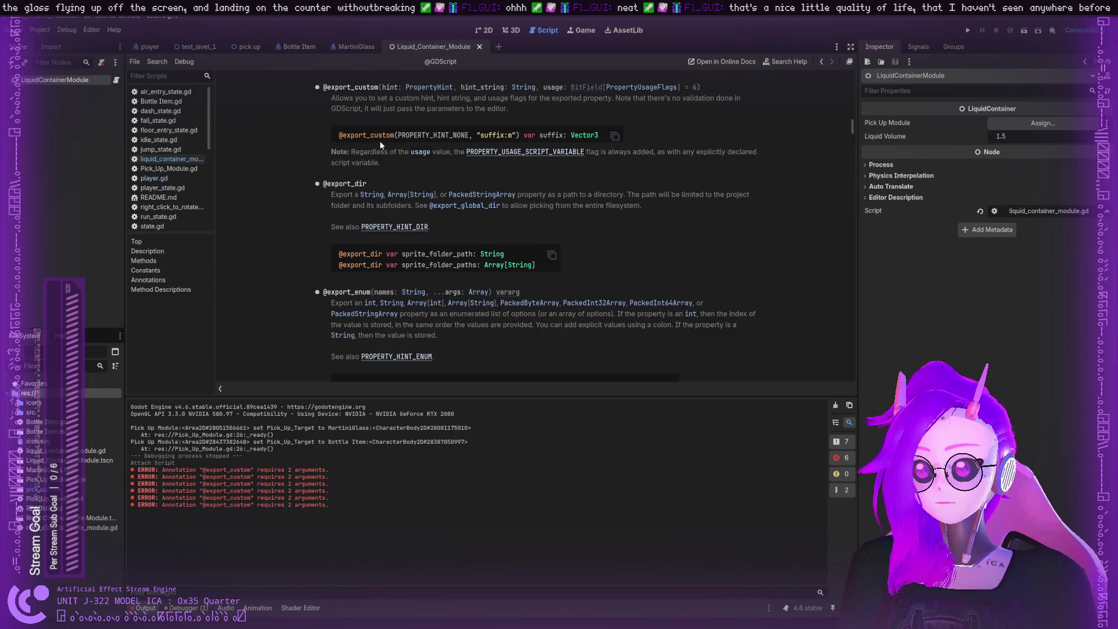
pyautogui.scroll(1, 380, 141)
pyautogui.moveTo(358, 137); pyautogui.dragTo(446, 142)
pyautogui.click(446, 143)
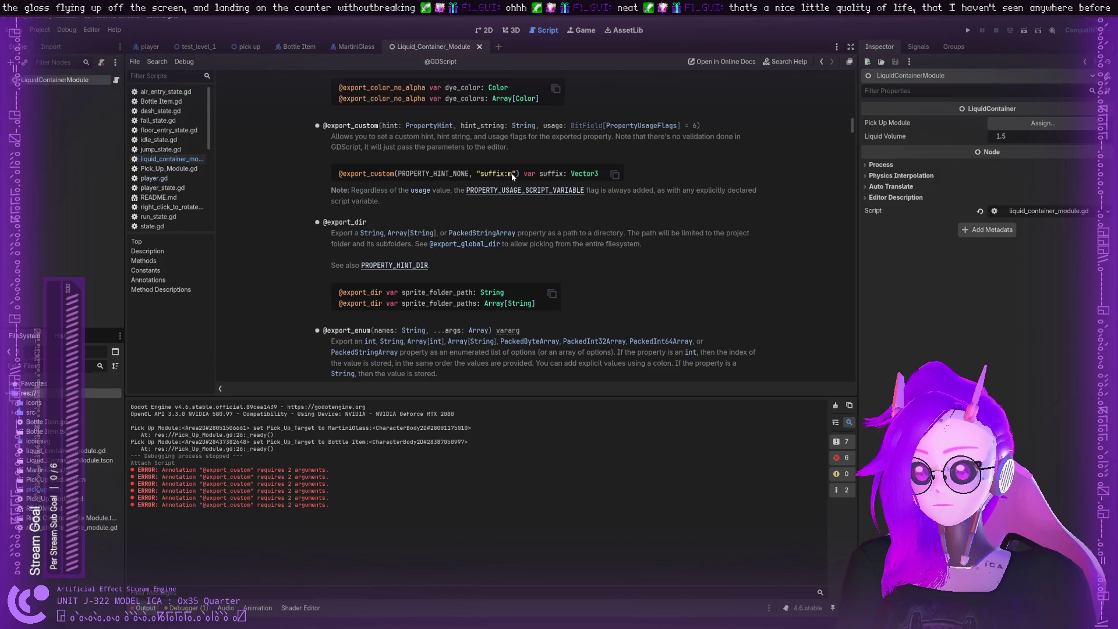
pyautogui.moveTo(512, 173); pyautogui.dragTo(480, 173)
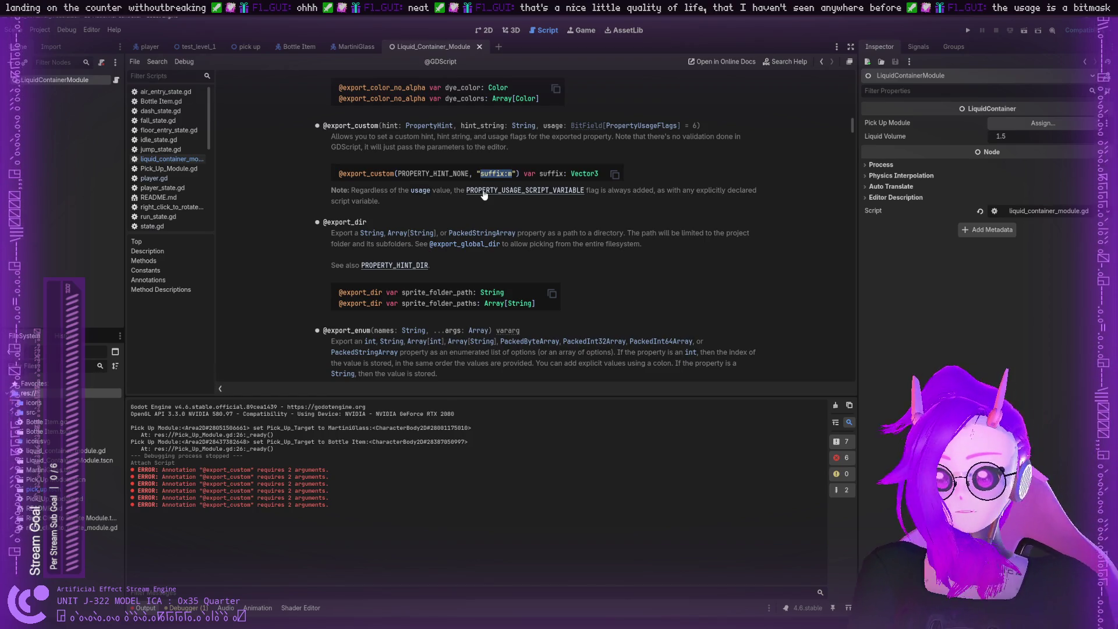
pyautogui.click(424, 174)
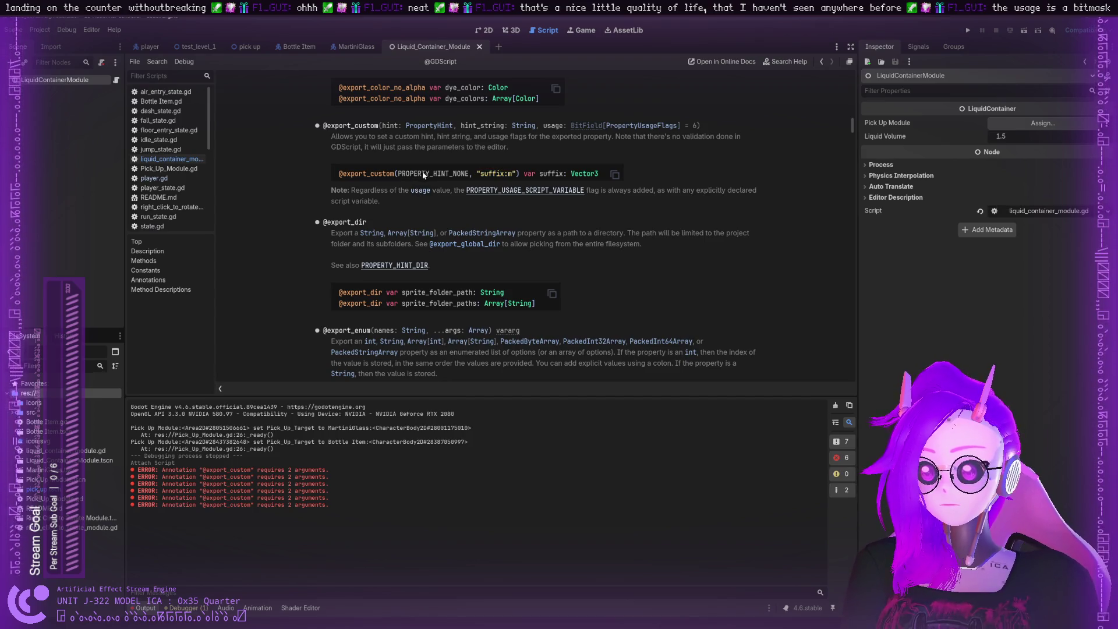
pyautogui.click(381, 268)
pyautogui.scroll(10, 377, 165)
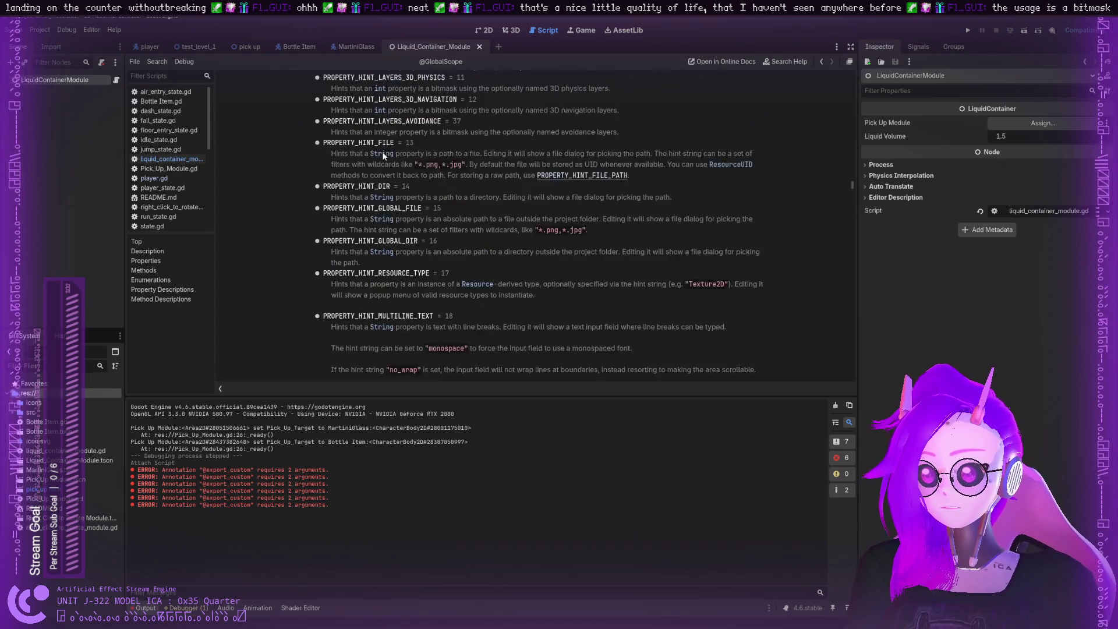
# - Read the PROPERTY_HINT_NONE, RANGE and ENUM descriptions, including the ENUM hint string format
pyautogui.scroll(8, 389, 181)
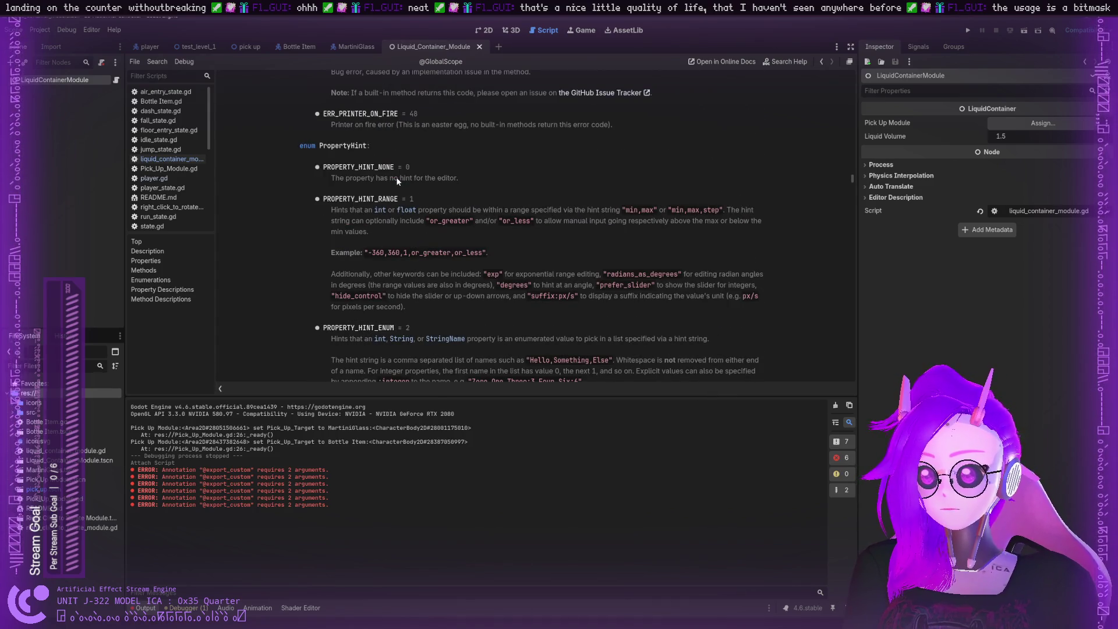
pyautogui.moveTo(384, 179); pyautogui.dragTo(453, 177)
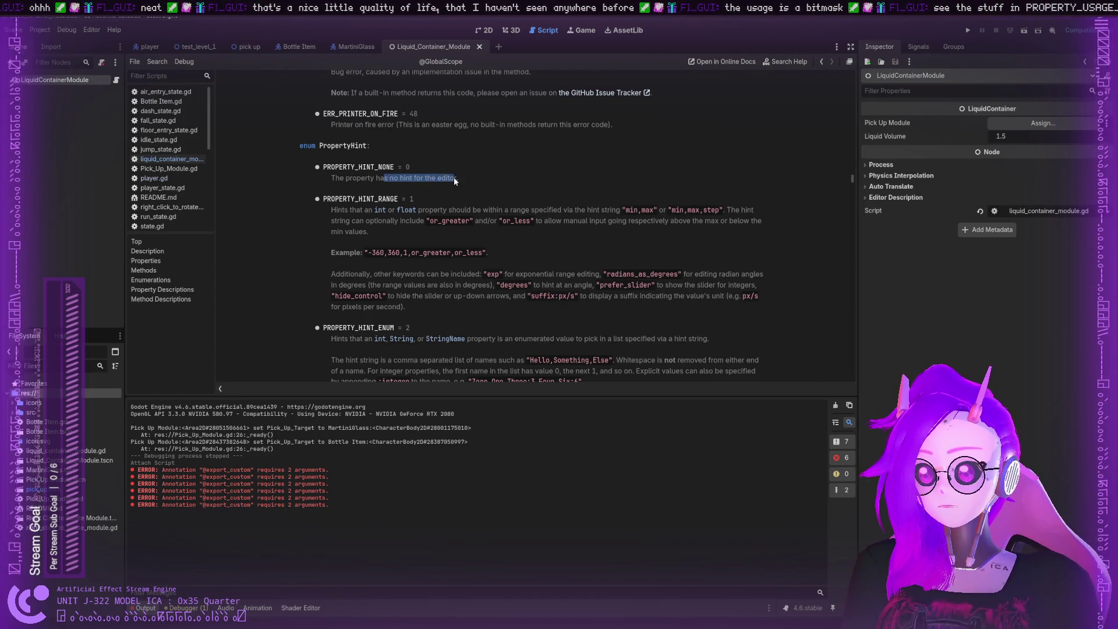
pyautogui.click(422, 187)
pyautogui.moveTo(343, 207)
pyautogui.mouseDown()
pyautogui.moveTo(604, 212)
pyautogui.moveTo(551, 211)
pyautogui.mouseUp()
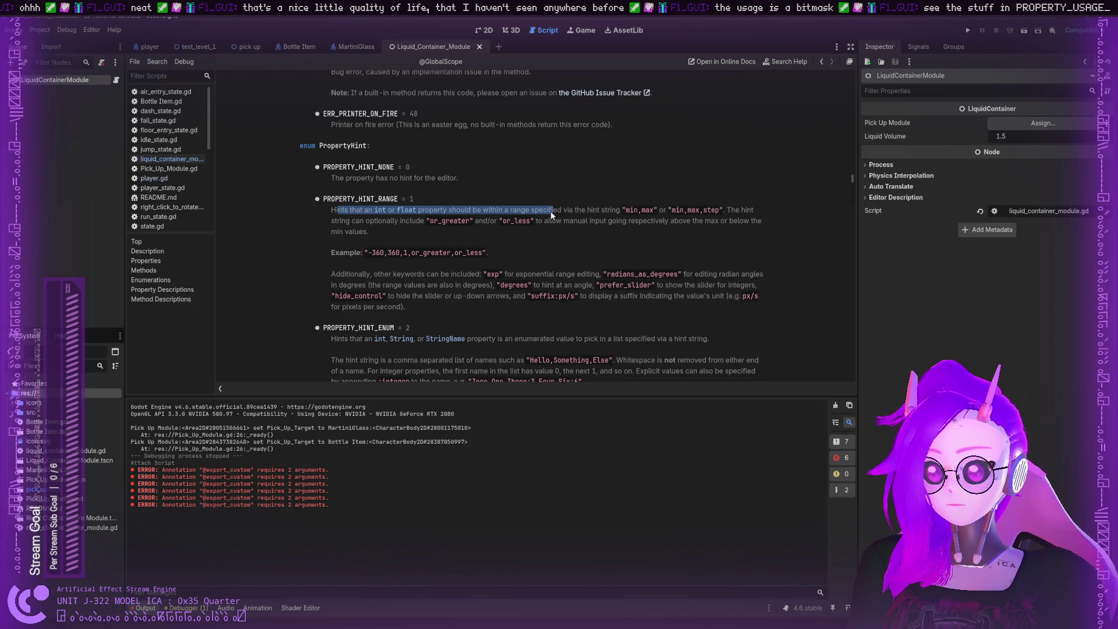
pyautogui.scroll(5, 534, 213)
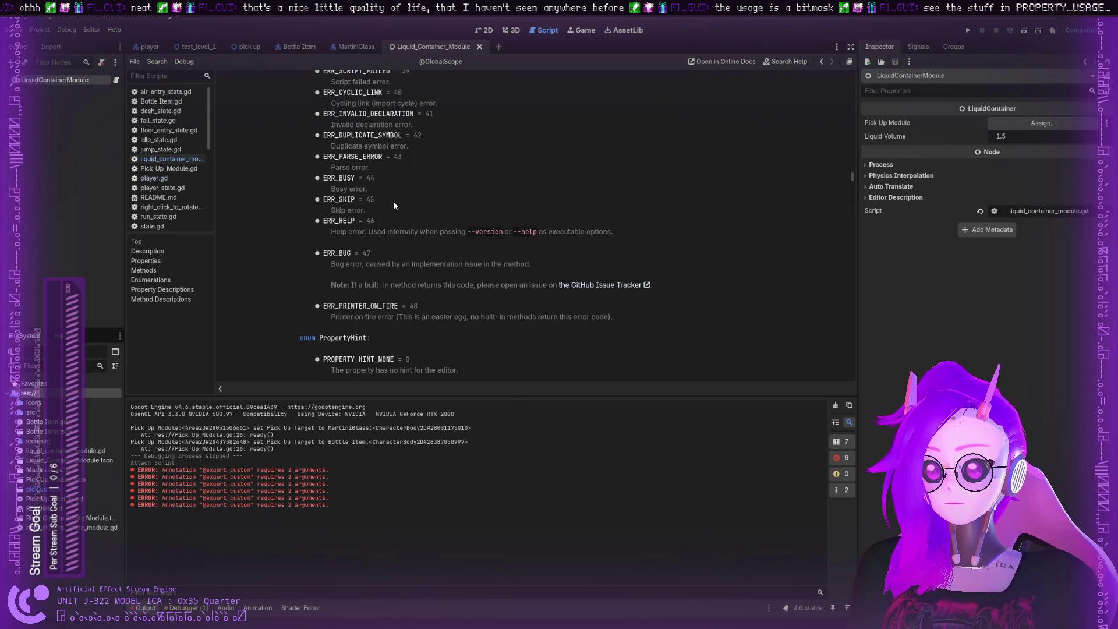
pyautogui.scroll(1, 394, 204)
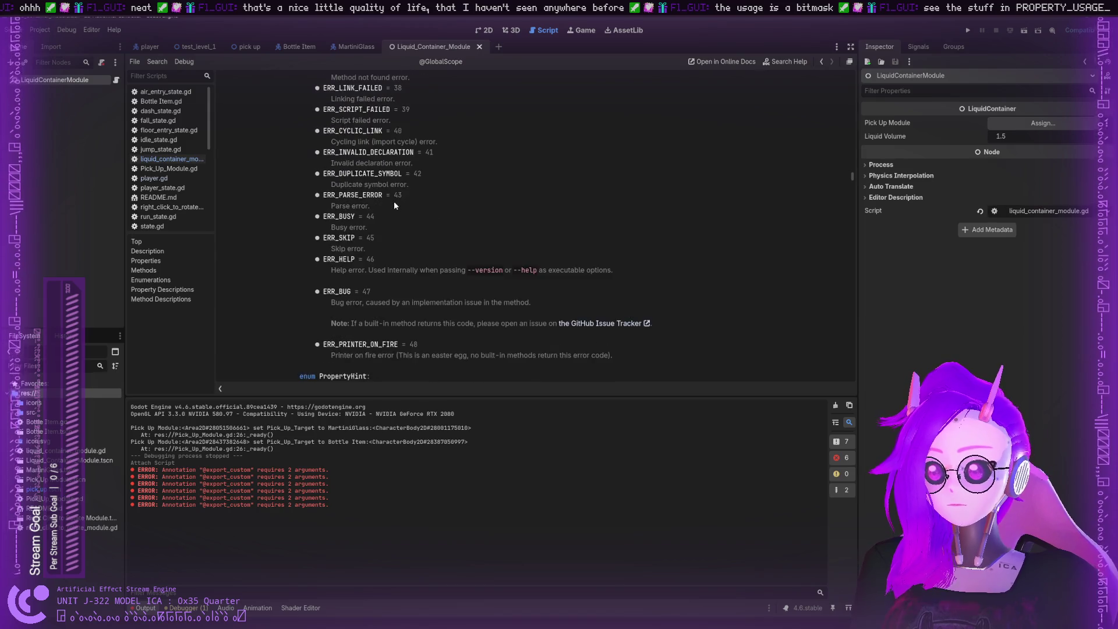
pyautogui.scroll(-9, 394, 201)
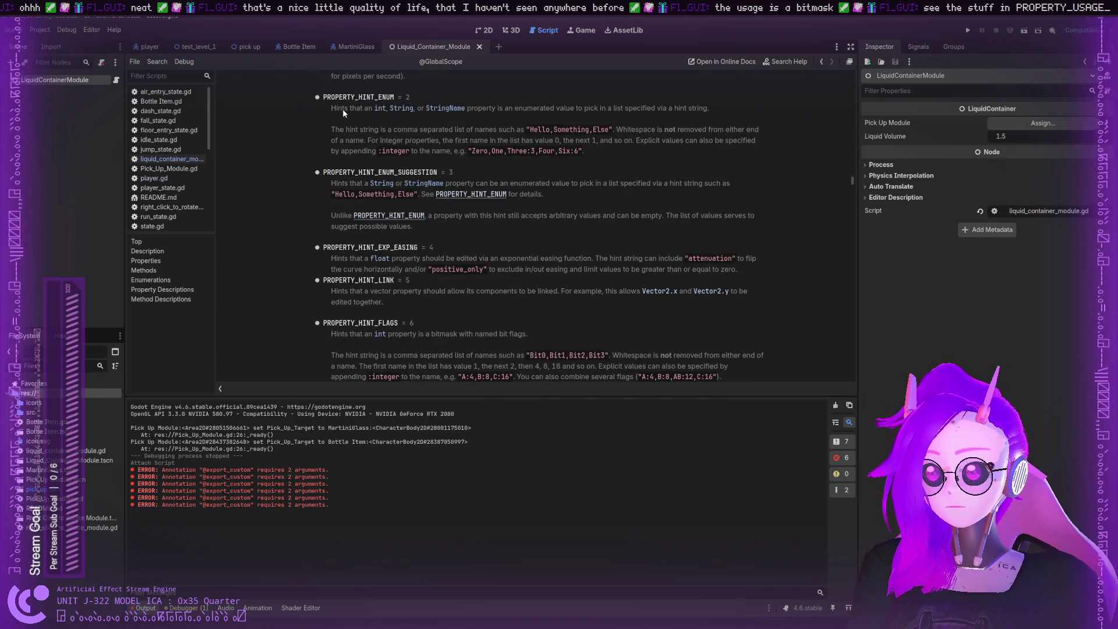
pyautogui.moveTo(342, 109)
pyautogui.mouseDown()
pyautogui.moveTo(361, 120)
pyautogui.moveTo(582, 110)
pyautogui.mouseUp()
pyautogui.click(577, 114)
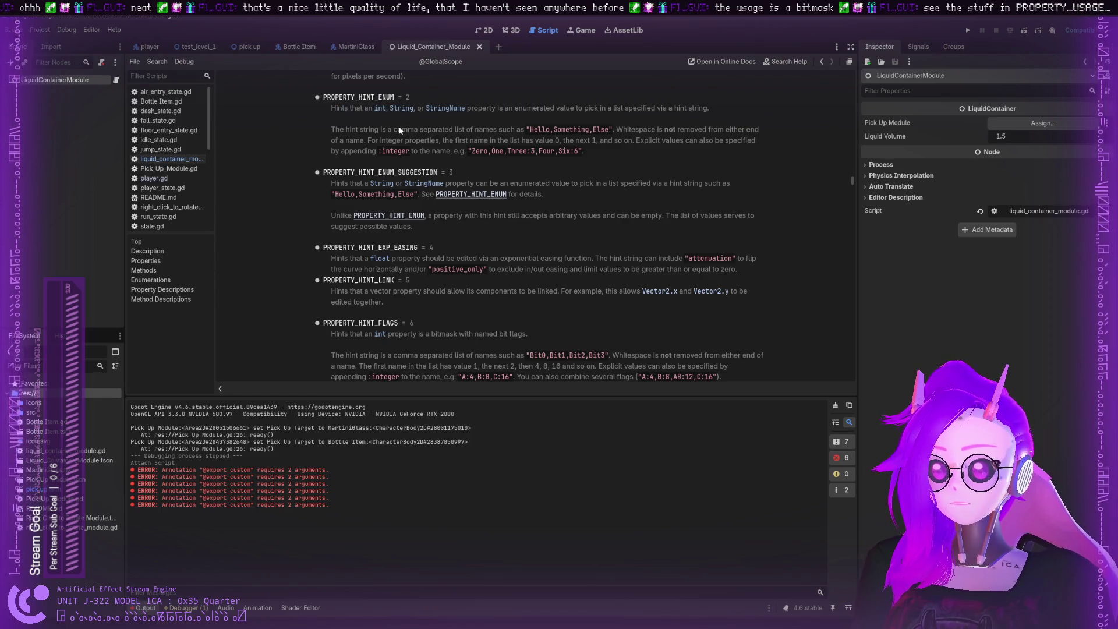
pyautogui.moveTo(346, 130)
pyautogui.mouseDown()
pyautogui.moveTo(542, 132)
pyautogui.moveTo(440, 135)
pyautogui.mouseUp()
# - Scroll on to read the EXPRESSION and PLACEHOLDER_TEXT hint descriptions
pyautogui.scroll(-3, 421, 162)
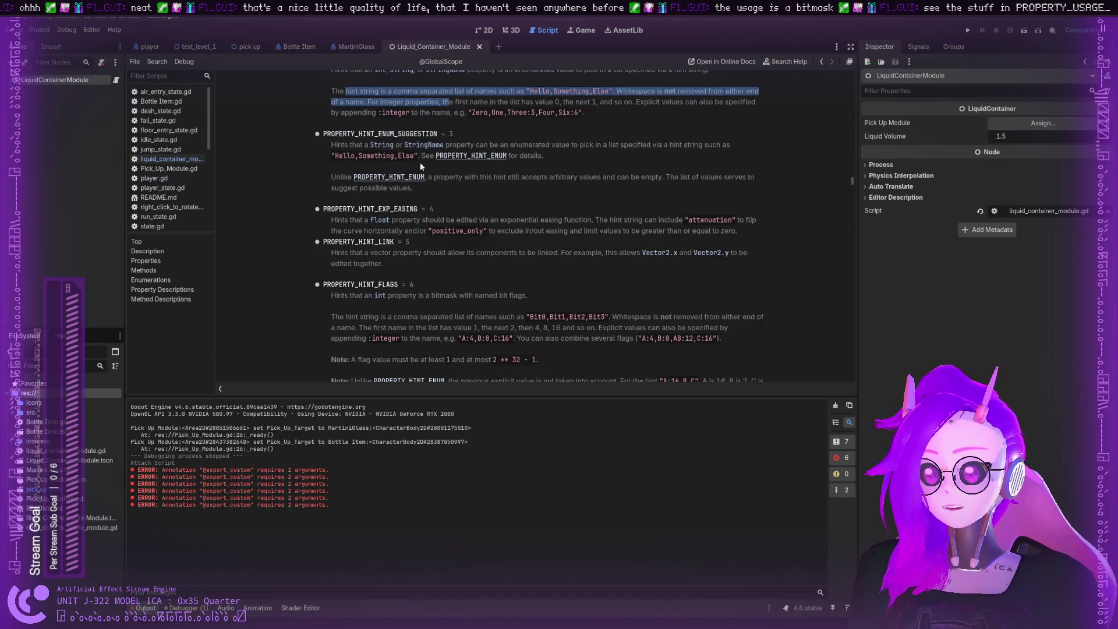
pyautogui.scroll(-10, 392, 192)
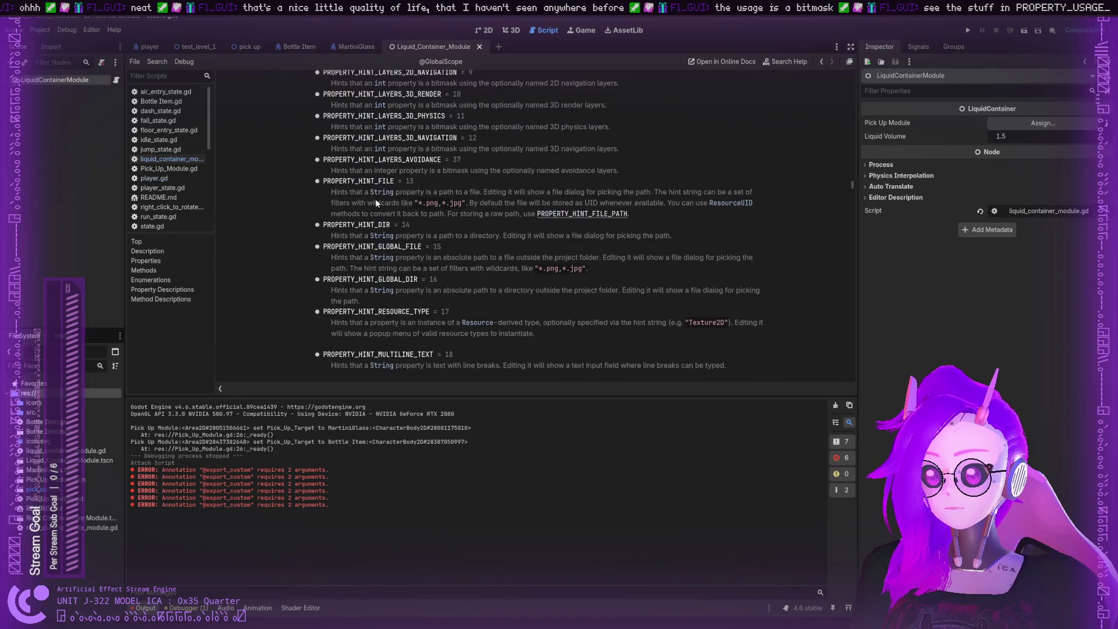
pyautogui.scroll(-10, 386, 214)
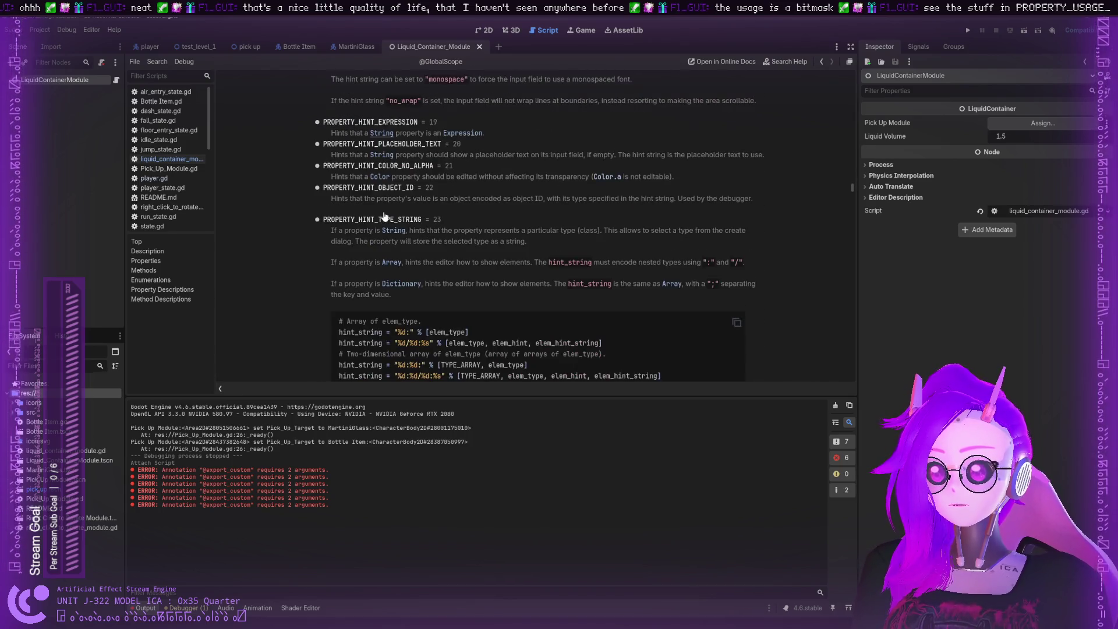
pyautogui.moveTo(402, 134); pyautogui.dragTo(413, 137)
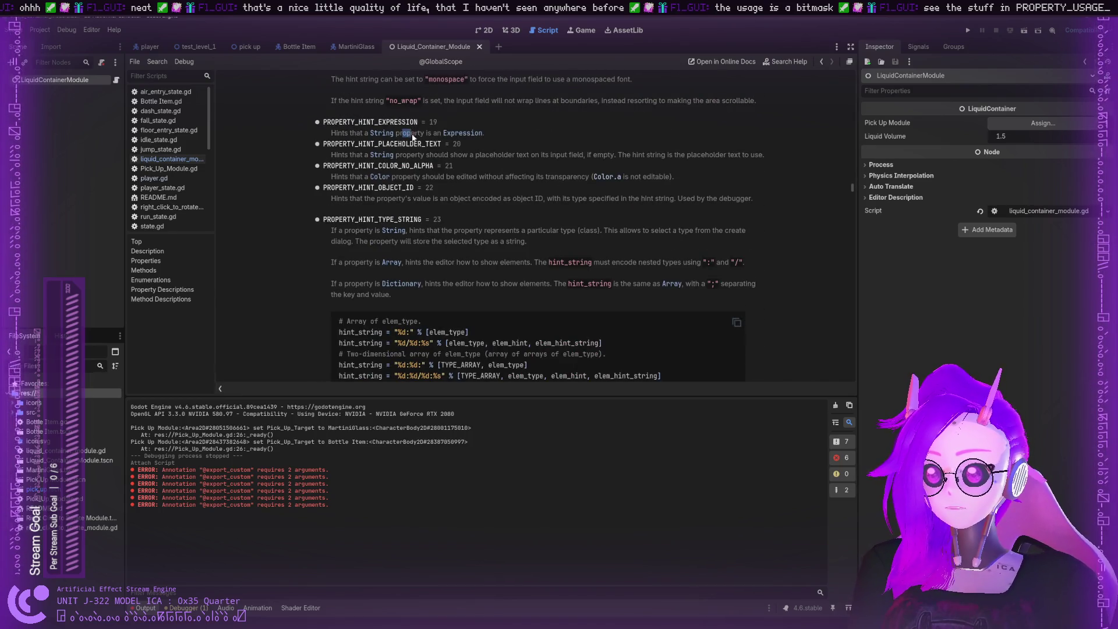
pyautogui.click(400, 155)
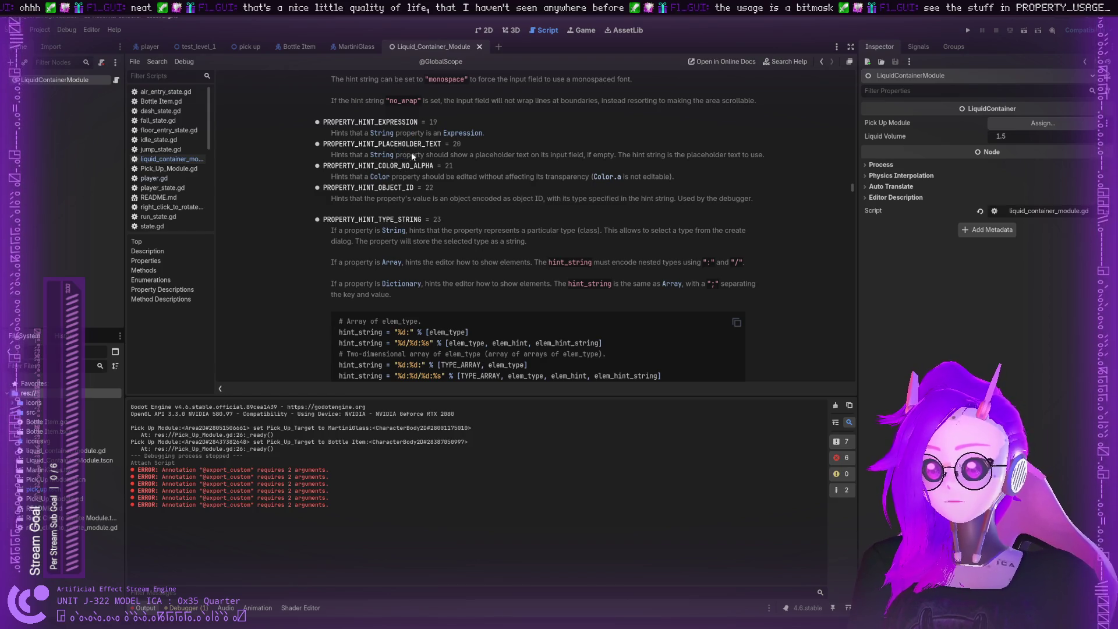
pyautogui.moveTo(395, 155)
pyautogui.mouseDown()
pyautogui.moveTo(718, 156)
pyautogui.moveTo(433, 158)
pyautogui.moveTo(443, 176)
pyautogui.mouseUp()
pyautogui.click(443, 175)
# - Continue past NODE_PATH_TO_EDITED, GLOBAL_SAVE_FILE and TOOL_BUTTON entries to the PropertyUsageFlags list
pyautogui.scroll(-2, 441, 177)
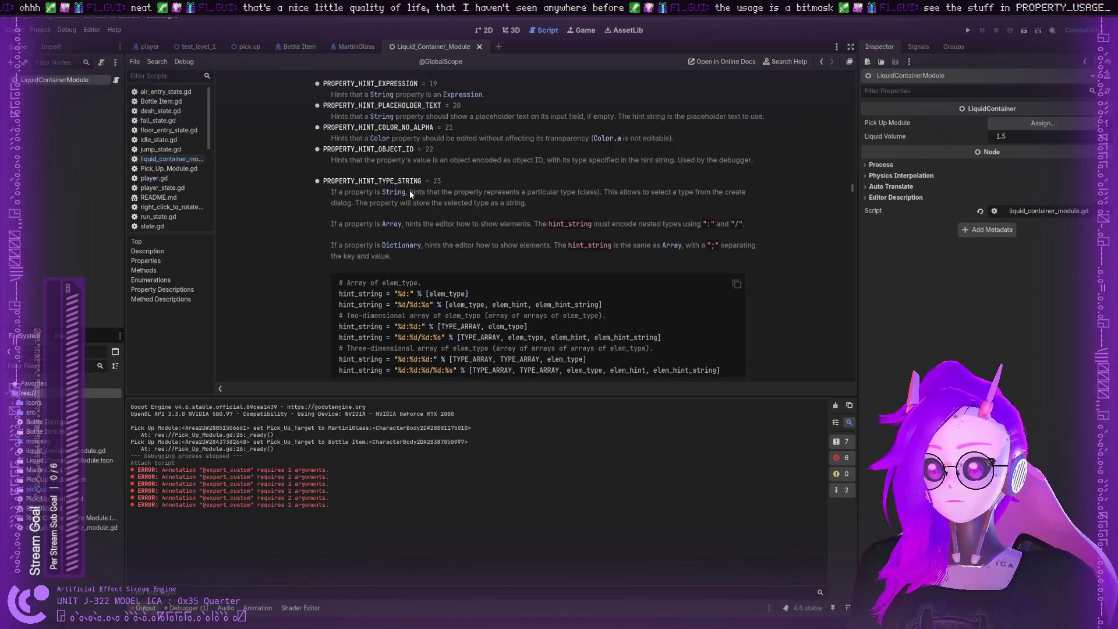
pyautogui.scroll(-10, 409, 191)
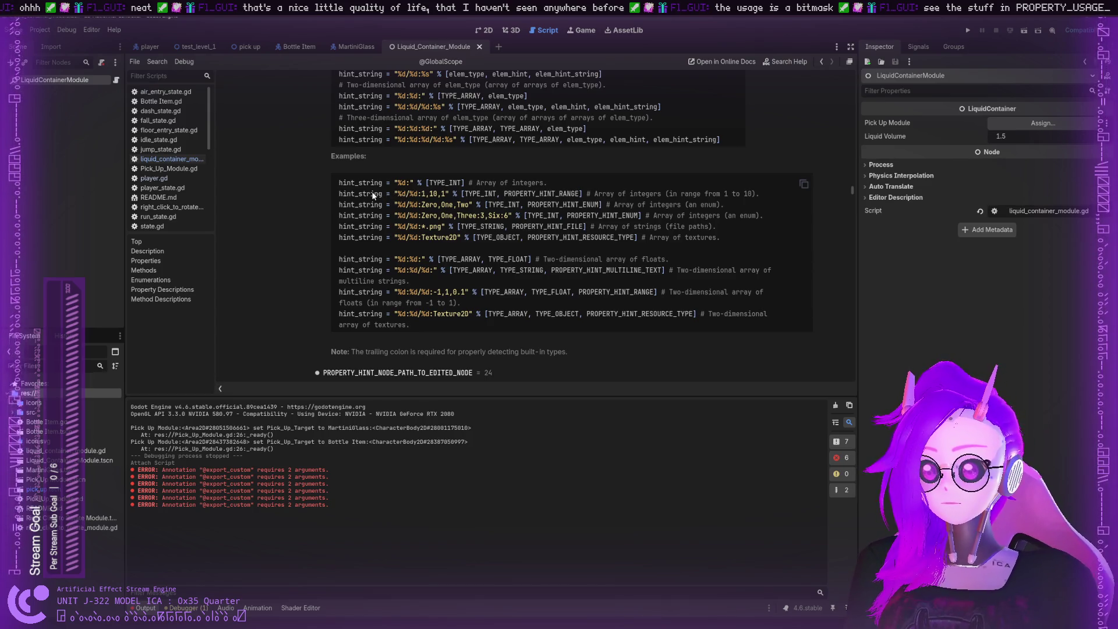
pyautogui.scroll(-3, 373, 195)
pyautogui.scroll(-3, 371, 195)
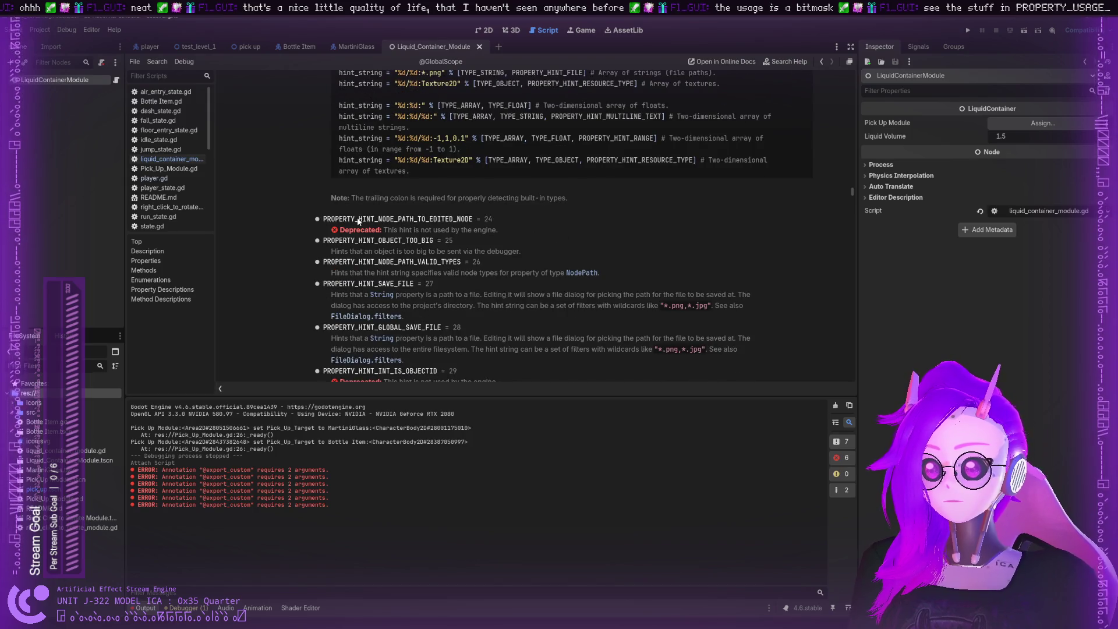
pyautogui.moveTo(358, 220); pyautogui.dragTo(454, 220)
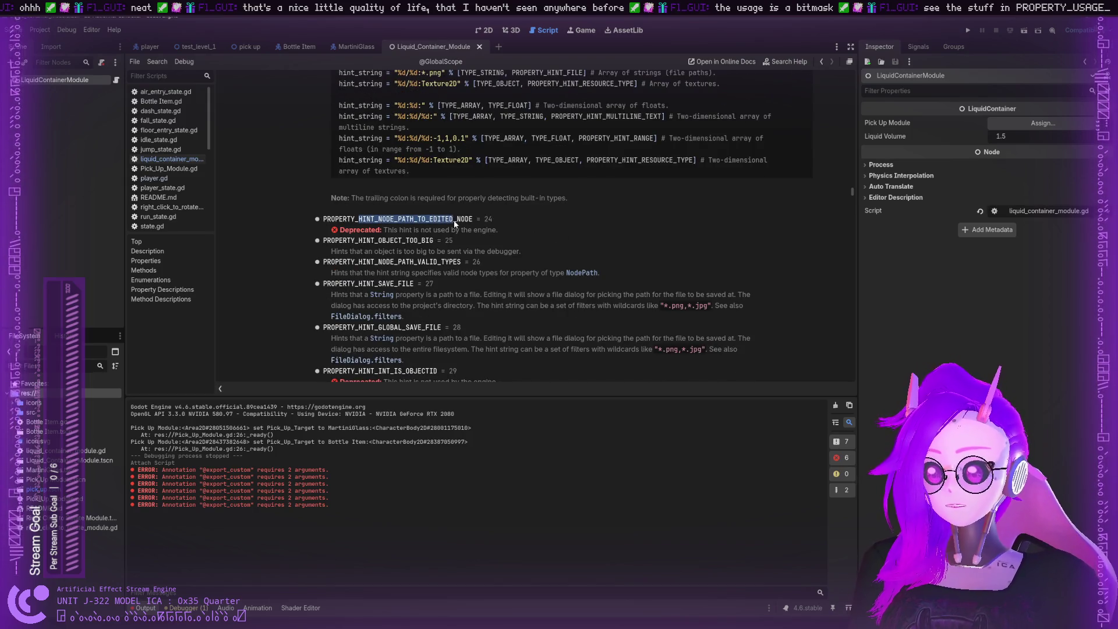
pyautogui.scroll(-3, 369, 236)
pyautogui.click(366, 209)
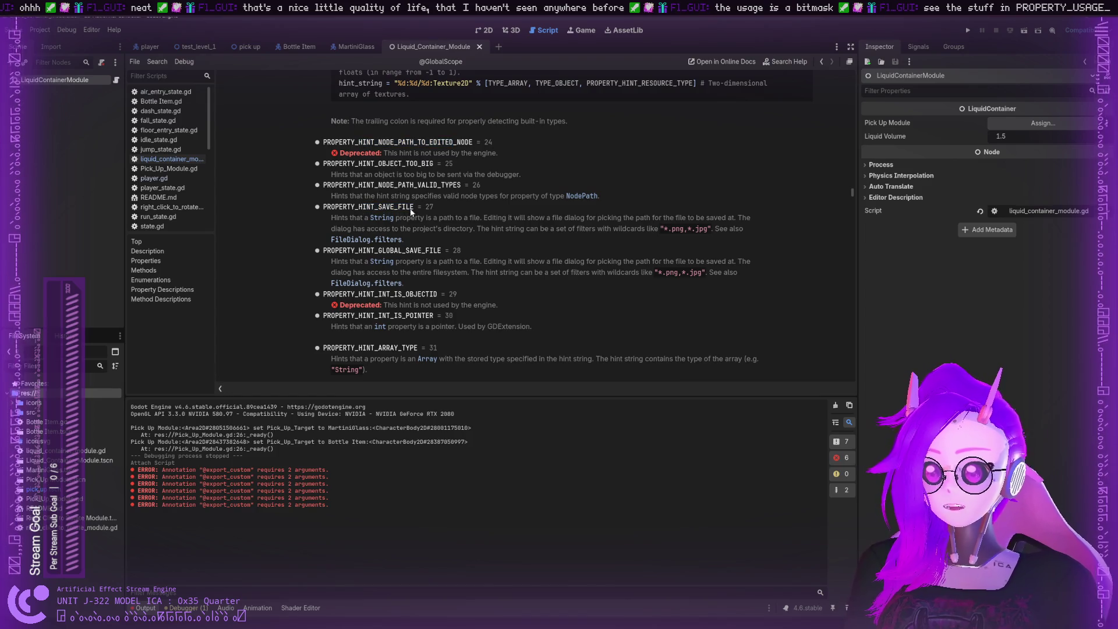
pyautogui.scroll(-2, 366, 240)
pyautogui.moveTo(363, 212); pyautogui.dragTo(434, 213)
pyautogui.click(436, 215)
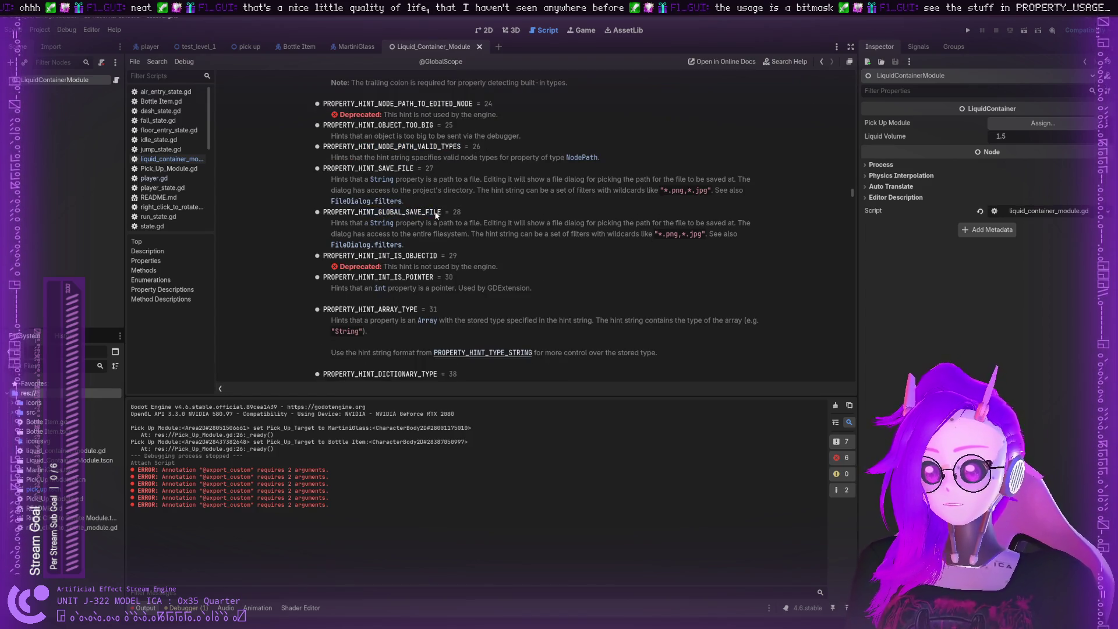
pyautogui.scroll(-2, 434, 219)
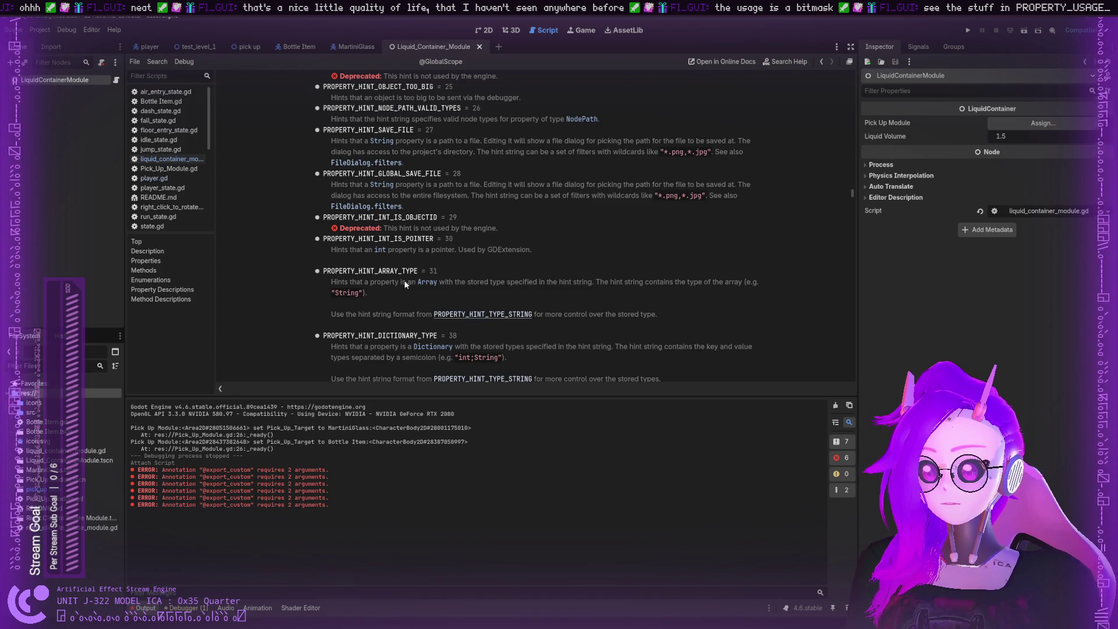
pyautogui.scroll(-10, 385, 279)
pyautogui.scroll(-2, 386, 279)
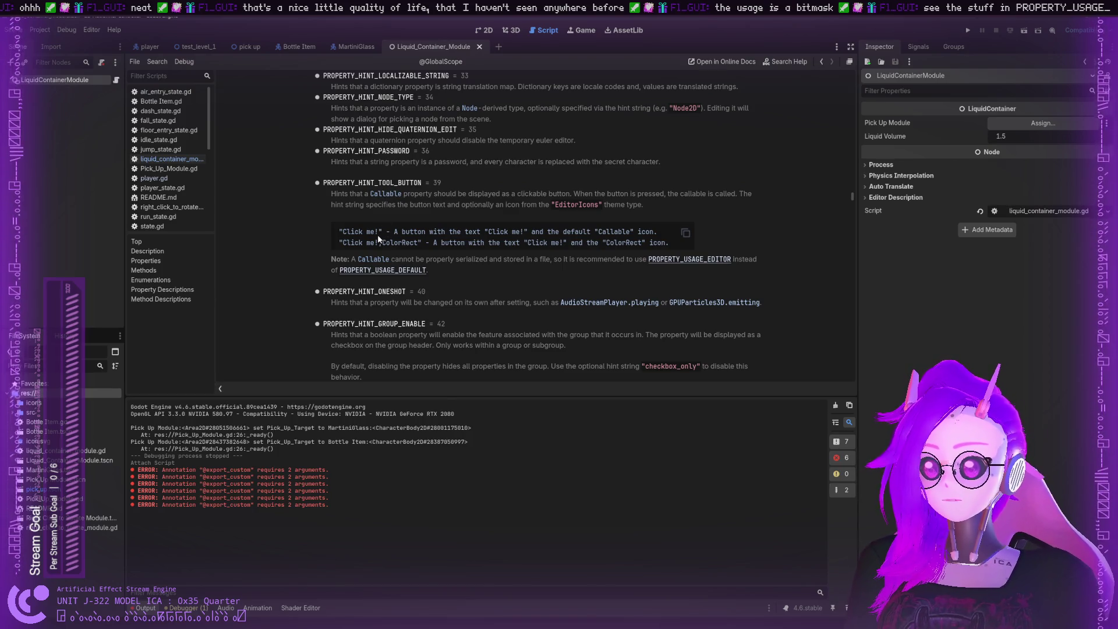
pyautogui.moveTo(397, 233)
pyautogui.mouseDown()
pyautogui.moveTo(616, 235)
pyautogui.moveTo(400, 244)
pyautogui.moveTo(397, 233)
pyautogui.mouseUp()
pyautogui.scroll(-5, 399, 248)
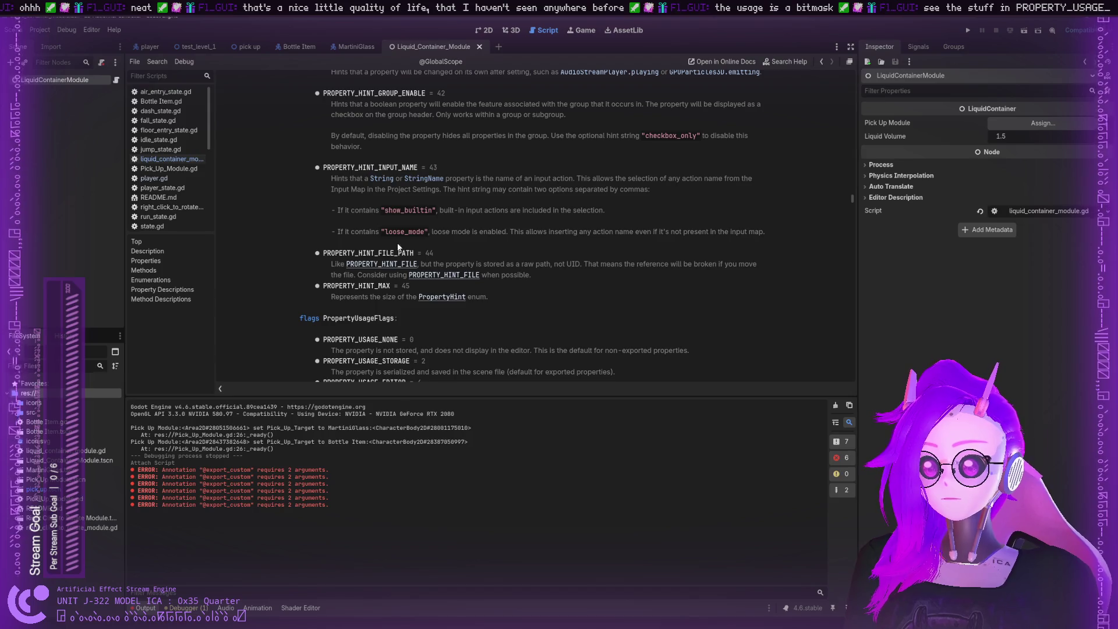
pyautogui.scroll(-2, 341, 263)
pyautogui.scroll(-1, 370, 202)
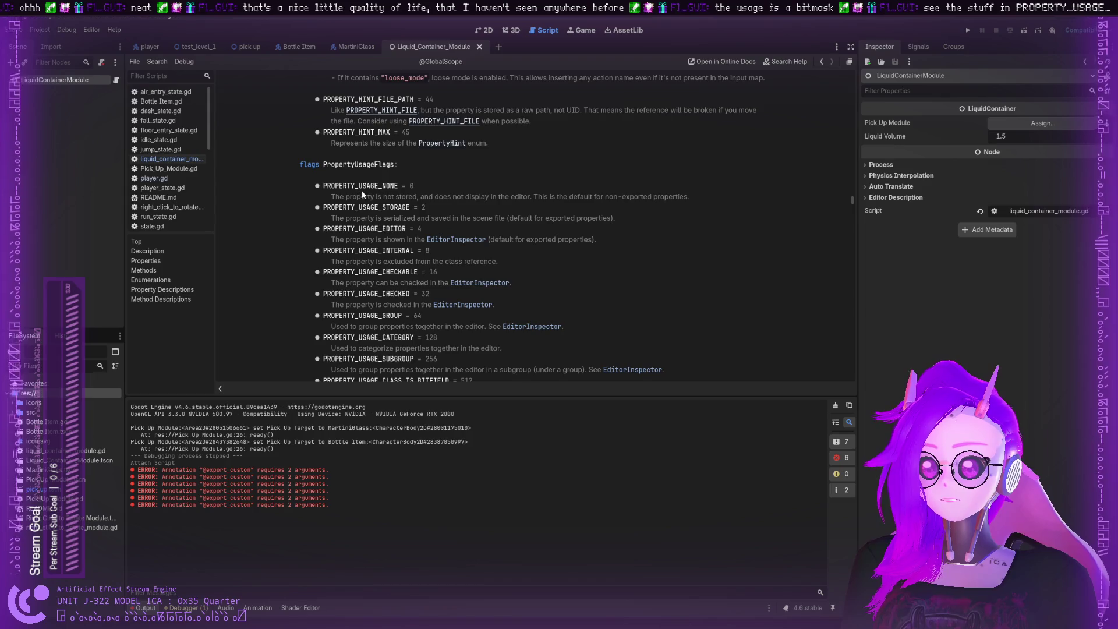
pyautogui.moveTo(362, 197); pyautogui.dragTo(465, 200)
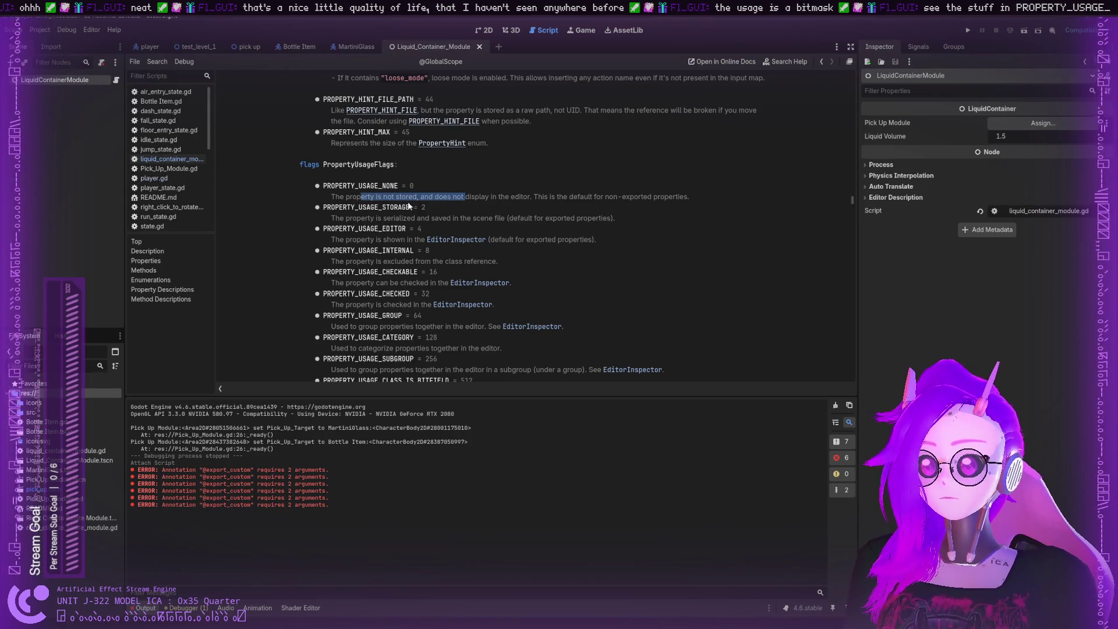
pyautogui.click(358, 199)
pyautogui.scroll(-1, 356, 198)
pyautogui.scroll(-8, 357, 200)
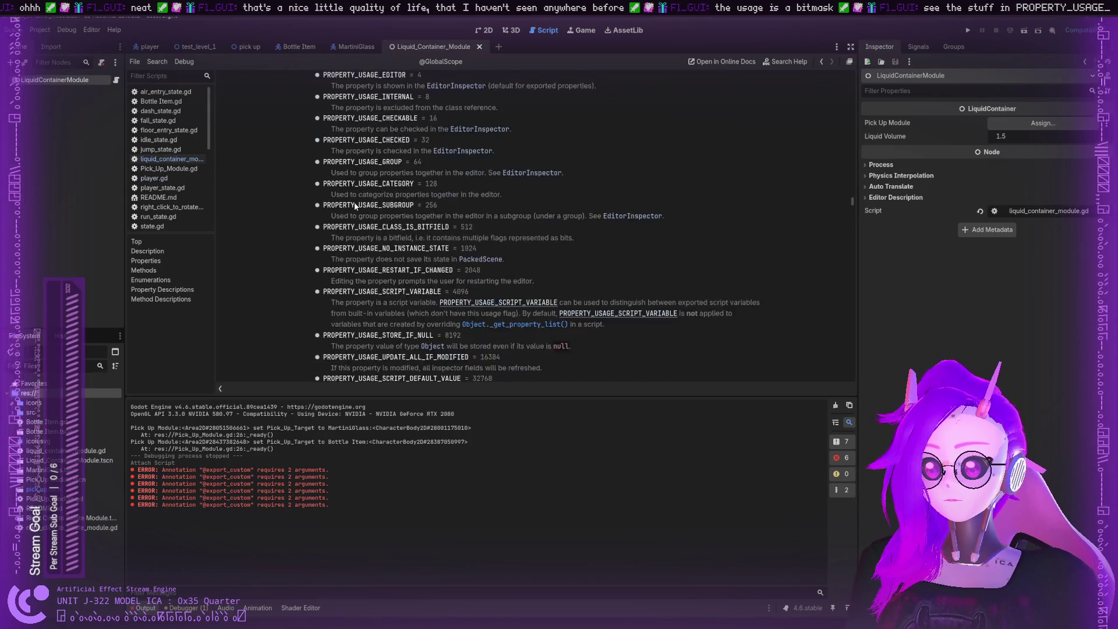
pyautogui.scroll(-14, 354, 202)
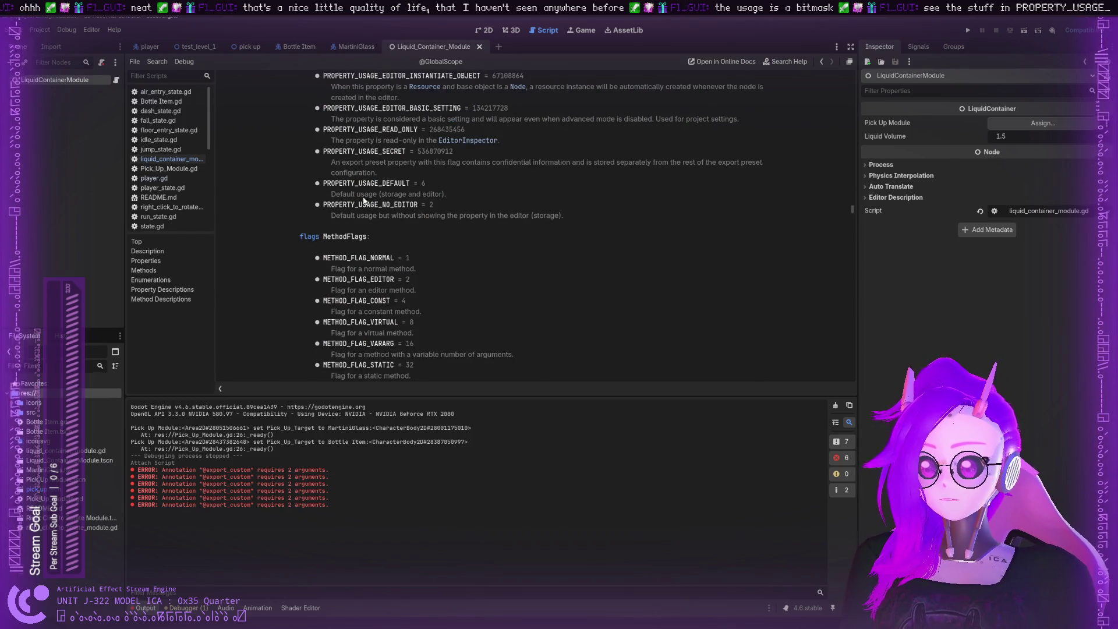
pyautogui.scroll(1, 370, 203)
pyautogui.scroll(1, 369, 207)
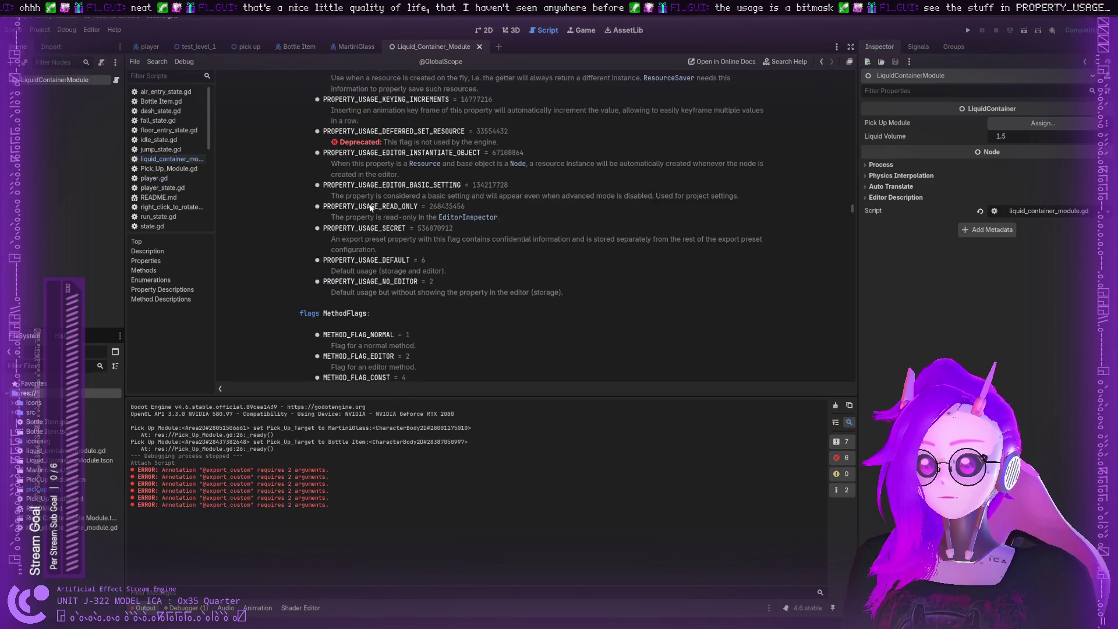
pyautogui.scroll(2, 371, 208)
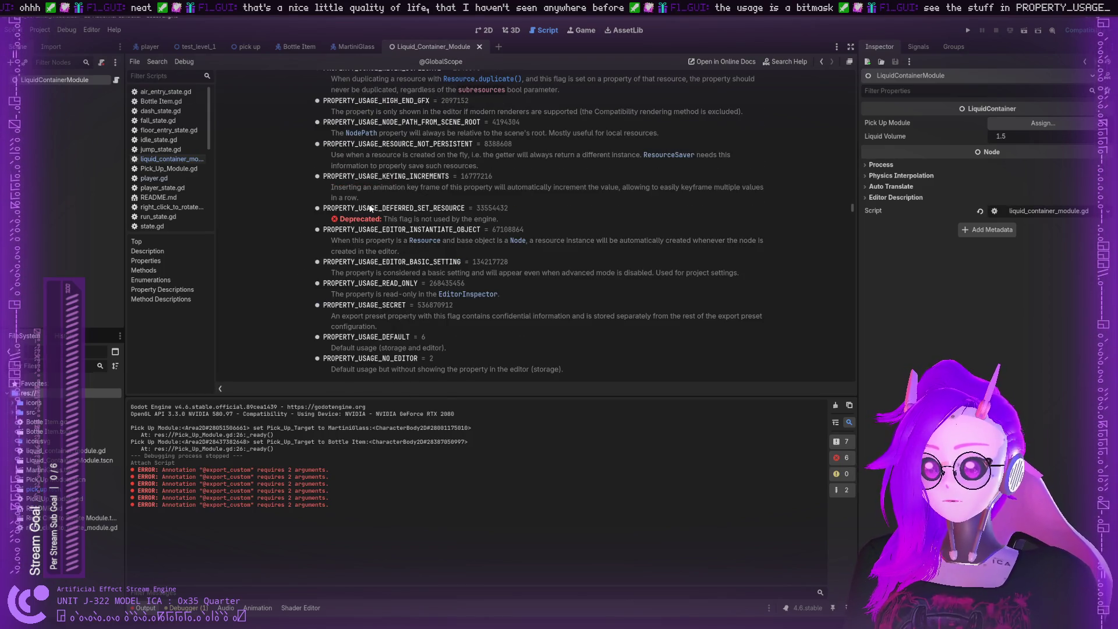
pyautogui.scroll(15, 370, 207)
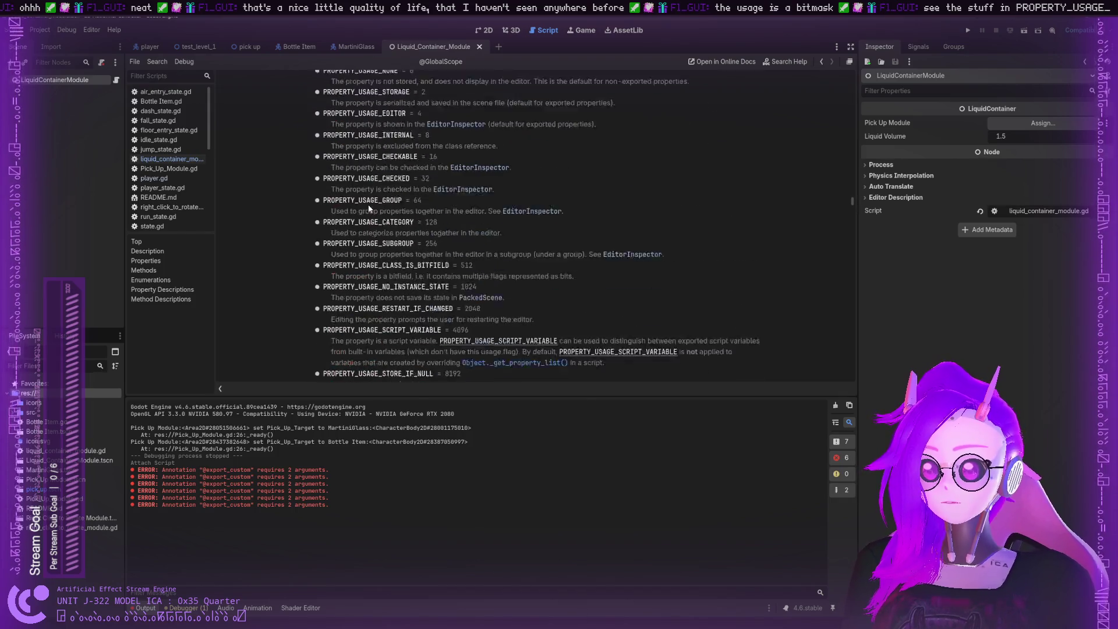
pyautogui.scroll(-10, 386, 195)
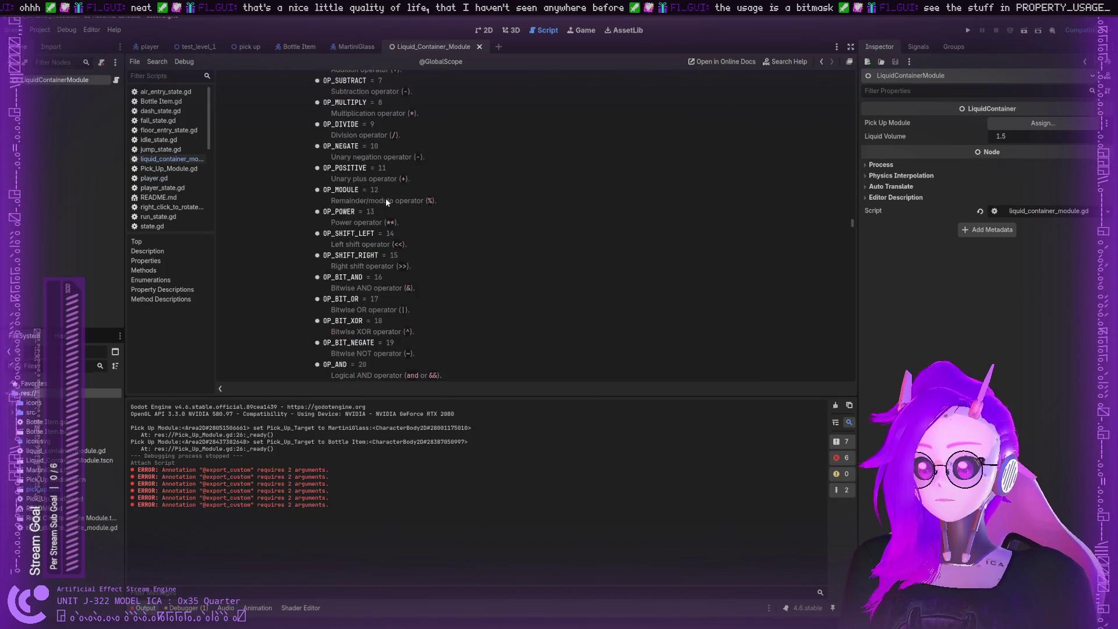
pyautogui.scroll(15, 382, 201)
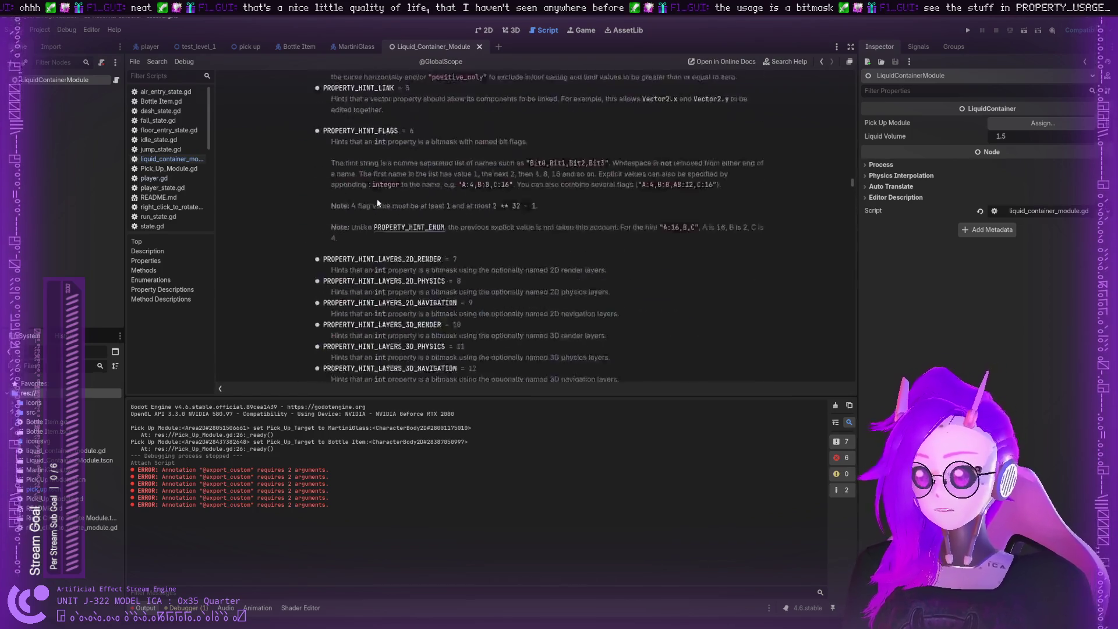
pyautogui.scroll(10, 378, 203)
pyautogui.hotkey('ctrl', 'f')
# - Search the help page for 'description' and step through to its fourth match
pyautogui.write('descr')
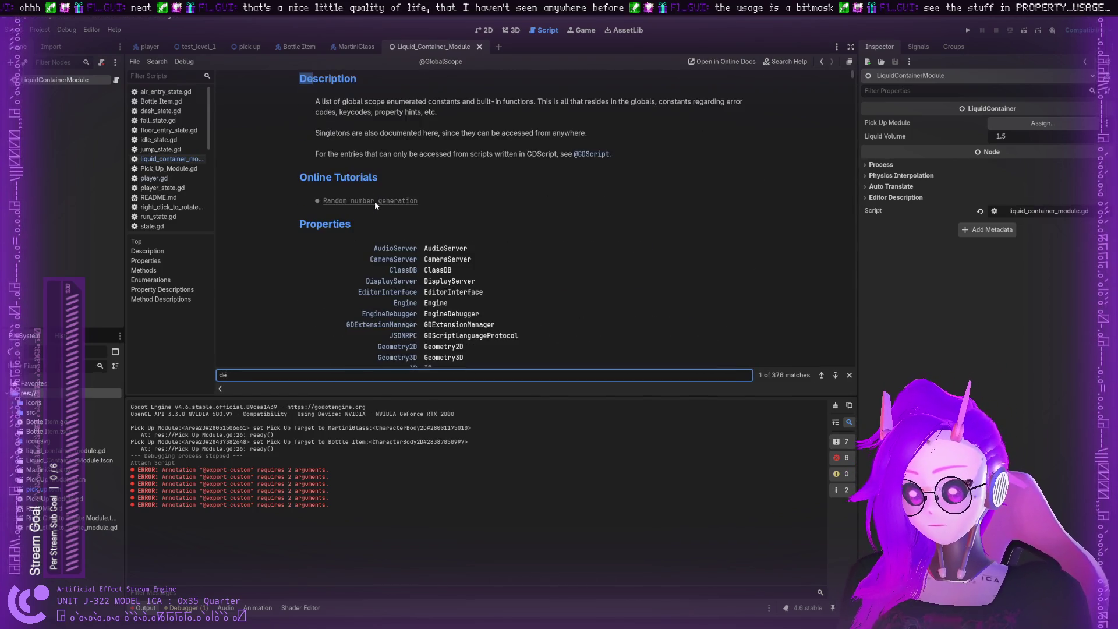
pyautogui.write('iption')
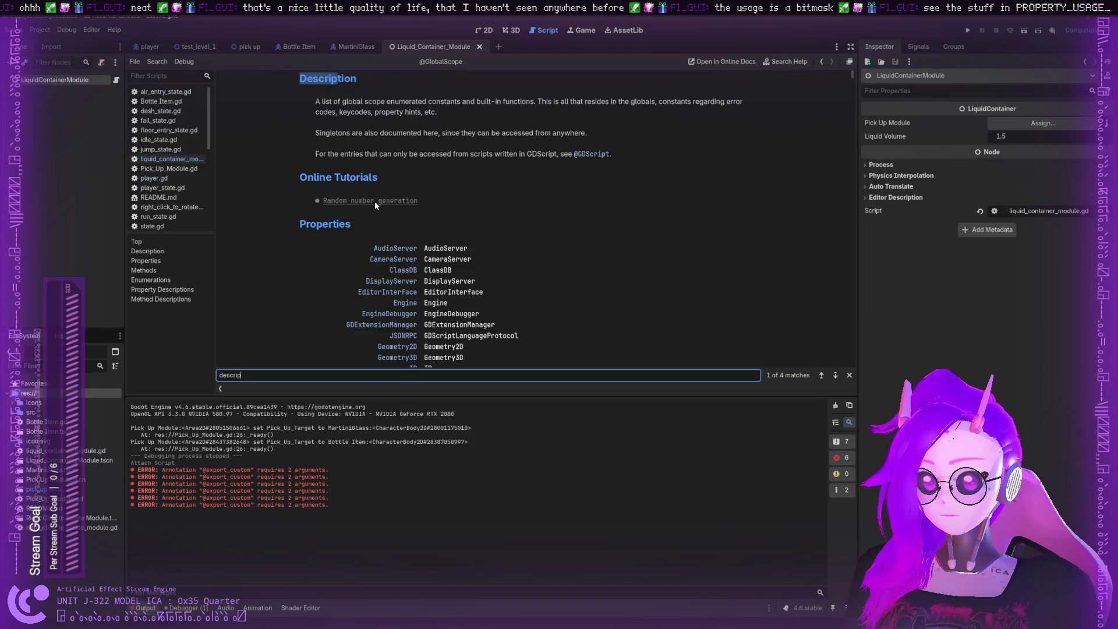
pyautogui.press('Return')
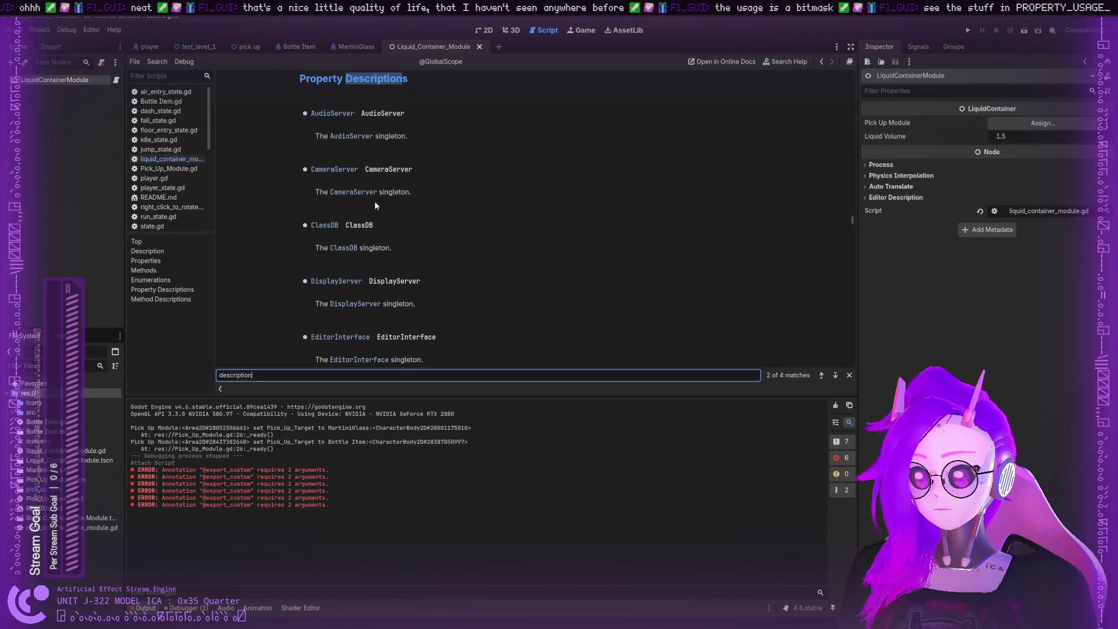
pyautogui.press('Return')
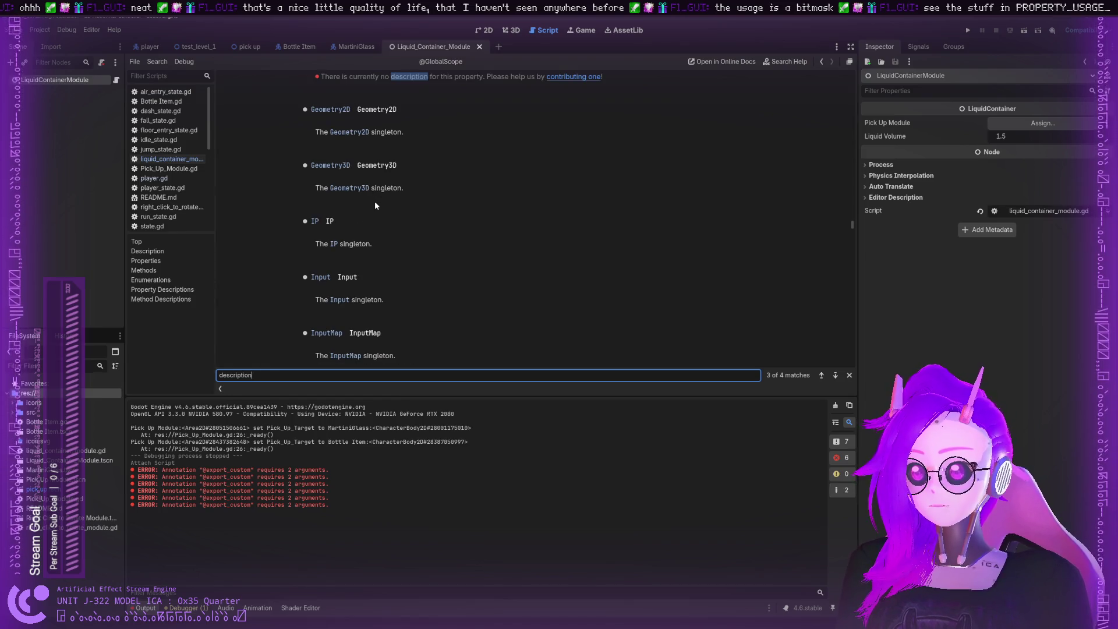
pyautogui.press('Return')
pyautogui.press('BackSpace')
pyautogui.press('BackSpace')
pyautogui.press('BackSpace')
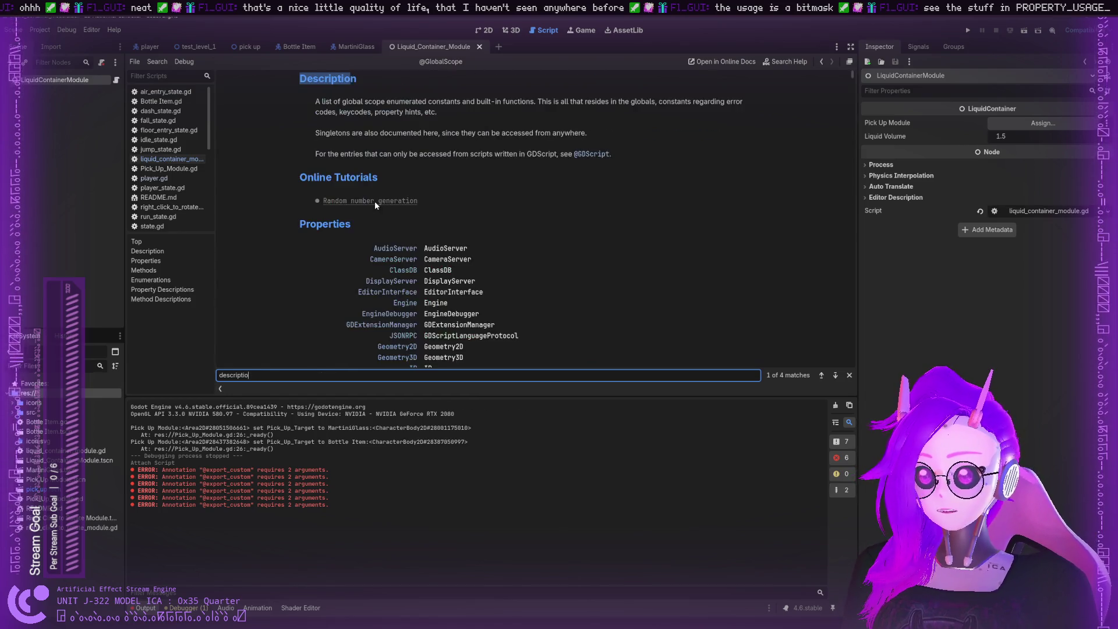
# - Search for 'tip' instead, reaching match 4 of 10, then return to the script
pyautogui.write('tool t')
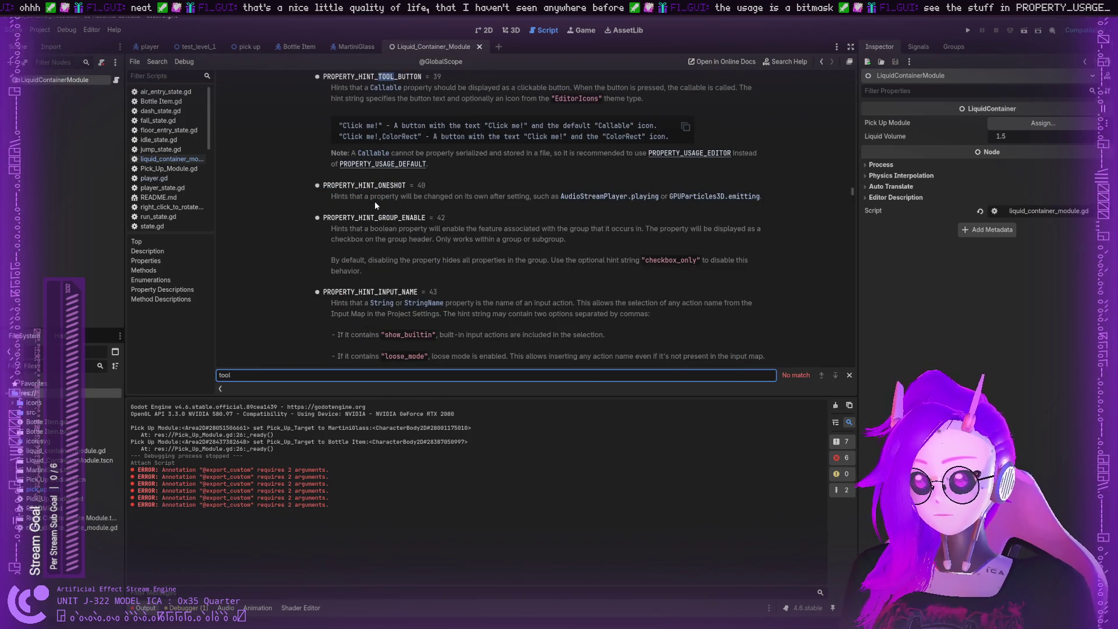
pyautogui.write('tiu')
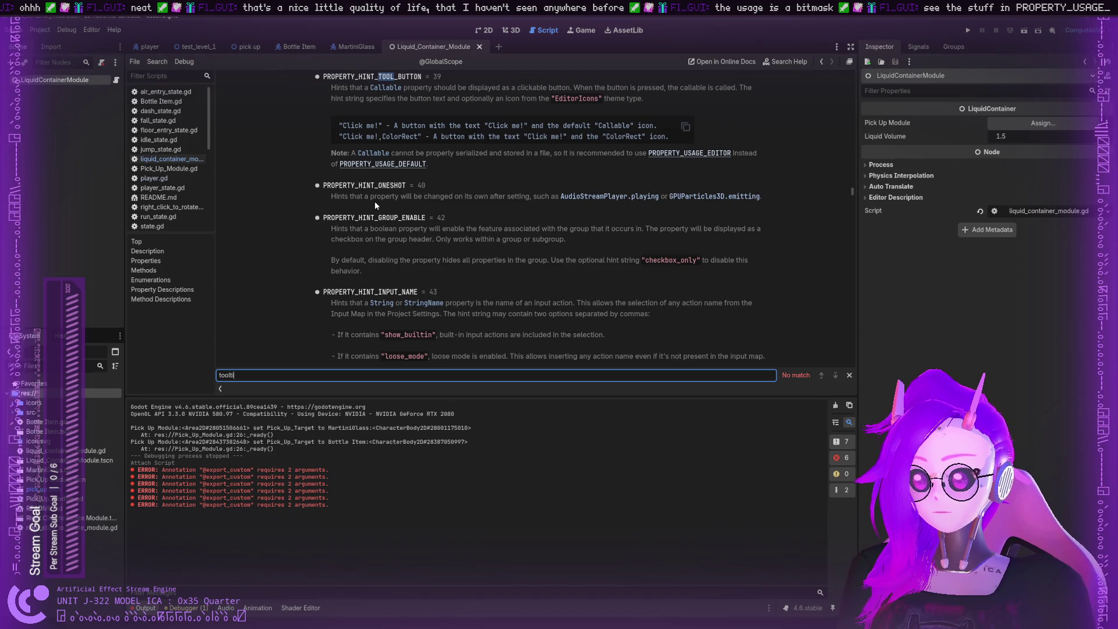
pyautogui.press('BackSpace')
pyautogui.press('BackSpace')
pyautogui.press('BackSpace')
pyautogui.write('tip')
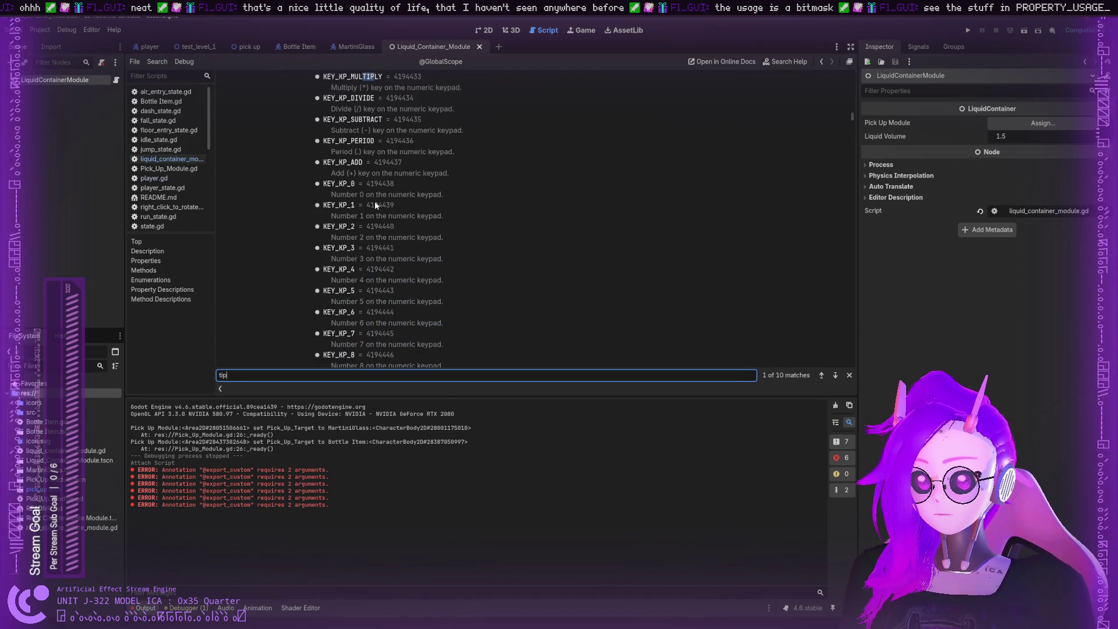
pyautogui.press('Return')
pyautogui.press('Return')
pyautogui.press('Return')
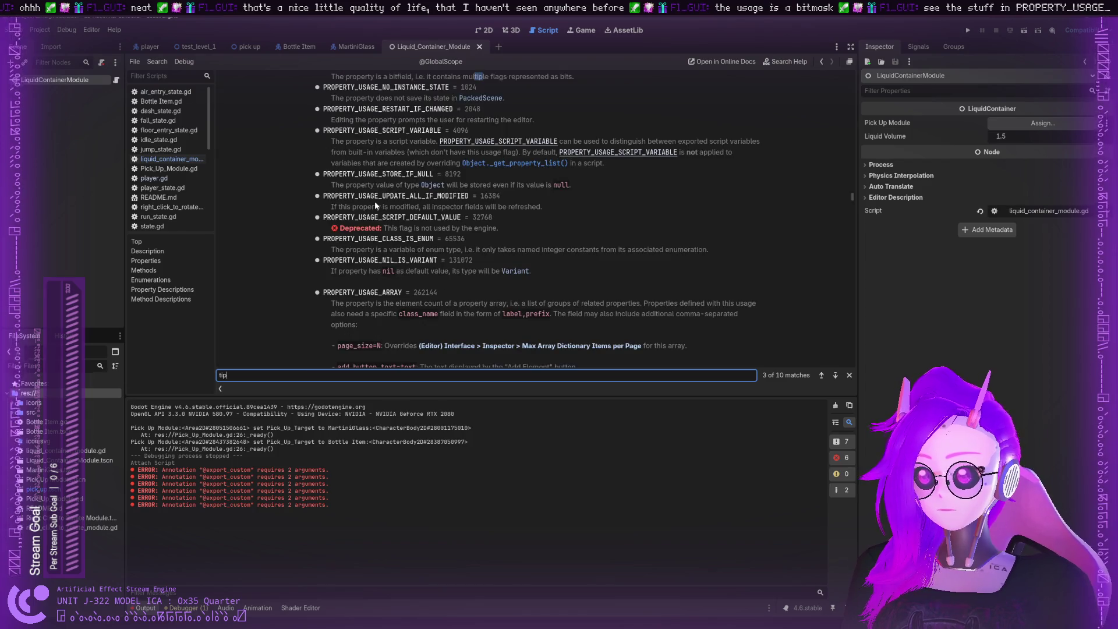
pyautogui.scroll(2, 386, 175)
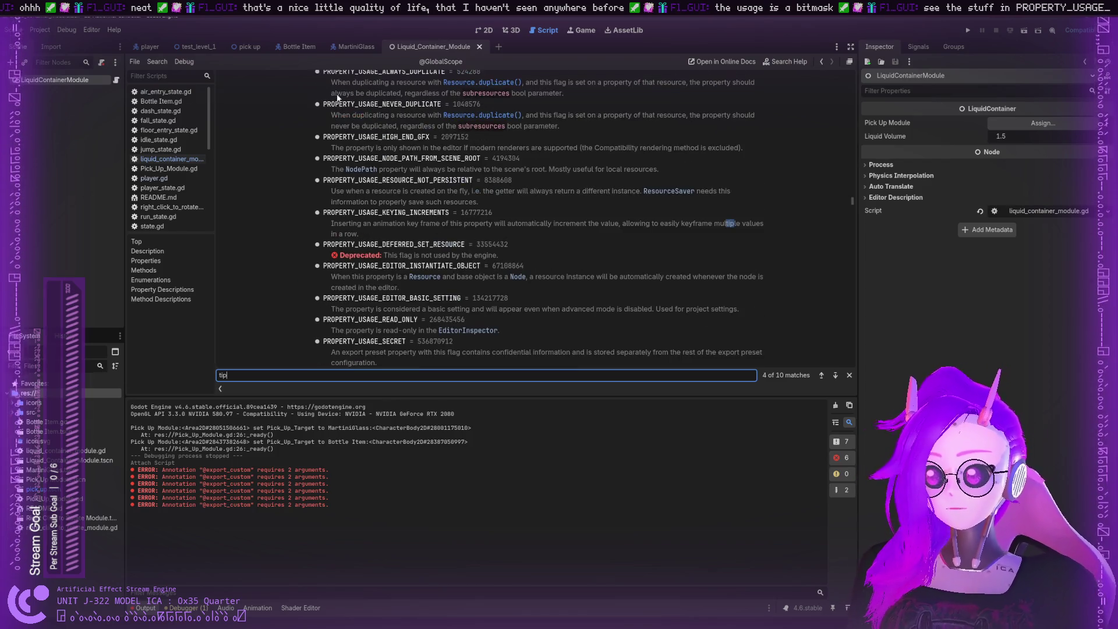
pyautogui.click(192, 159)
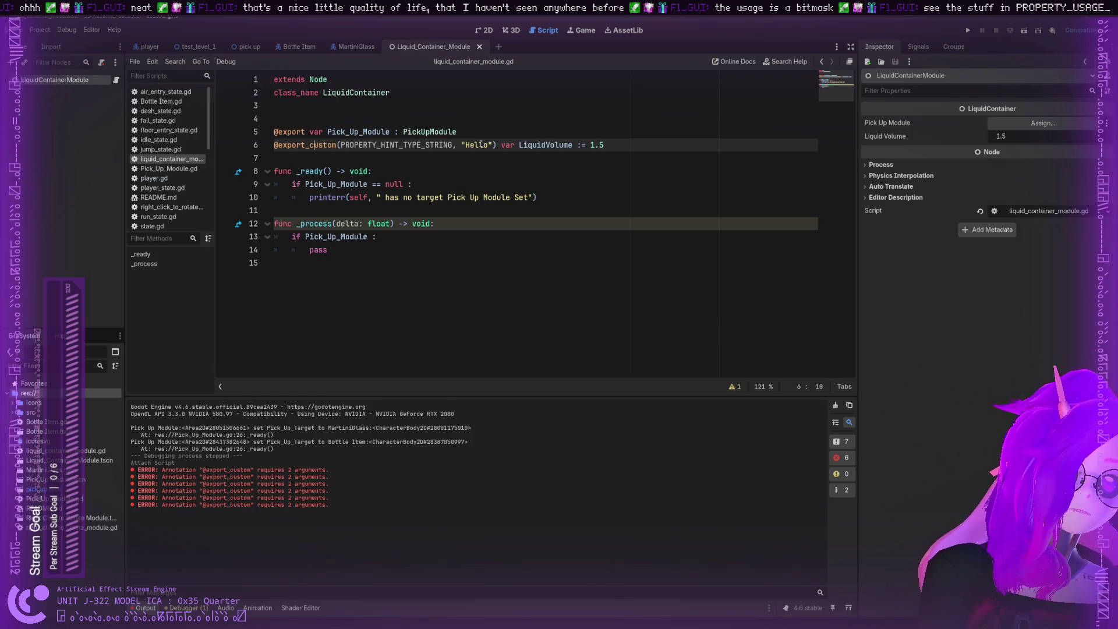
# - Replace HINT_TYPE_STRING on line 6 with USAGE, completing it to PROPERTY_USAGE_NONE
pyautogui.moveTo(453, 145); pyautogui.dragTo(381, 145)
pyautogui.write('USAGE')
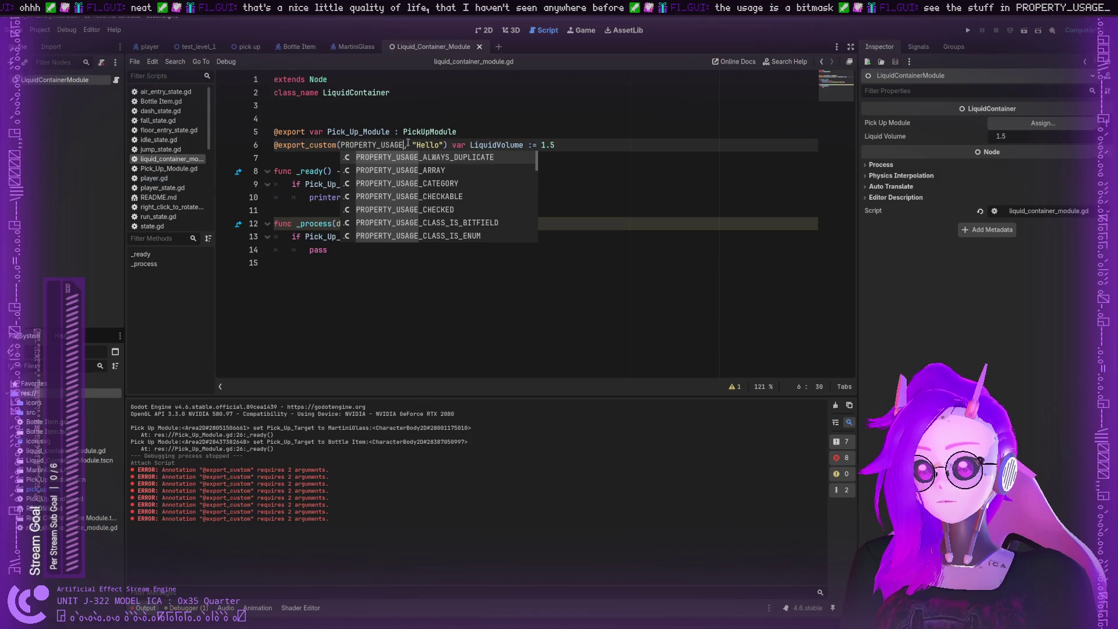
pyautogui.scroll(-12, 460, 217)
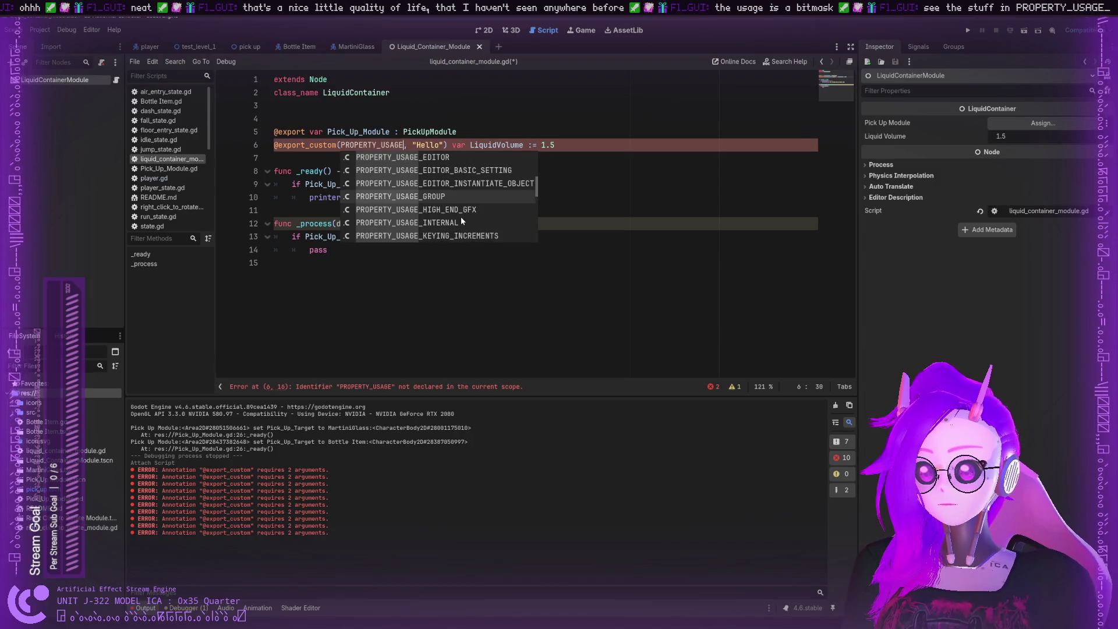
pyautogui.scroll(3, 461, 221)
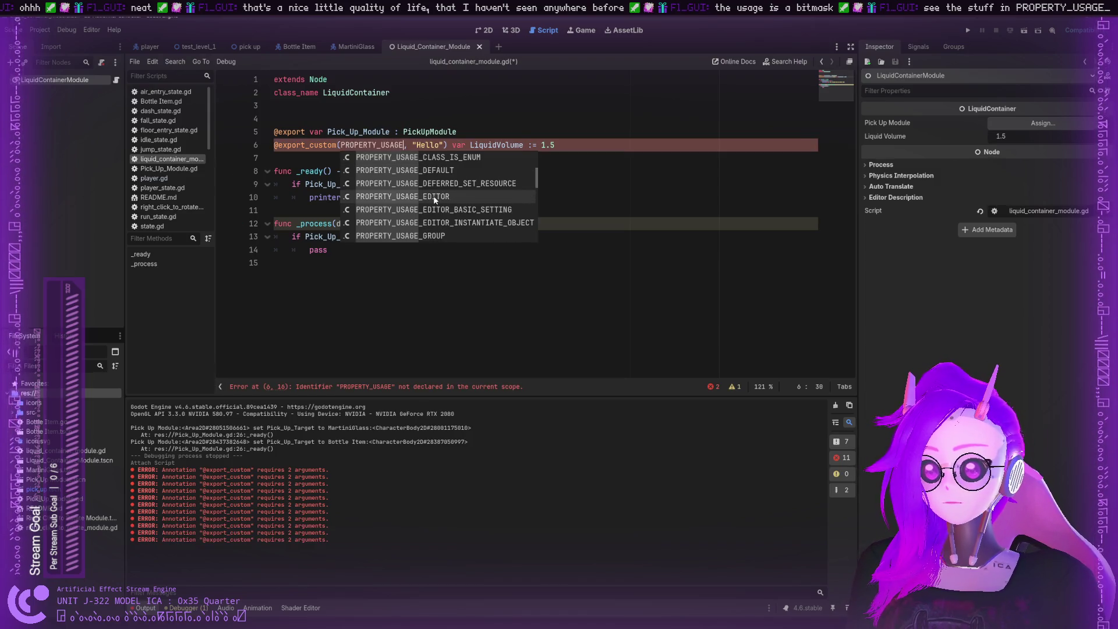
pyautogui.scroll(-3, 435, 200)
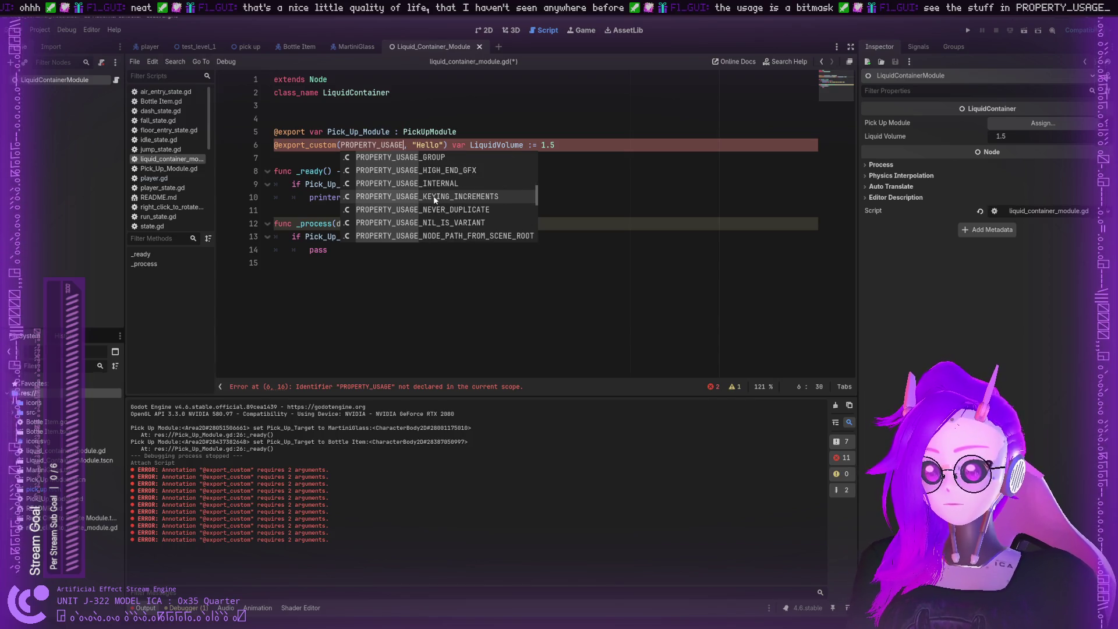
pyautogui.scroll(-3, 444, 203)
pyautogui.scroll(-2, 446, 204)
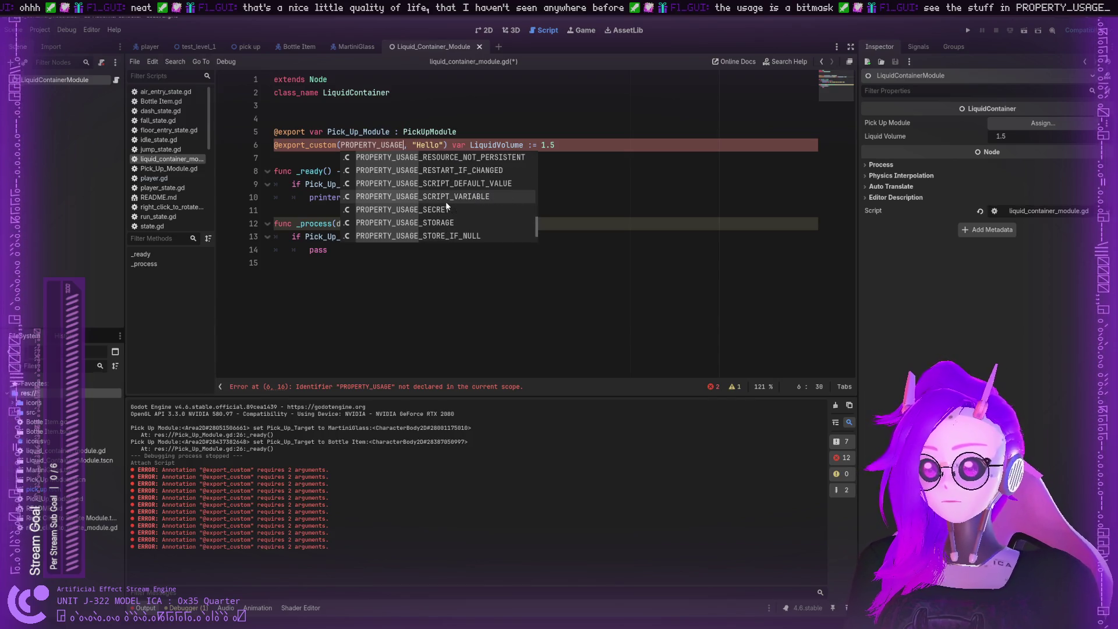
pyautogui.scroll(-1, 447, 205)
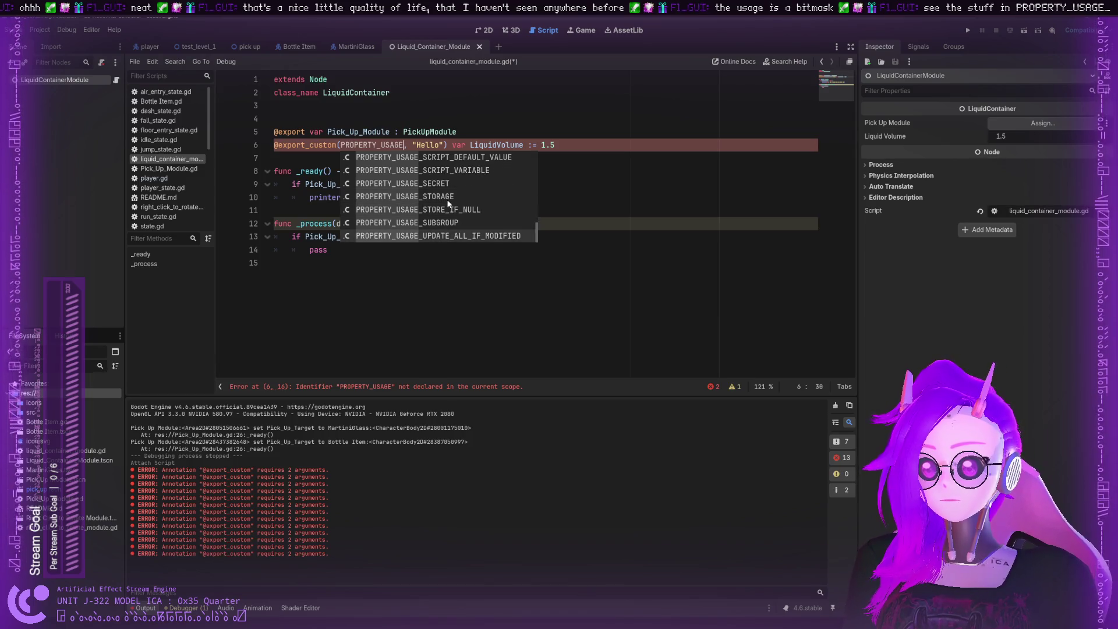
pyautogui.scroll(6, 447, 204)
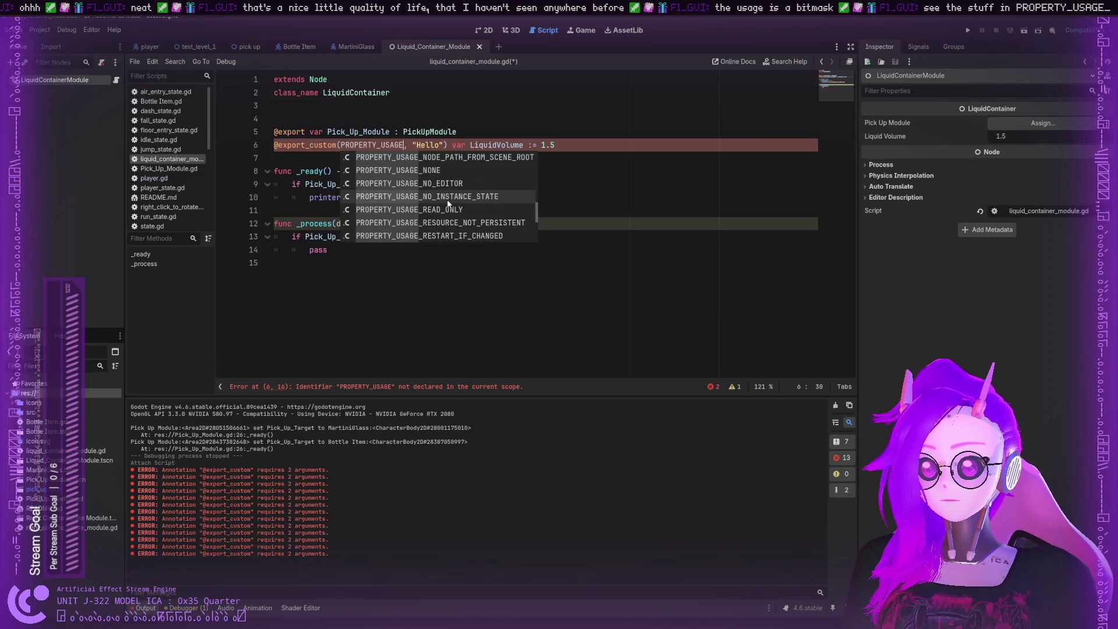
pyautogui.scroll(2, 446, 201)
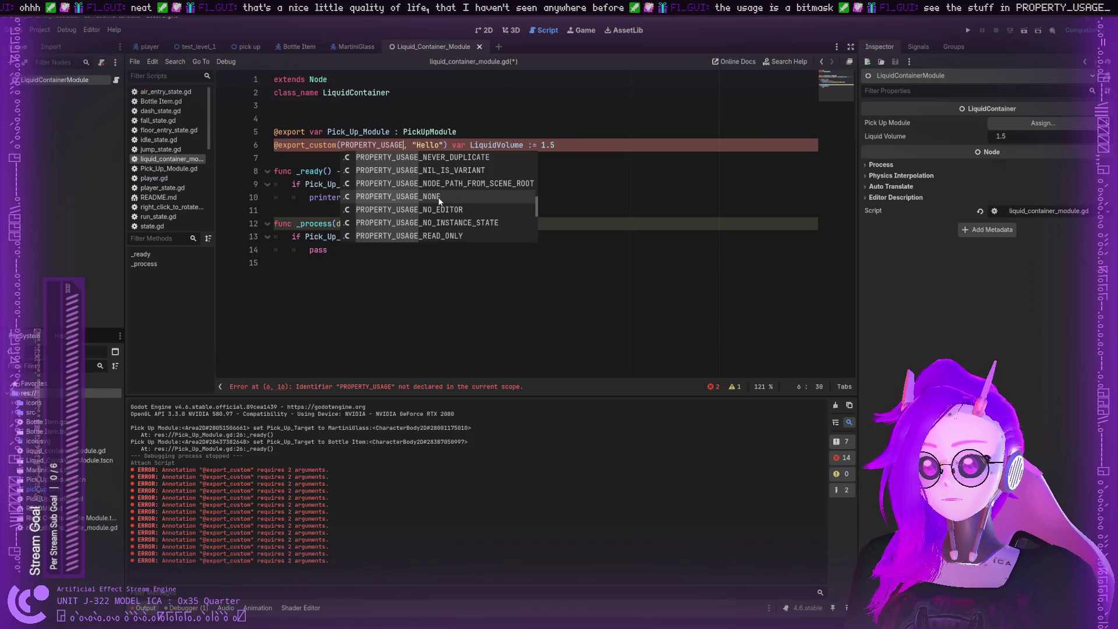
pyautogui.click(446, 199)
pyautogui.keyDown('ctrl'); pyautogui.click(314, 145); pyautogui.keyUp('ctrl')
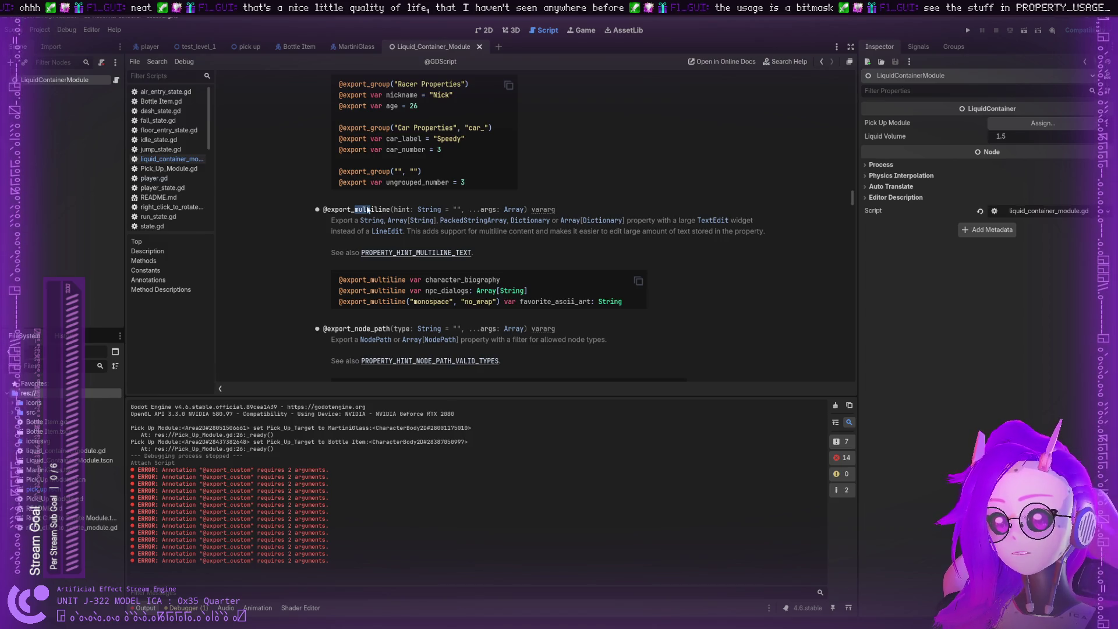
pyautogui.doubleClick(353, 220)
pyautogui.moveTo(385, 220)
pyautogui.mouseDown()
pyautogui.moveTo(451, 213)
pyautogui.moveTo(538, 231)
pyautogui.moveTo(557, 221)
pyautogui.moveTo(333, 220)
pyautogui.moveTo(683, 221)
pyautogui.mouseUp()
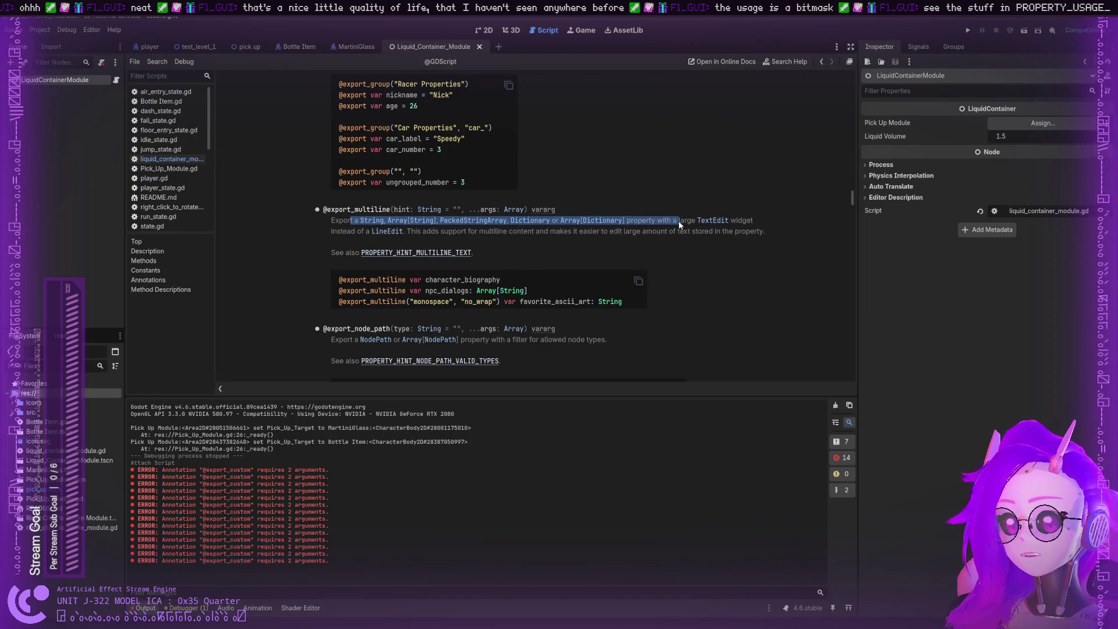
pyautogui.scroll(-3, 384, 256)
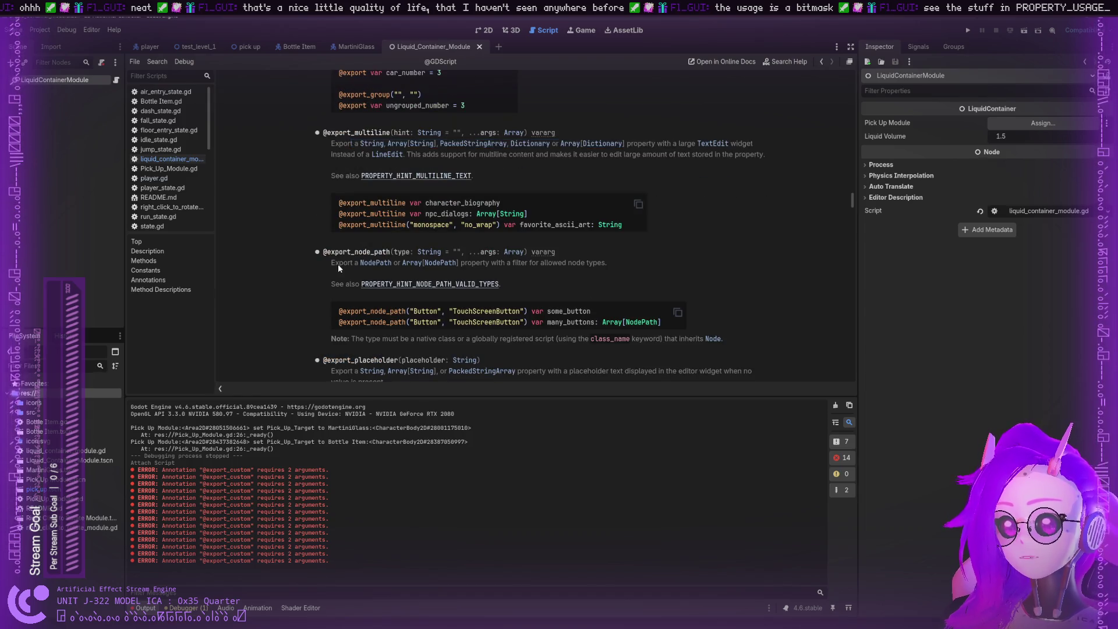
pyautogui.scroll(-3, 338, 264)
pyautogui.scroll(-5, 352, 293)
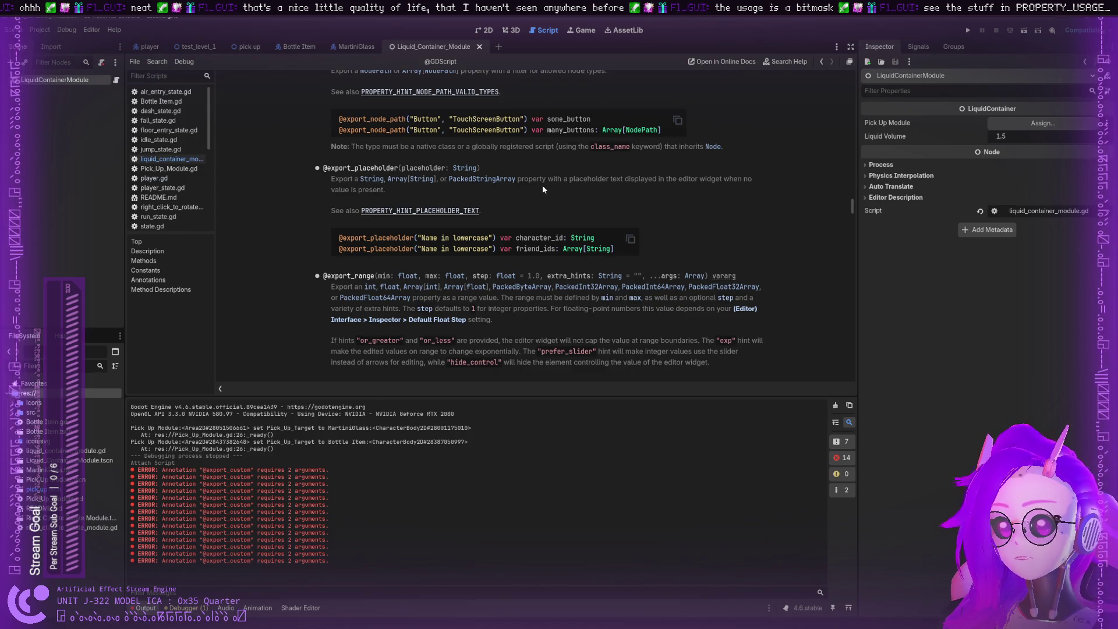
pyautogui.moveTo(540, 180)
pyautogui.mouseDown()
pyautogui.moveTo(731, 177)
pyautogui.moveTo(396, 192)
pyautogui.mouseUp()
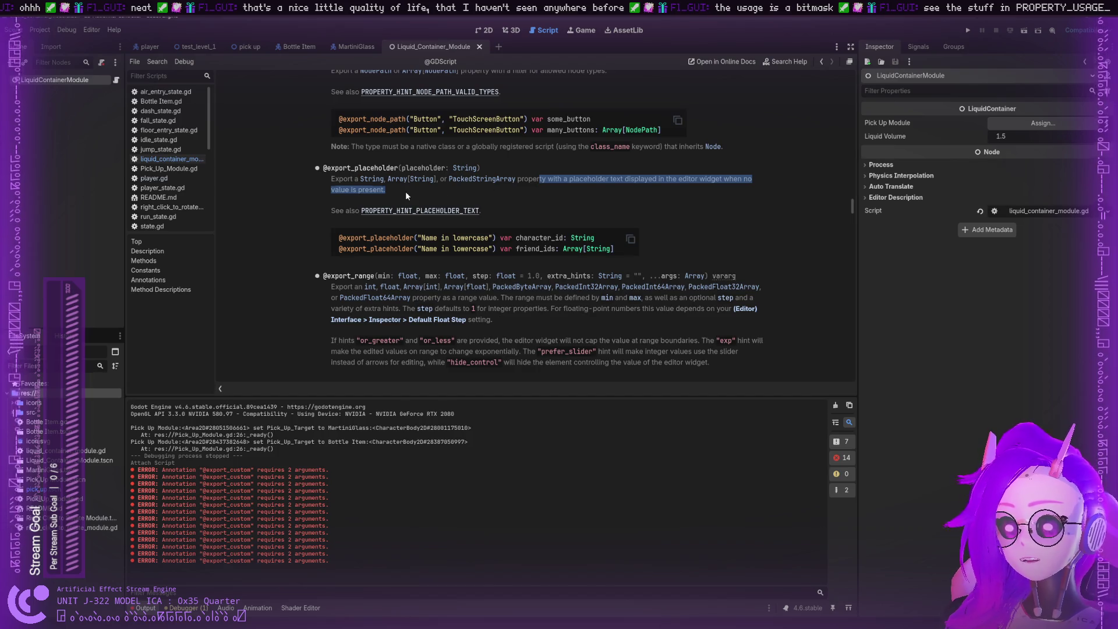
pyautogui.click(405, 192)
pyautogui.scroll(-3, 377, 214)
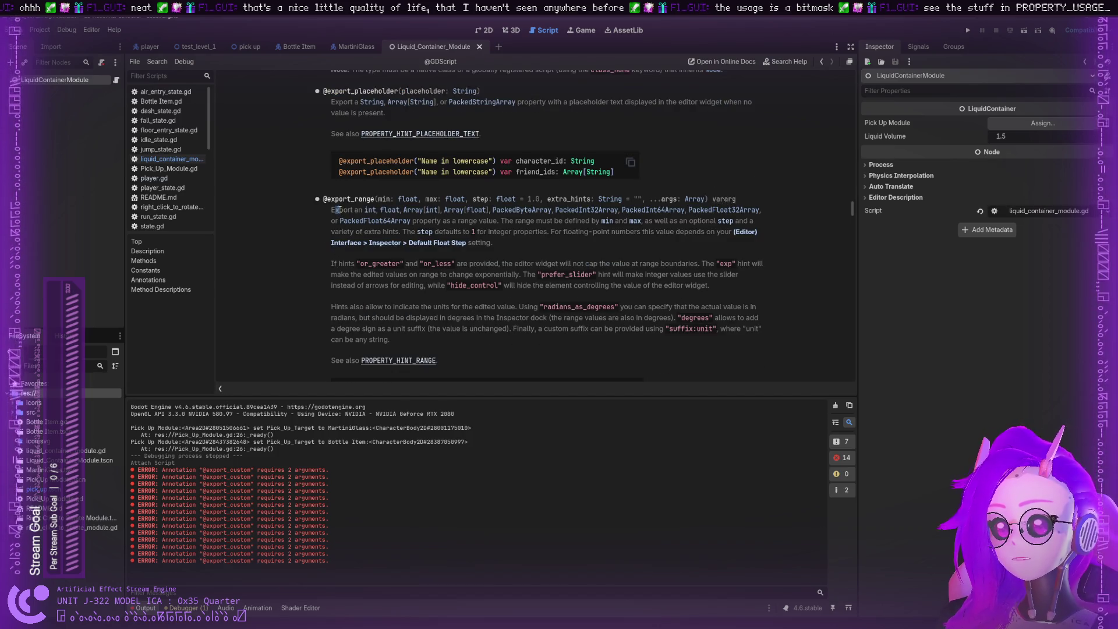
pyautogui.moveTo(338, 210); pyautogui.dragTo(413, 274)
pyautogui.scroll(-4, 405, 283)
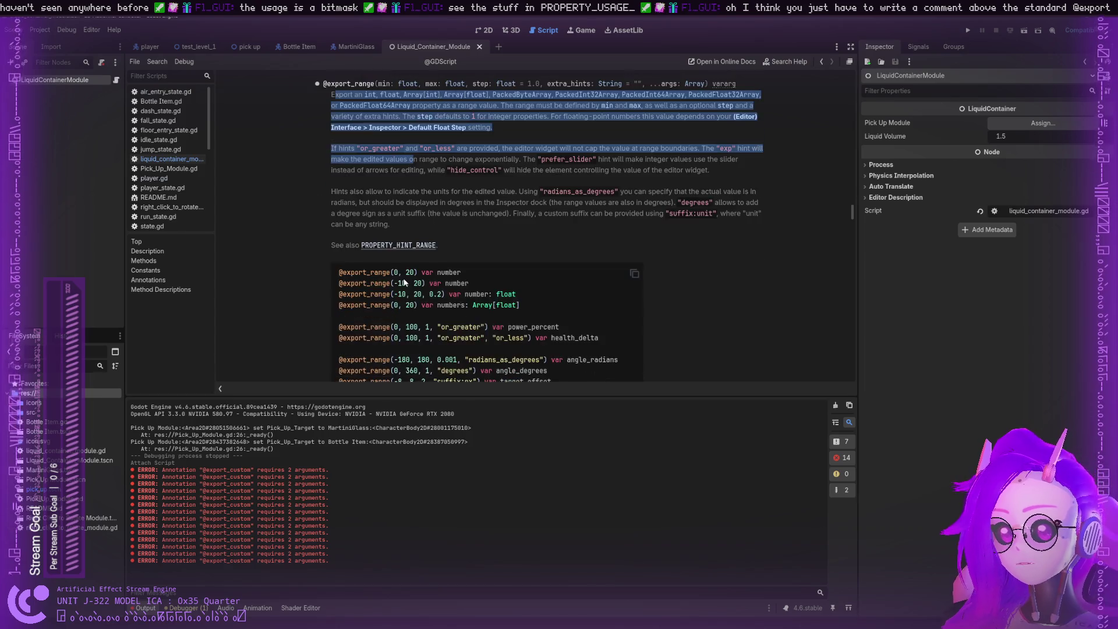
pyautogui.scroll(-5, 399, 273)
pyautogui.moveTo(331, 231); pyautogui.dragTo(370, 231)
pyautogui.scroll(-2, 370, 232)
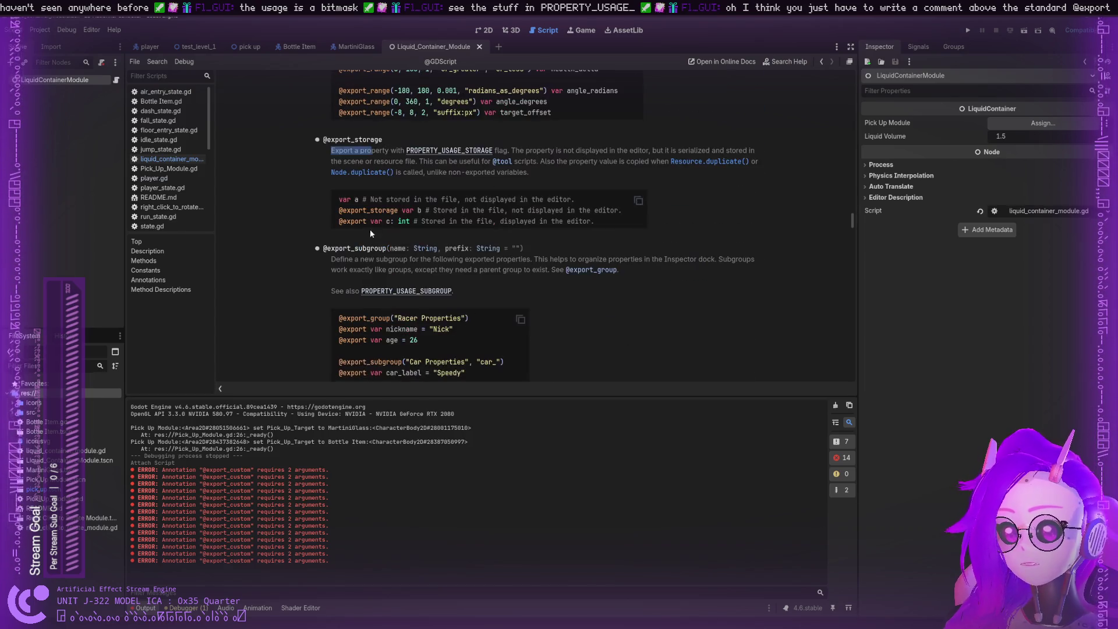
pyautogui.scroll(-10, 370, 231)
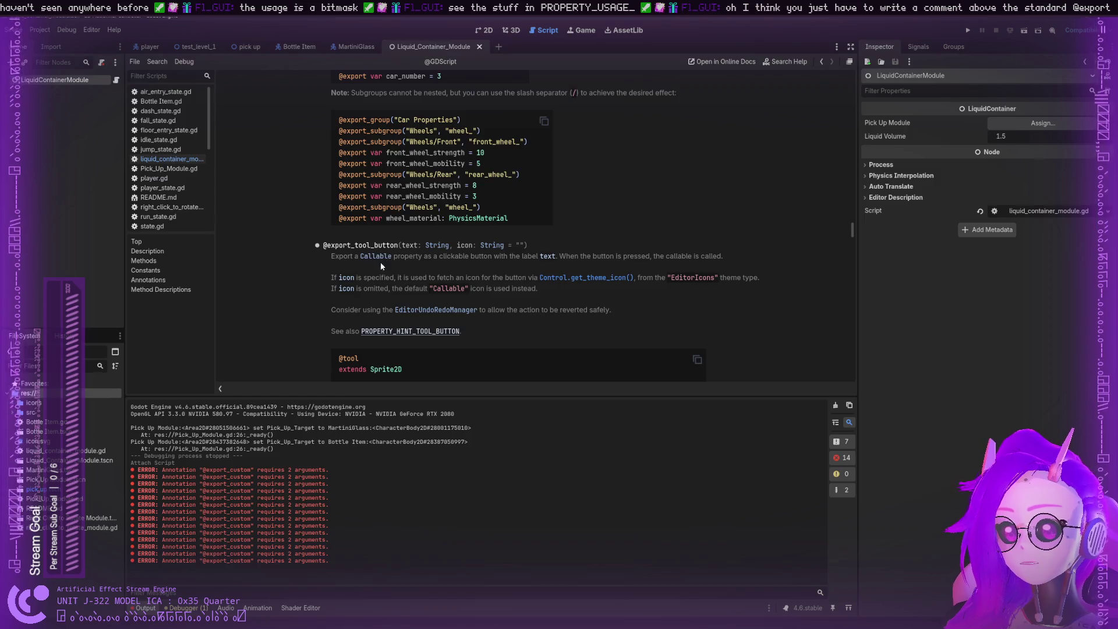
pyautogui.scroll(-4, 370, 266)
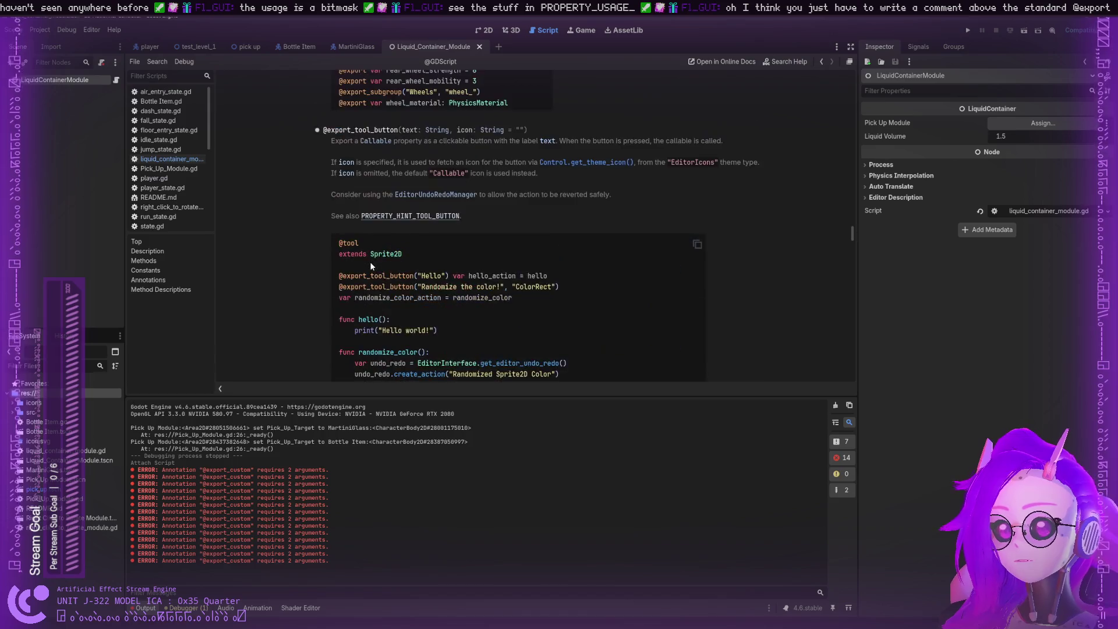
pyautogui.scroll(-9, 371, 266)
pyautogui.scroll(-6, 370, 265)
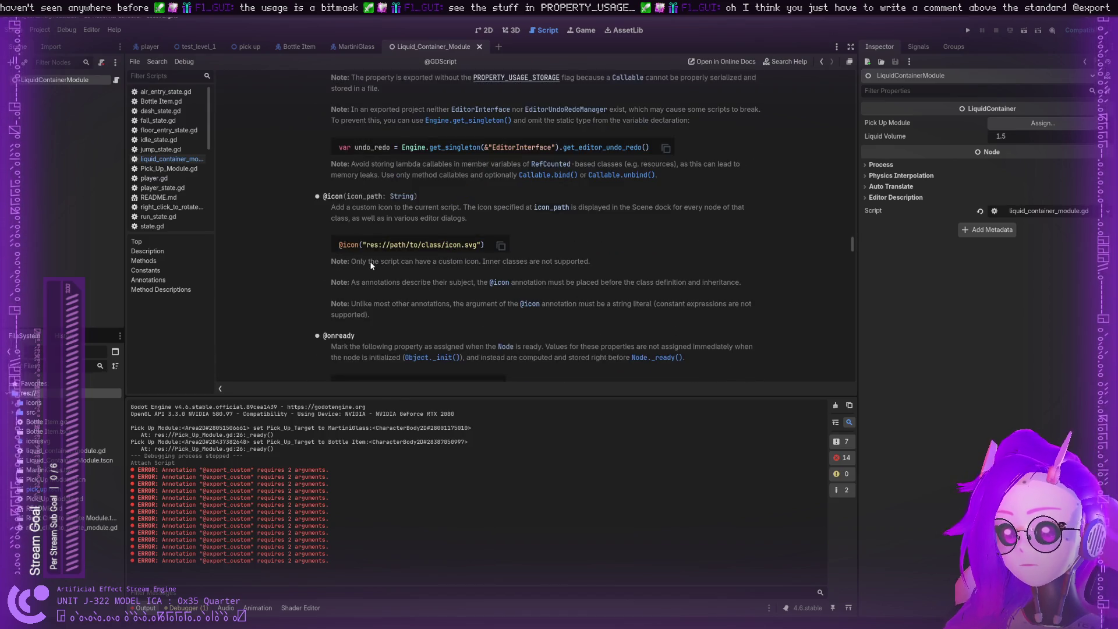
pyautogui.scroll(3, 375, 243)
pyautogui.scroll(-6, 375, 244)
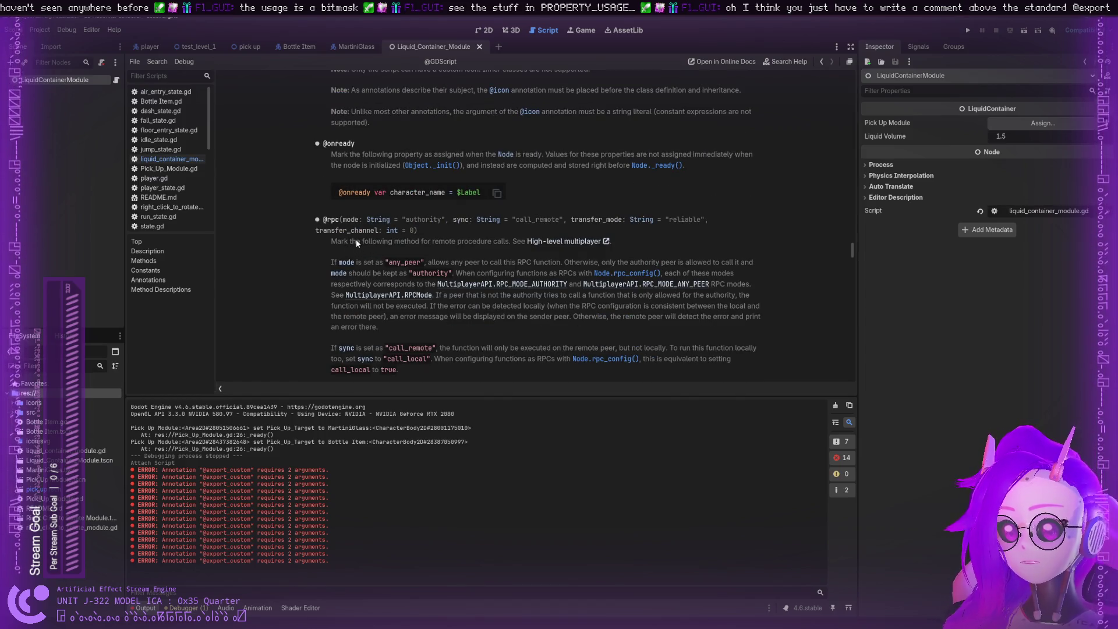
pyautogui.scroll(-12, 355, 239)
pyautogui.scroll(-2, 396, 281)
pyautogui.scroll(-4, 387, 280)
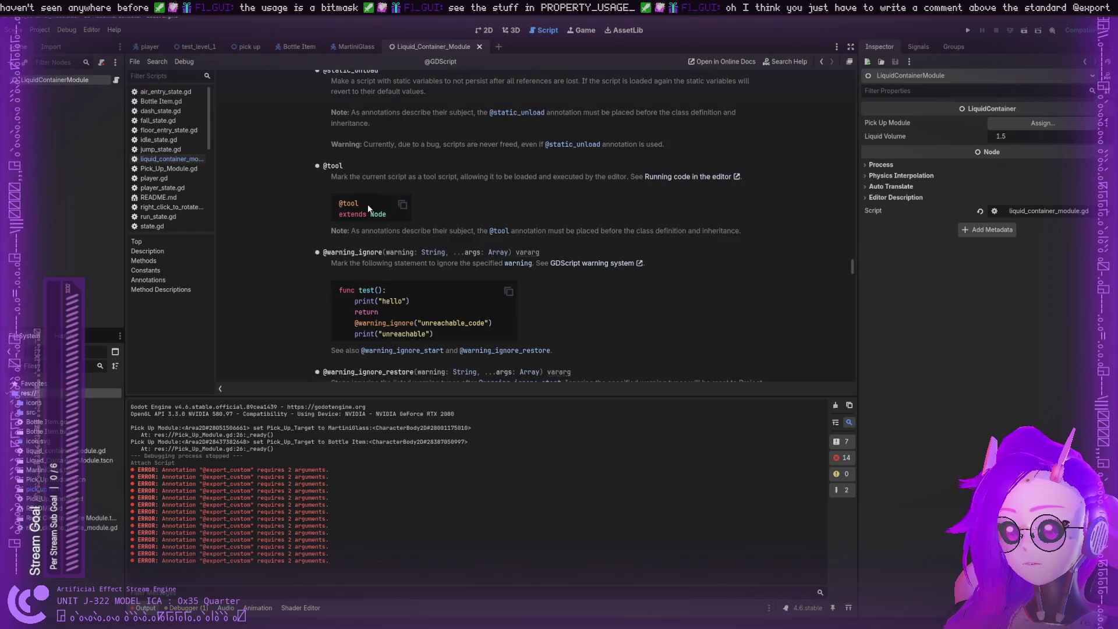
pyautogui.moveTo(362, 177); pyautogui.dragTo(625, 175)
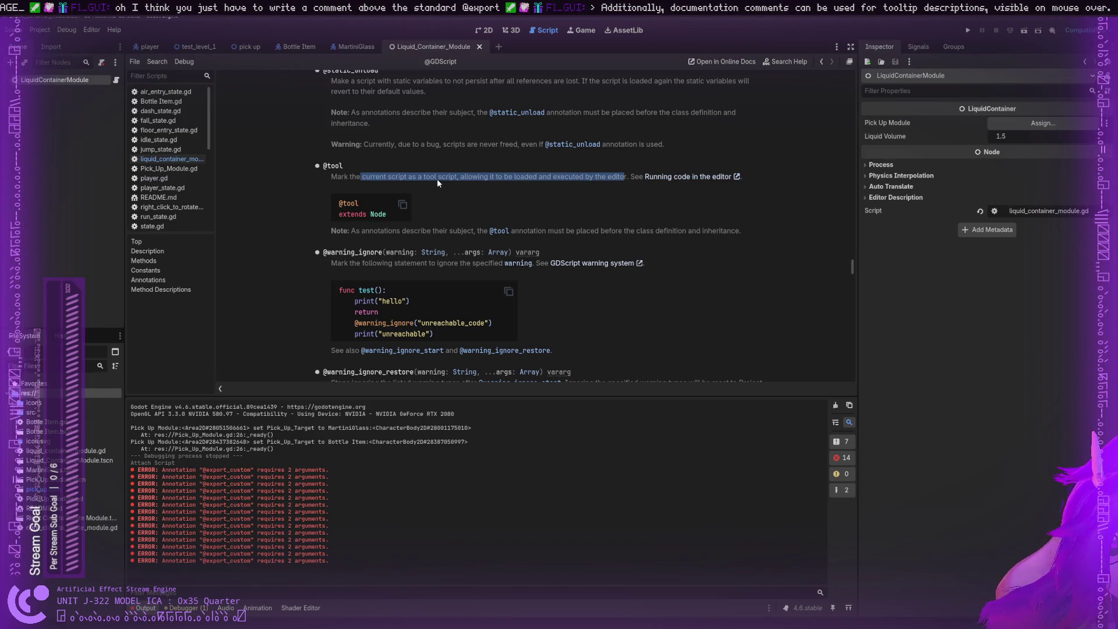
pyautogui.scroll(-2, 401, 185)
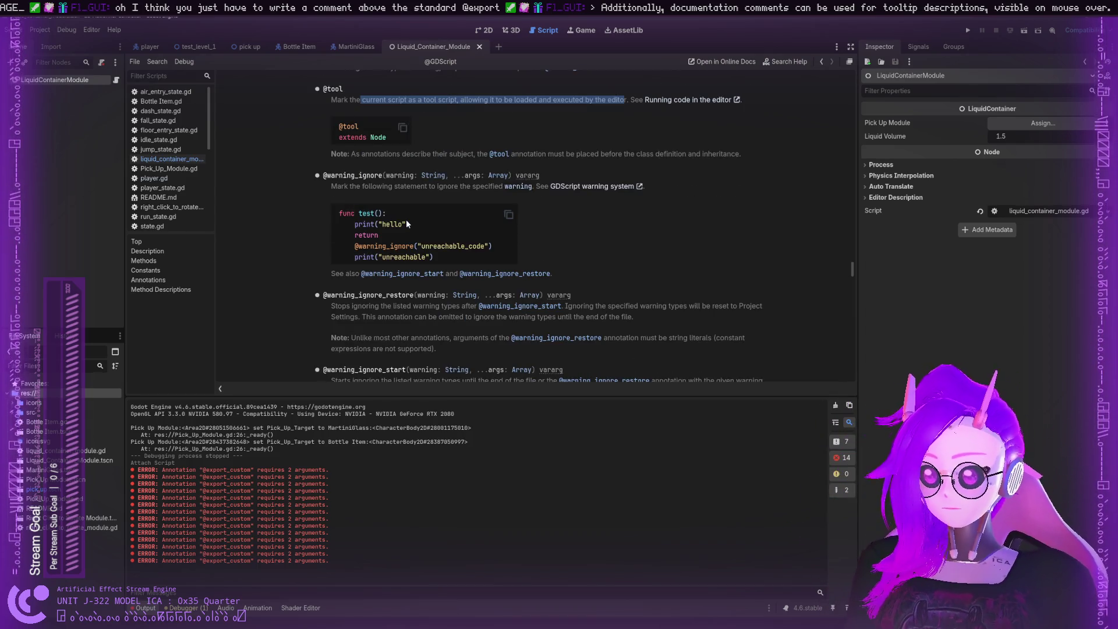
pyautogui.scroll(-8, 343, 236)
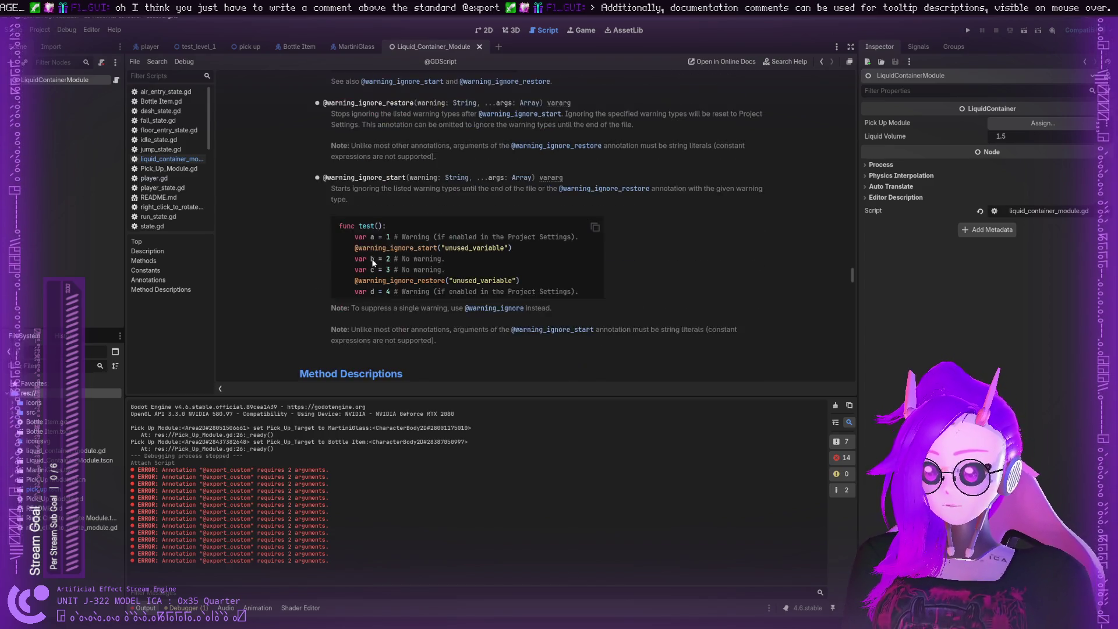
pyautogui.scroll(10, 373, 252)
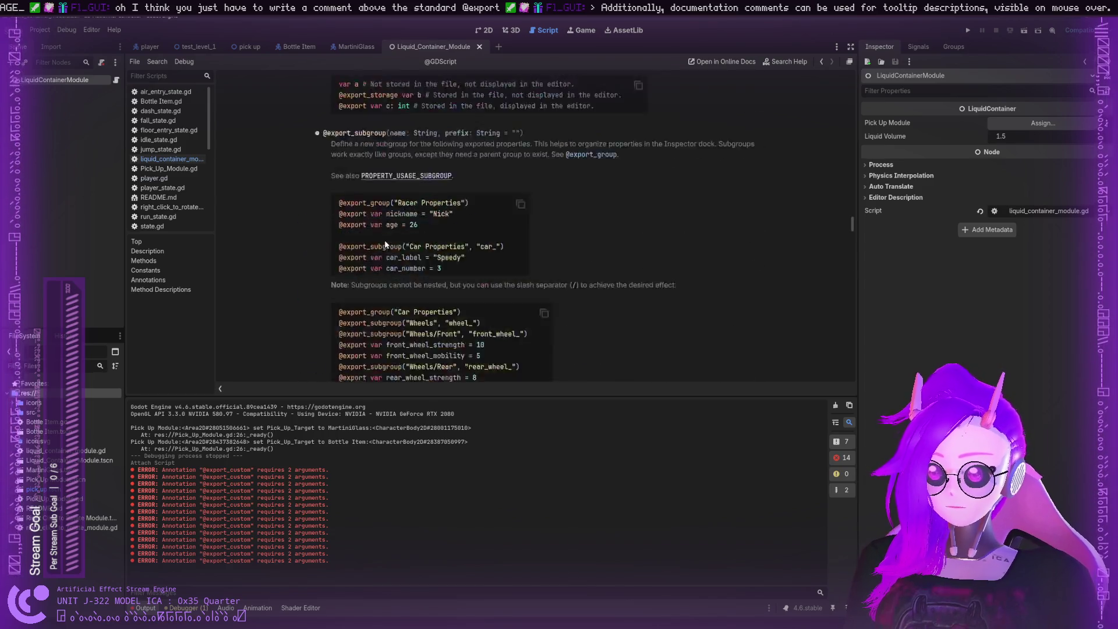
pyautogui.scroll(15, 384, 239)
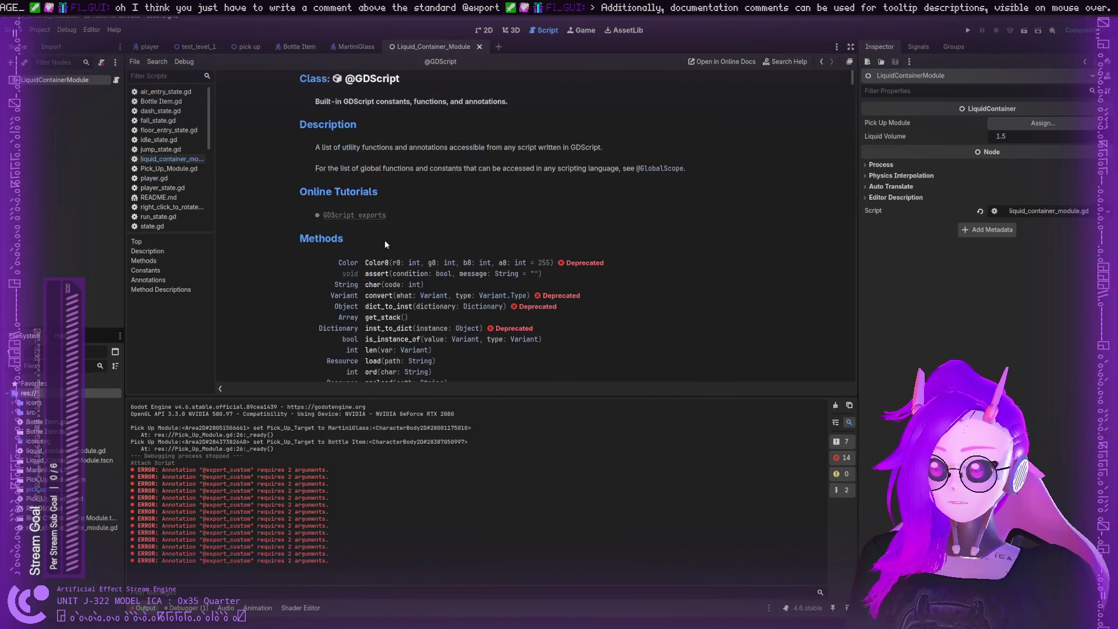
pyautogui.scroll(-4, 384, 239)
pyautogui.scroll(-8, 385, 243)
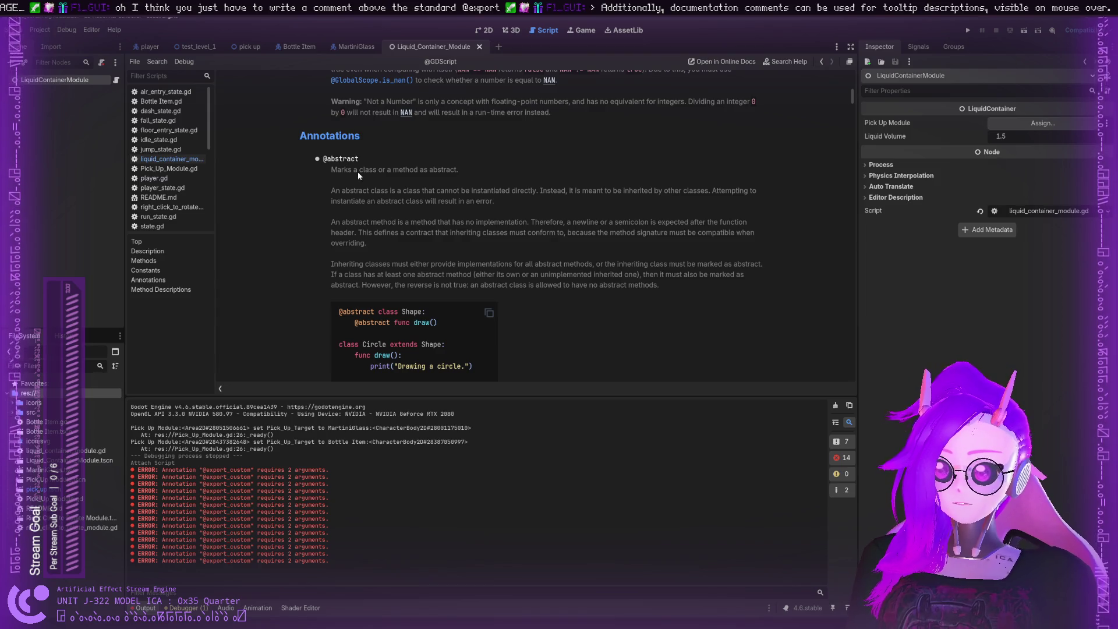
pyautogui.moveTo(359, 169)
pyautogui.mouseDown()
pyautogui.moveTo(447, 170)
pyautogui.moveTo(369, 192)
pyautogui.moveTo(720, 191)
pyautogui.moveTo(365, 201)
pyautogui.moveTo(470, 203)
pyautogui.mouseUp()
pyautogui.scroll(-3, 463, 206)
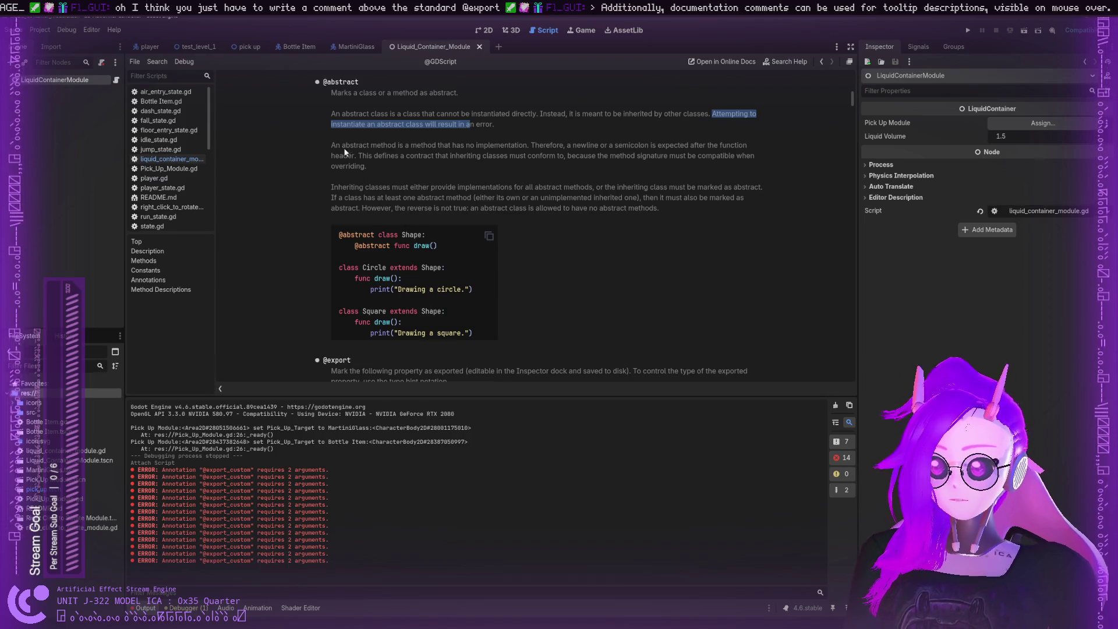
pyautogui.moveTo(342, 145)
pyautogui.mouseDown()
pyautogui.moveTo(524, 156)
pyautogui.moveTo(480, 146)
pyautogui.moveTo(533, 146)
pyautogui.mouseUp()
pyautogui.doubleClick(547, 145)
pyautogui.moveTo(609, 145)
pyautogui.mouseDown()
pyautogui.moveTo(674, 145)
pyautogui.moveTo(358, 154)
pyautogui.moveTo(583, 158)
pyautogui.moveTo(367, 167)
pyautogui.moveTo(701, 161)
pyautogui.moveTo(361, 148)
pyautogui.moveTo(365, 167)
pyautogui.mouseUp()
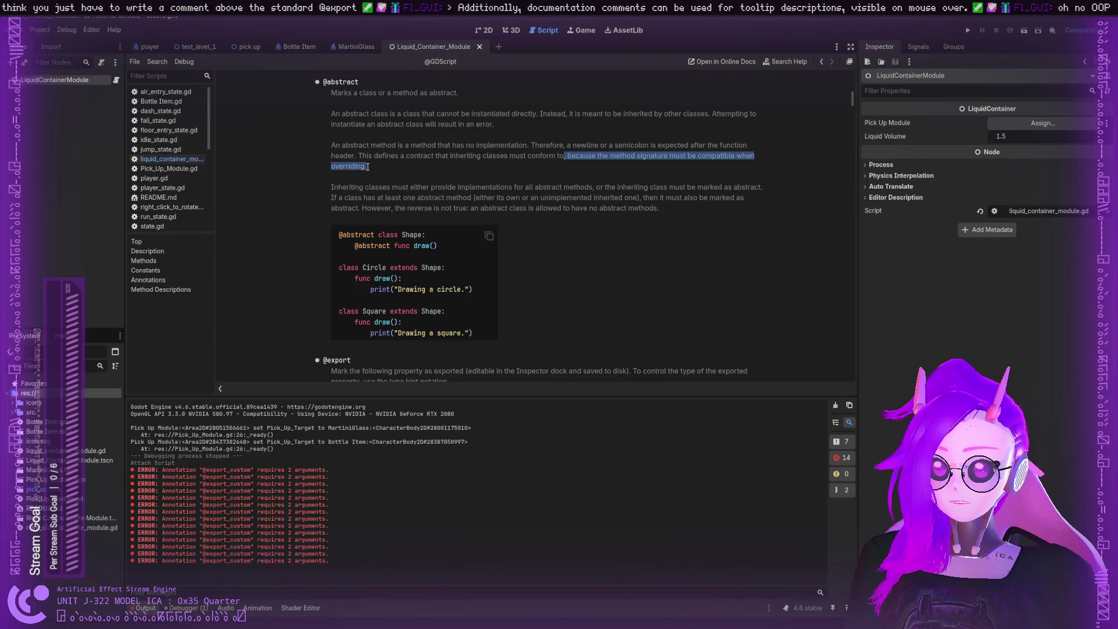
pyautogui.click(366, 167)
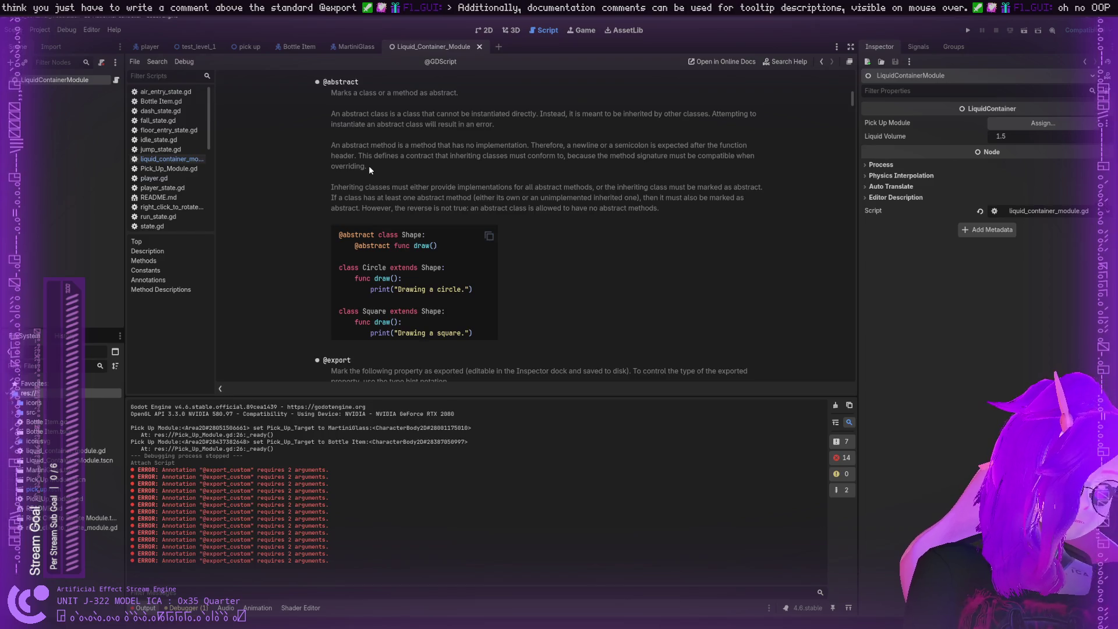
pyautogui.scroll(-3, 379, 177)
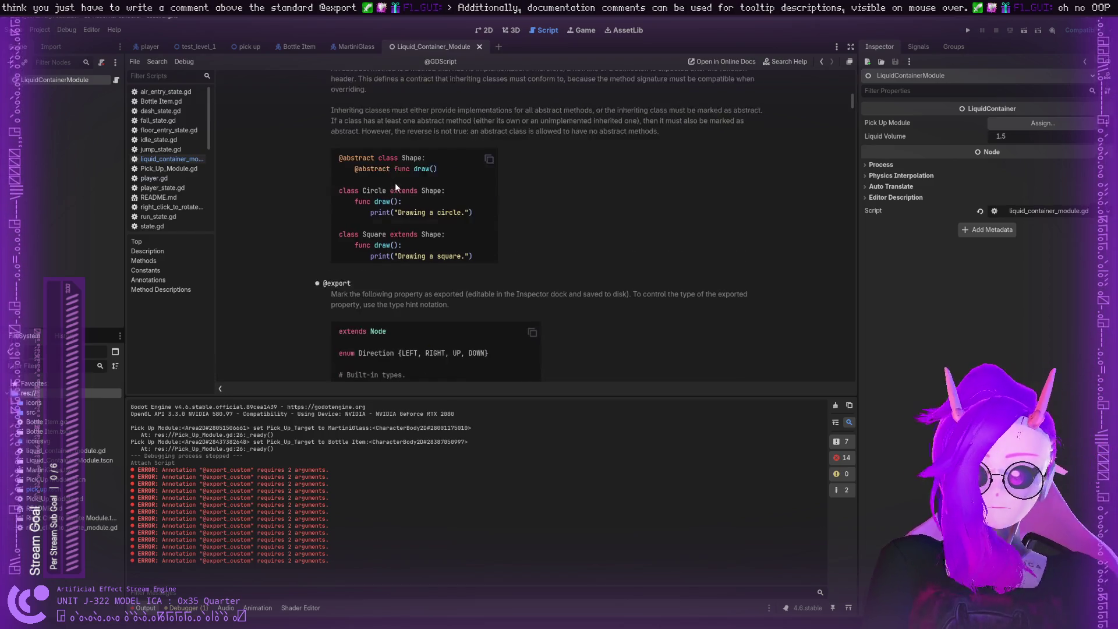
pyautogui.scroll(-4, 393, 191)
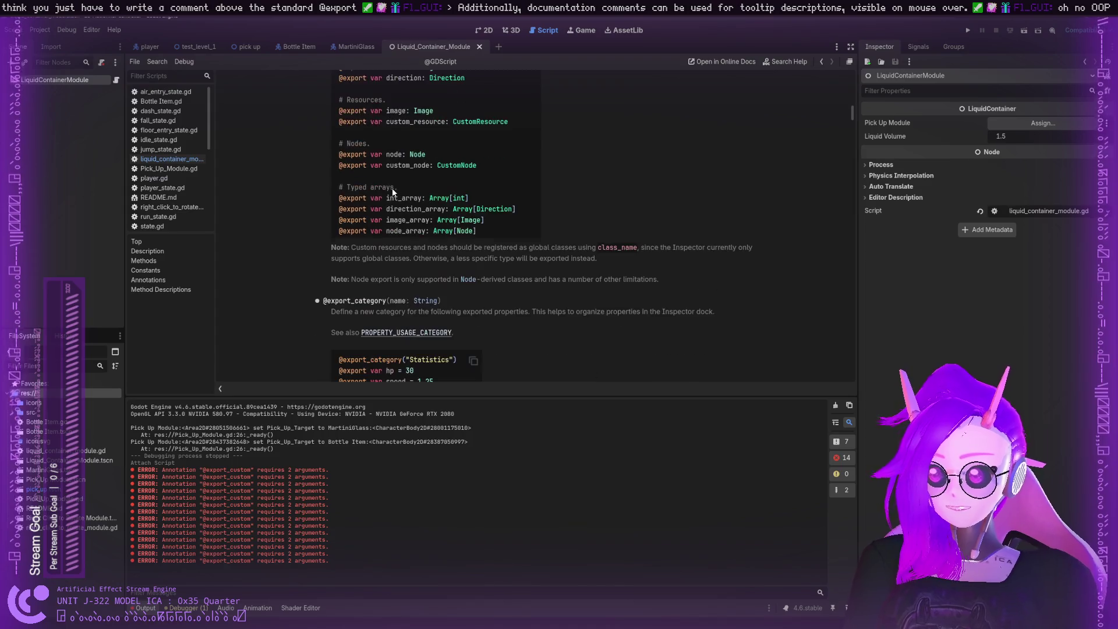
pyautogui.scroll(3, 393, 191)
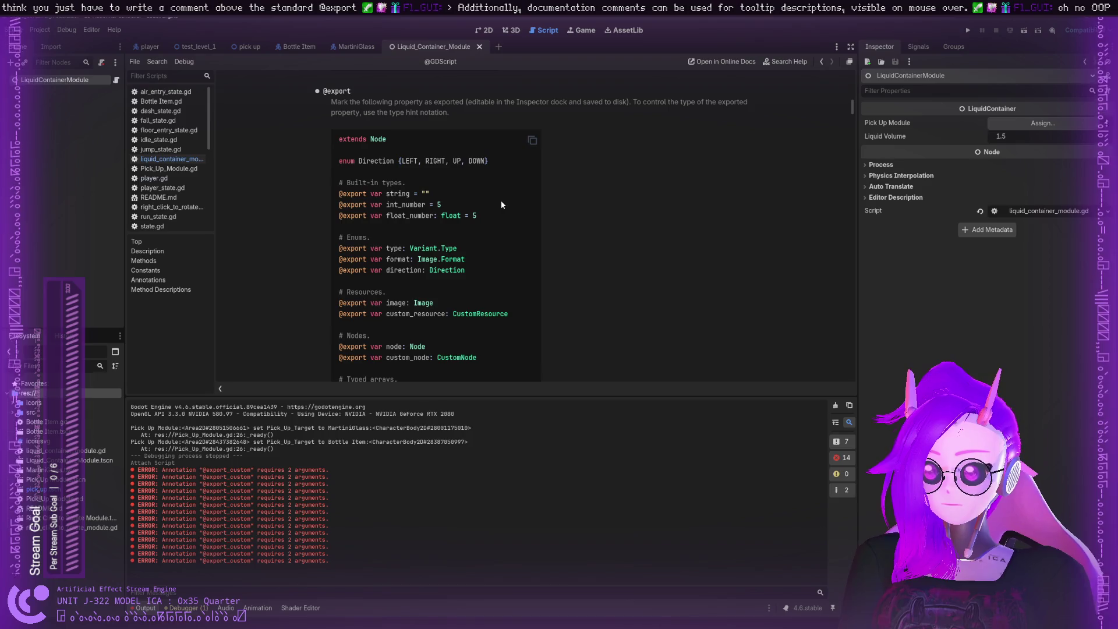
pyautogui.scroll(-1, 501, 203)
pyautogui.scroll(2, 501, 204)
pyautogui.moveTo(402, 141)
pyautogui.mouseDown()
pyautogui.moveTo(467, 141)
pyautogui.moveTo(361, 141)
pyautogui.moveTo(634, 143)
pyautogui.mouseUp()
pyautogui.scroll(-5, 446, 166)
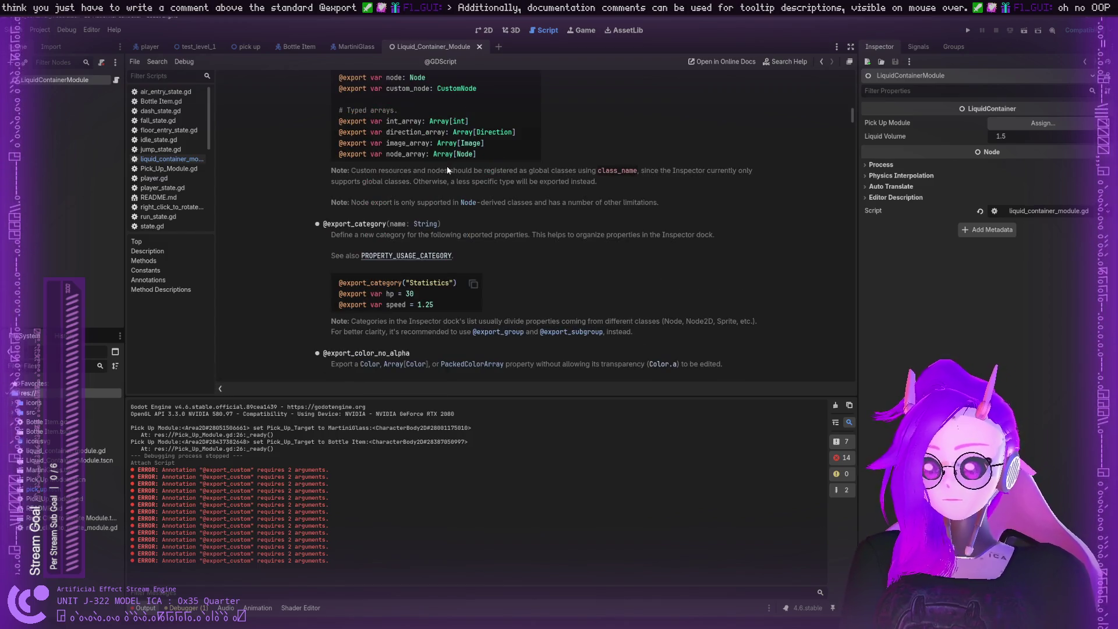
pyautogui.scroll(-1, 446, 166)
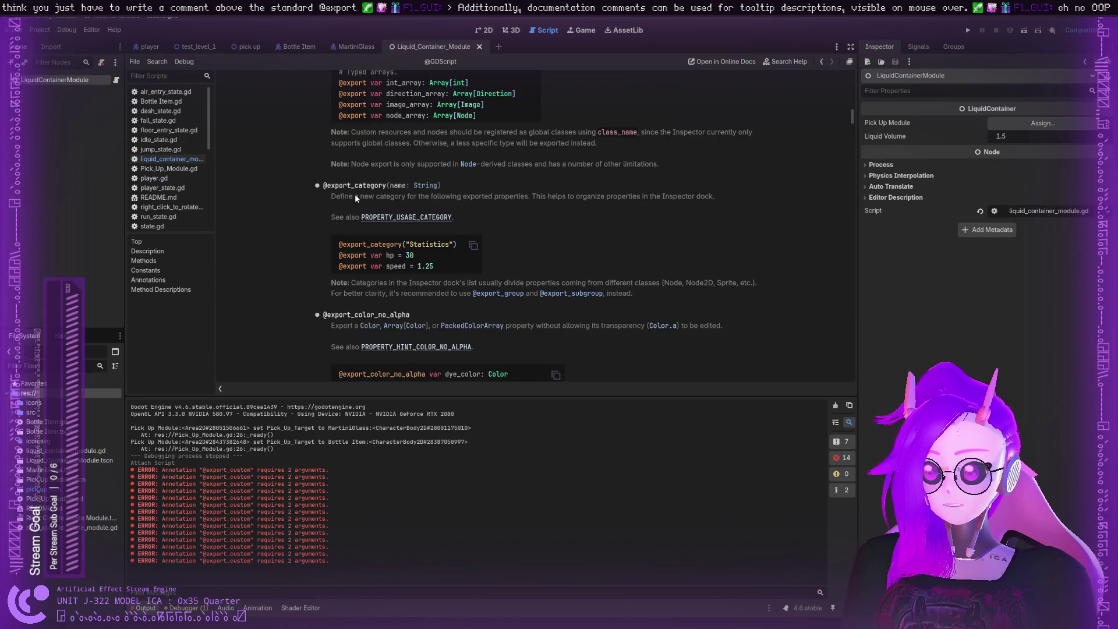
pyautogui.moveTo(355, 196); pyautogui.dragTo(580, 199)
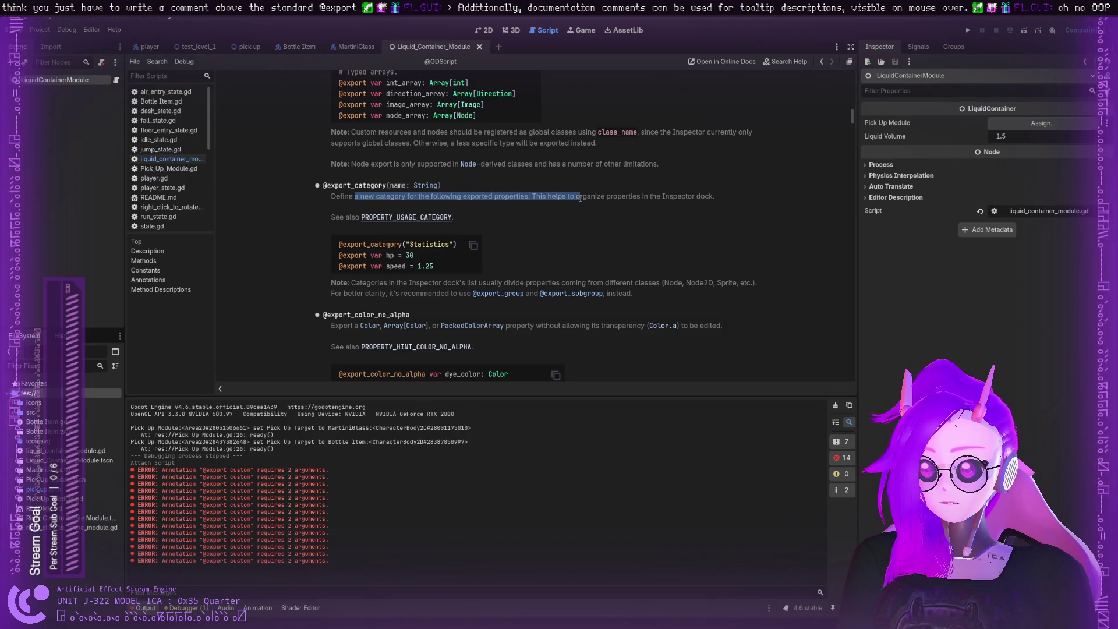
pyautogui.scroll(-3, 579, 198)
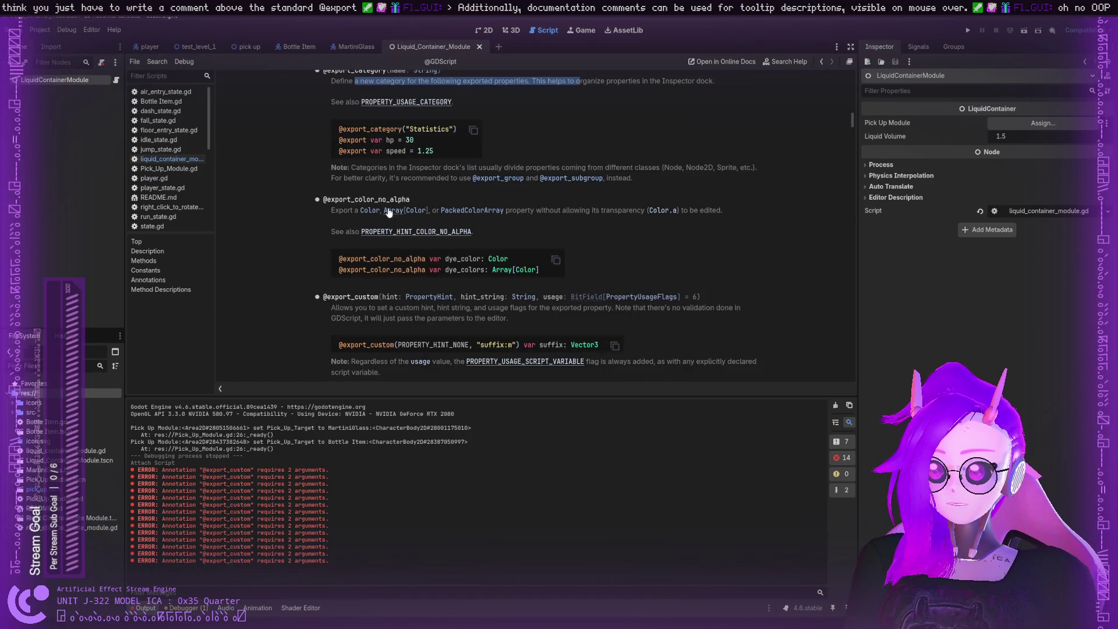
pyautogui.scroll(-3, 364, 211)
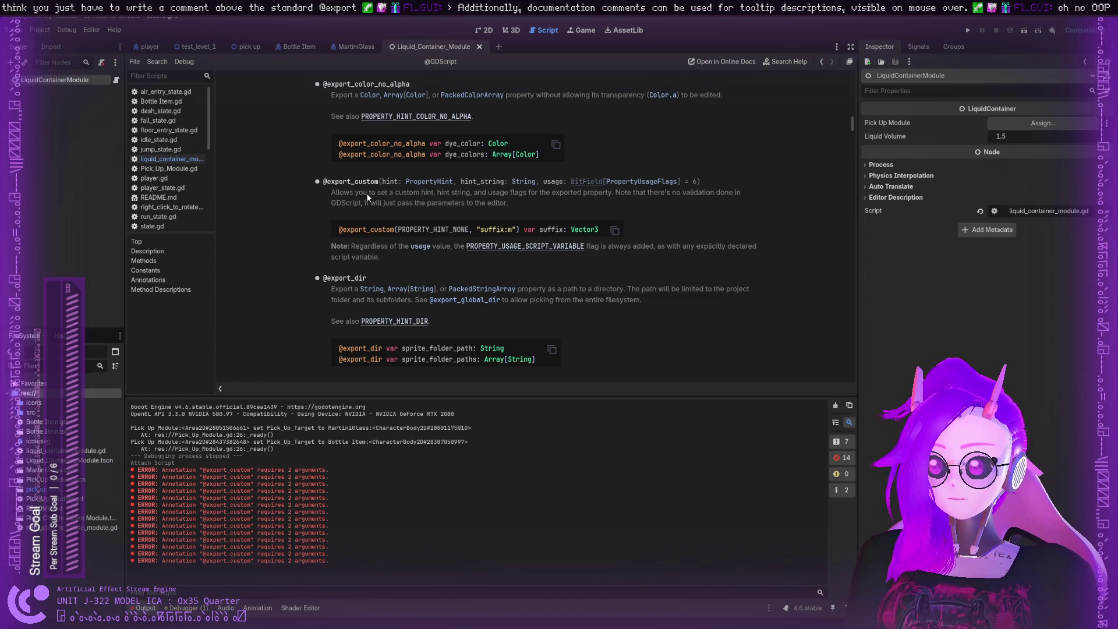
pyautogui.moveTo(367, 194); pyautogui.dragTo(481, 199)
pyautogui.click(480, 197)
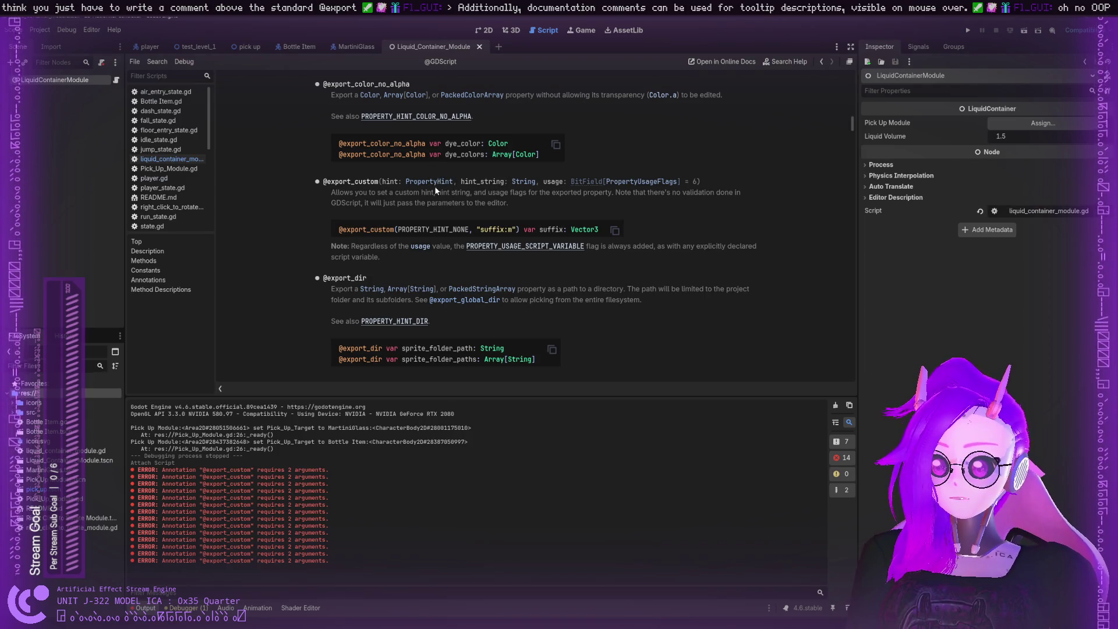
pyautogui.scroll(-1, 436, 190)
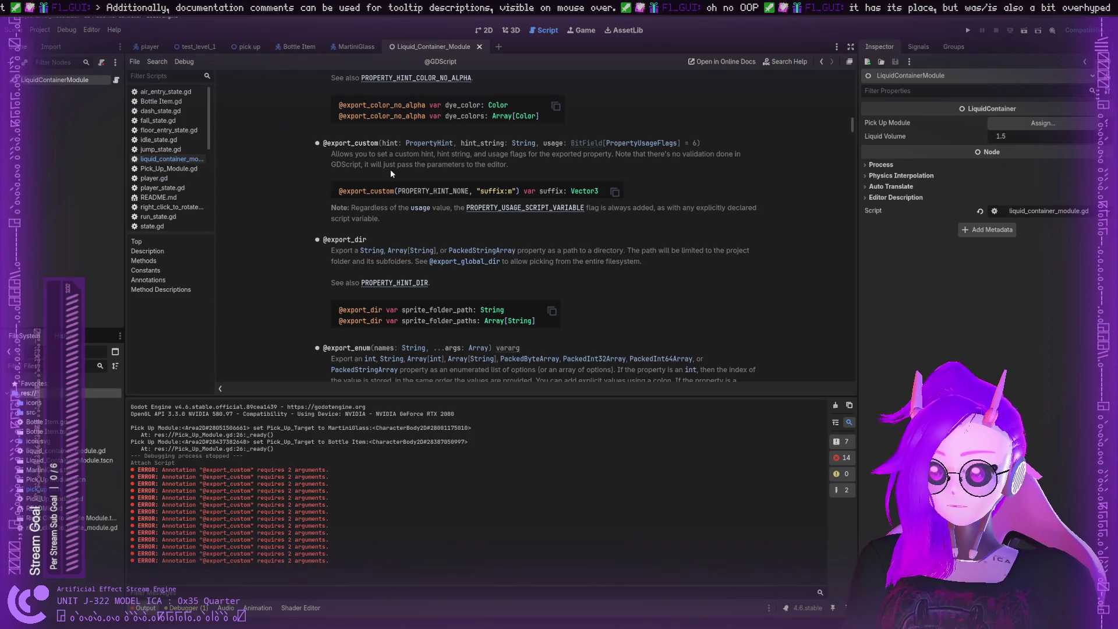
pyautogui.scroll(-3, 390, 173)
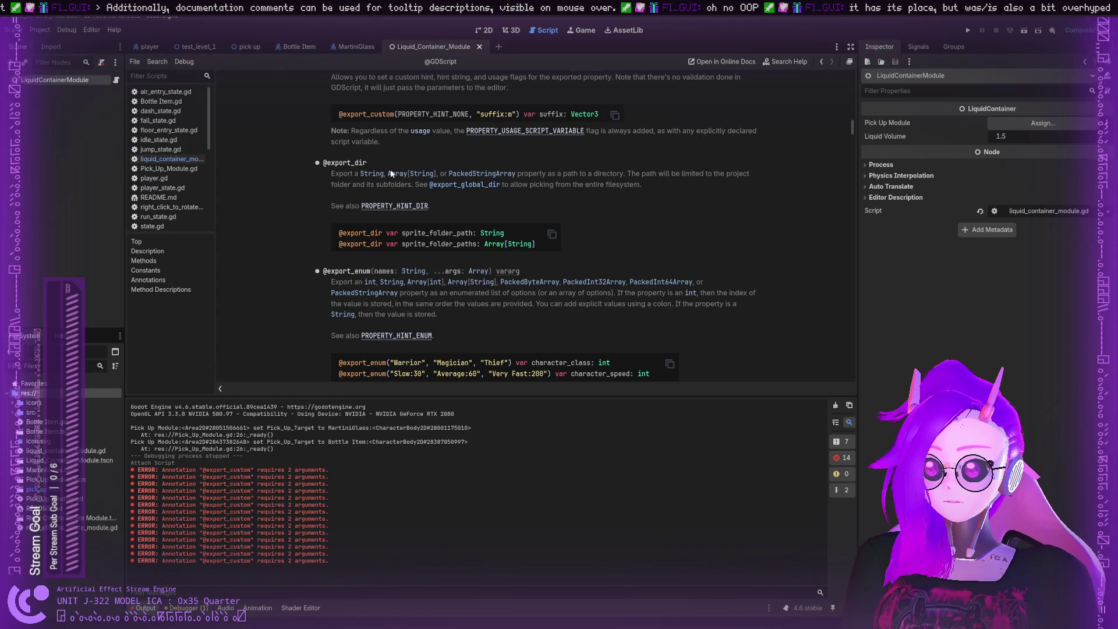
pyautogui.scroll(1, 391, 173)
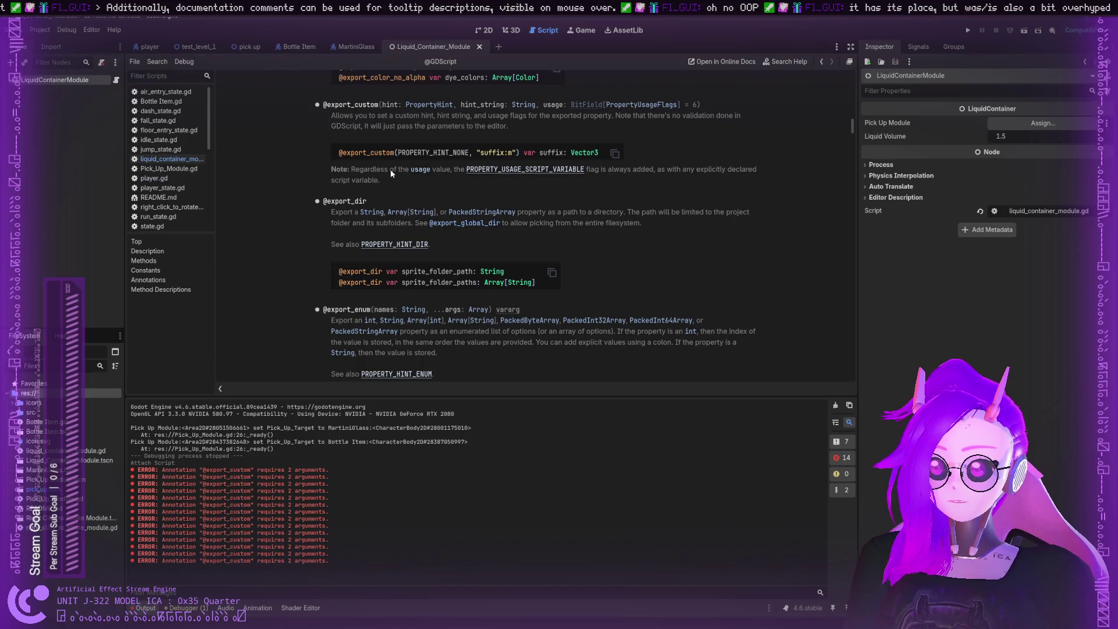
pyautogui.moveTo(443, 115)
pyautogui.mouseDown()
pyautogui.moveTo(477, 115)
pyautogui.moveTo(393, 115)
pyautogui.moveTo(673, 119)
pyautogui.moveTo(366, 125)
pyautogui.moveTo(498, 125)
pyautogui.mouseUp()
pyautogui.click(405, 115)
# - Delete the PROPERTY_USAGE_NONE and "Hello" arguments from the LiquidVolume annotation
pyautogui.click(498, 127)
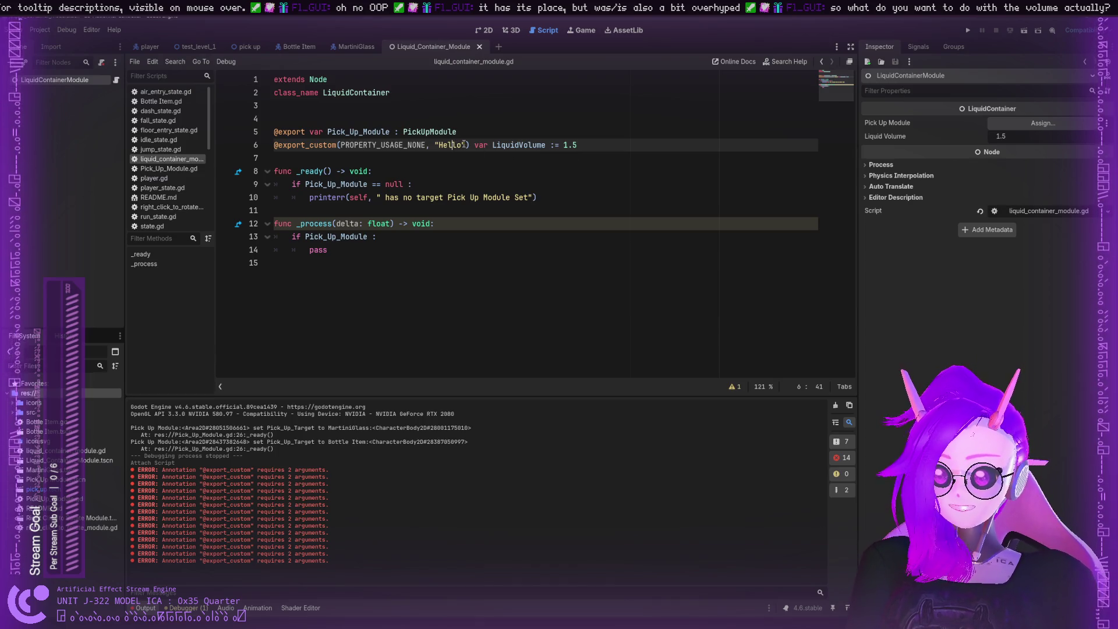
pyautogui.moveTo(464, 145); pyautogui.dragTo(439, 145)
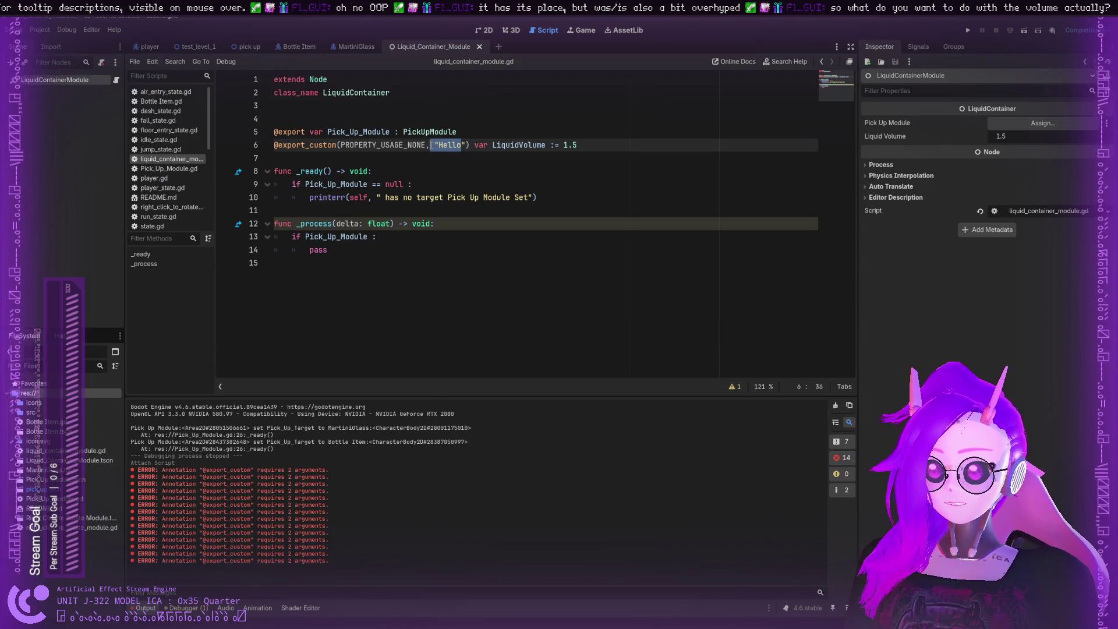
pyautogui.doubleClick(427, 145)
pyautogui.moveTo(382, 145)
pyautogui.mouseDown()
pyautogui.moveTo(434, 145)
pyautogui.moveTo(404, 145)
pyautogui.mouseUp()
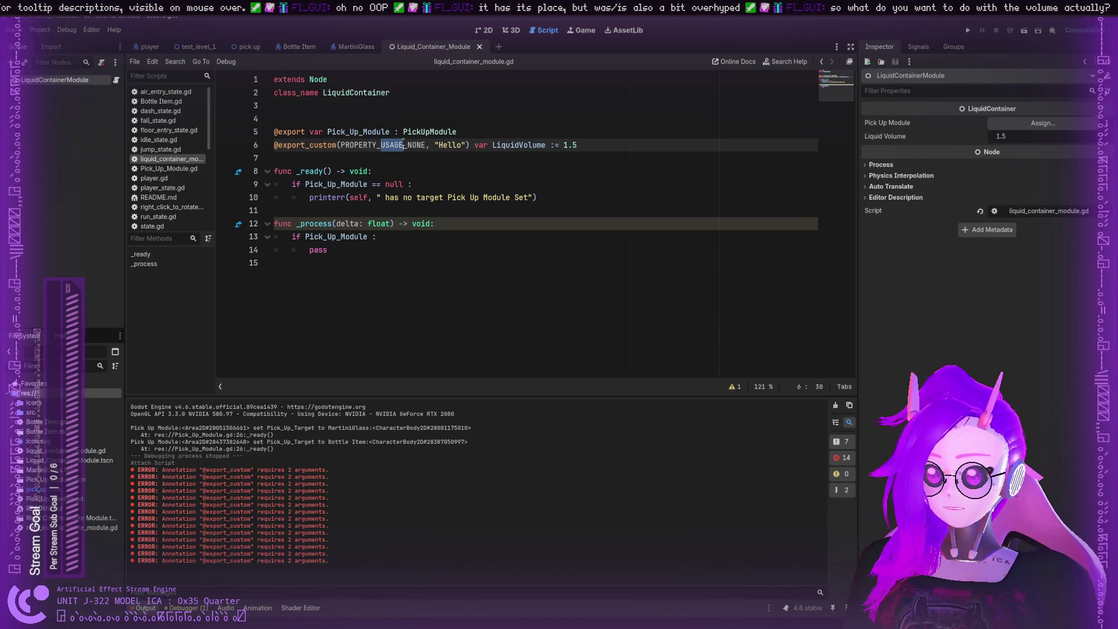
pyautogui.press('End')
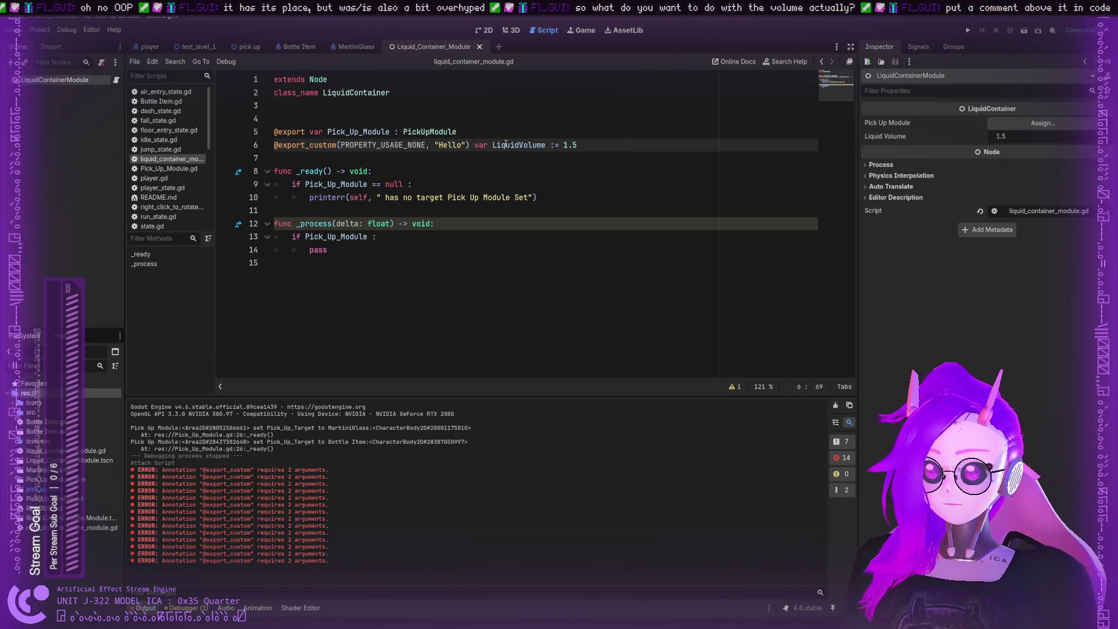
pyautogui.click(486, 129)
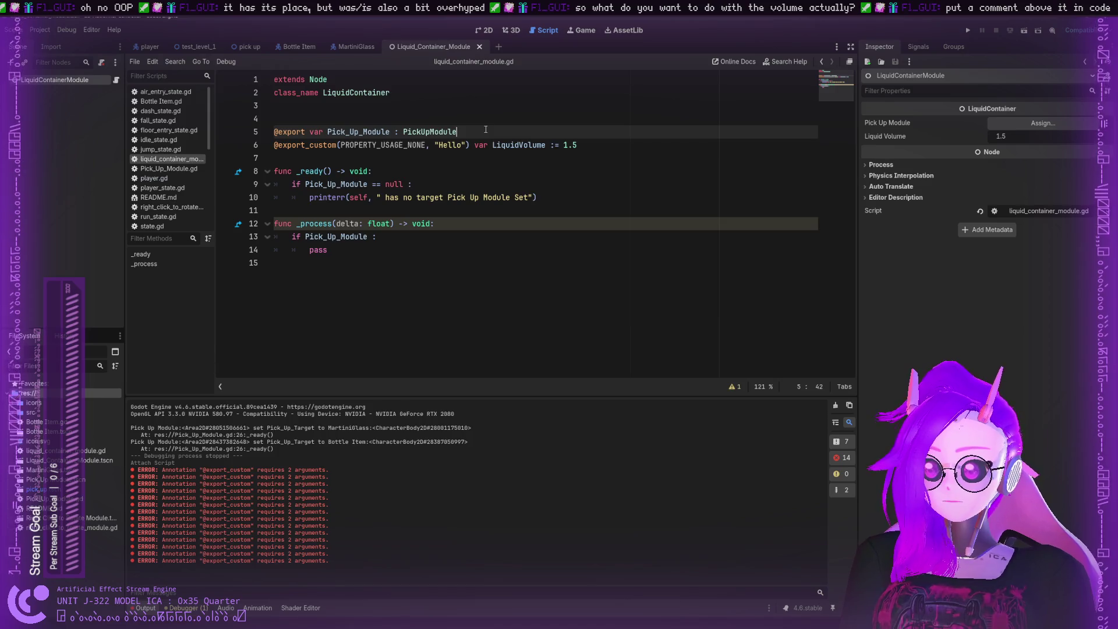
pyautogui.hotkey('ctrl', 'z')
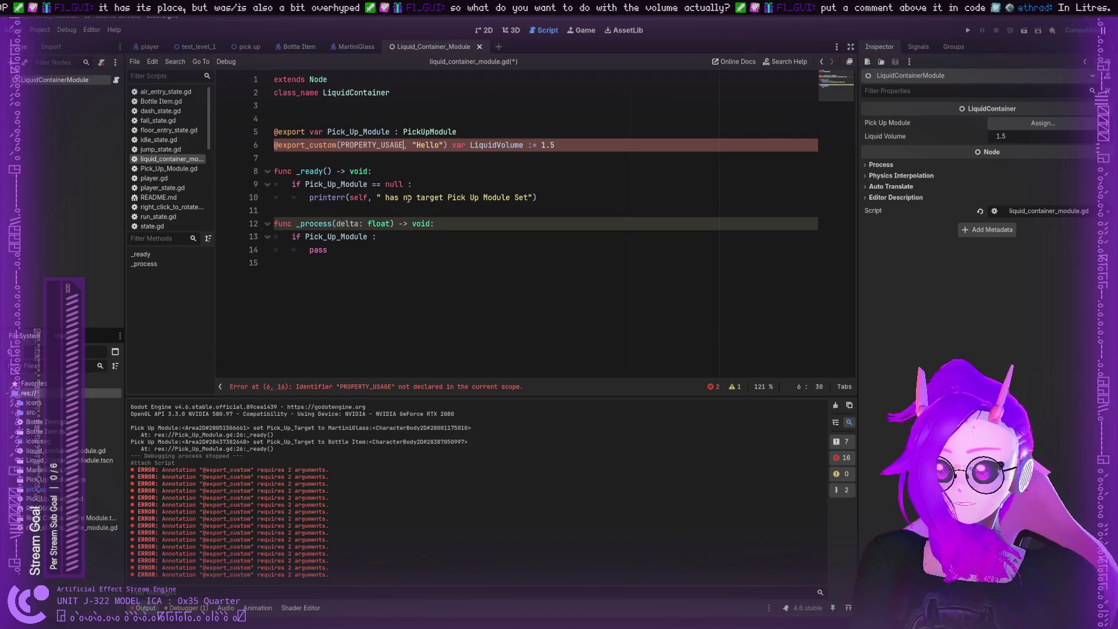
pyautogui.moveTo(443, 146); pyautogui.dragTo(341, 146)
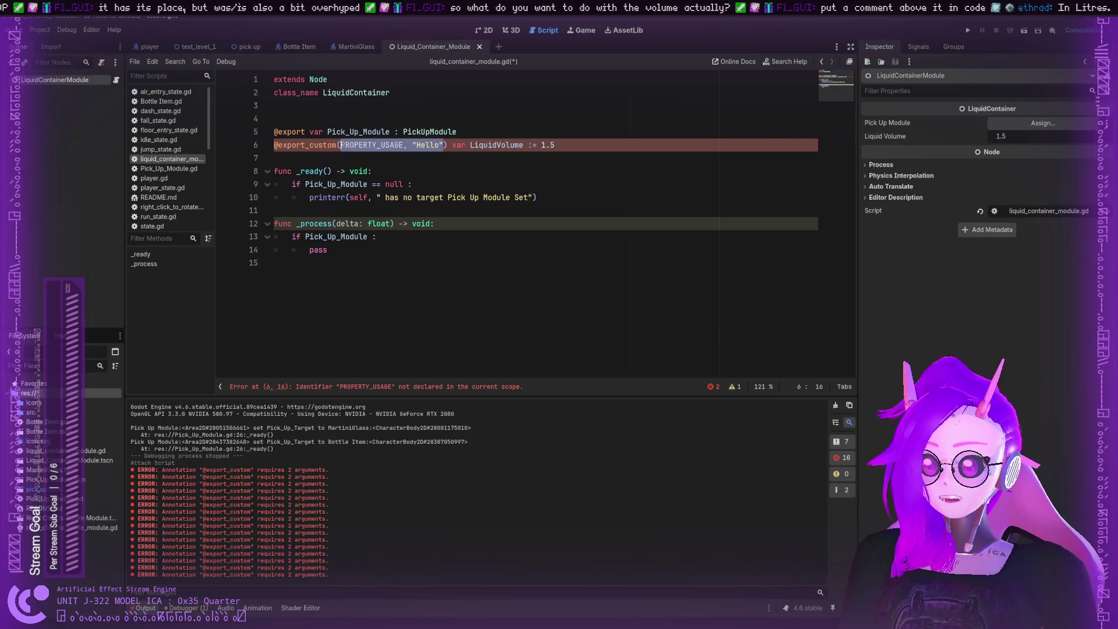
pyautogui.press('BackSpace')
pyautogui.press('BackSpace')
pyautogui.press('BackSpace')
pyautogui.press('BackSpace')
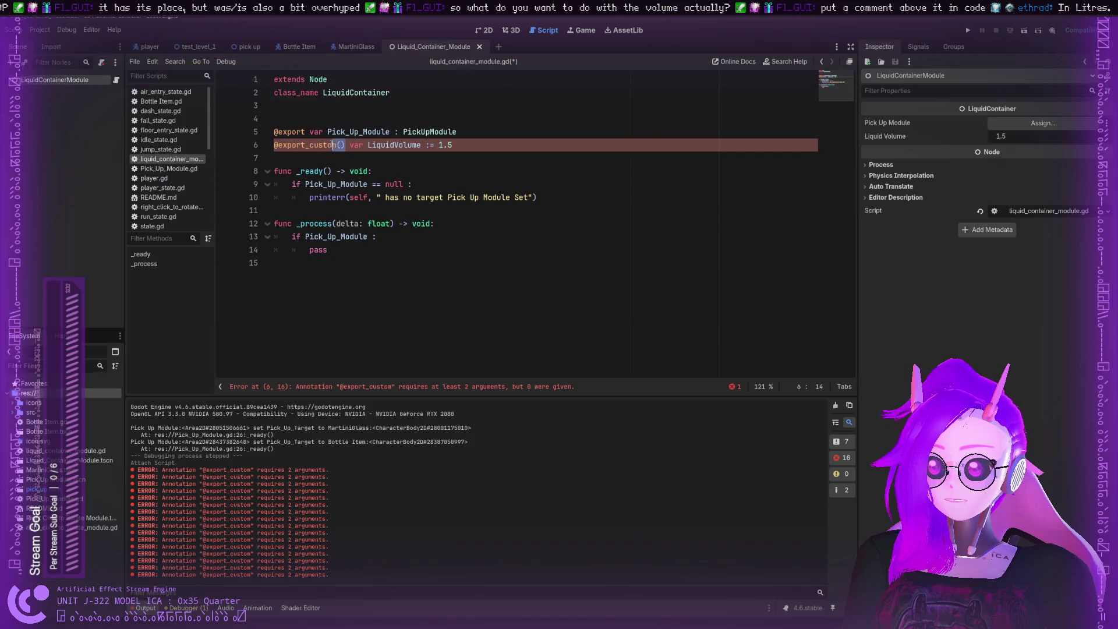
# - Insert a '#Value in Liters' comment line above LiquidVolume and save
pyautogui.click(480, 134)
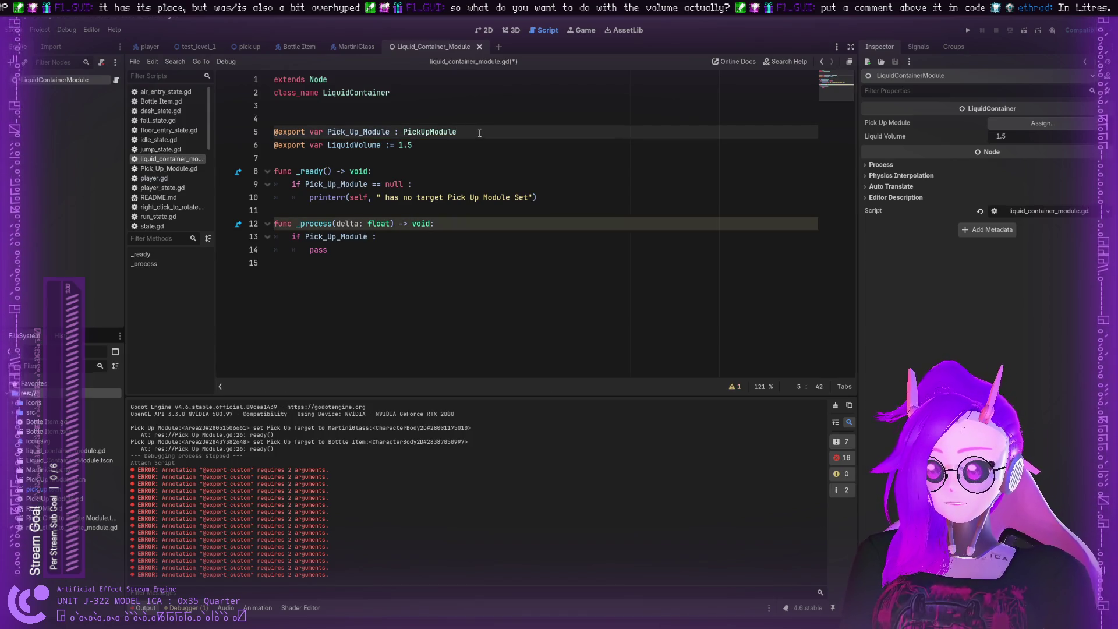
pyautogui.press('Return')
pyautogui.write('#')
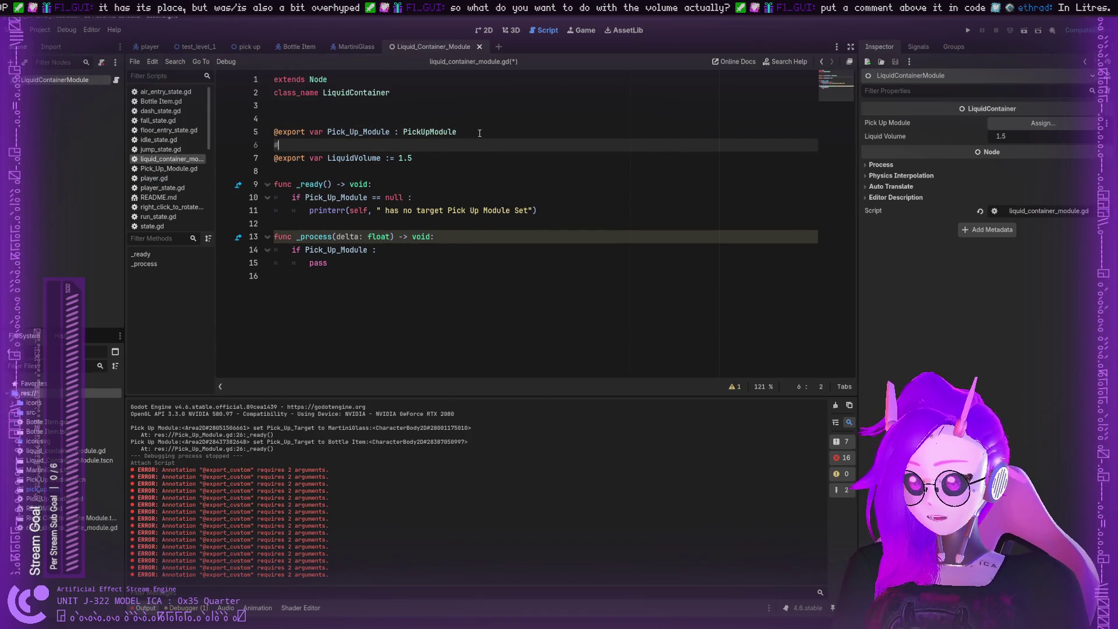
pyautogui.write('Value in Liter')
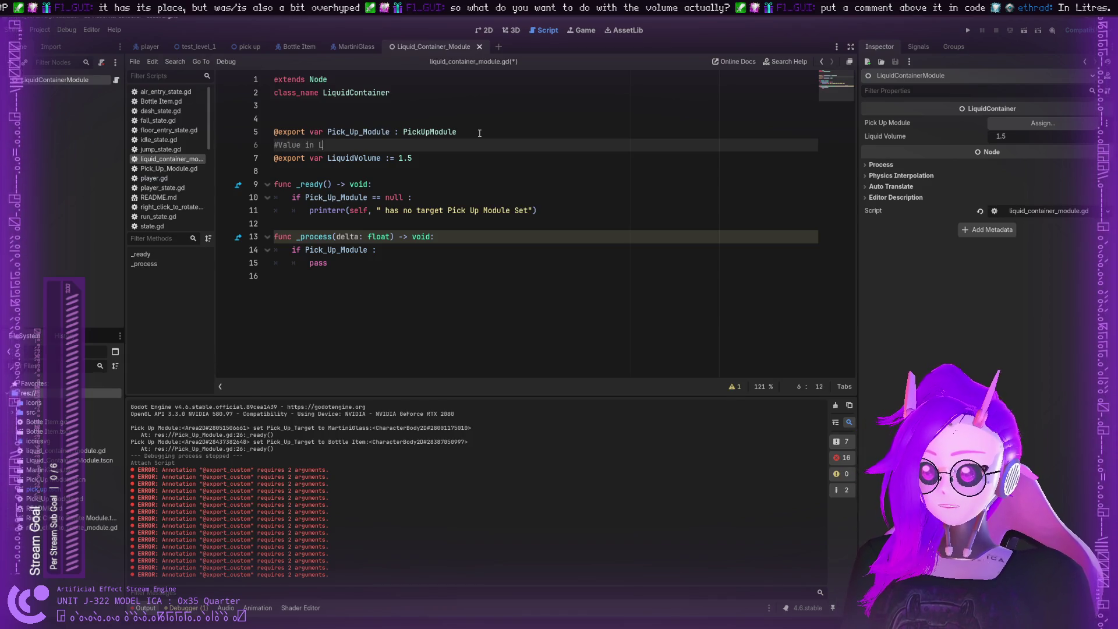
pyautogui.write('s')
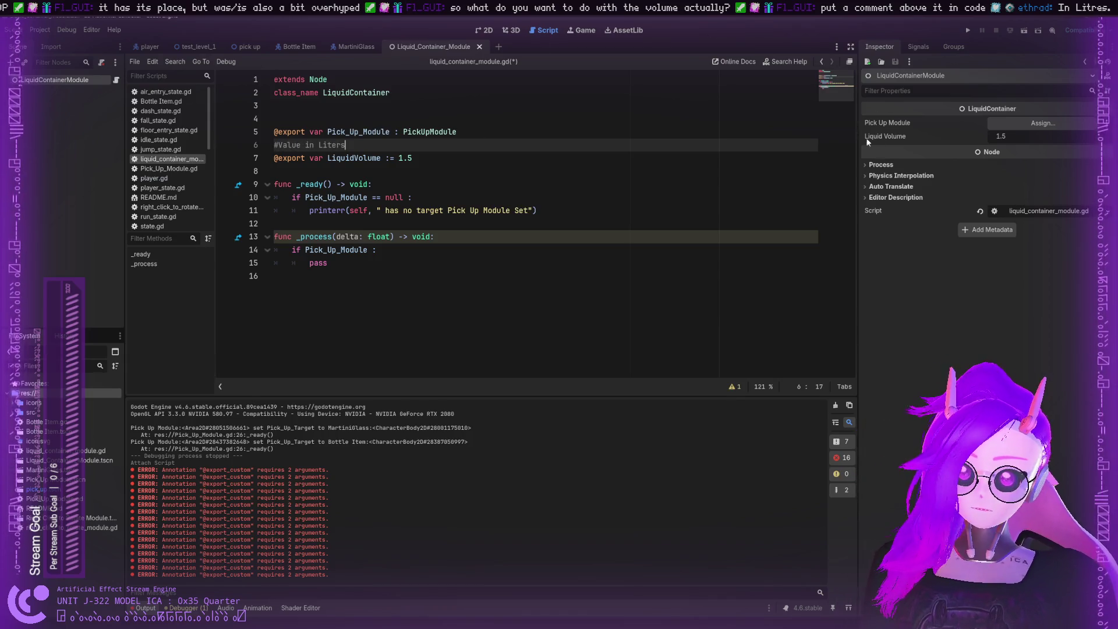
pyautogui.press('Down')
pyautogui.press('End')
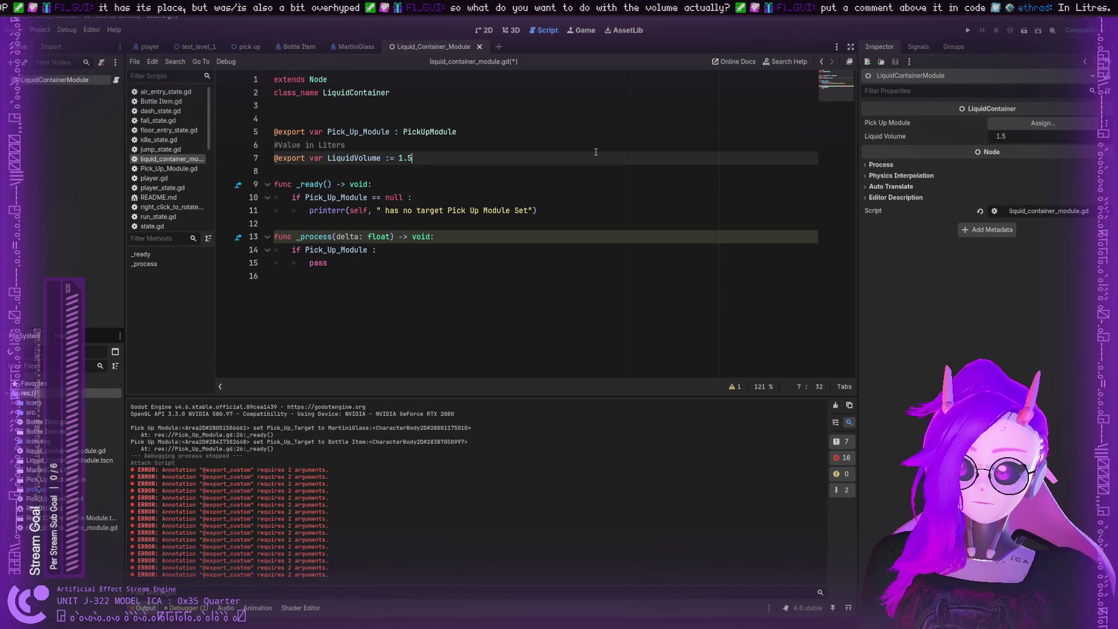
pyautogui.hotkey('ctrl', 's')
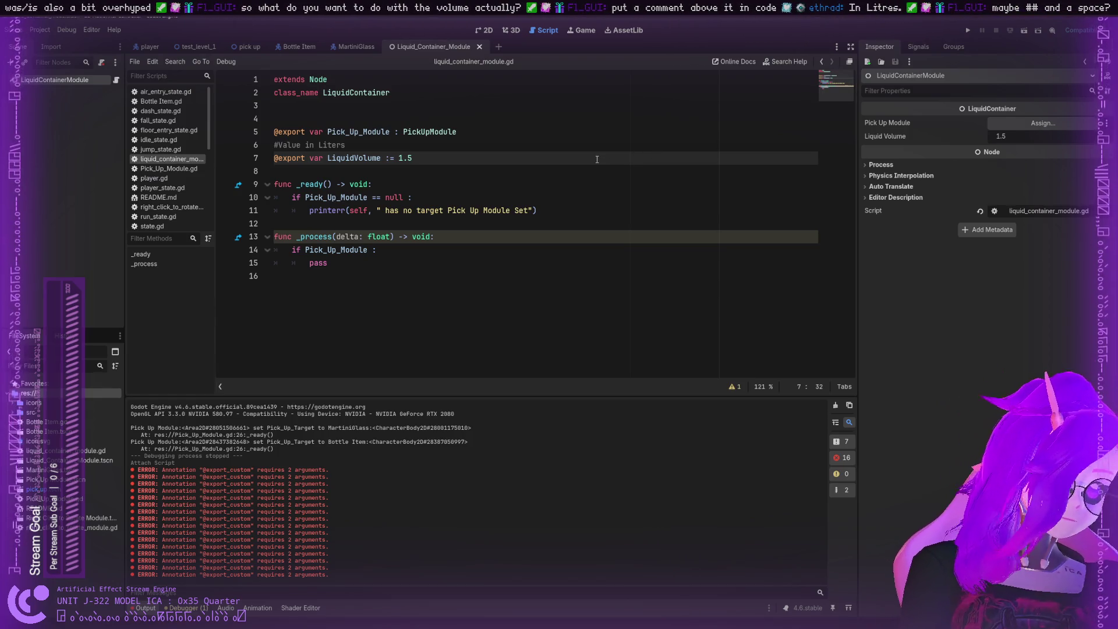
# - Adjust the number of hash marks on the comment, saving after each change
pyautogui.click(279, 145)
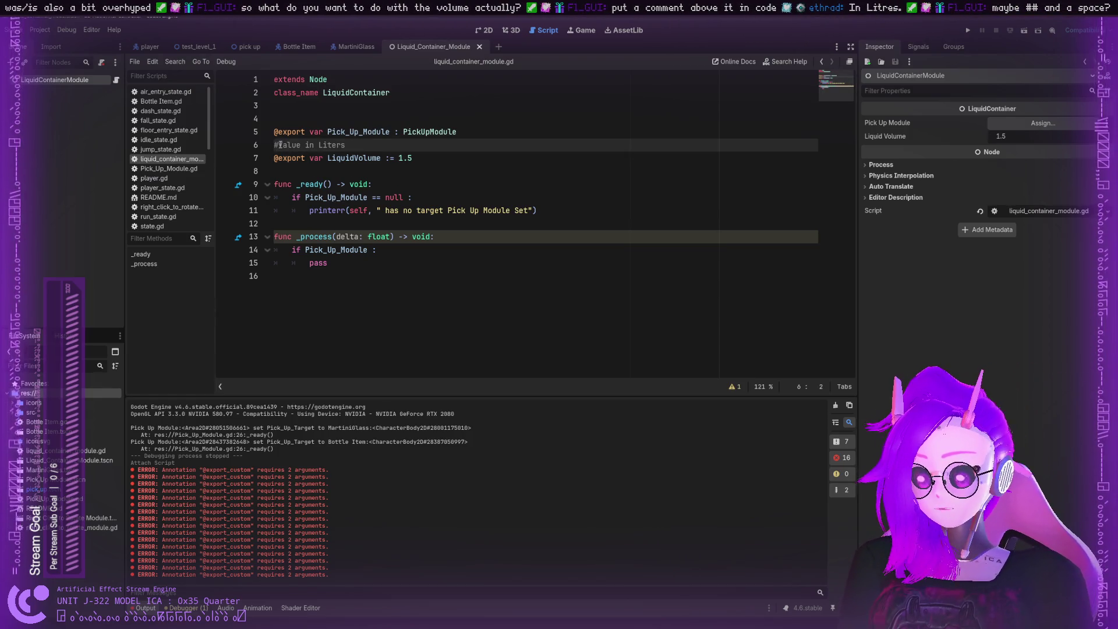
pyautogui.write('#')
pyautogui.hotkey('ctrl', 's')
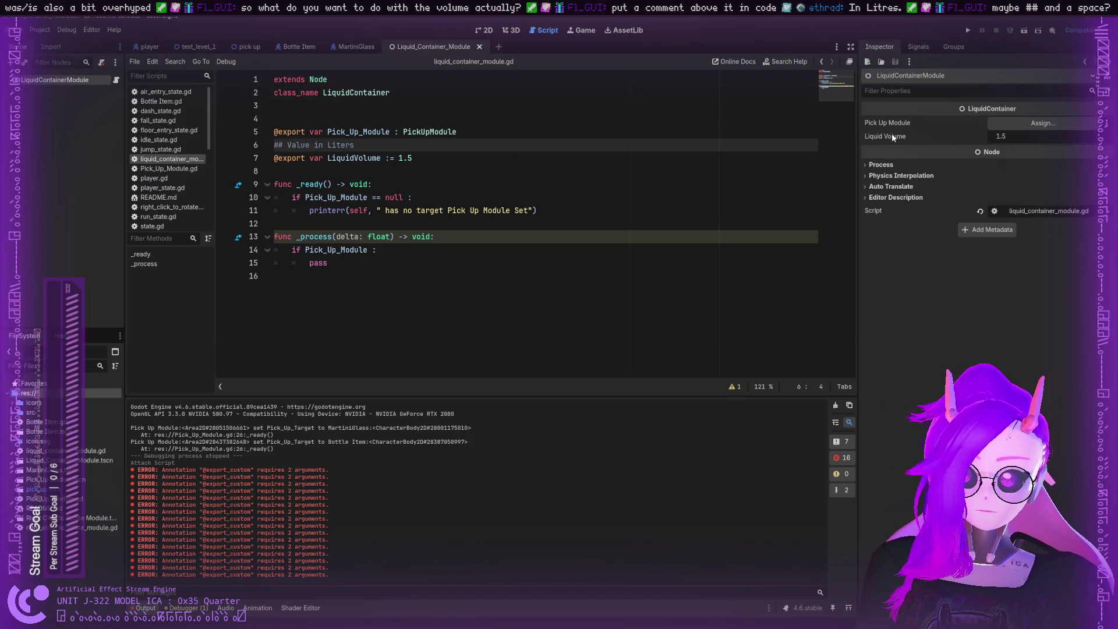
pyautogui.click(283, 145)
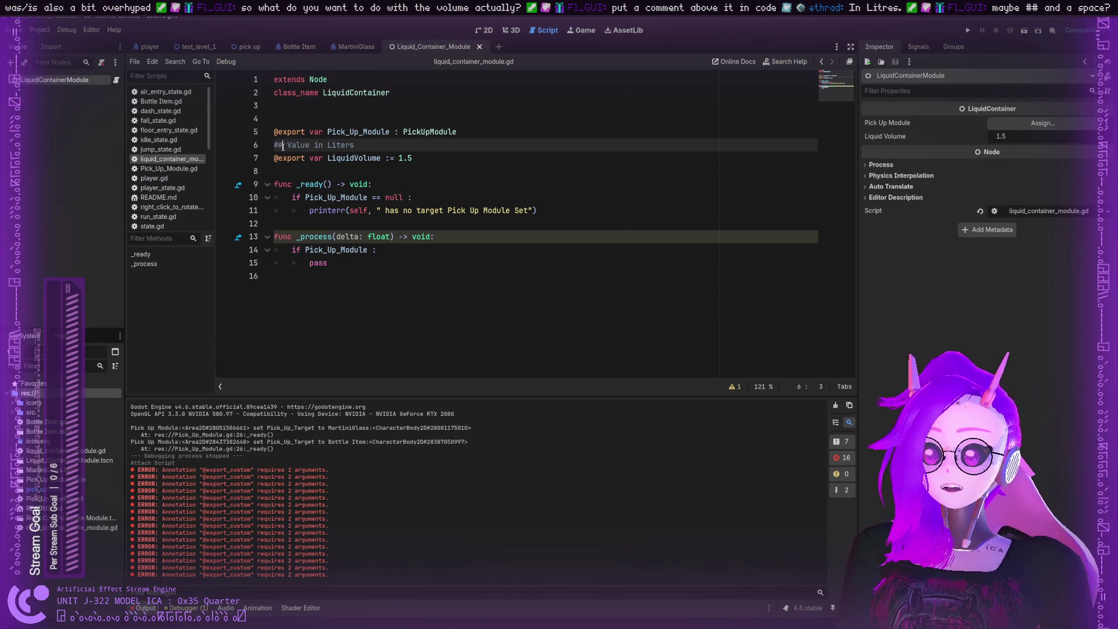
pyautogui.click(279, 146)
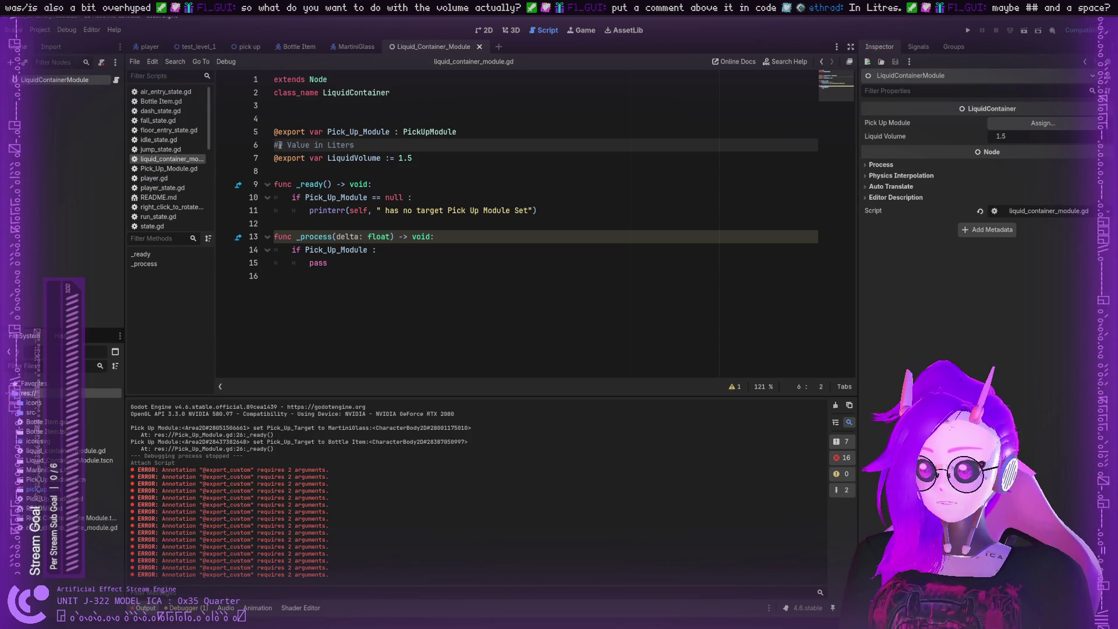
pyautogui.click(284, 145)
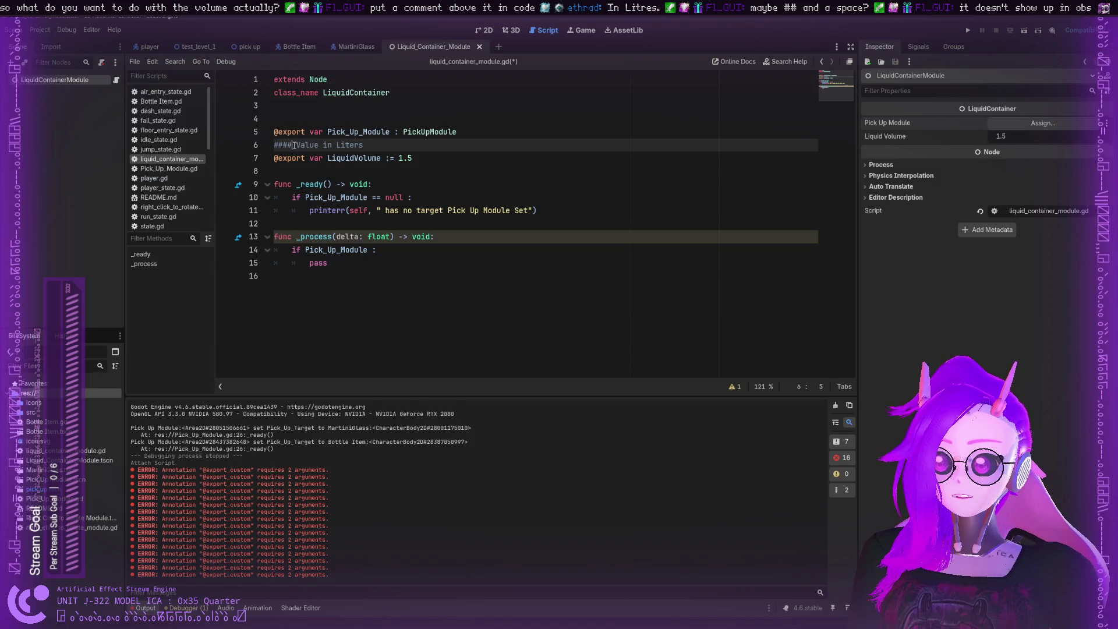
pyautogui.press('BackSpace')
pyautogui.press('BackSpace')
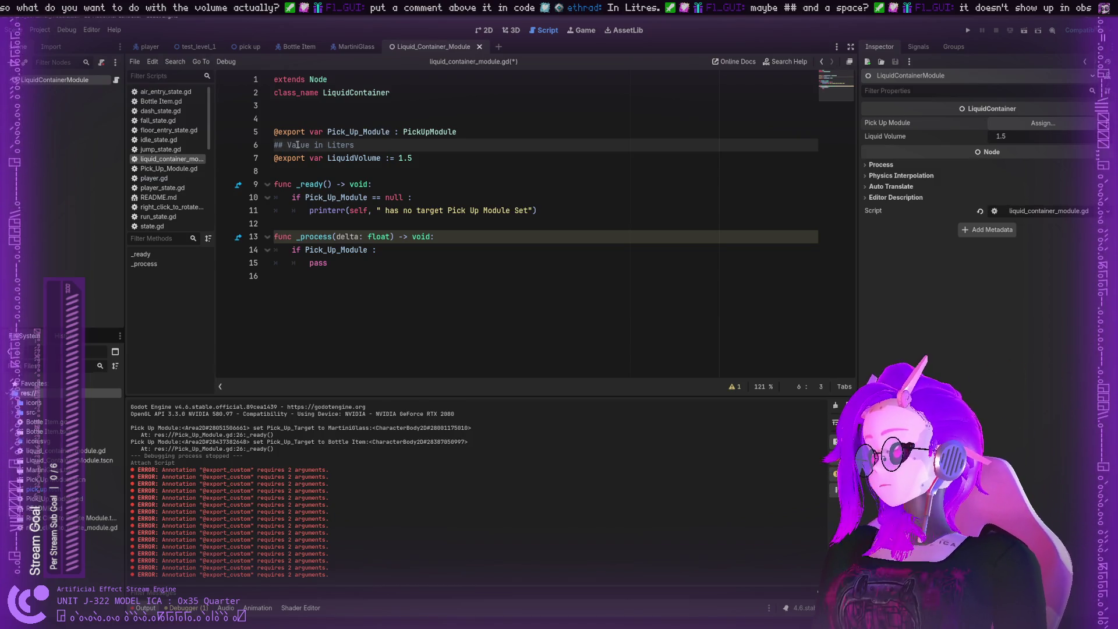
pyautogui.press('BackSpace')
pyautogui.hotkey('ctrl', 's')
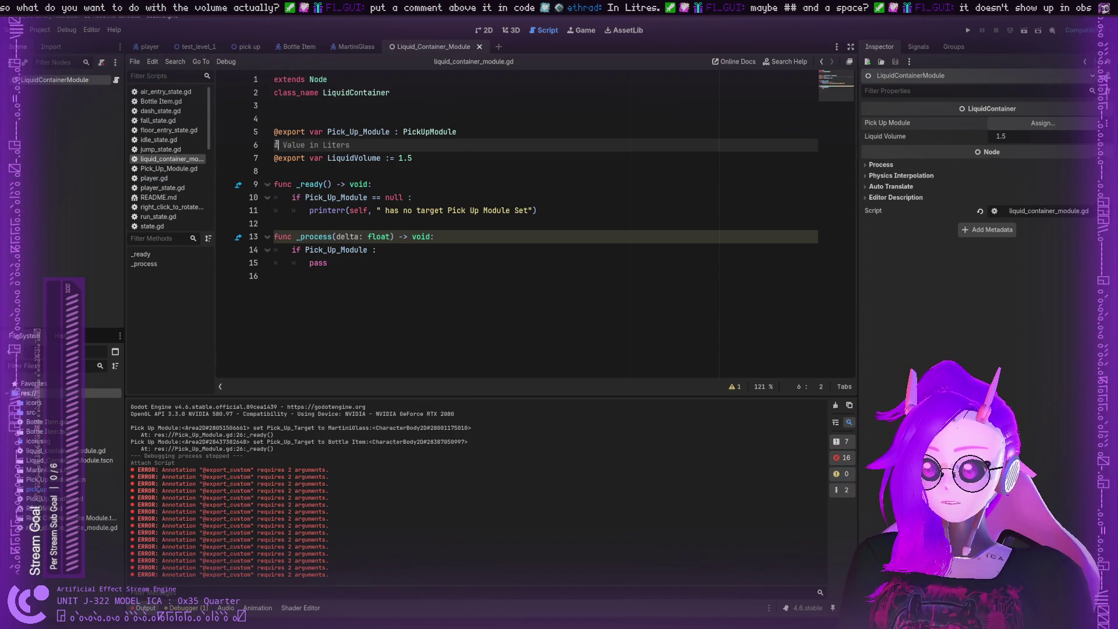
# - Finalize the comment as the '## Value in Liters' doc comment and save
pyautogui.write('#')
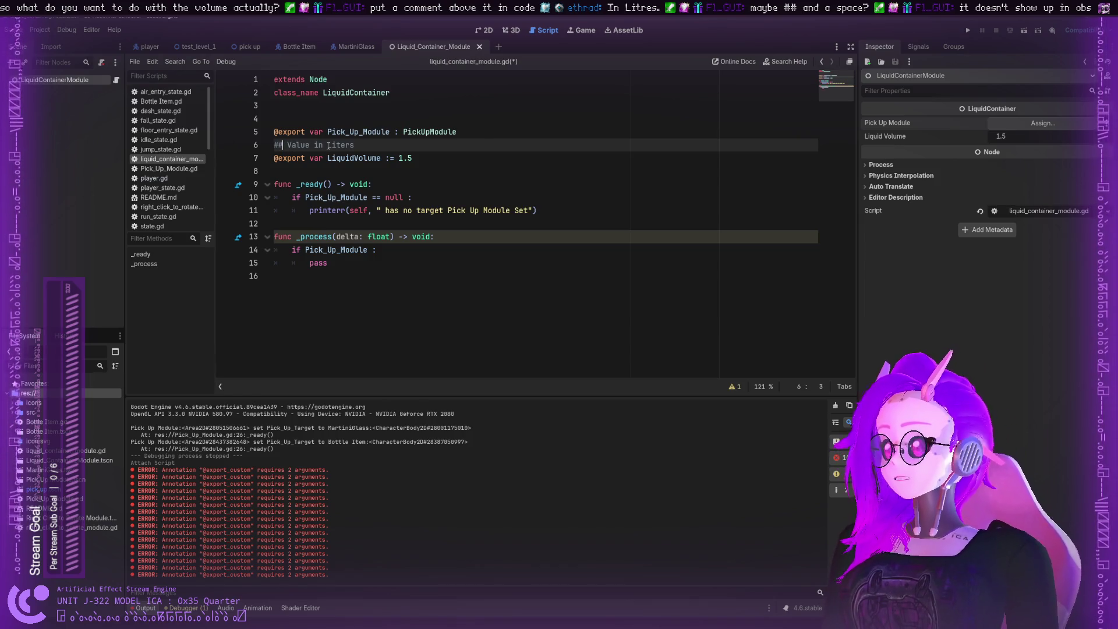
pyautogui.moveTo(354, 146)
pyautogui.mouseDown()
pyautogui.moveTo(293, 146)
pyautogui.moveTo(314, 145)
pyautogui.mouseUp()
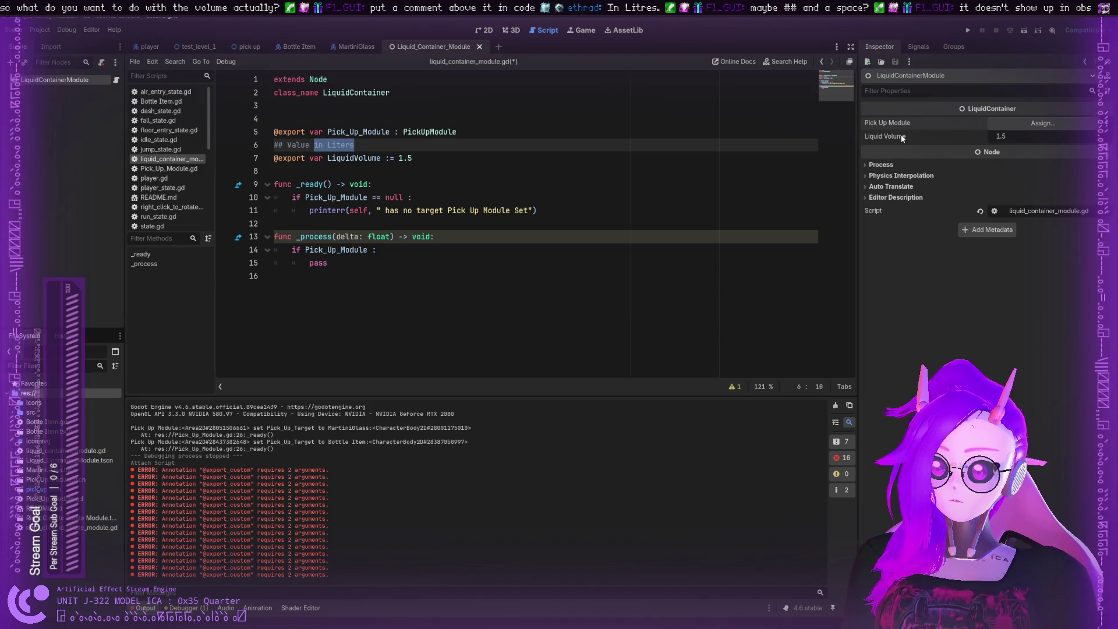
pyautogui.click(764, 158)
pyautogui.hotkey('ctrl', 's')
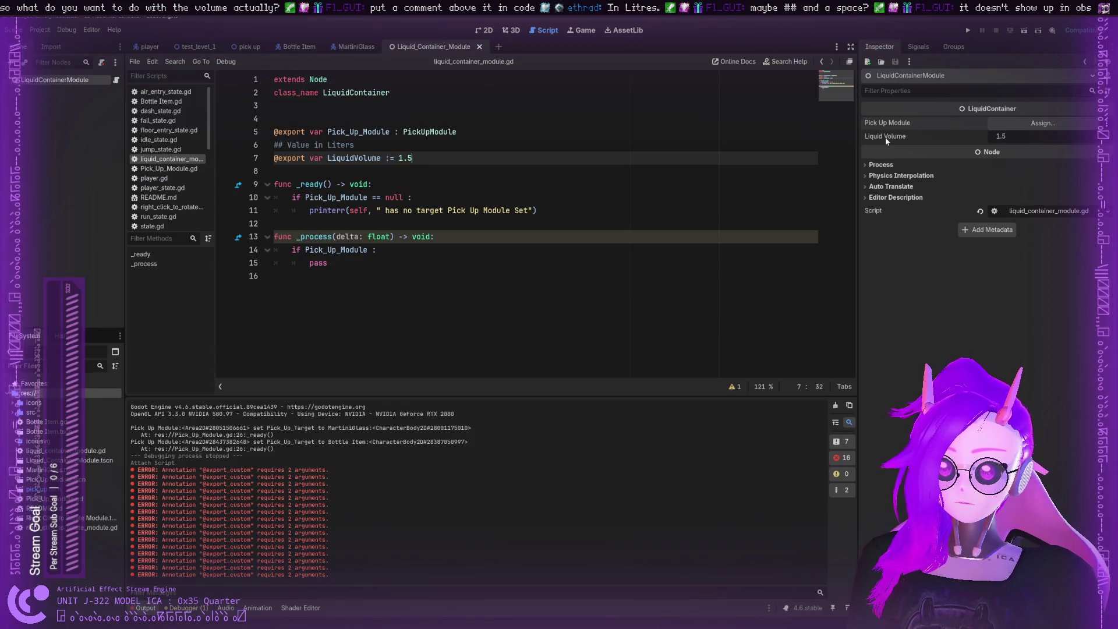
pyautogui.click(309, 158)
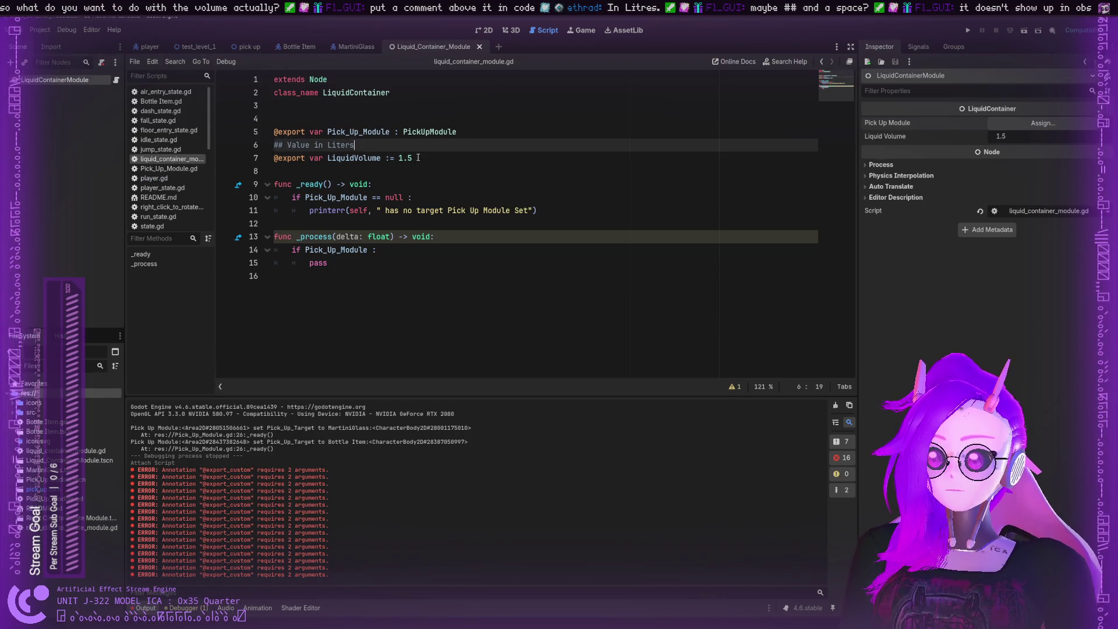
pyautogui.click(307, 157)
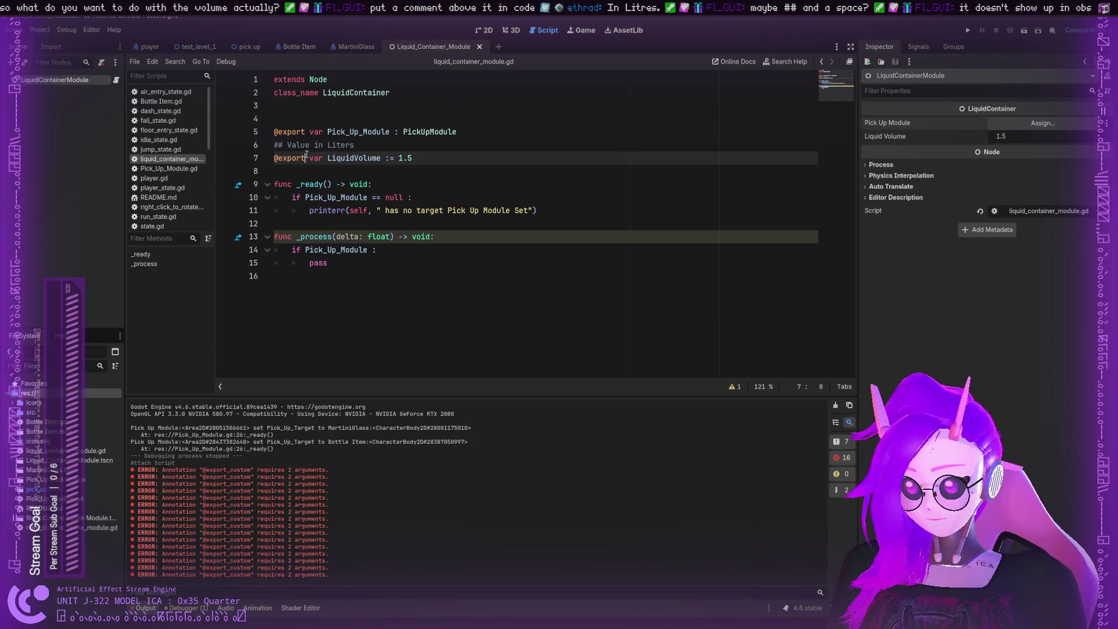
pyautogui.write('_custom')
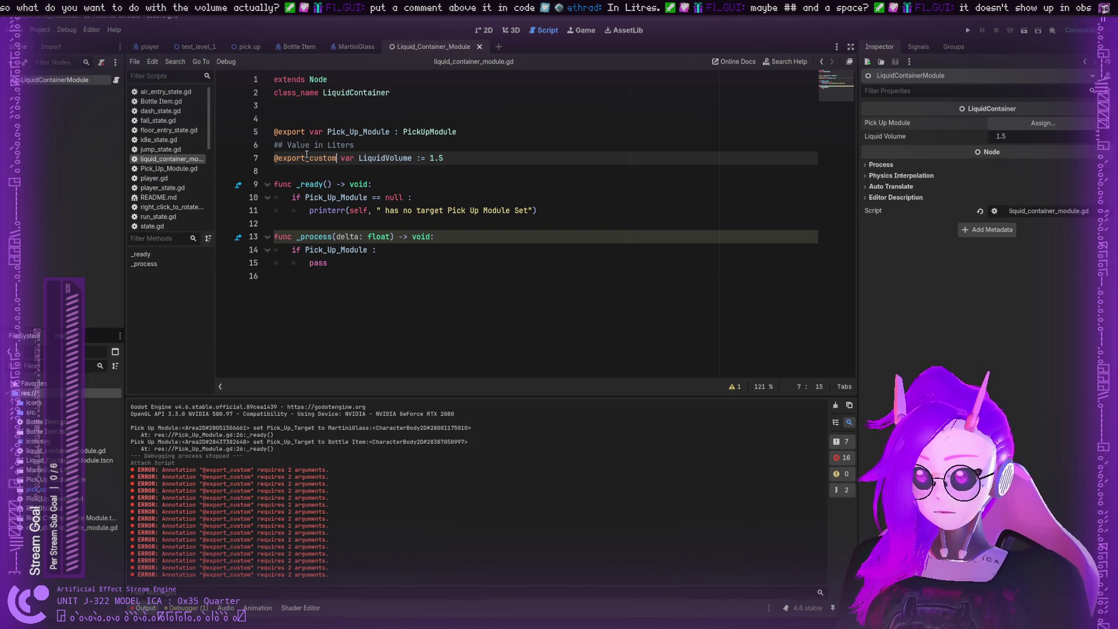
pyautogui.write('(')
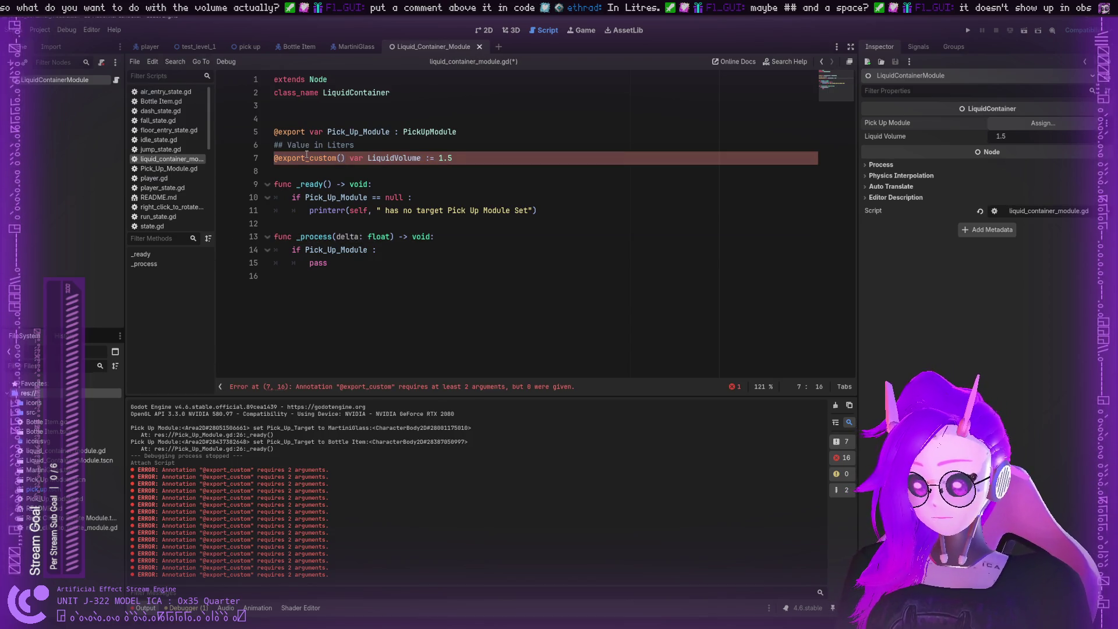
pyautogui.write('PROP')
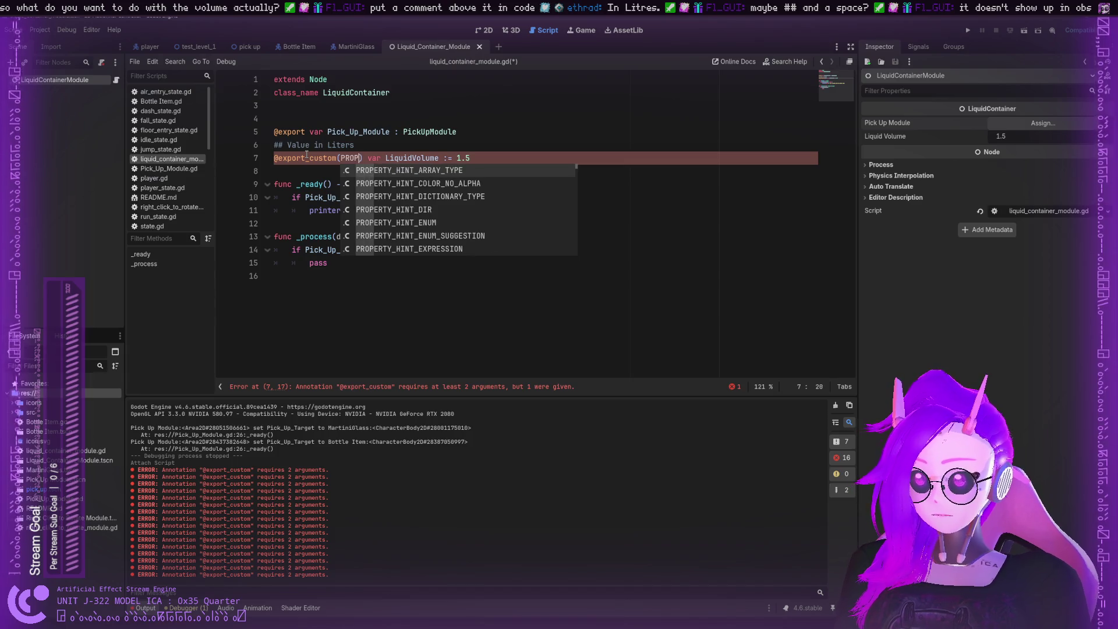
pyautogui.write('ERTY')
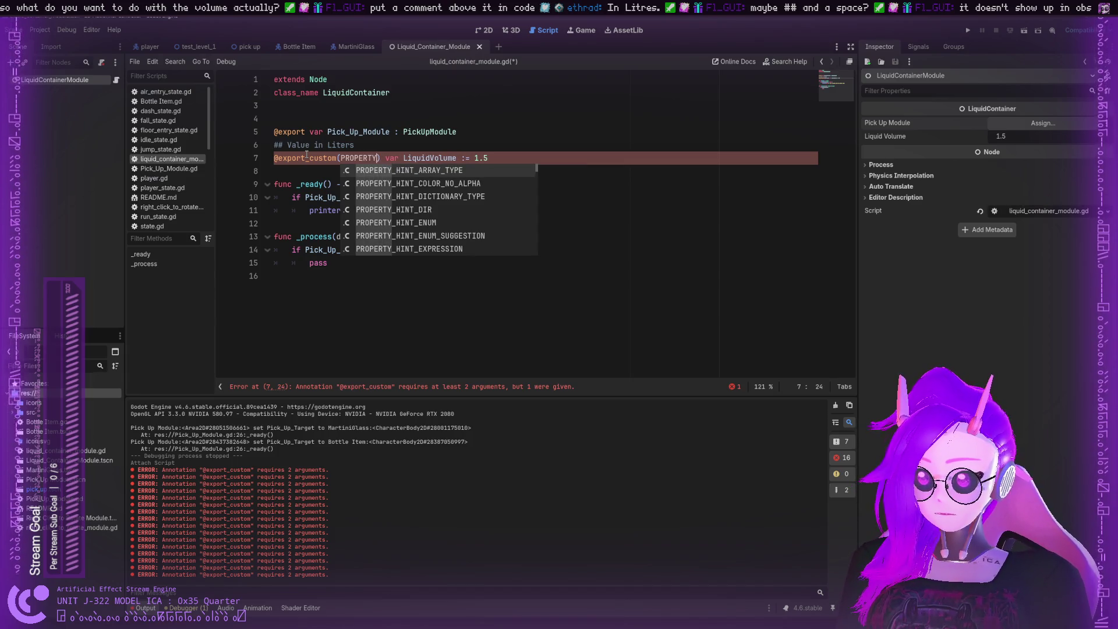
pyautogui.write('_HINT_NO')
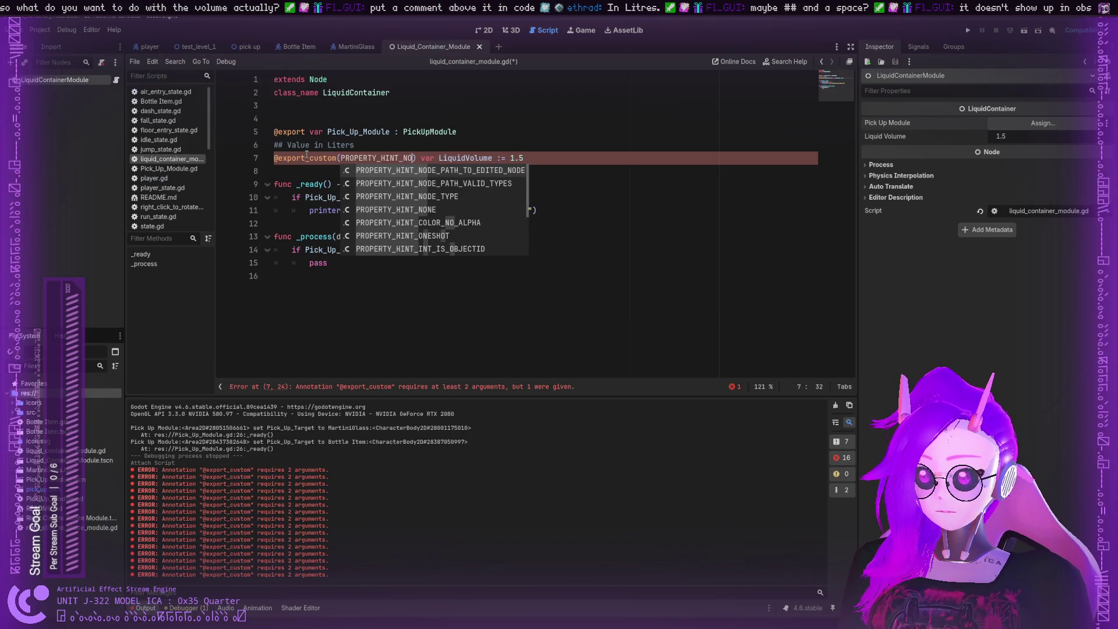
pyautogui.write('NE,')
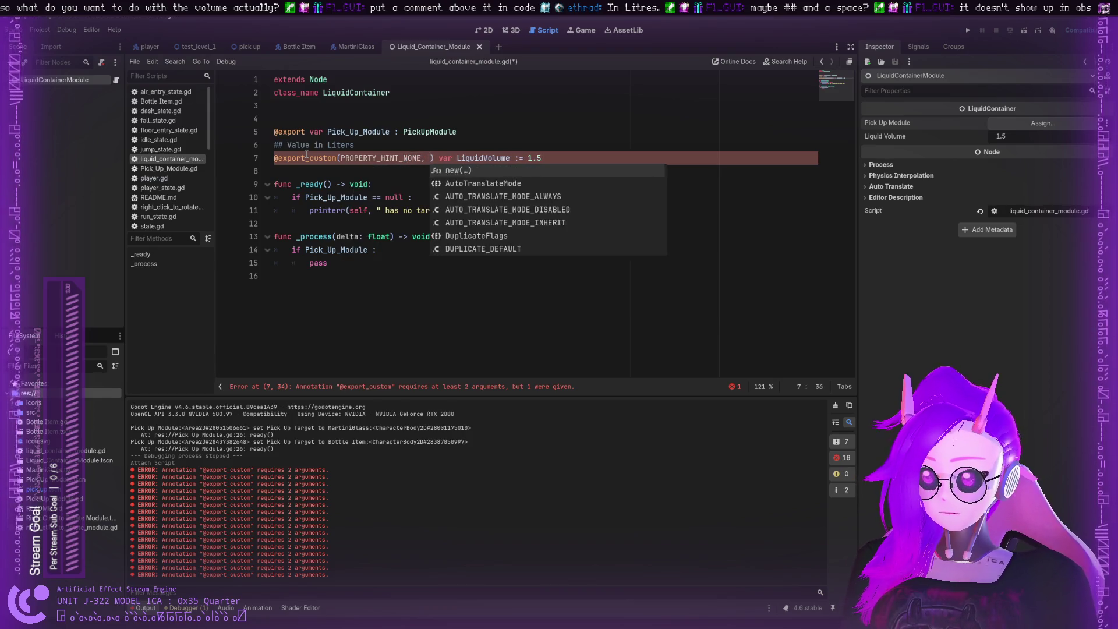
pyautogui.press('Escape')
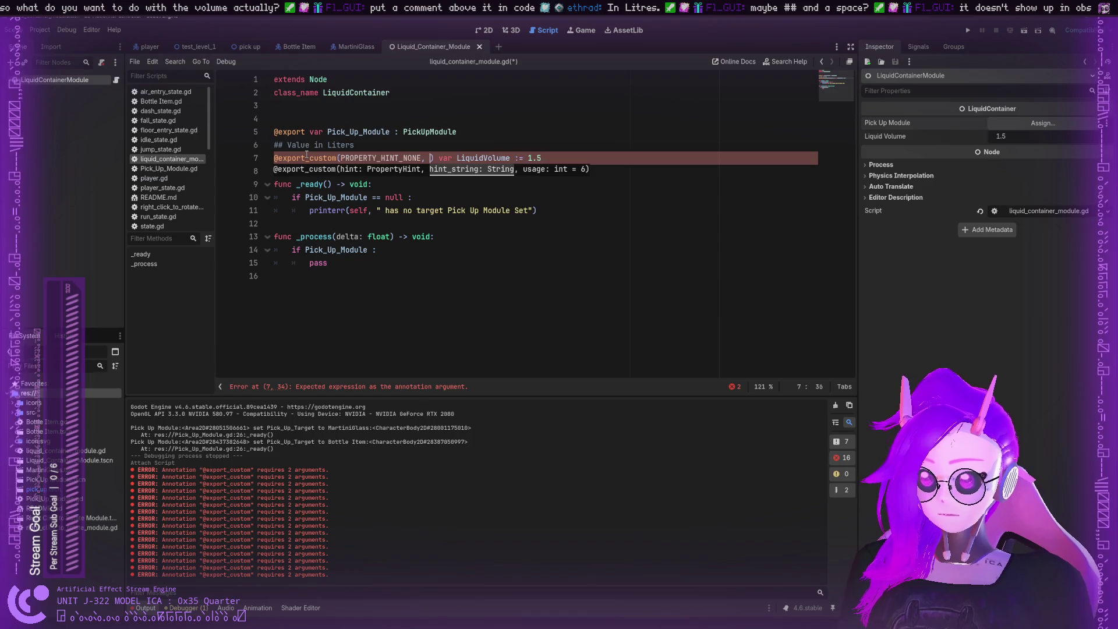
pyautogui.write('"Hello')
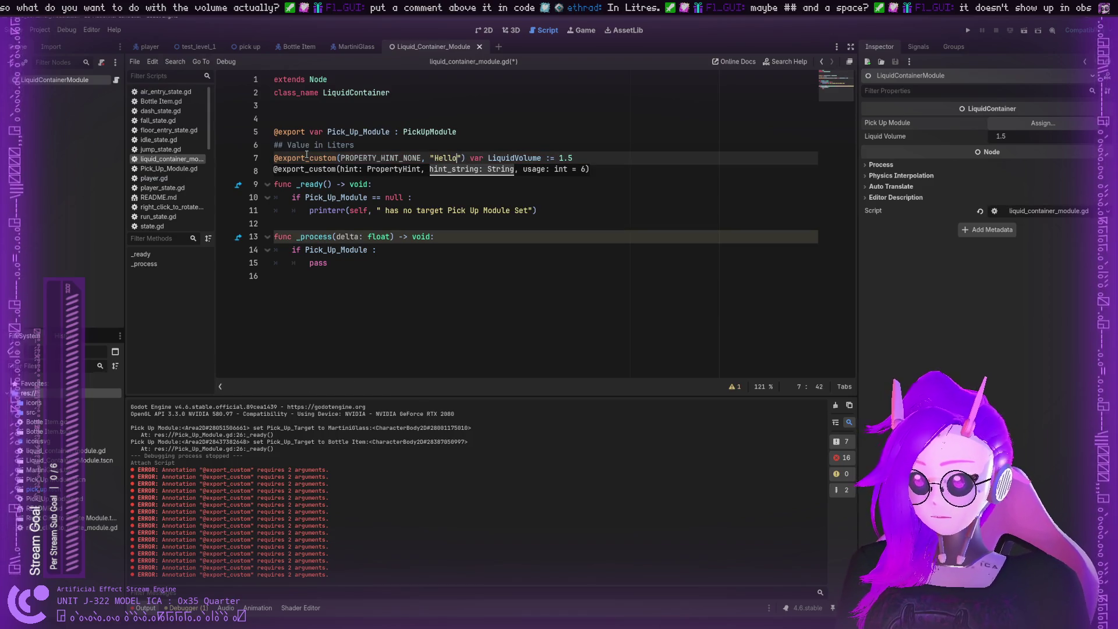
pyautogui.write('"')
pyautogui.hotkey('ctrl', 's')
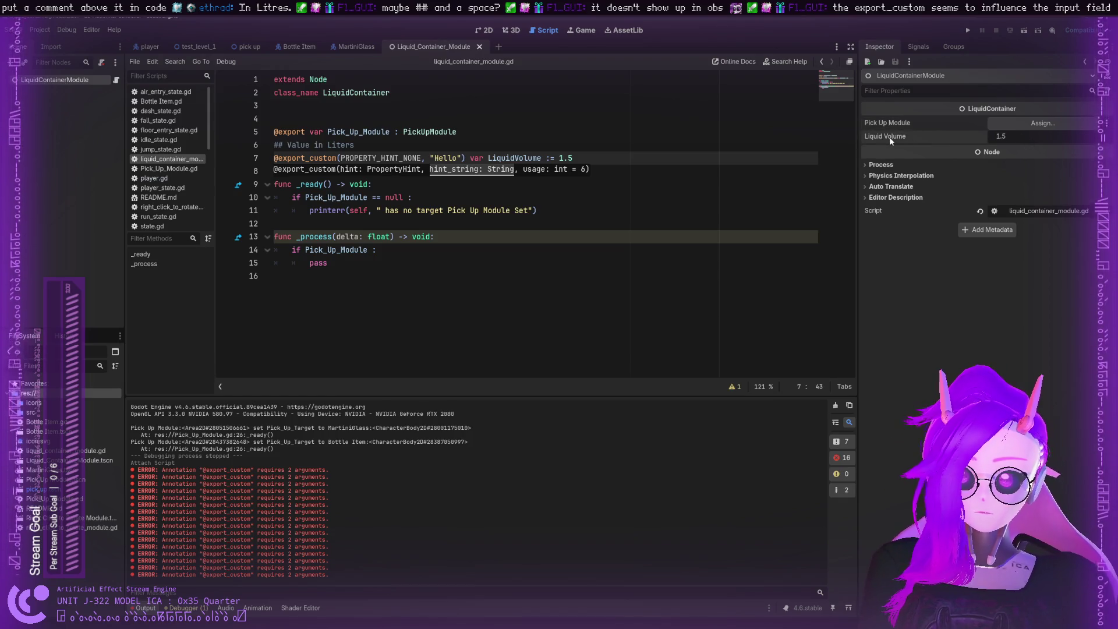
pyautogui.click(443, 166)
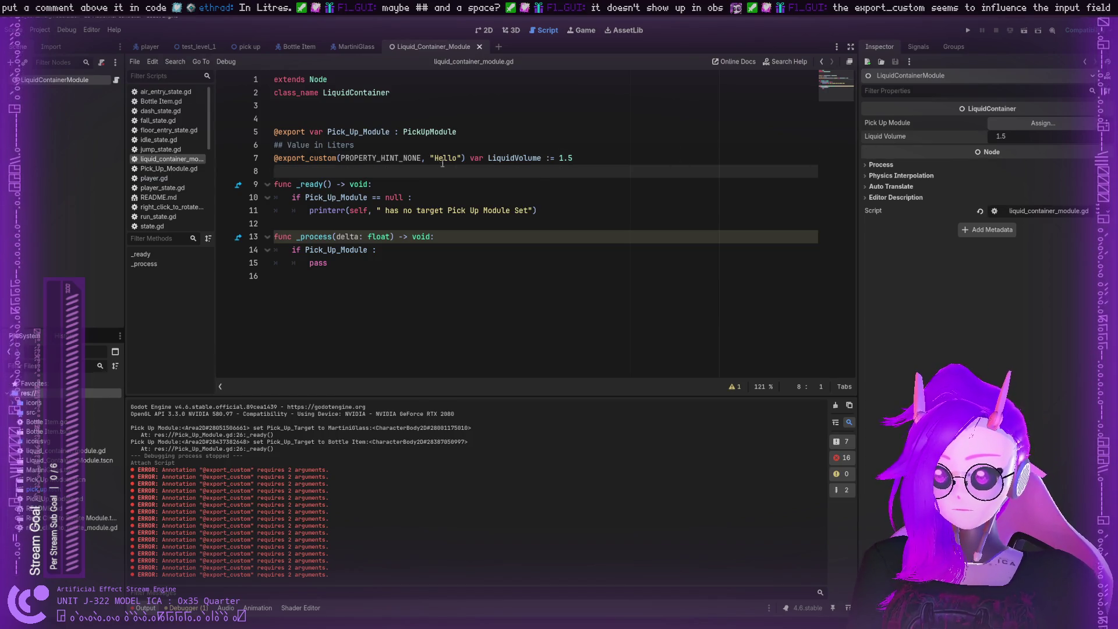
pyautogui.click(463, 159)
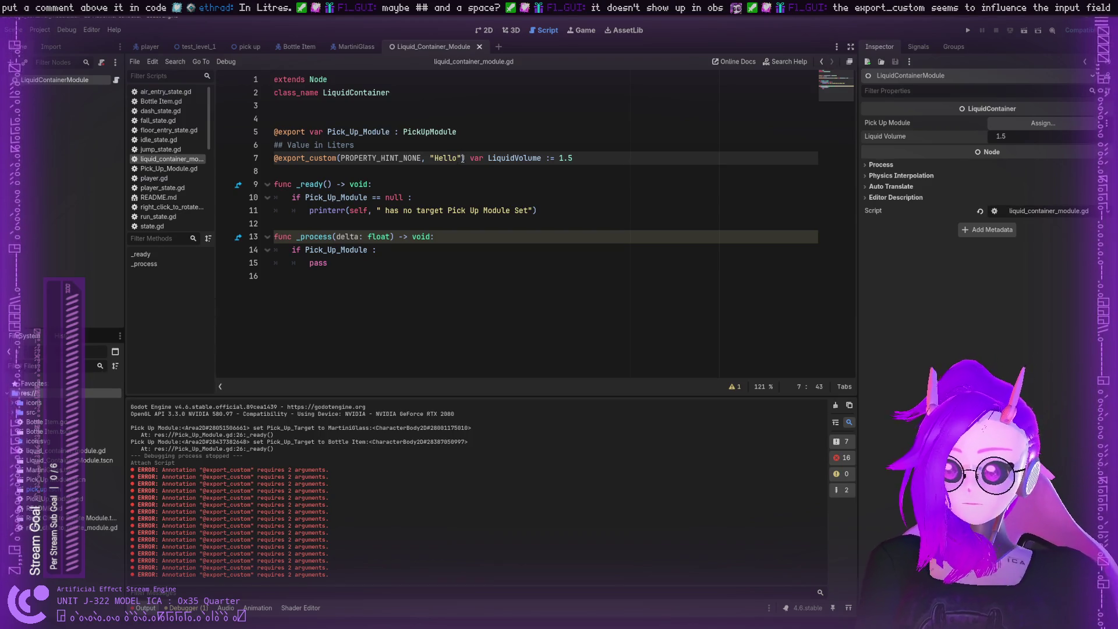
pyautogui.click(418, 158)
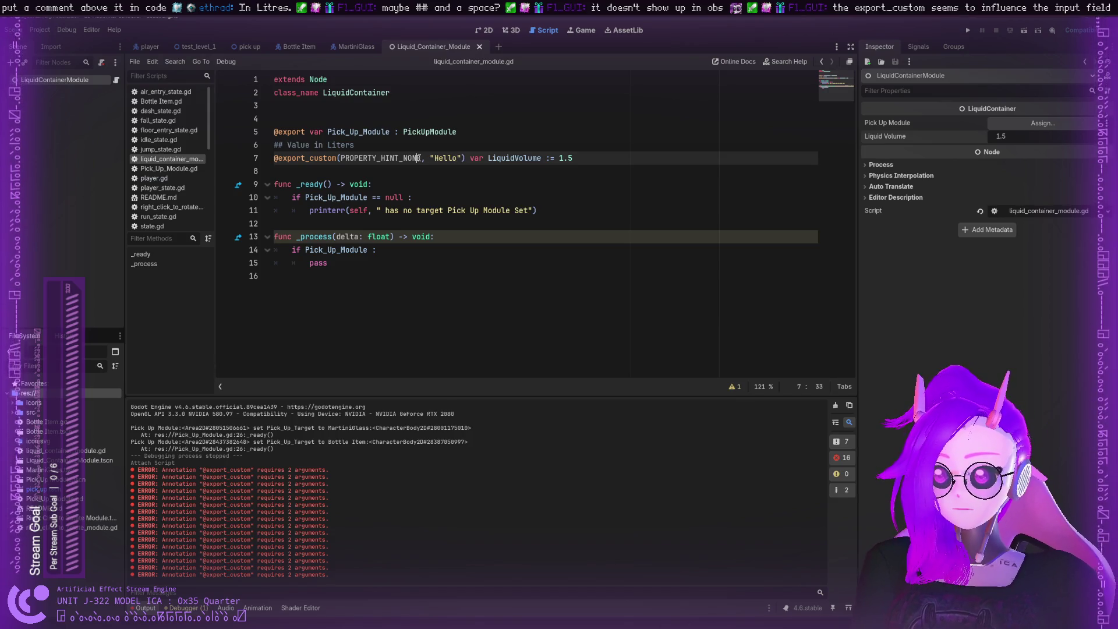
pyautogui.moveTo(420, 158); pyautogui.dragTo(404, 158)
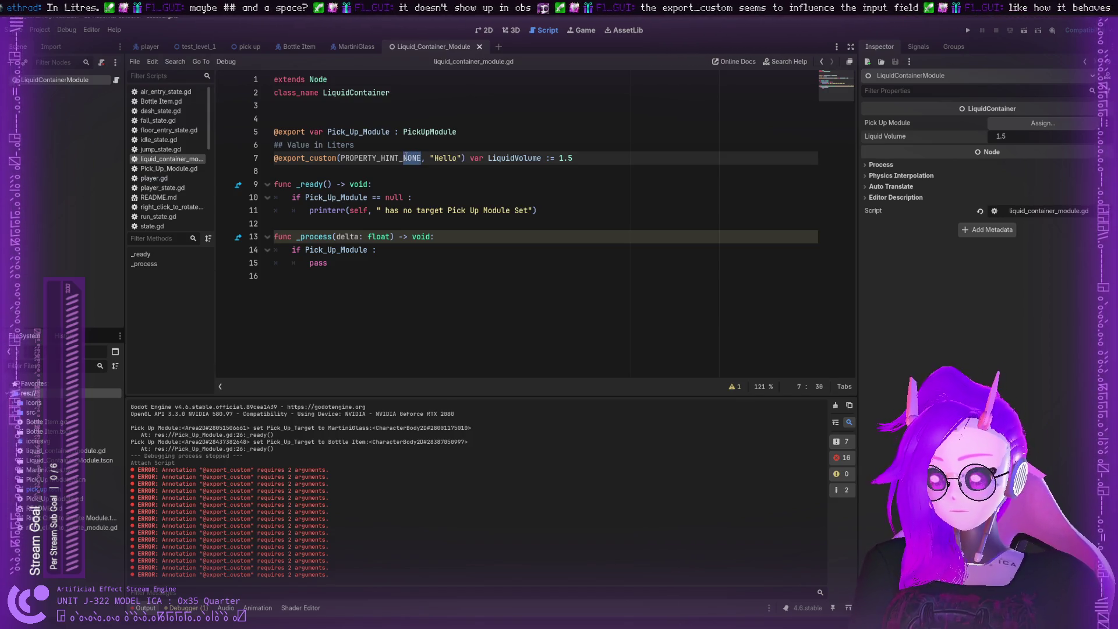
pyautogui.press('BackSpace')
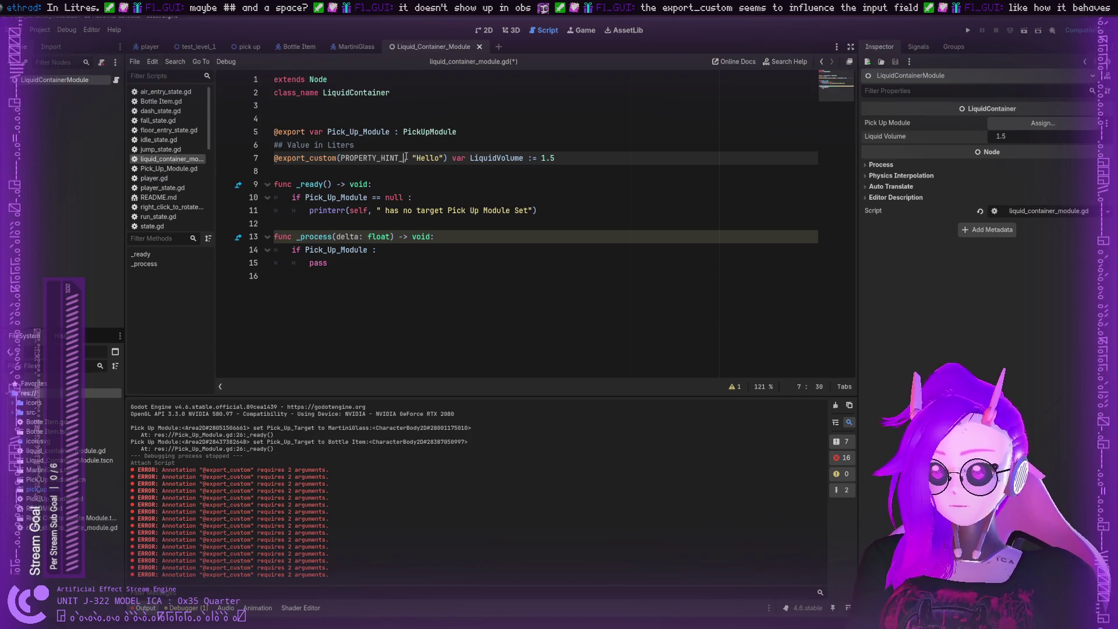
pyautogui.press('BackSpace')
pyautogui.press('BackSpace')
pyautogui.press('BackSpace')
pyautogui.press('BackSpace')
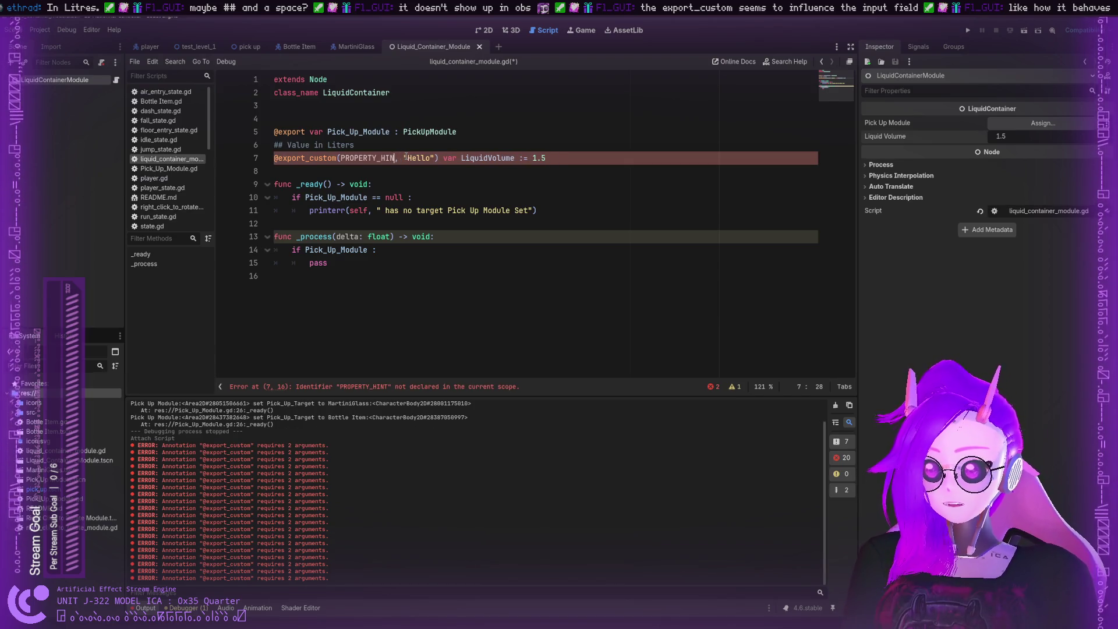
pyautogui.press('BackSpace')
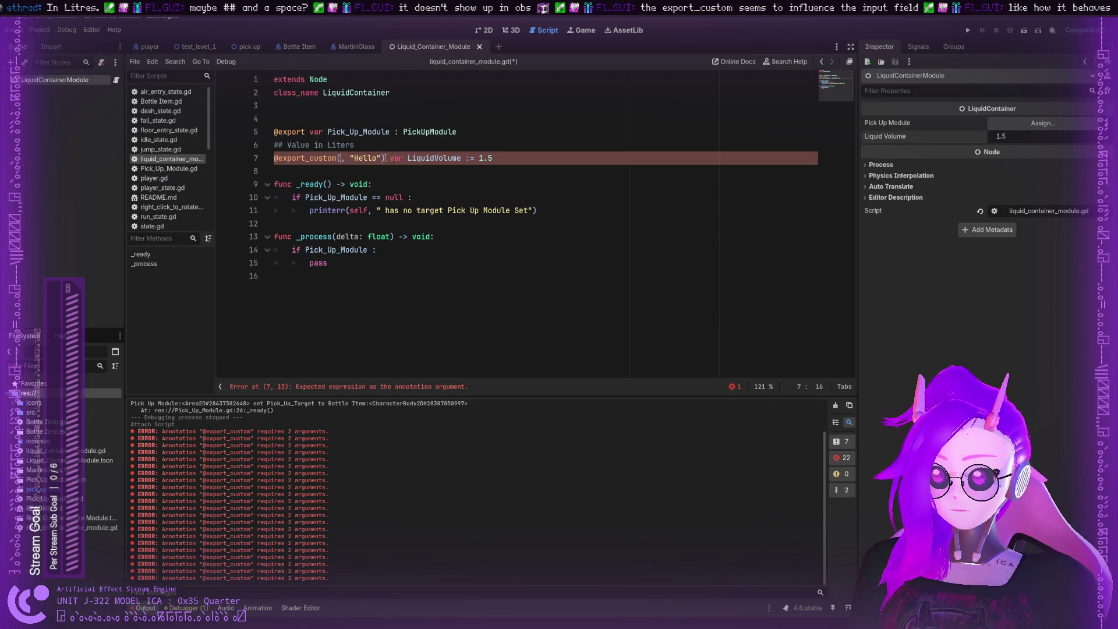
pyautogui.moveTo(383, 158)
pyautogui.mouseDown()
pyautogui.moveTo(274, 158)
pyautogui.moveTo(306, 158)
pyautogui.mouseUp()
pyautogui.press('BackSpace')
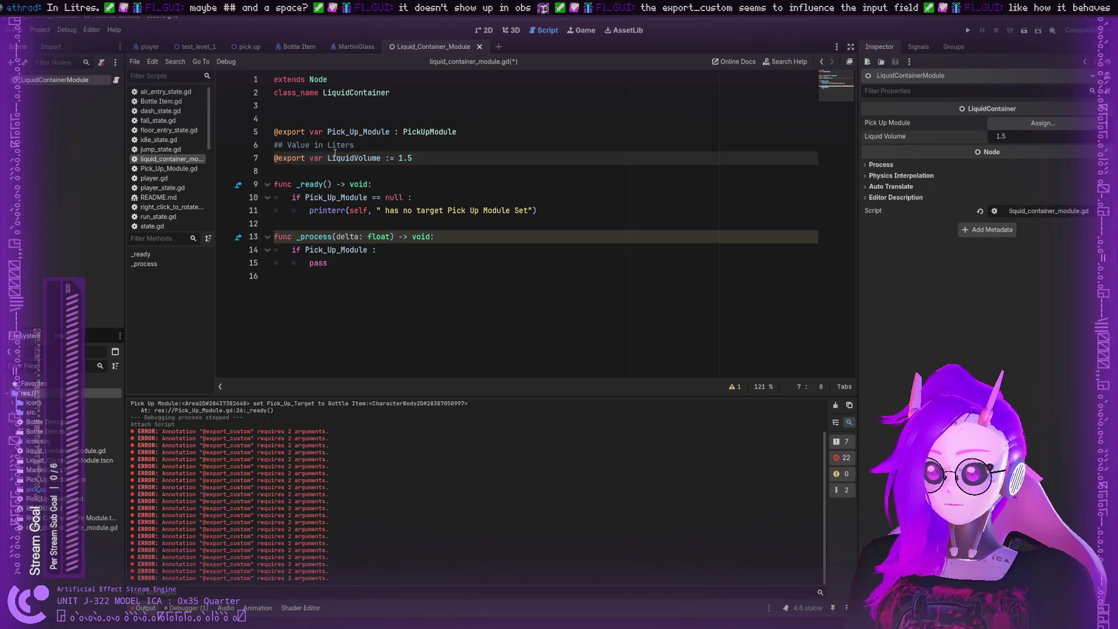
# - Change the LiquidVolume comment to 'Value of bottle in Liters' and save
pyautogui.click(311, 145)
pyautogui.write('of ')
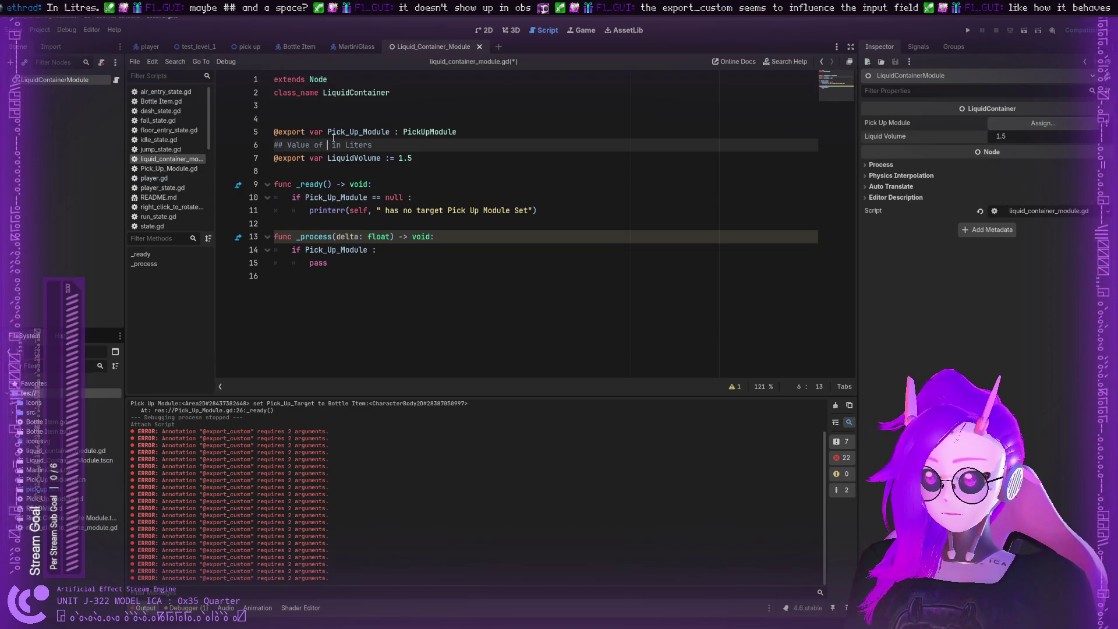
pyautogui.write('bottle')
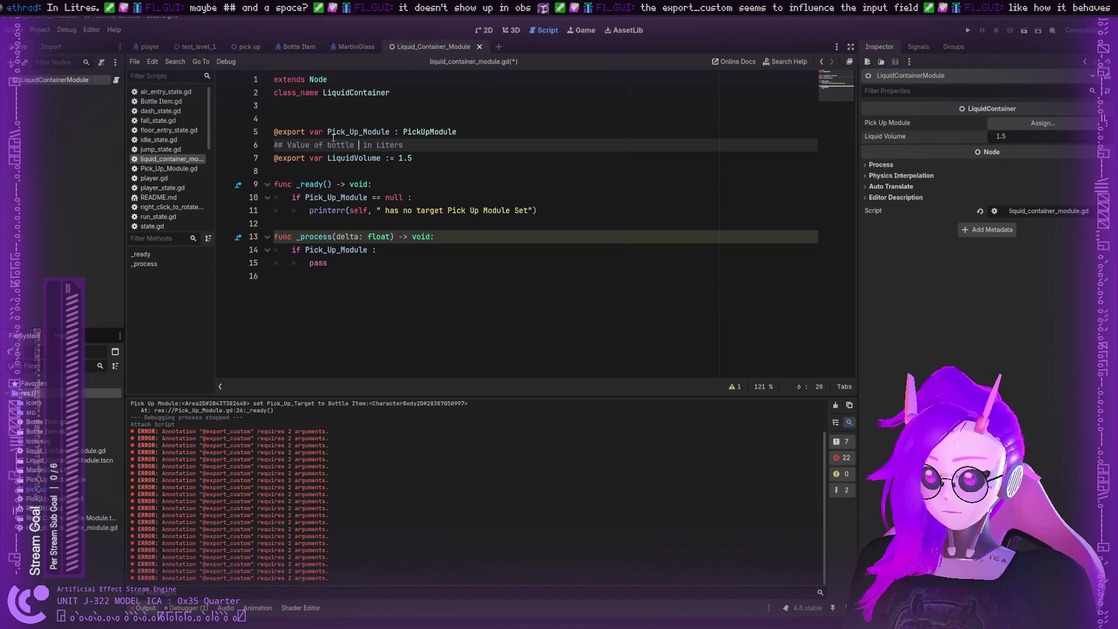
pyautogui.hotkey('ctrl', 's')
pyautogui.press('Down')
pyautogui.press('Down')
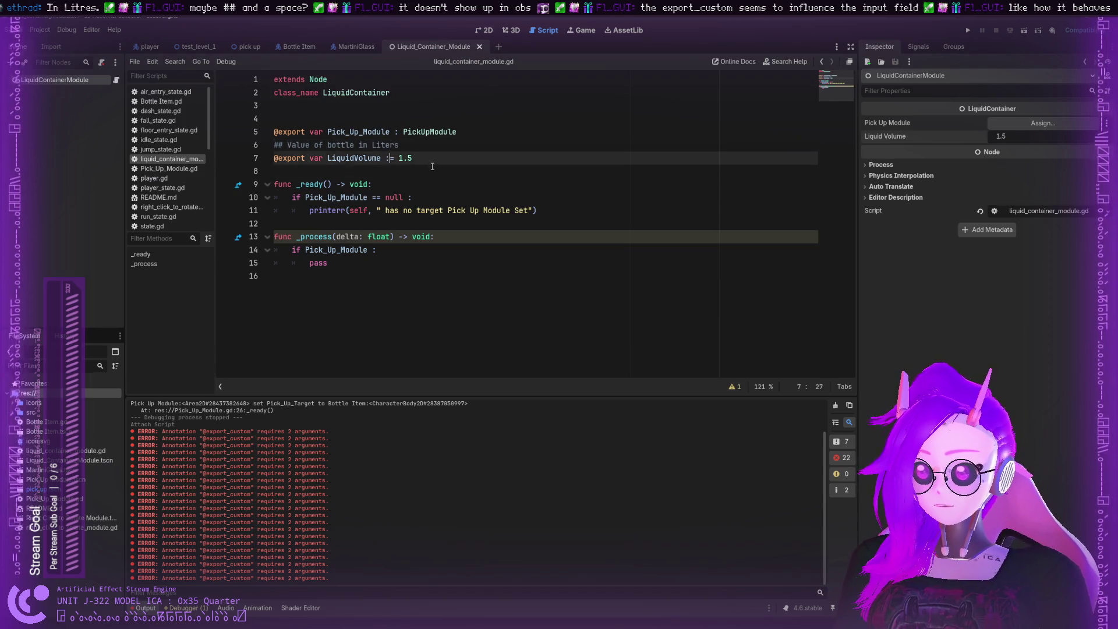
# - Add the doc comment '## Important, set this to the appropriate Pick Up Module' above the exports
pyautogui.click(459, 122)
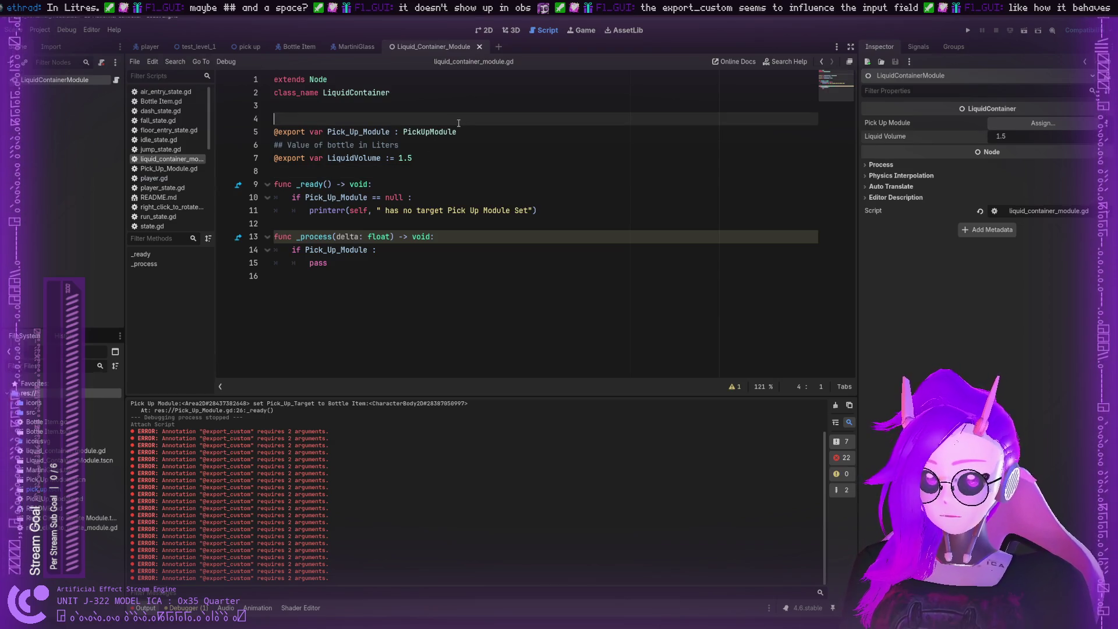
pyautogui.write('## Impo')
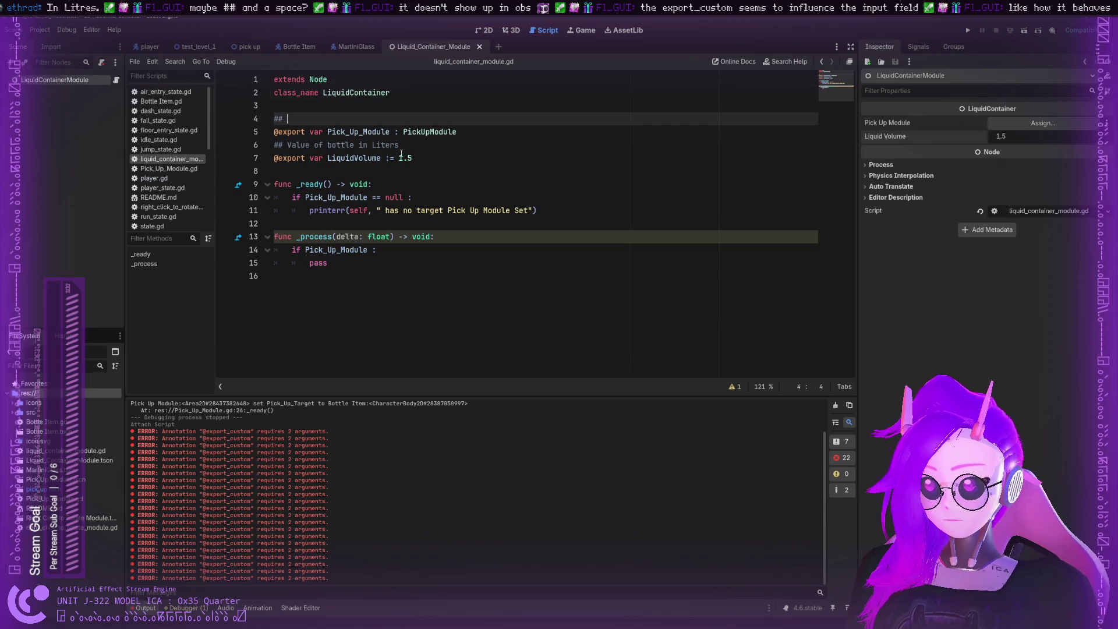
pyautogui.write('rtant')
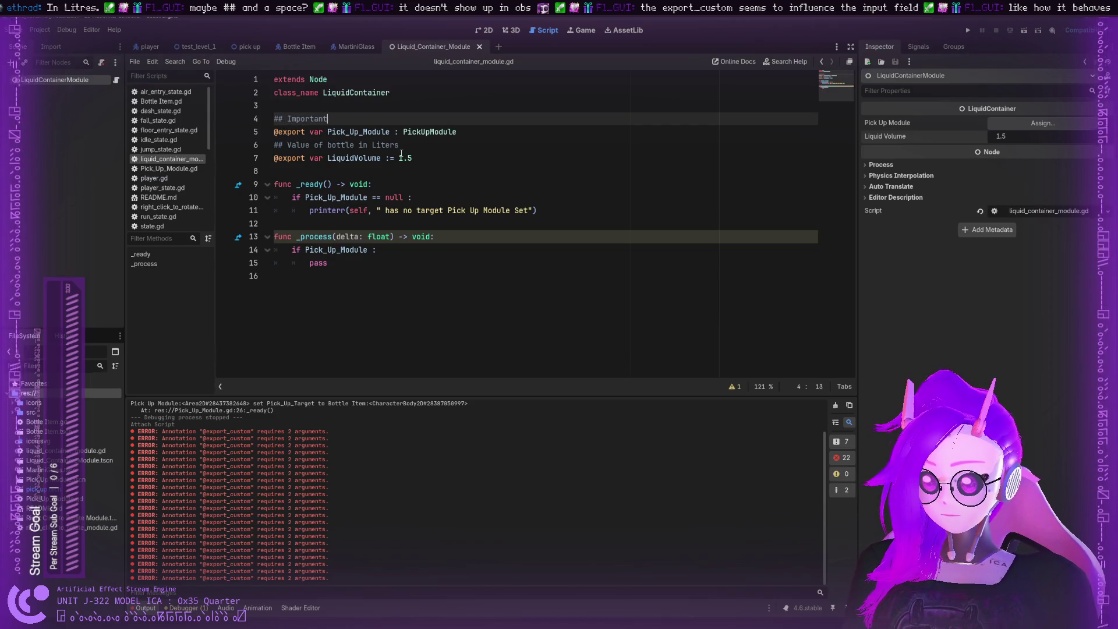
pyautogui.write('set this')
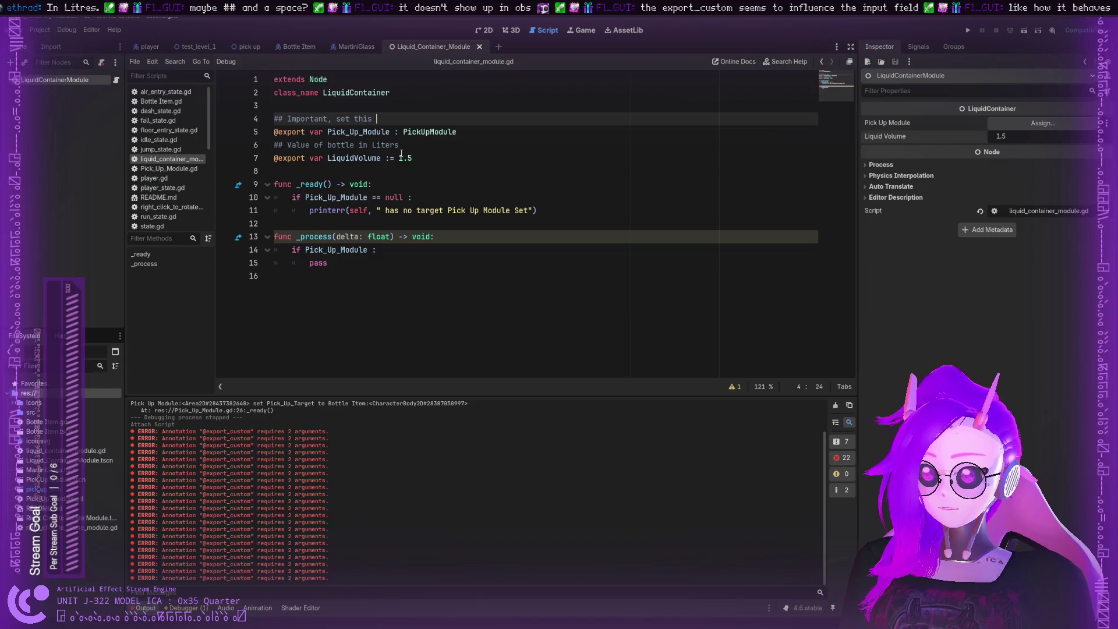
pyautogui.write('to the appro')
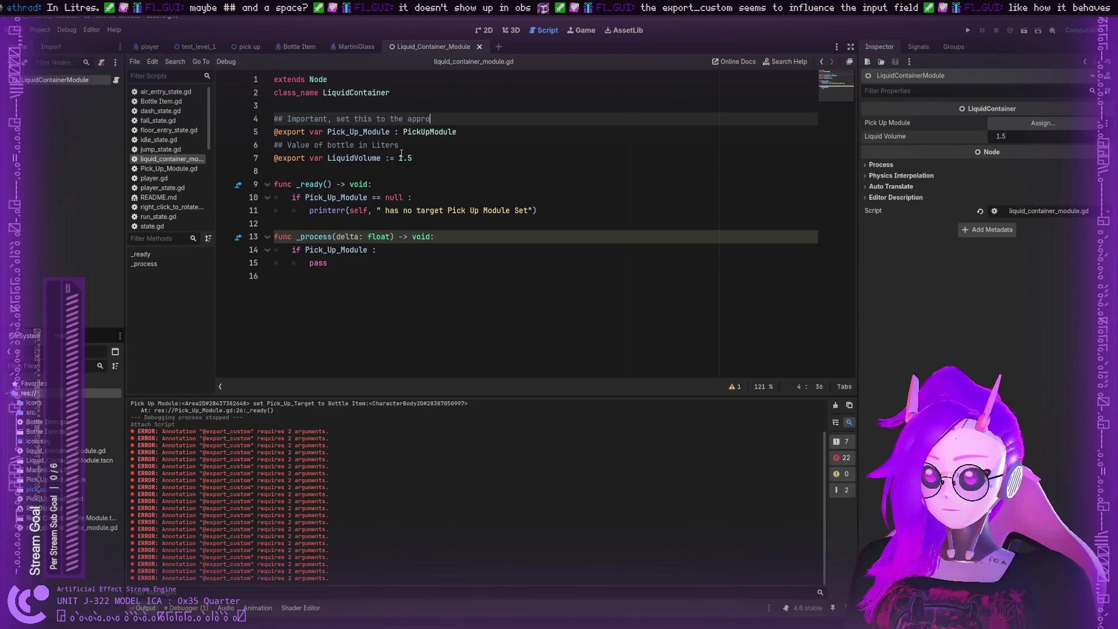
pyautogui.write('priate ')
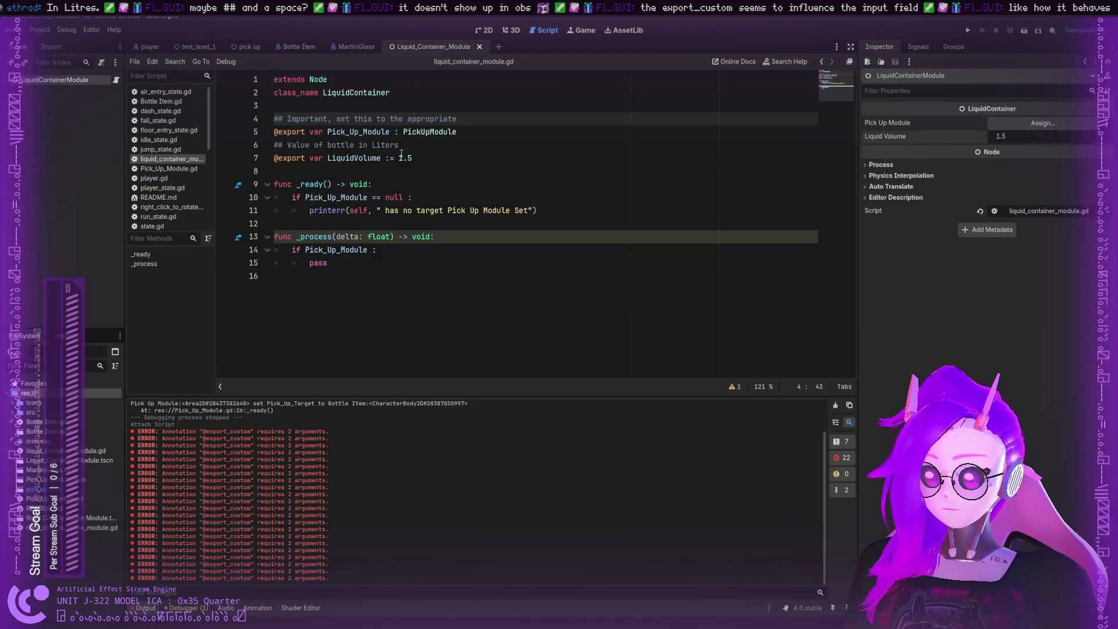
pyautogui.write('Pick ')
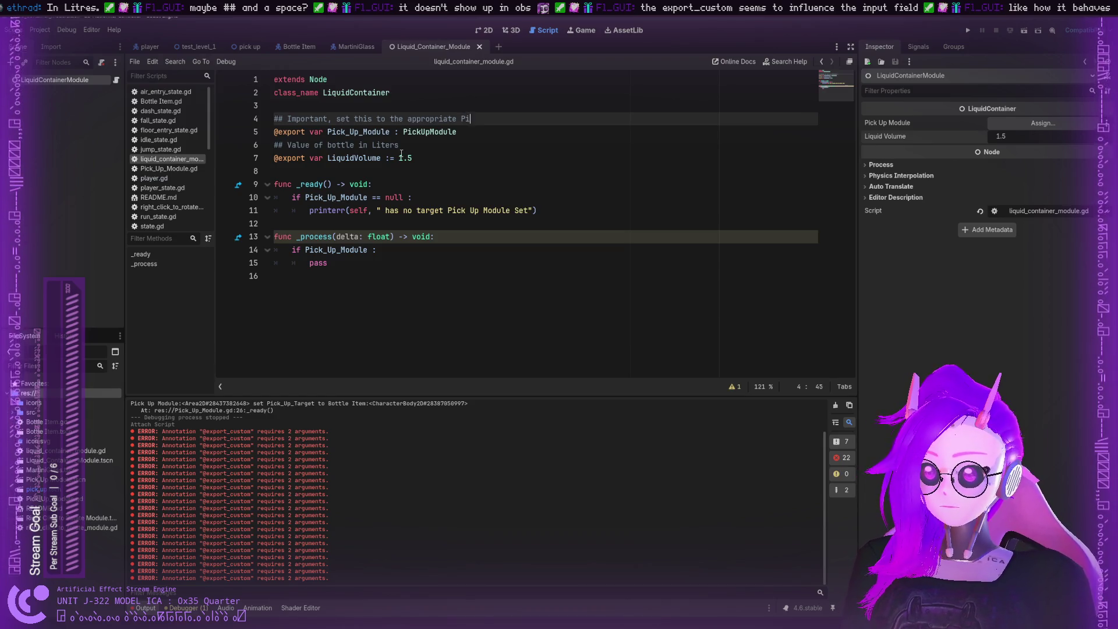
pyautogui.write(' Up Module')
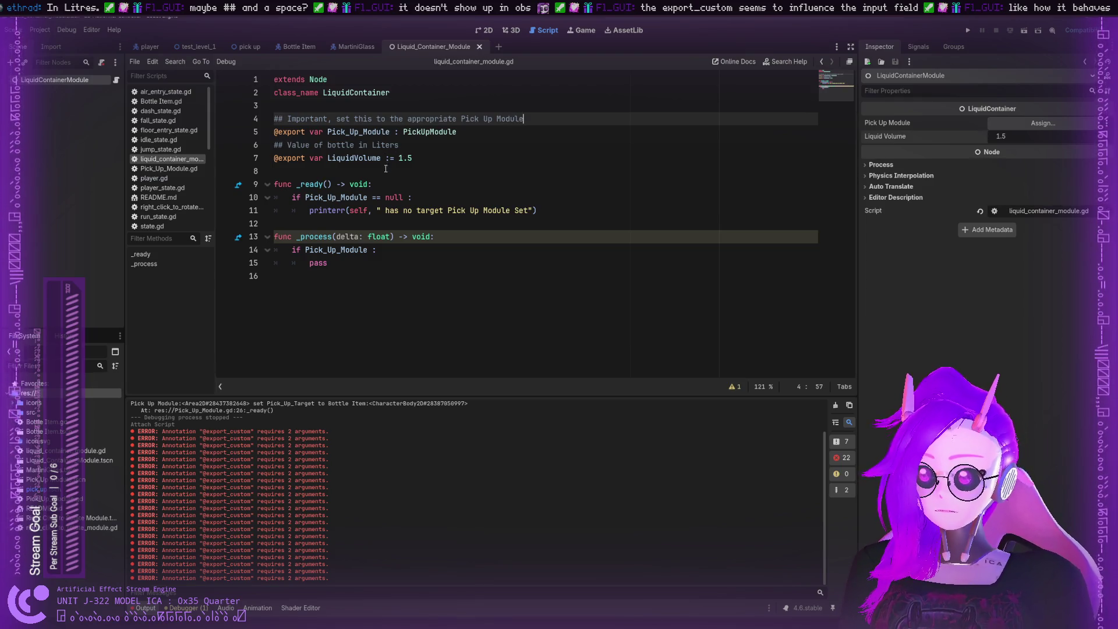
pyautogui.click(385, 169)
pyautogui.press('Return')
pyautogui.press('Up')
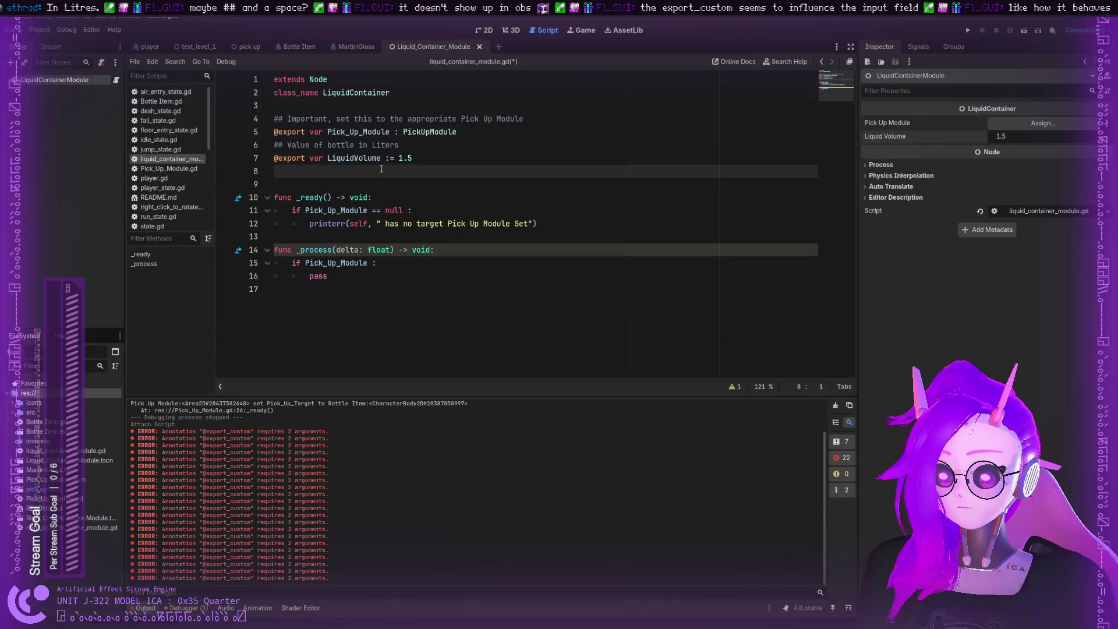
# - Add an exported PourSpeed variable with a default of 0.2 below LiquidVolume
pyautogui.write('@export')
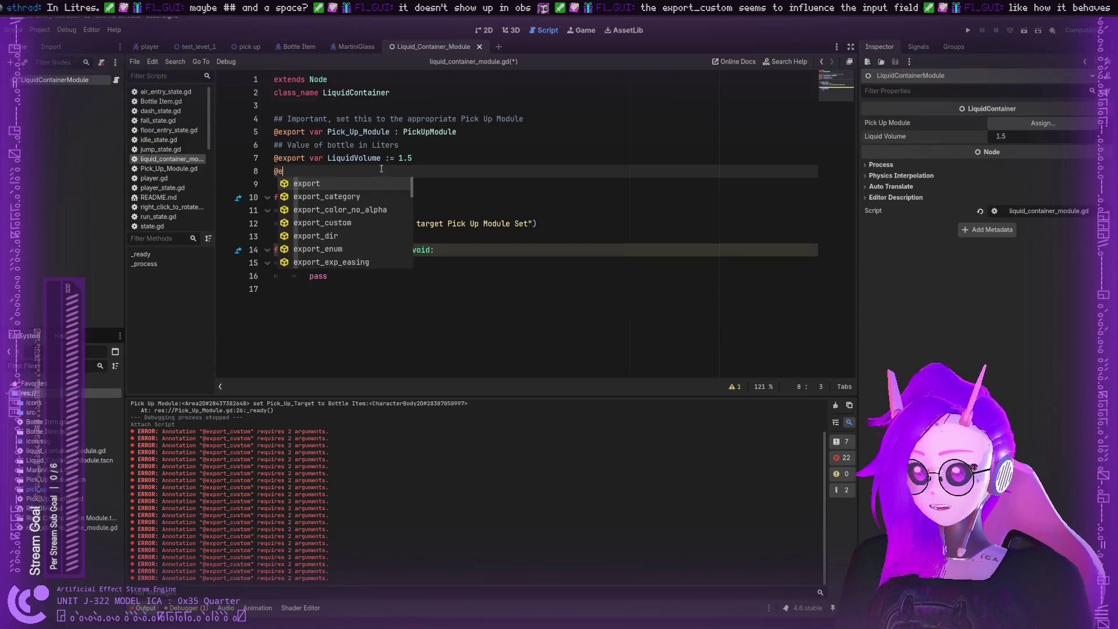
pyautogui.write(' var')
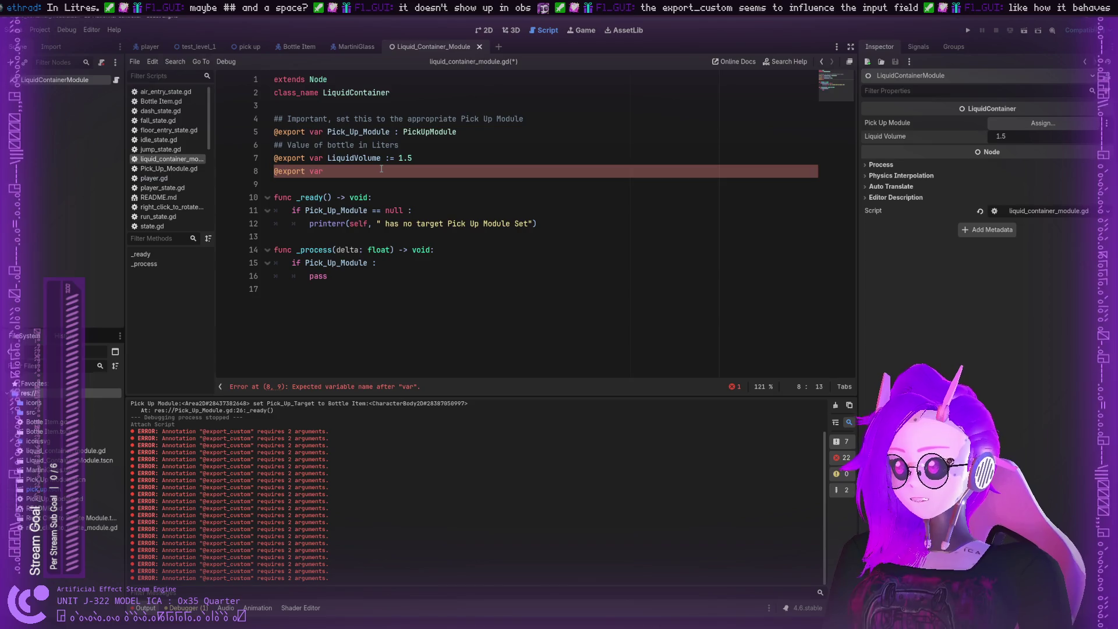
pyautogui.write('poor')
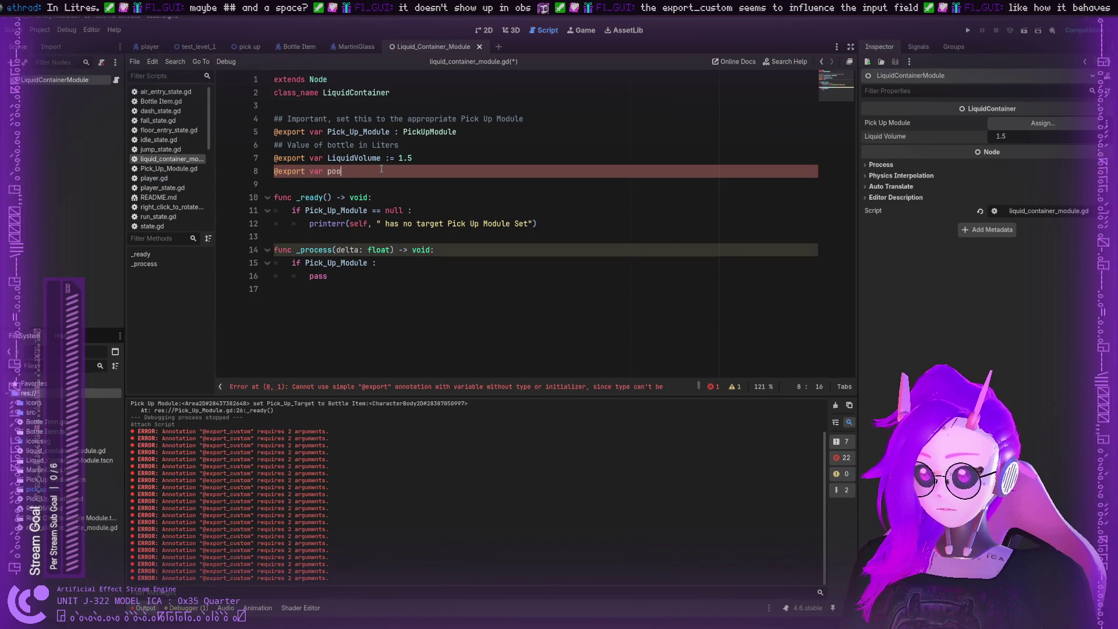
pyautogui.press('BackSpace')
pyautogui.press('BackSpace')
pyautogui.press('BackSpace')
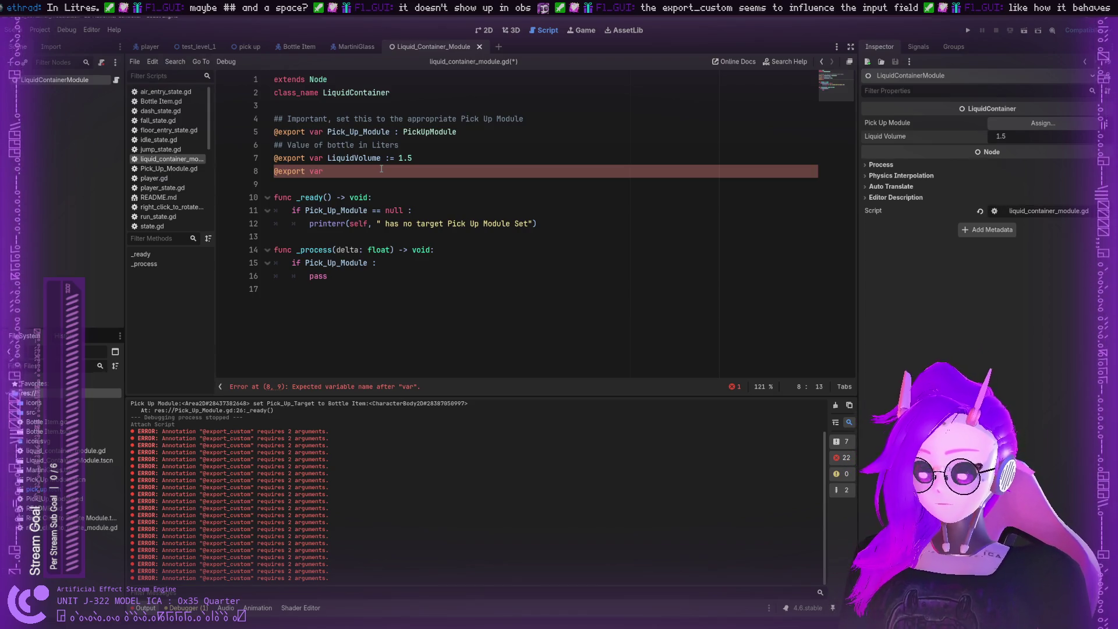
pyautogui.write('Por')
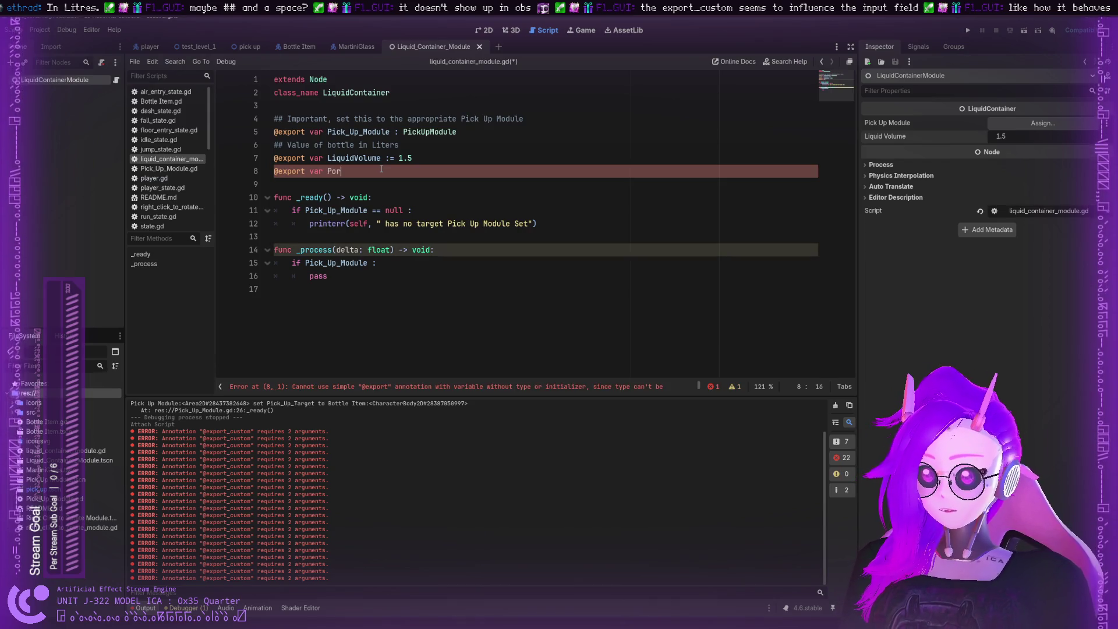
pyautogui.press('BackSpace')
pyautogui.write('urSpee')
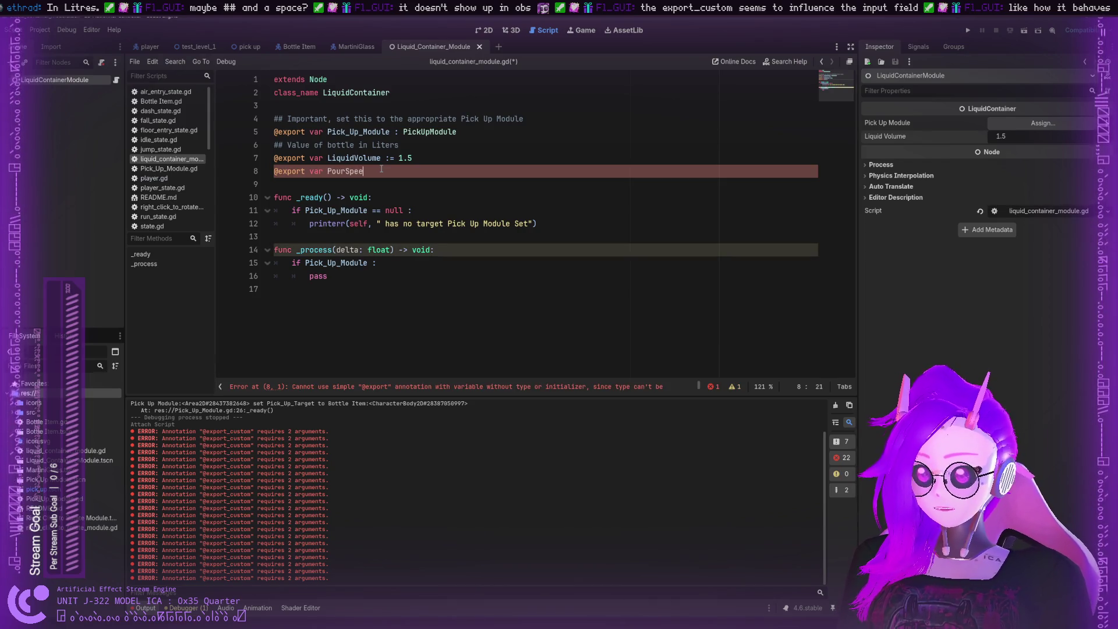
pyautogui.write('d :=')
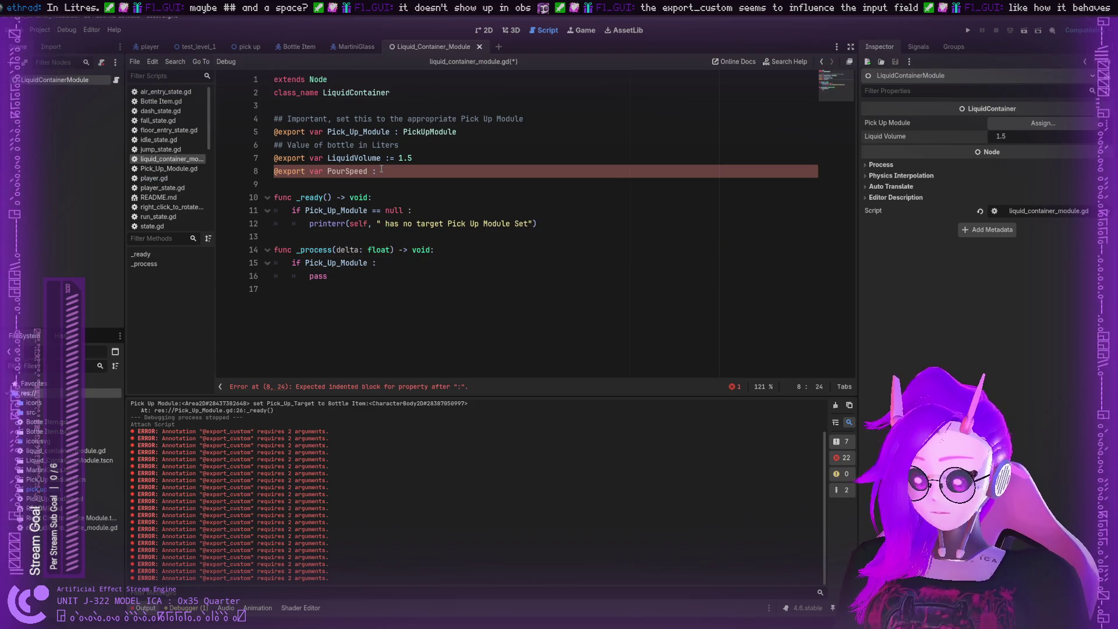
pyautogui.write(' 1.09')
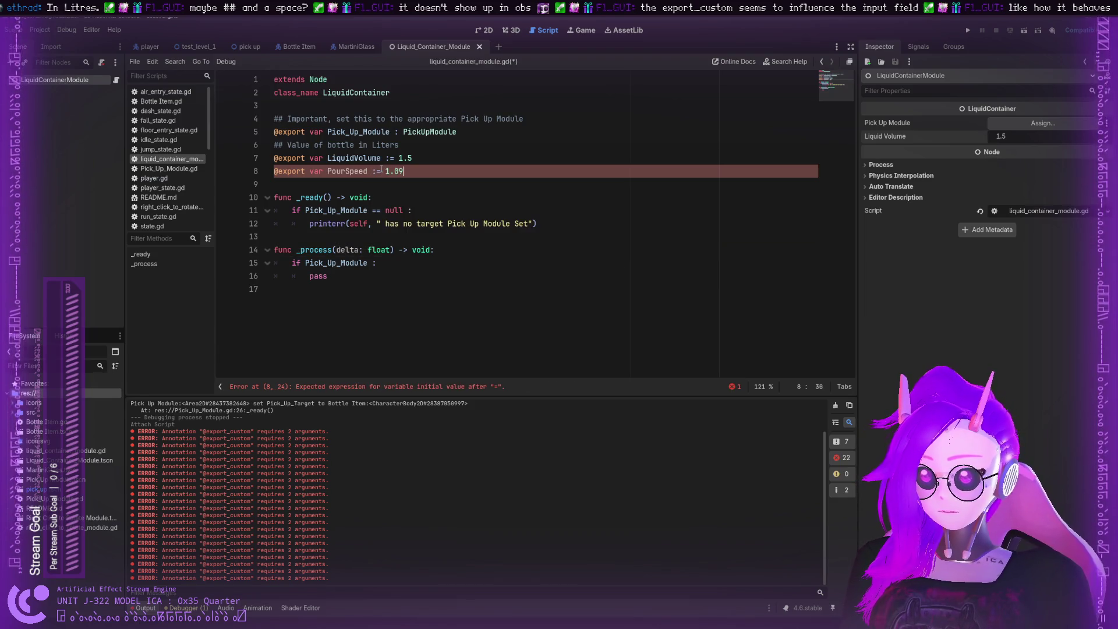
pyautogui.press('BackSpace')
pyautogui.press('BackSpace')
pyautogui.press('BackSpace')
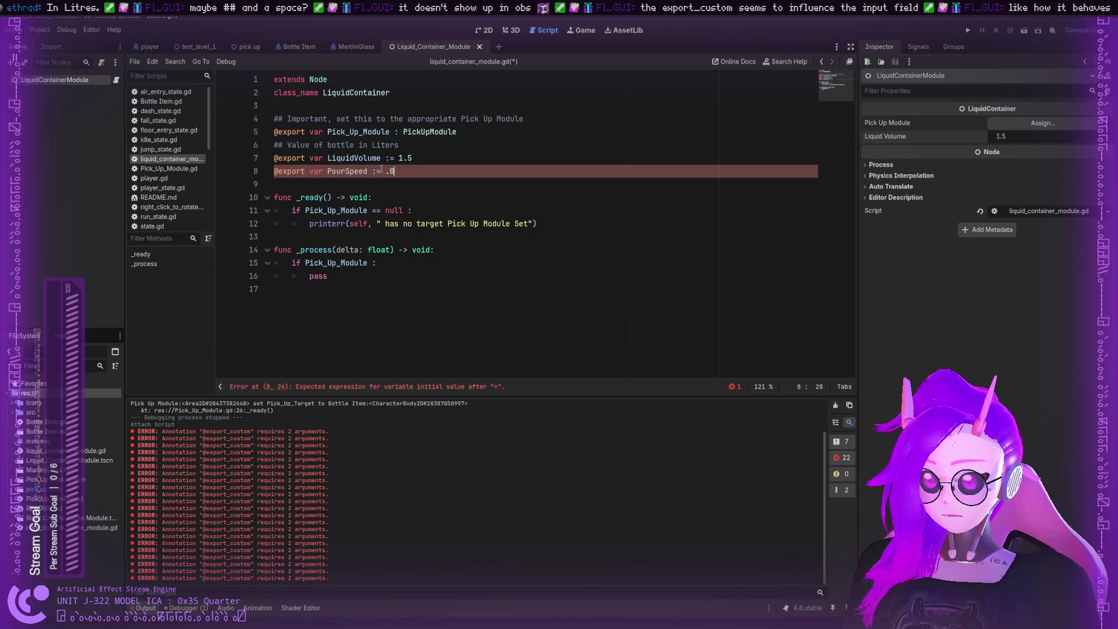
pyautogui.write('0.2')
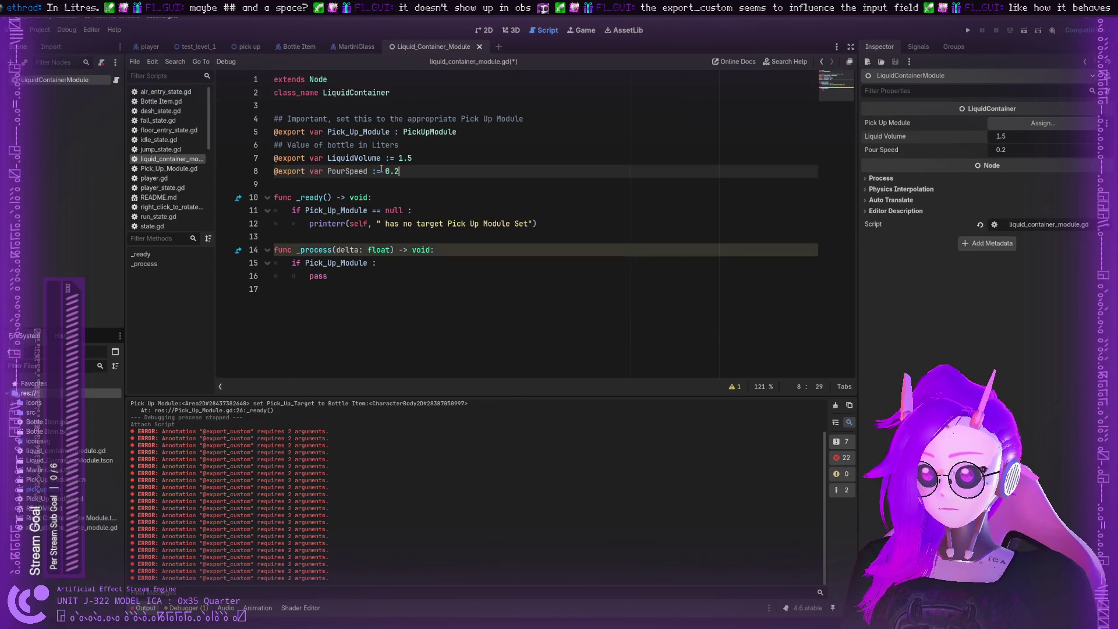
# - Rename the PourSpeed export to MaxPourSpeed
pyautogui.click(414, 158)
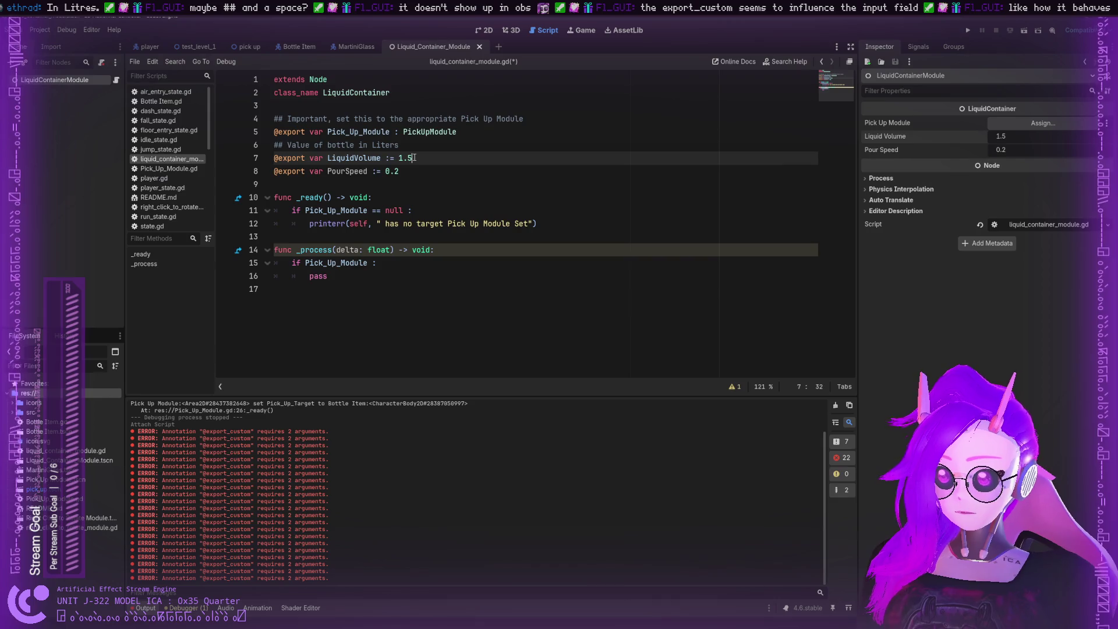
pyautogui.click(330, 173)
pyautogui.write('Max')
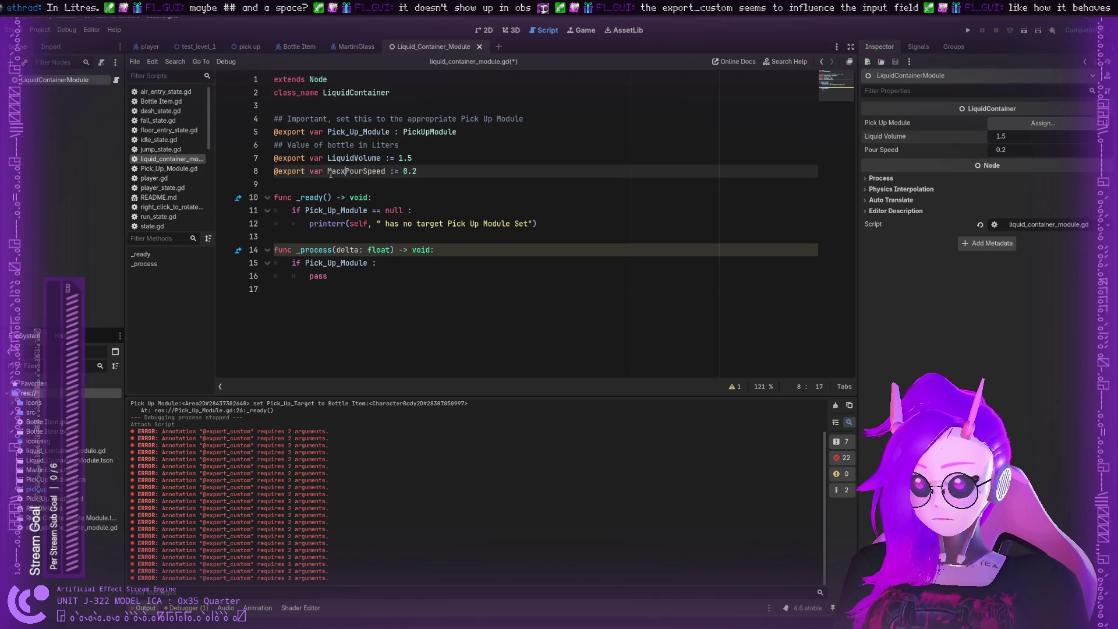
pyautogui.click(412, 158)
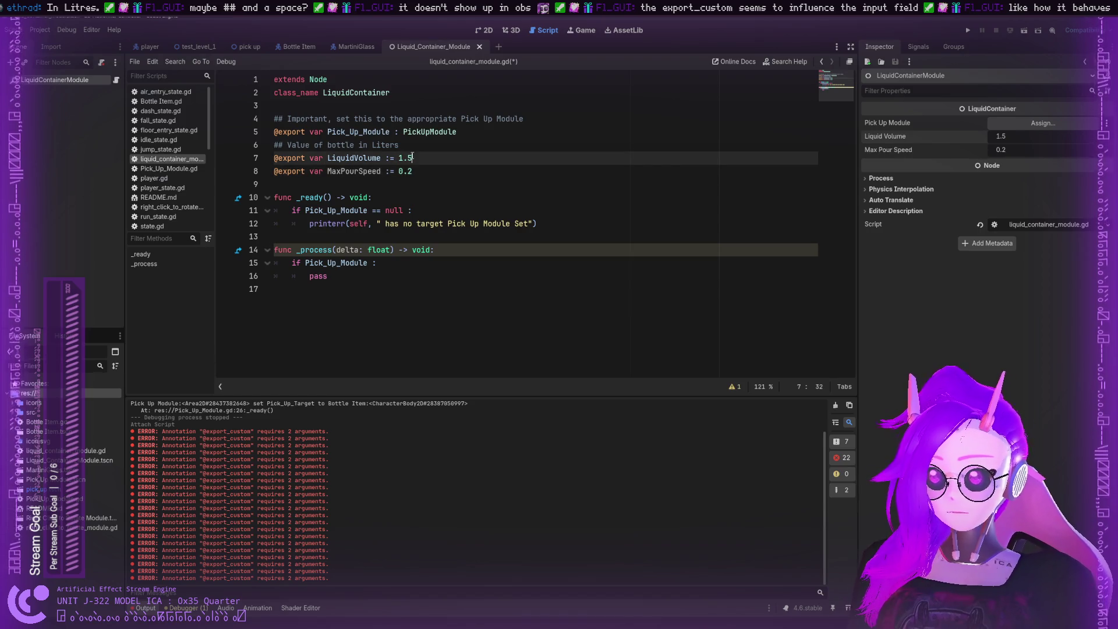
pyautogui.press('Return')
# - Write the doc comment '## Max PourSpeed for Speed Pourer Items' above MaxPourSpeed
pyautogui.write('##')
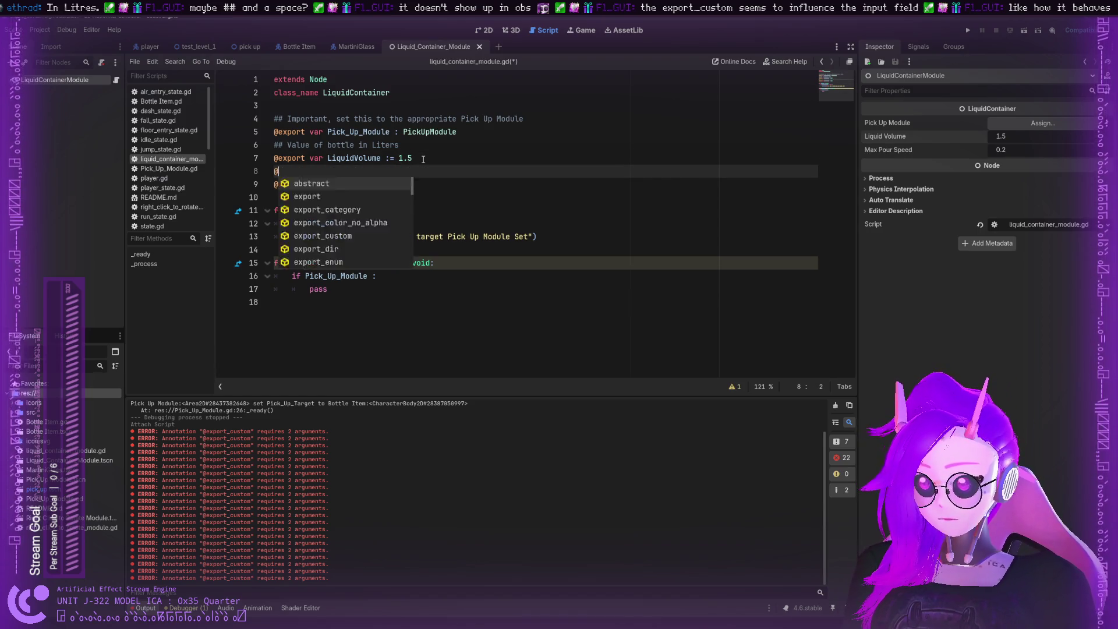
pyautogui.press('Escape')
pyautogui.write('Max P')
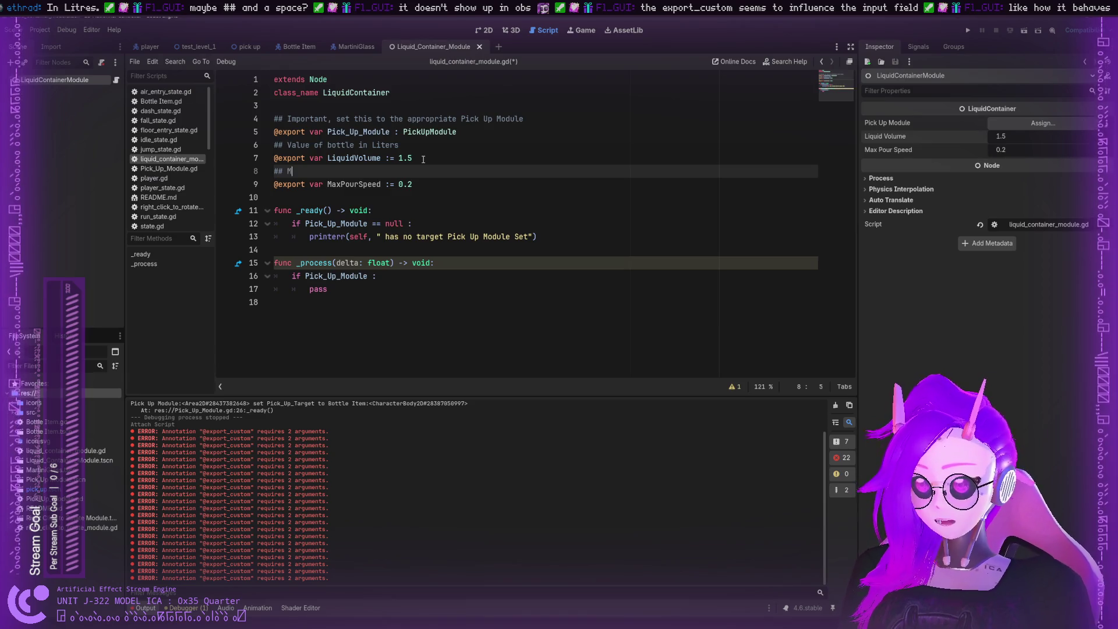
pyautogui.write('our')
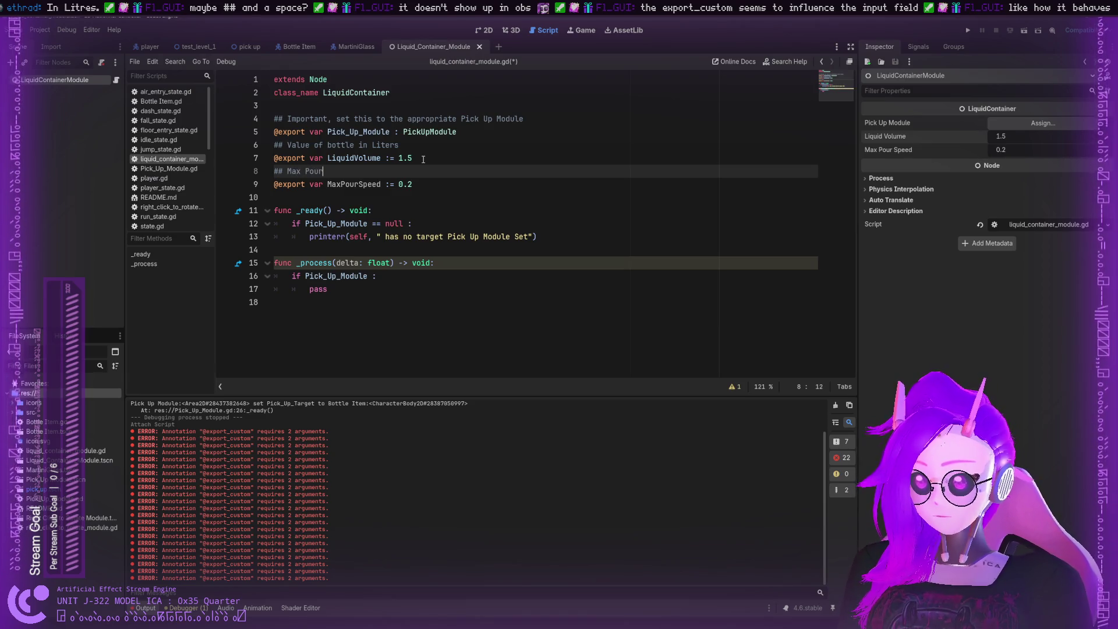
pyautogui.write('Speed ')
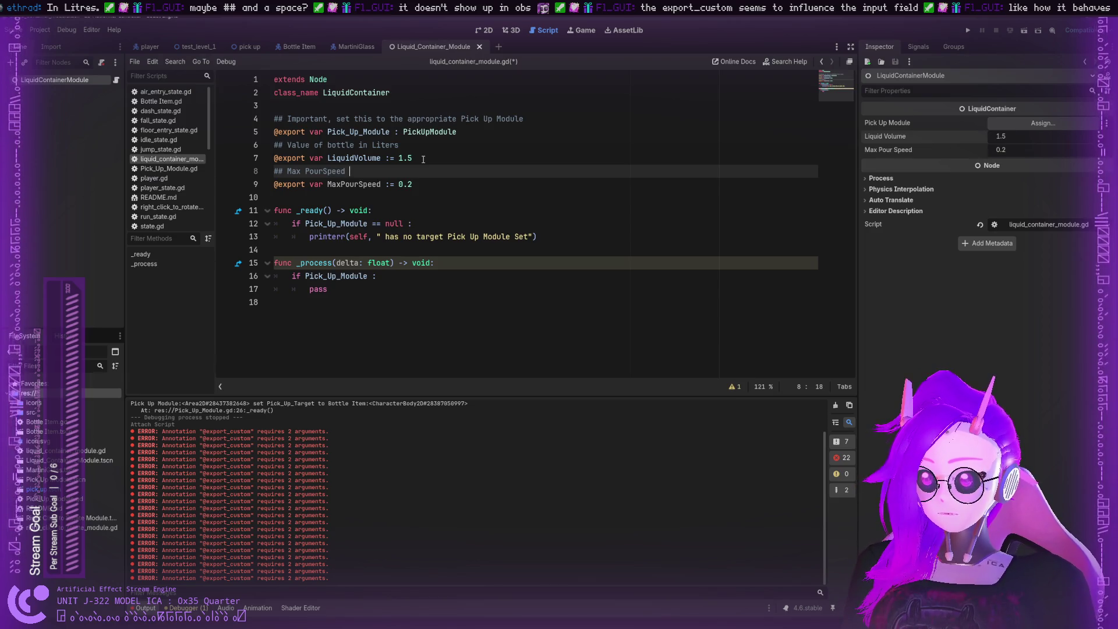
pyautogui.write('in')
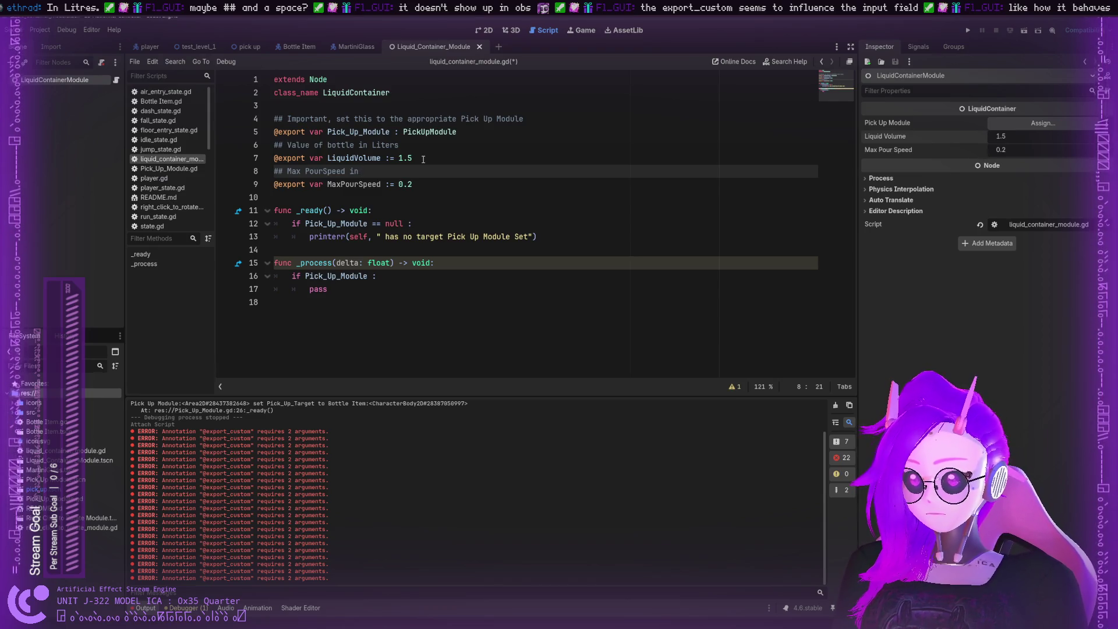
pyautogui.press('BackSpace')
pyautogui.press('BackSpace')
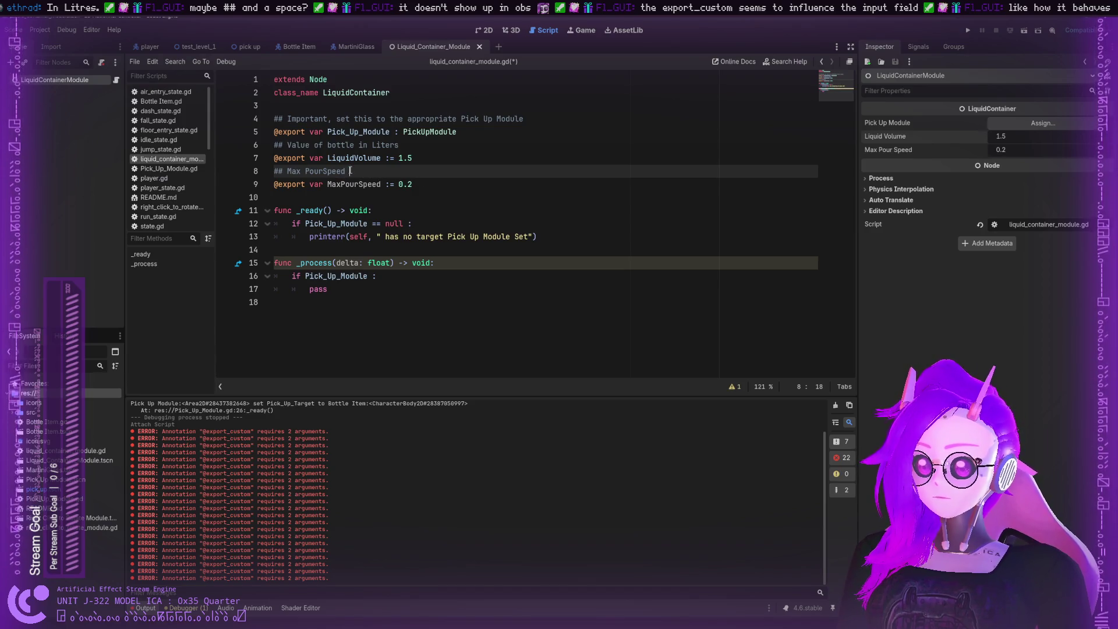
pyautogui.write('or ')
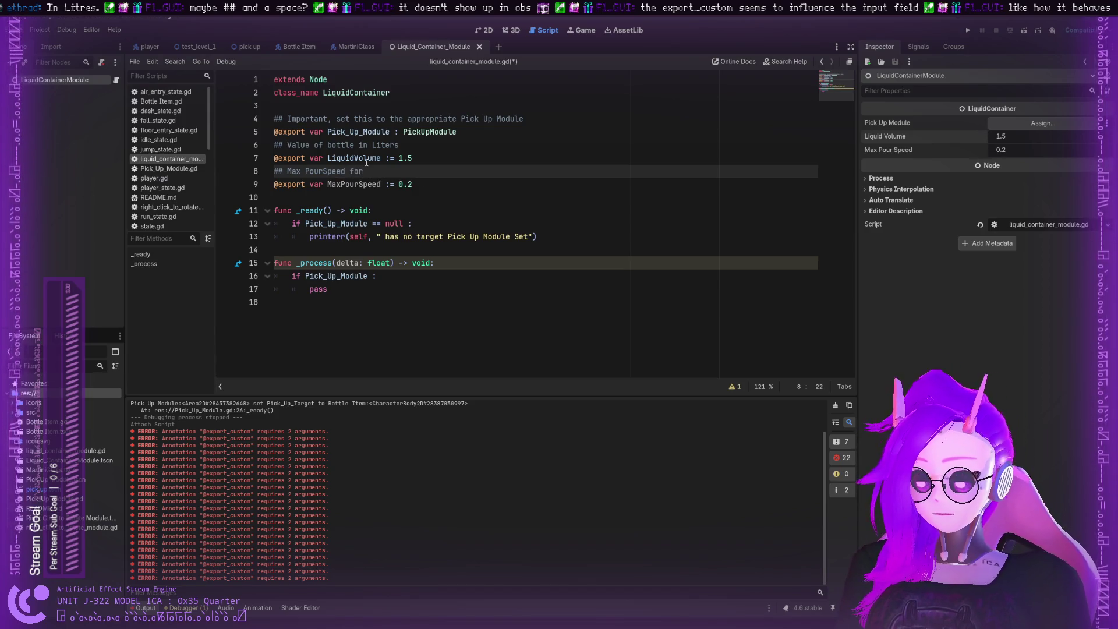
pyautogui.write('peed Po')
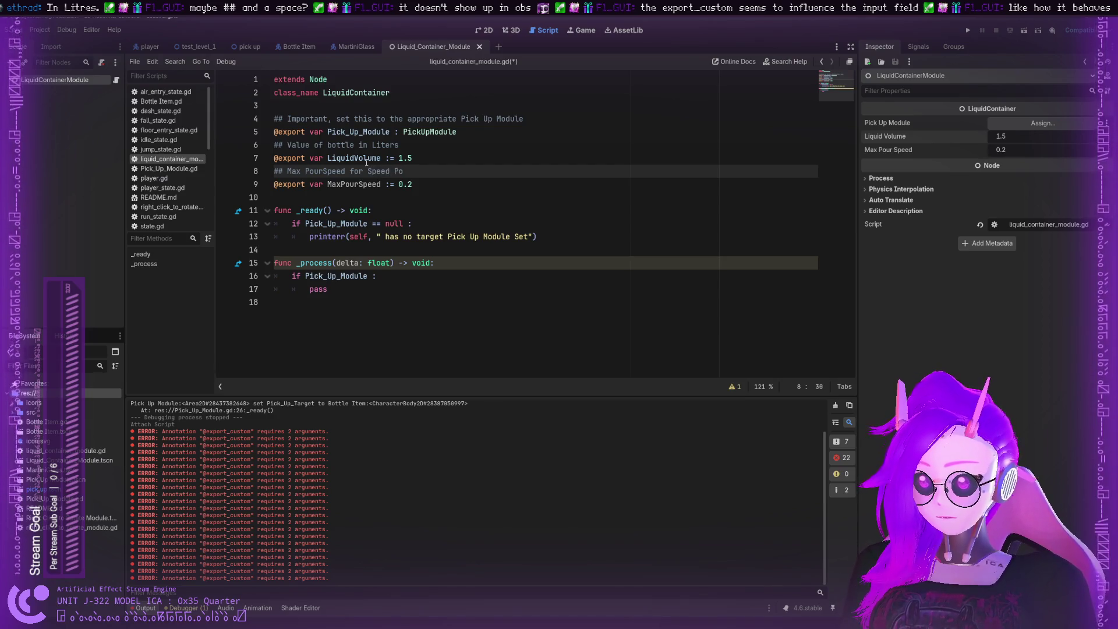
pyautogui.write('urers')
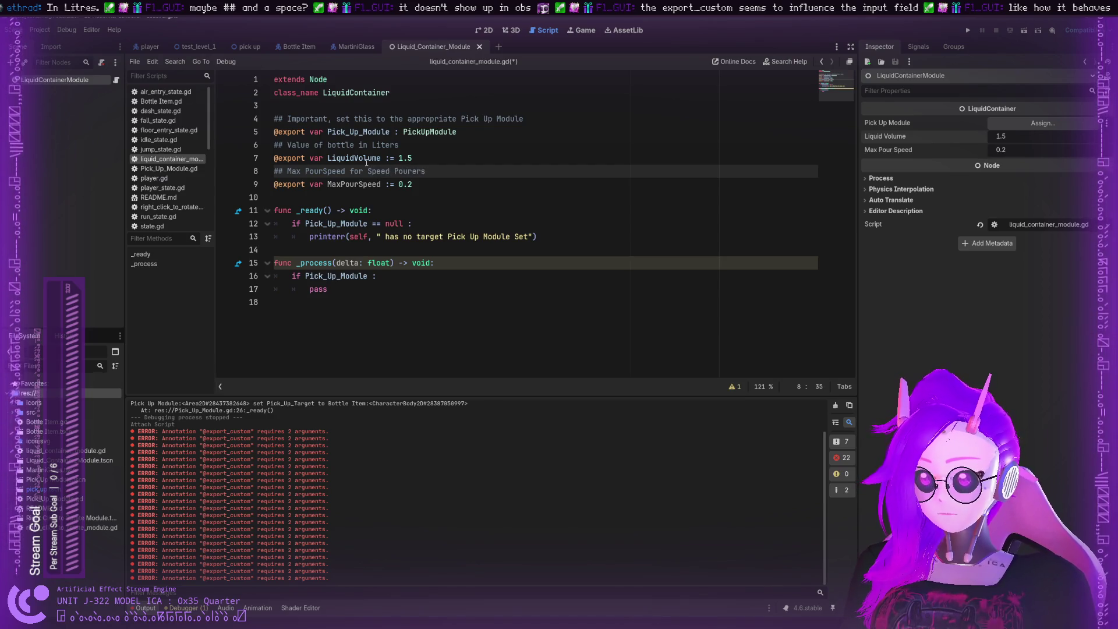
pyautogui.write(' Items')
# - Start erasing the MaxPourSpeed comment text so it can be reworded
pyautogui.press('Up')
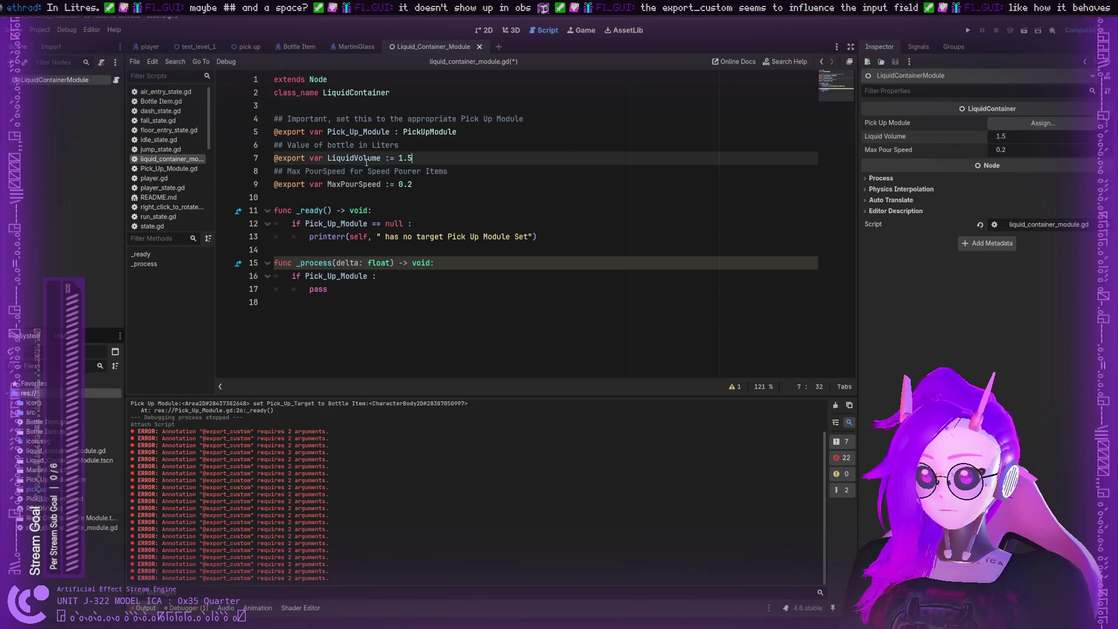
pyautogui.press('Return')
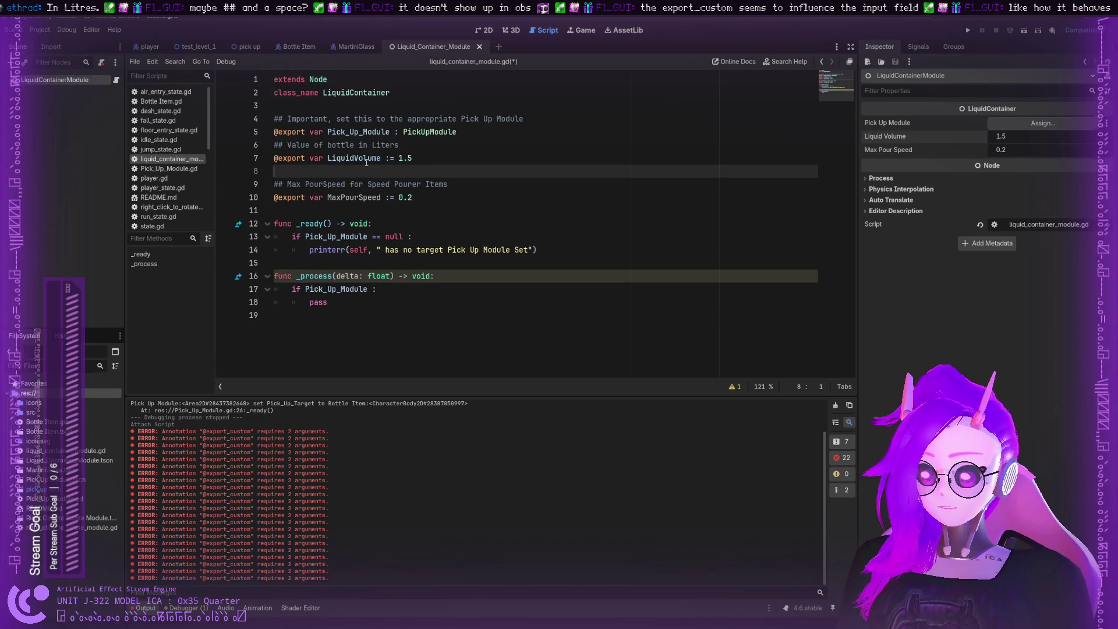
pyautogui.press('BackSpace')
pyautogui.press('Down')
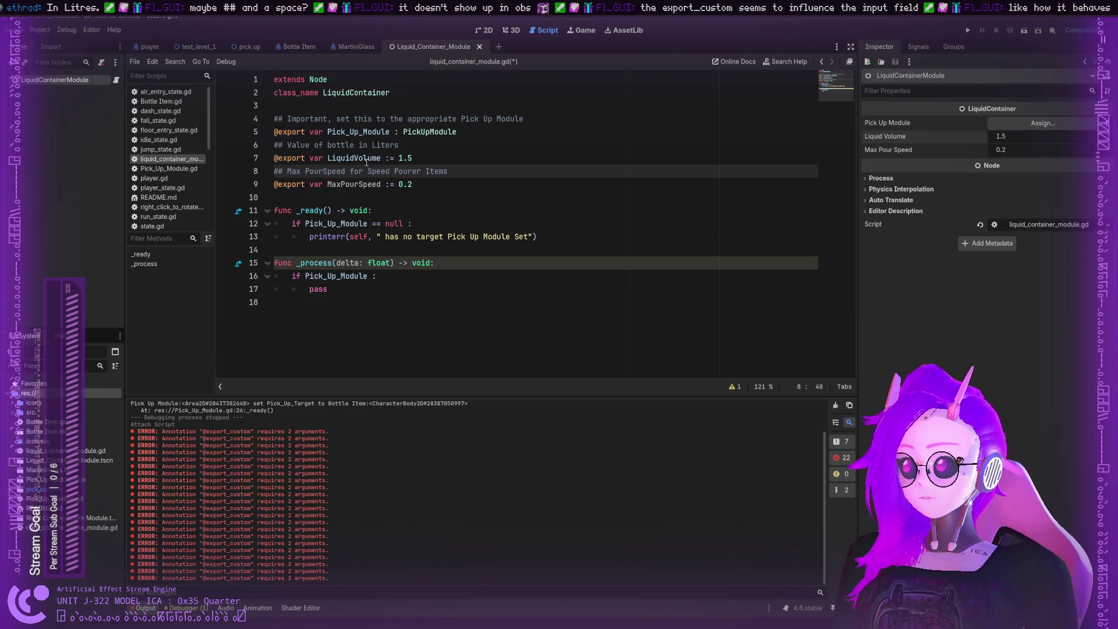
pyautogui.press('BackSpace')
pyautogui.press('BackSpace')
pyautogui.press('BackSpace')
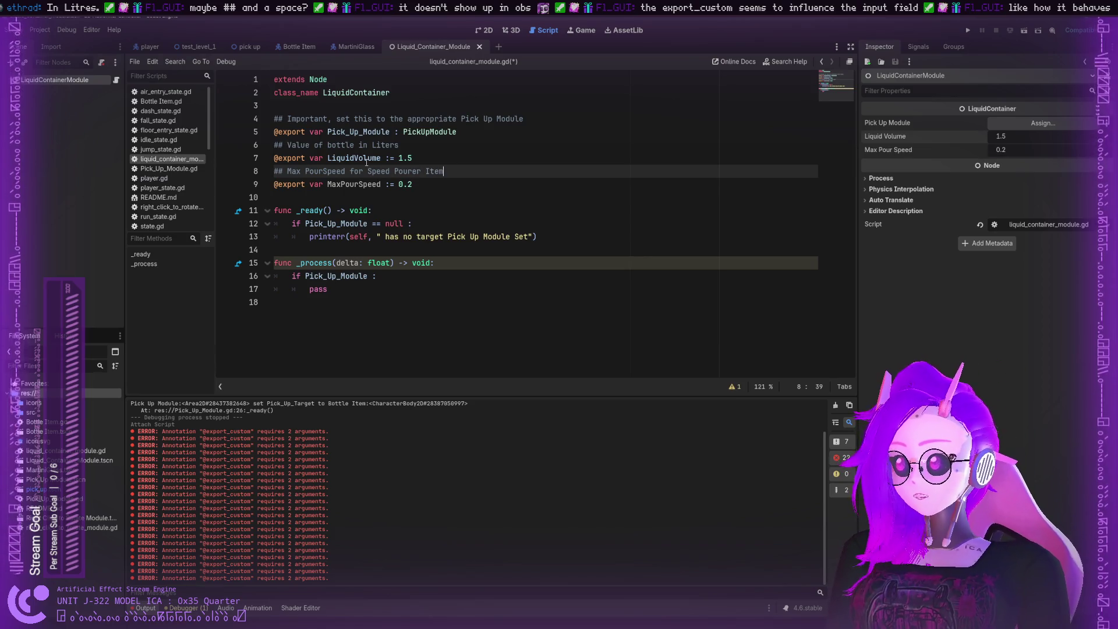
# - Replace the comment with '## Percentage for pouring speed based on angle'
pyautogui.press('BackSpace')
pyautogui.press('BackSpace')
pyautogui.press('BackSpace')
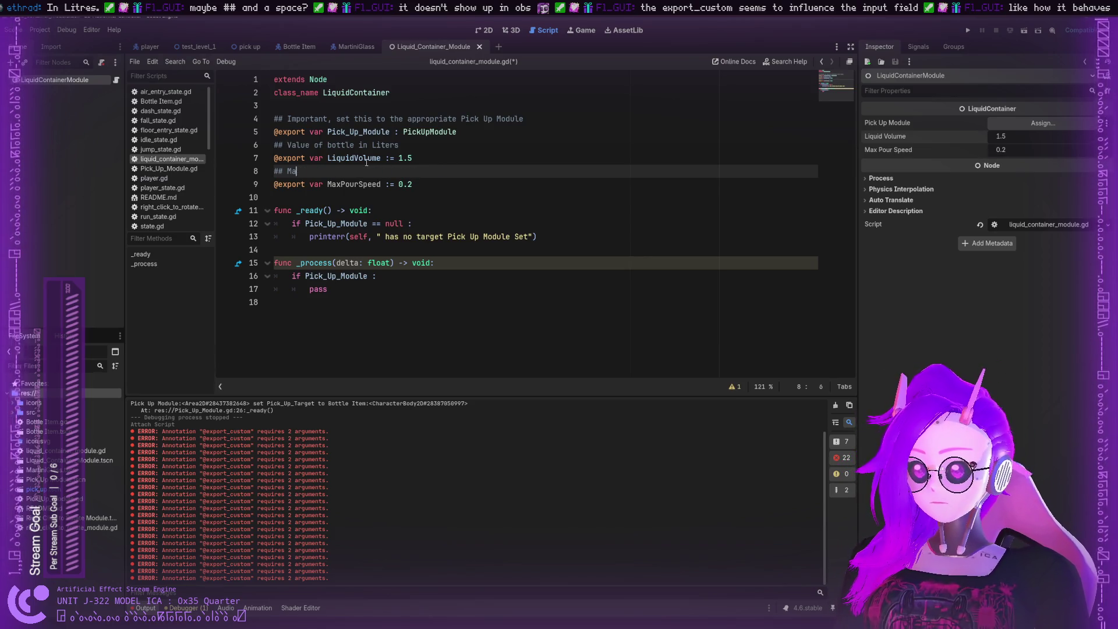
pyautogui.write('Percentage for')
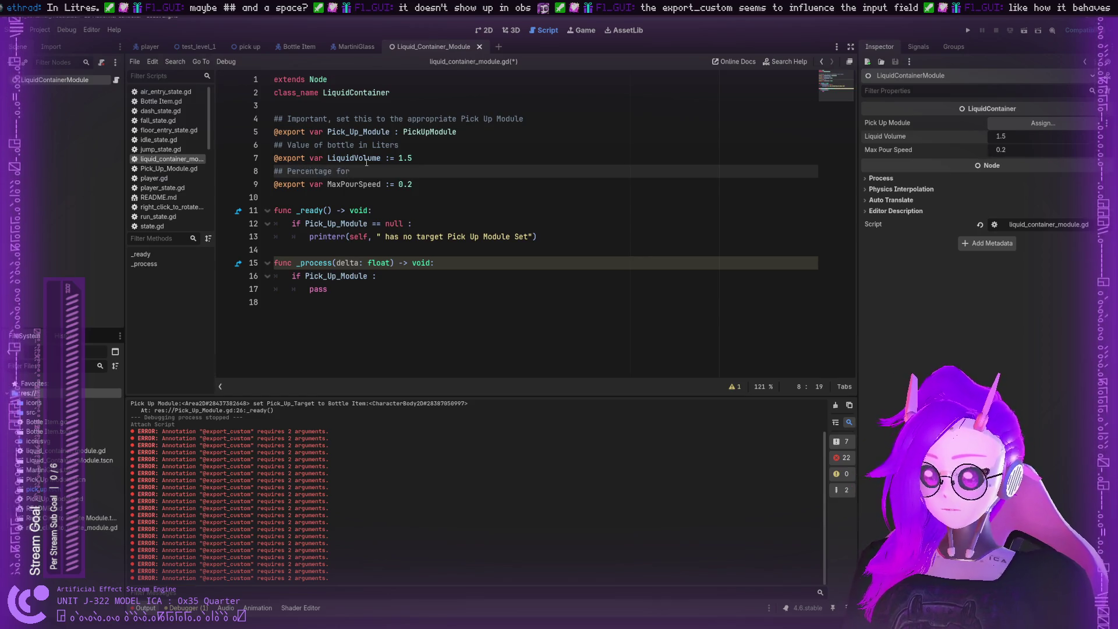
pyautogui.write(' pour')
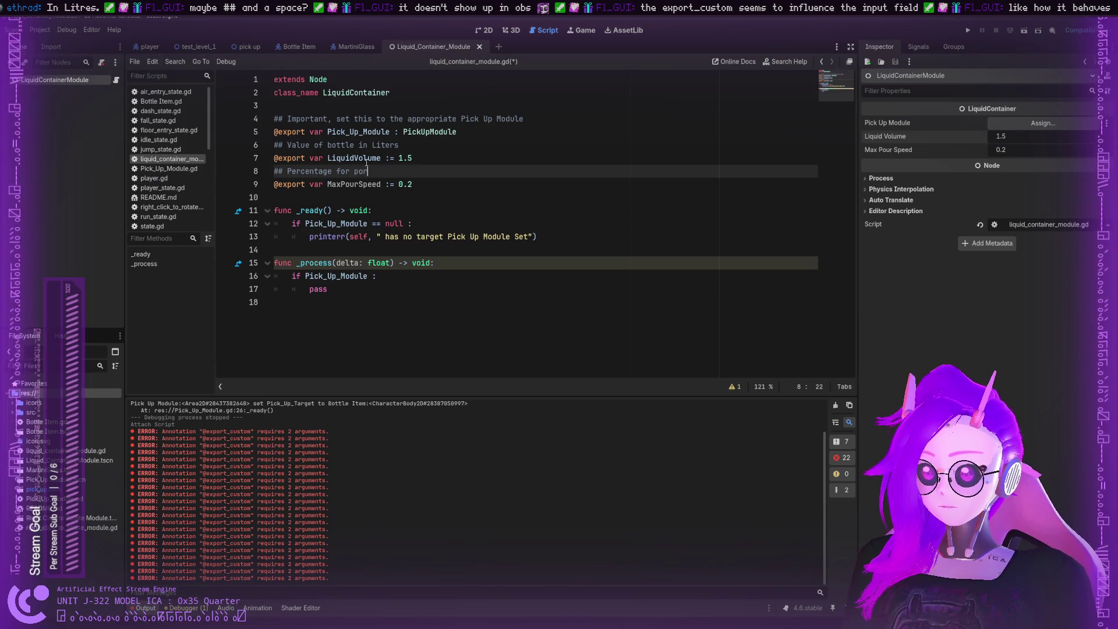
pyautogui.write('ing speed ba')
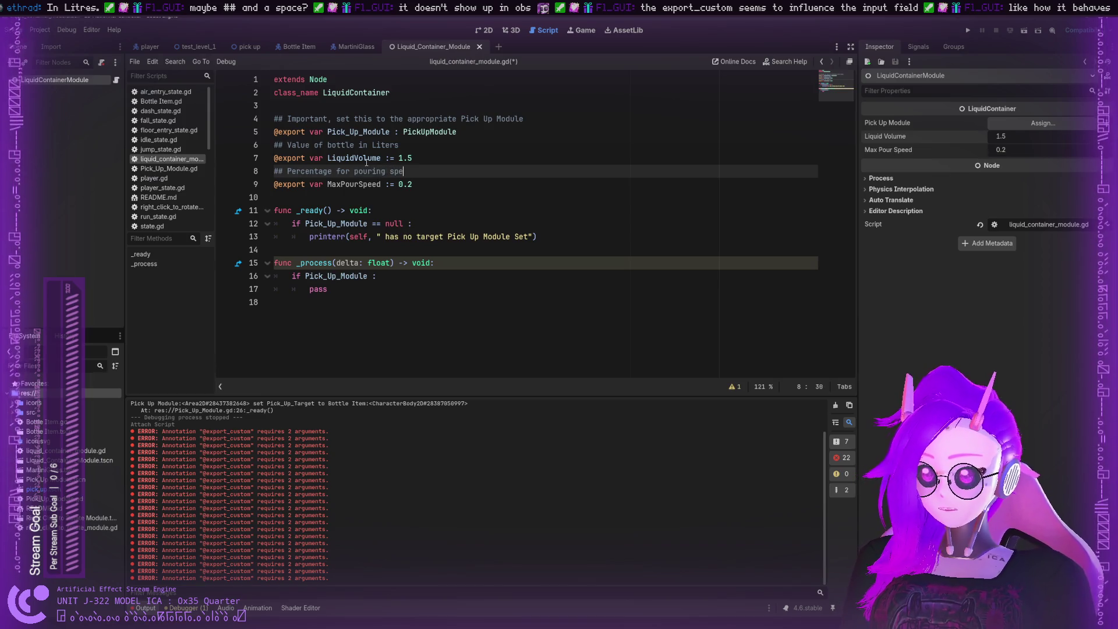
pyautogui.write('sed on angle')
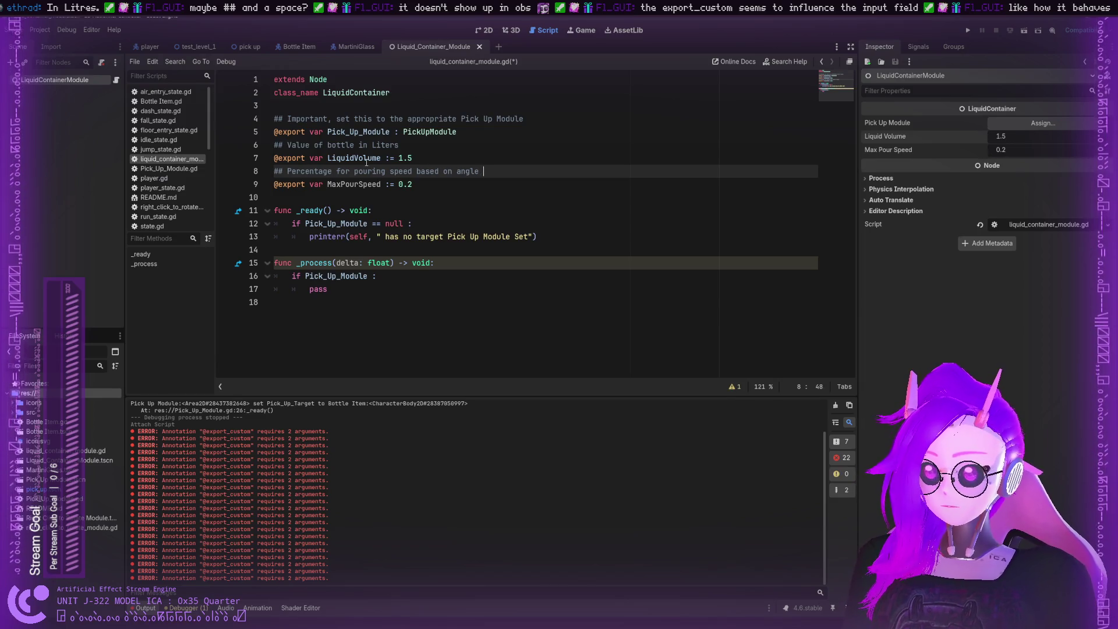
pyautogui.write('if')
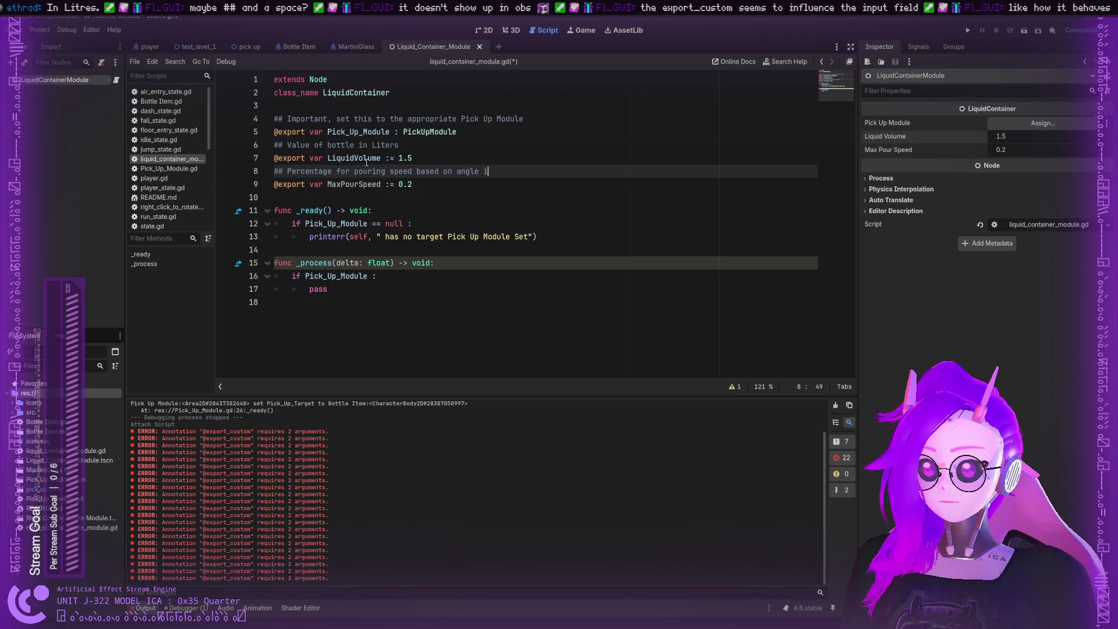
# - Append '(1.0 to 0.0).' and an explanation that open martini-like glasses pour at 1
pyautogui.press('BackSpace')
pyautogui.press('BackSpace')
pyautogui.write('(')
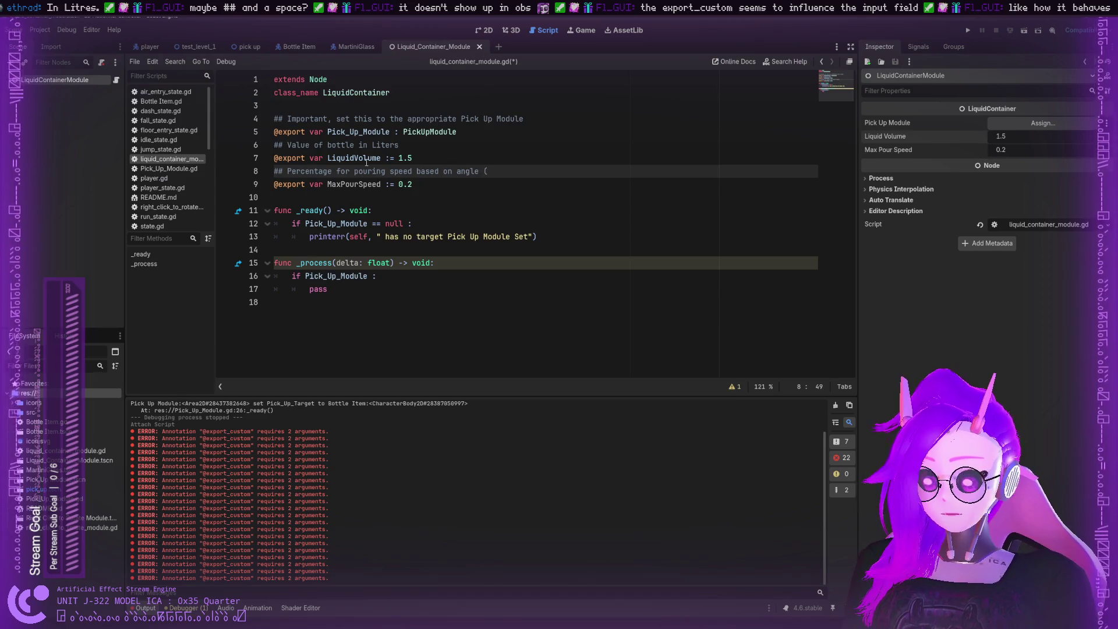
pyautogui.write('1 ')
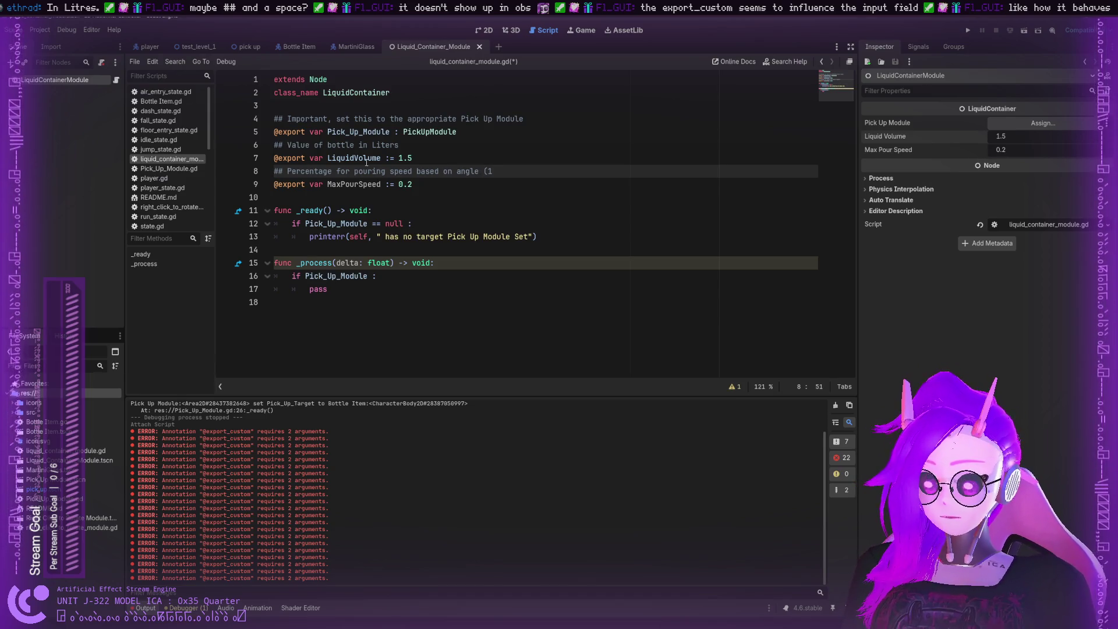
pyautogui.write('to 0.0')
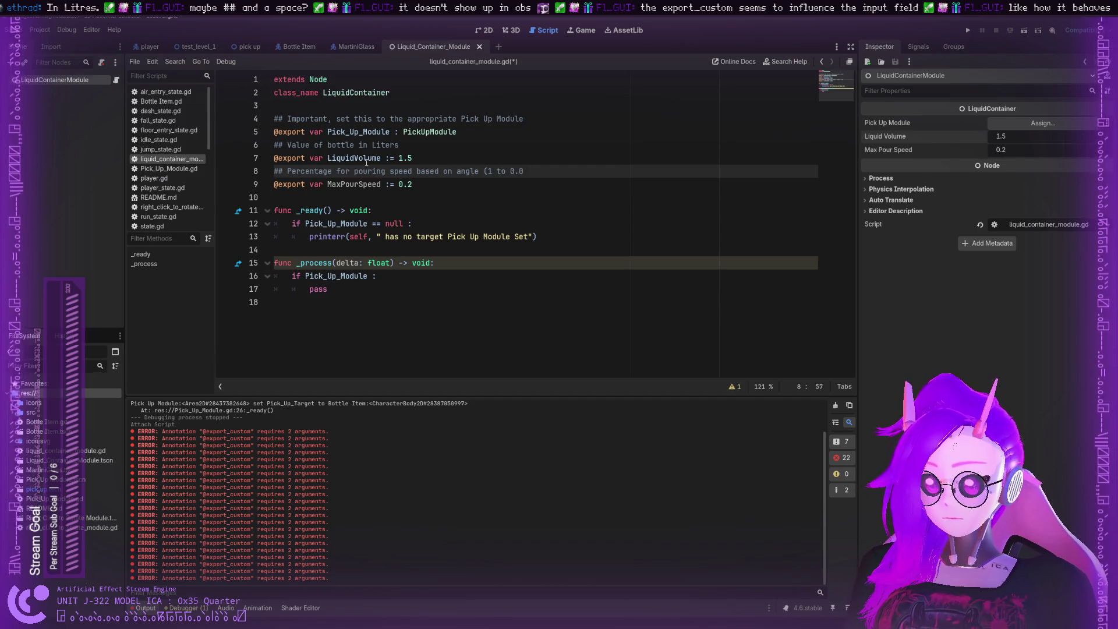
pyautogui.press('Right')
pyautogui.press('Right')
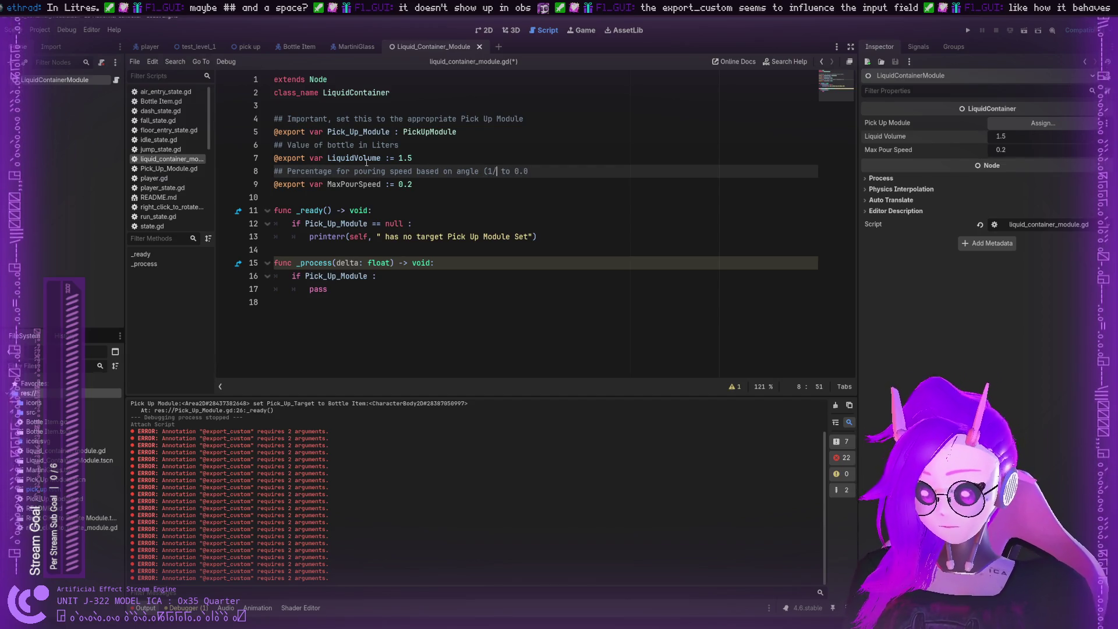
pyautogui.write('.9')
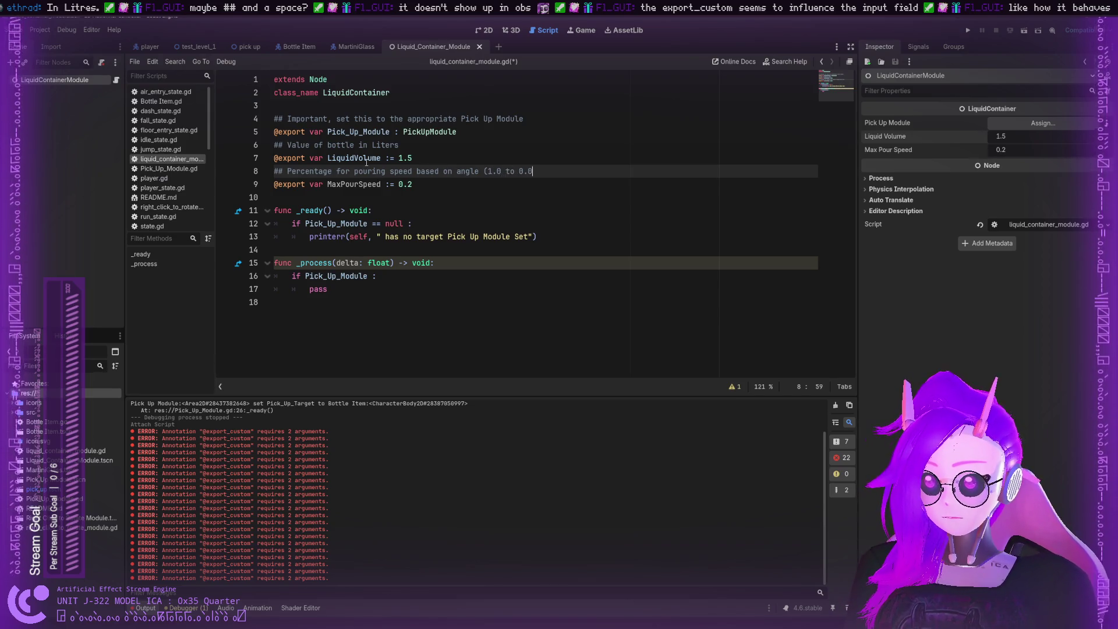
pyautogui.write(')')
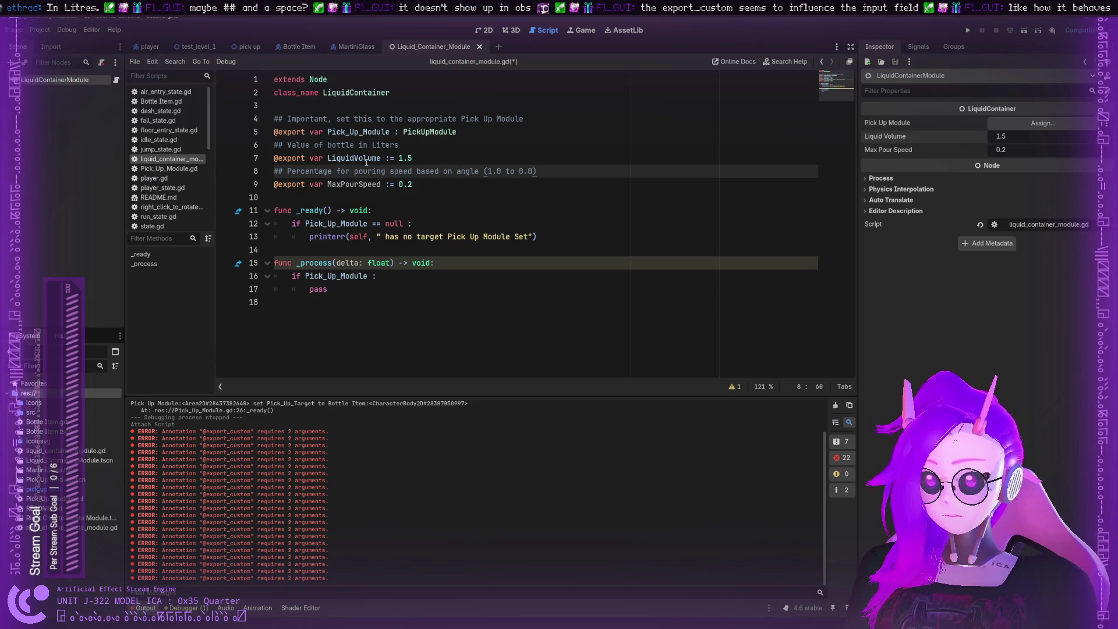
pyautogui.press('BackSpace')
pyautogui.write('. ')
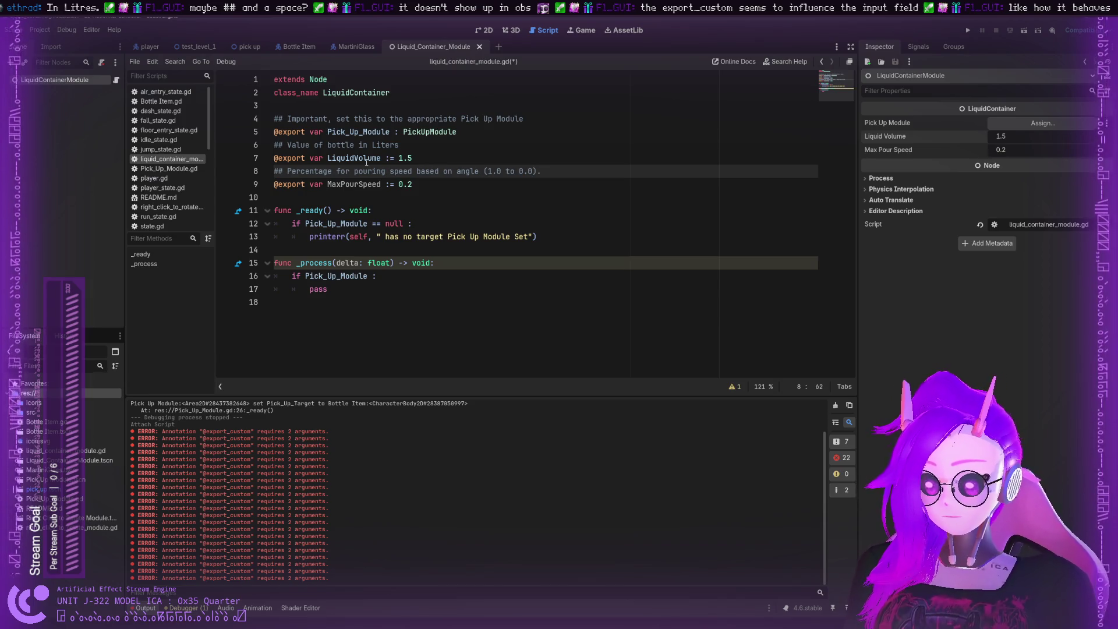
pyautogui.write('Used for c')
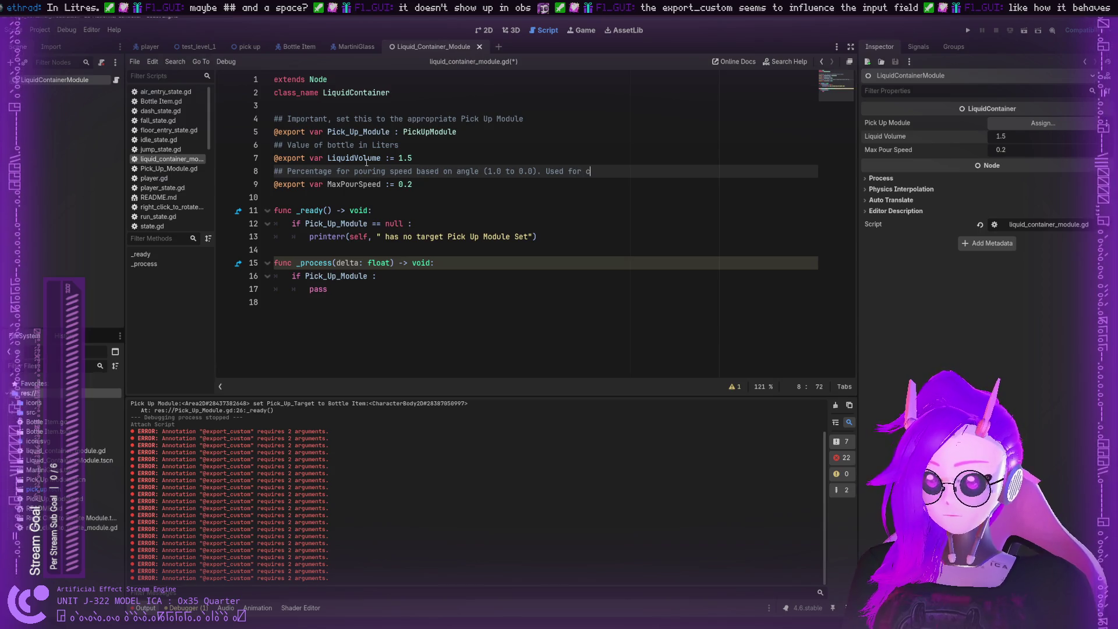
pyautogui.press('BackSpace')
pyautogui.press('BackSpace')
pyautogui.press('BackSpace')
pyautogui.press('BackSpace')
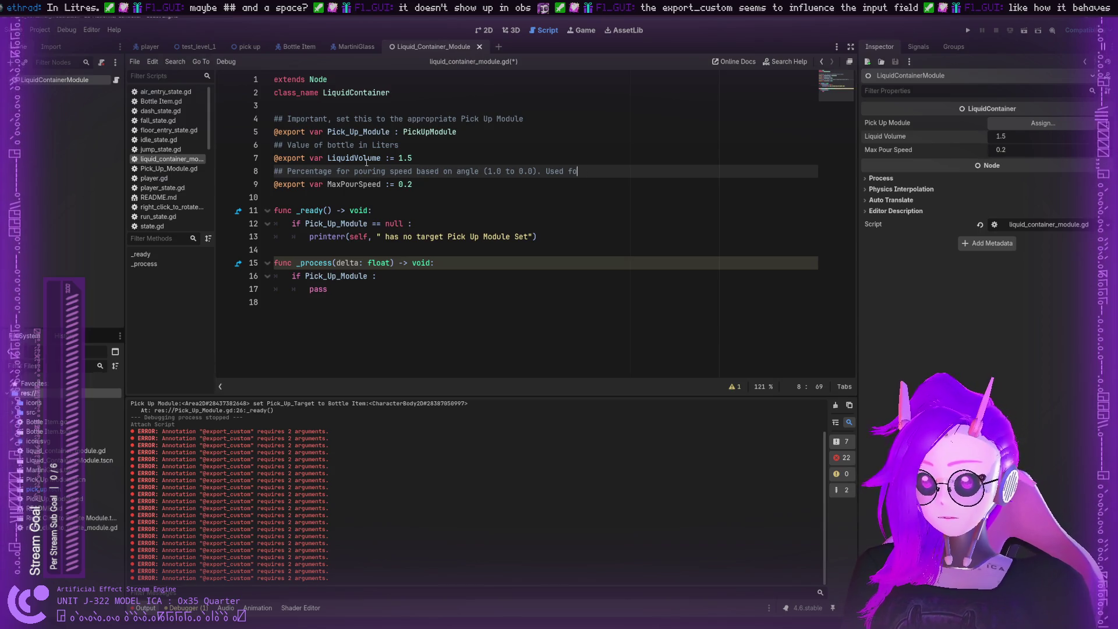
pyautogui.write('Open glasses wo')
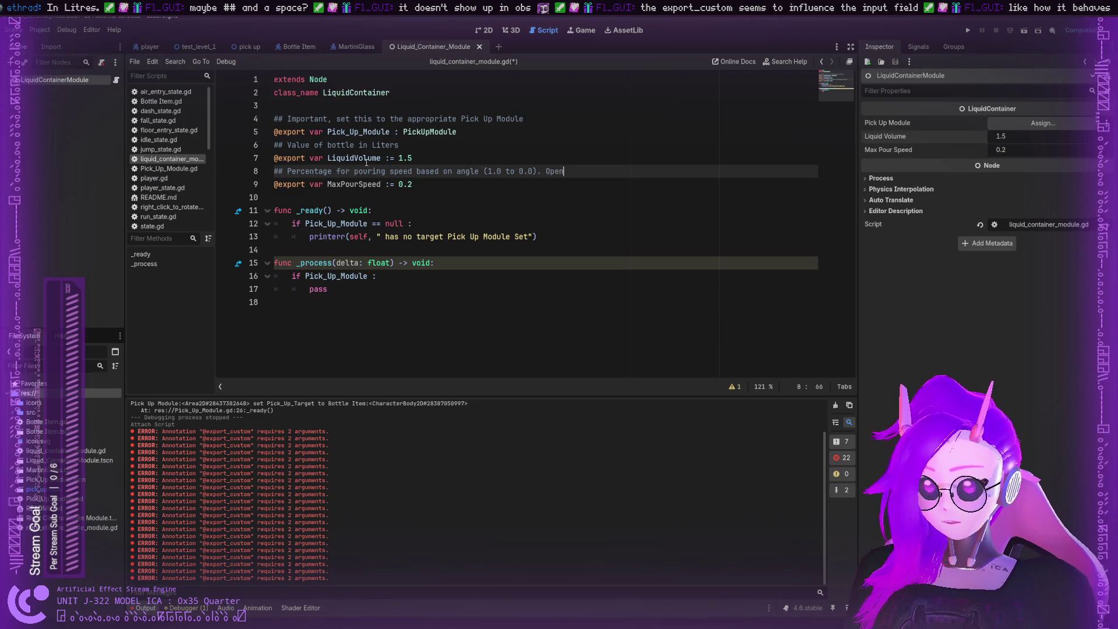
pyautogui.write('uld be at a 1 ')
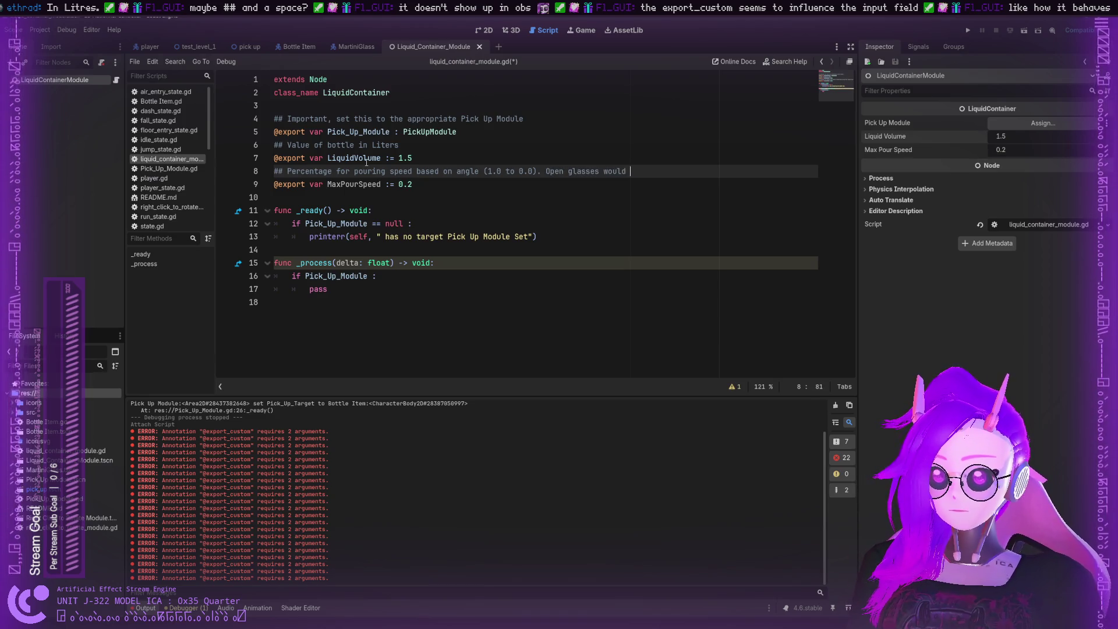
pyautogui.write('like a martin')
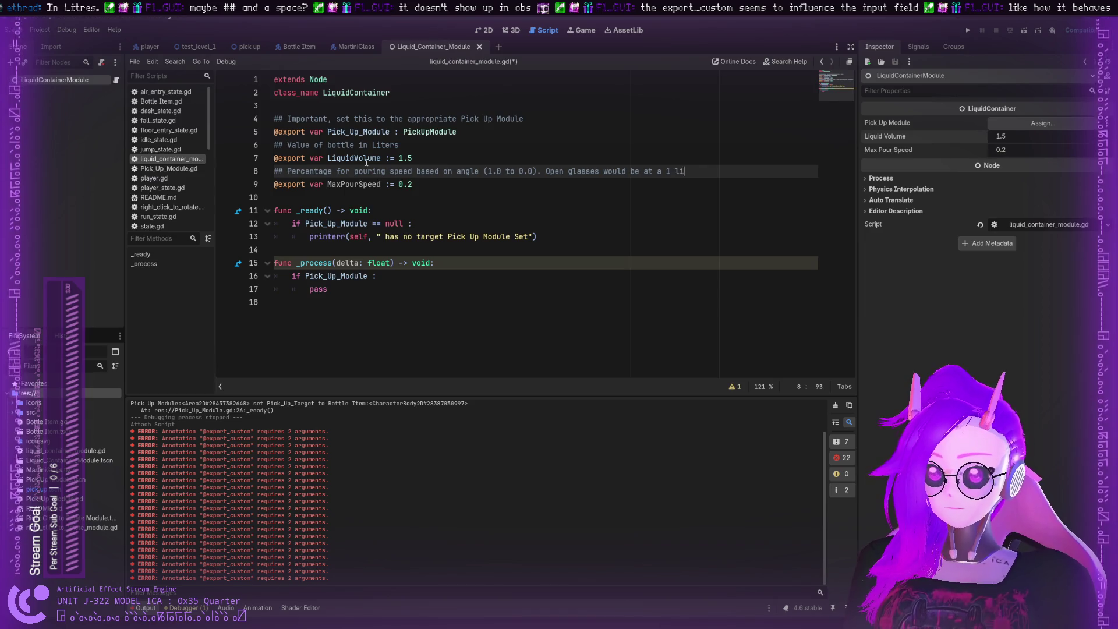
pyautogui.write('i glass, ')
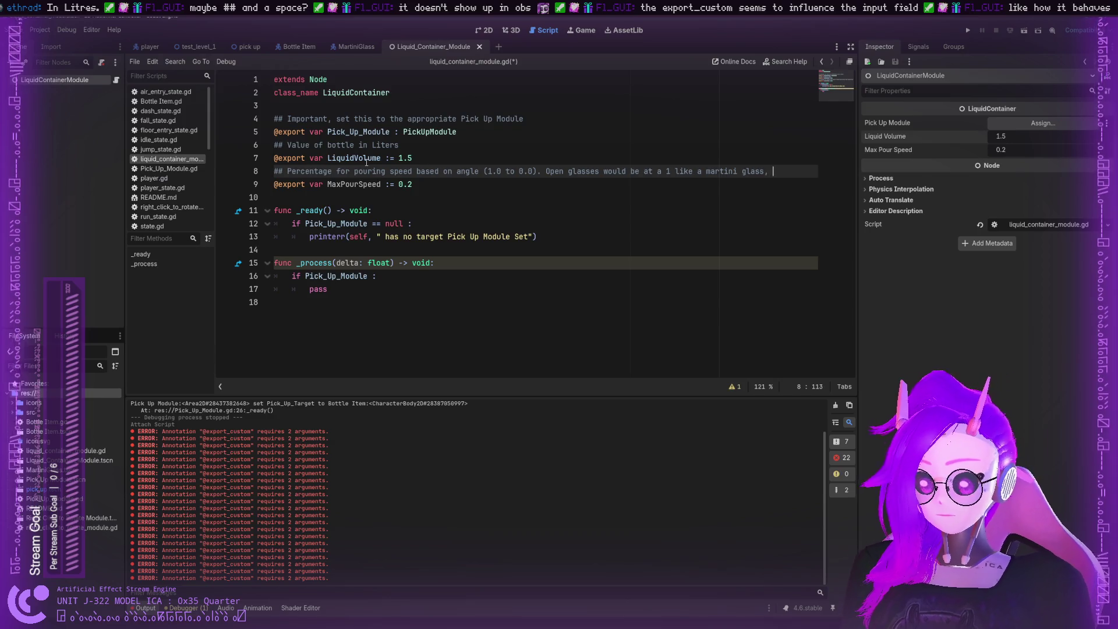
pyautogui.write('glasses with a ')
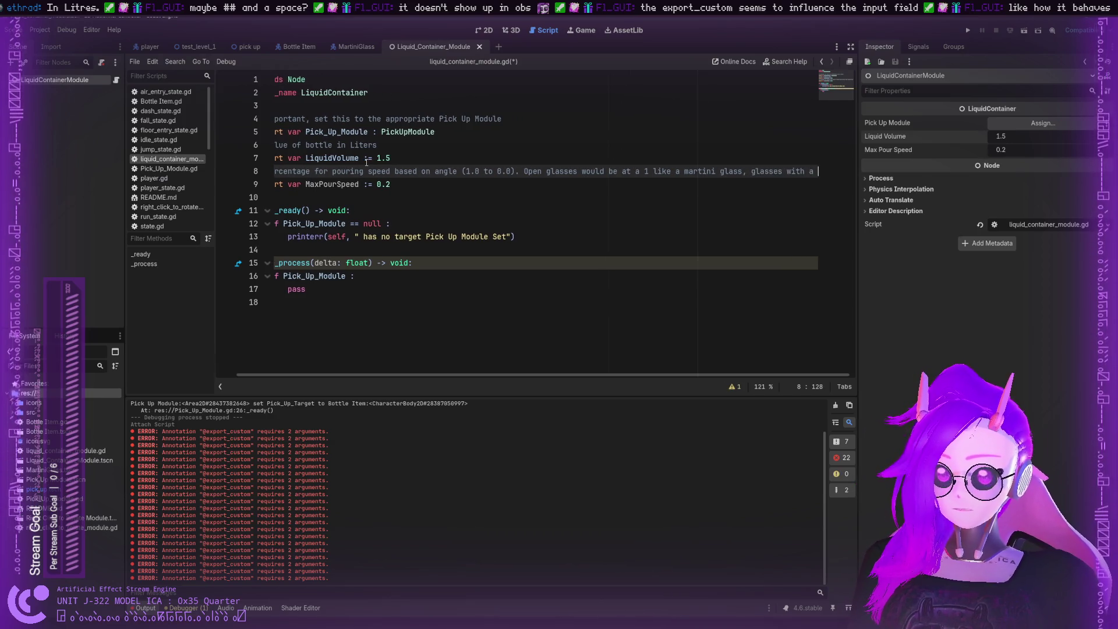
pyautogui.write('neck ')
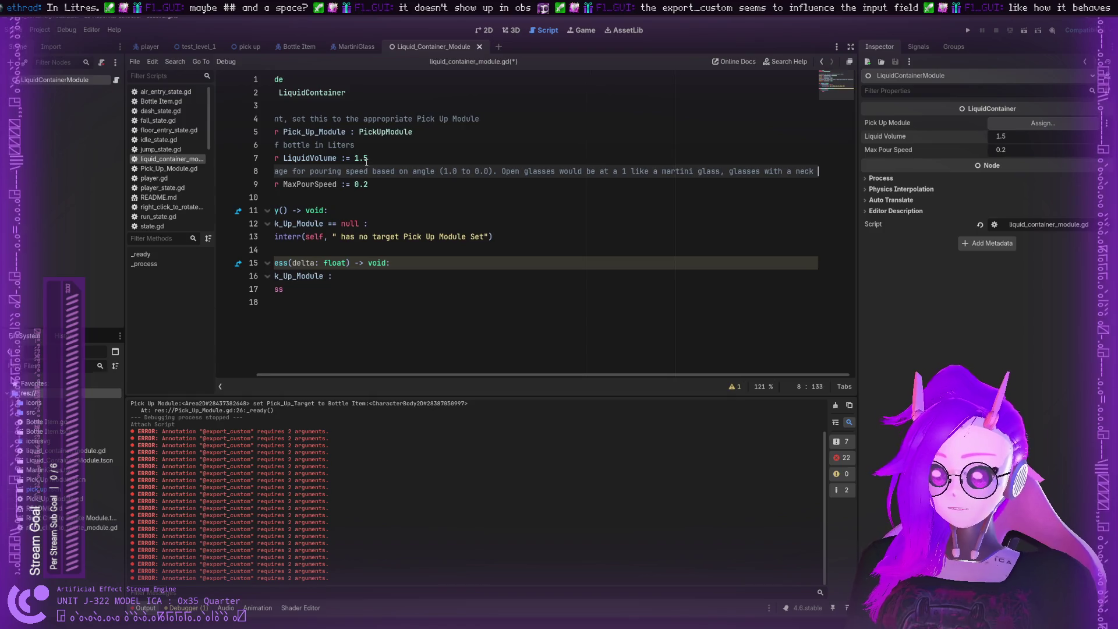
pyautogui.write('that restric')
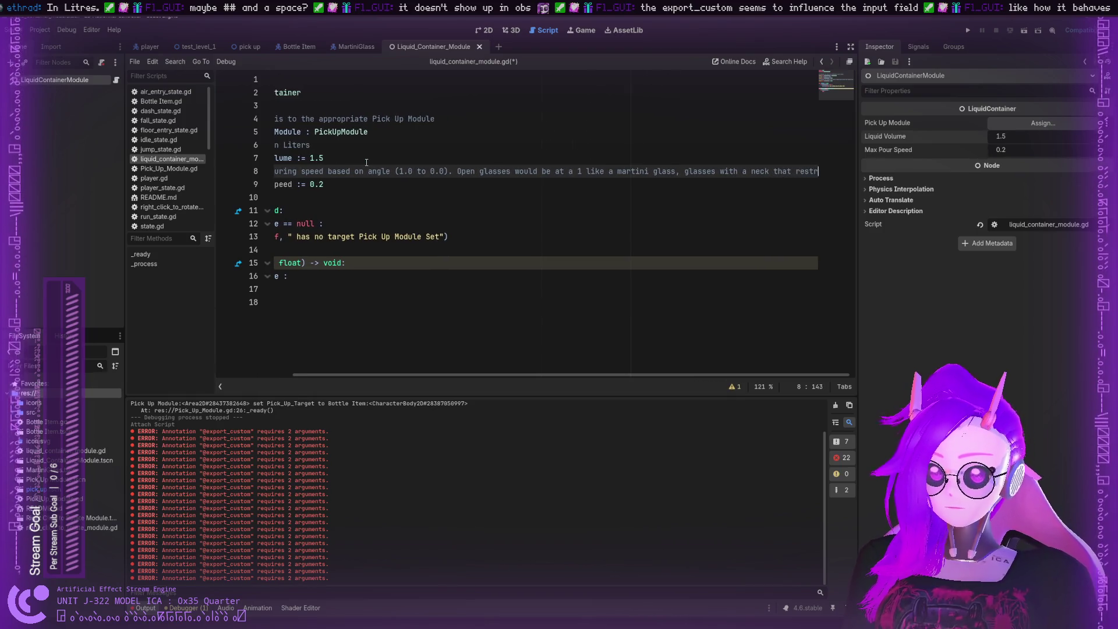
pyautogui.write('t ')
pyautogui.write('flow like a ')
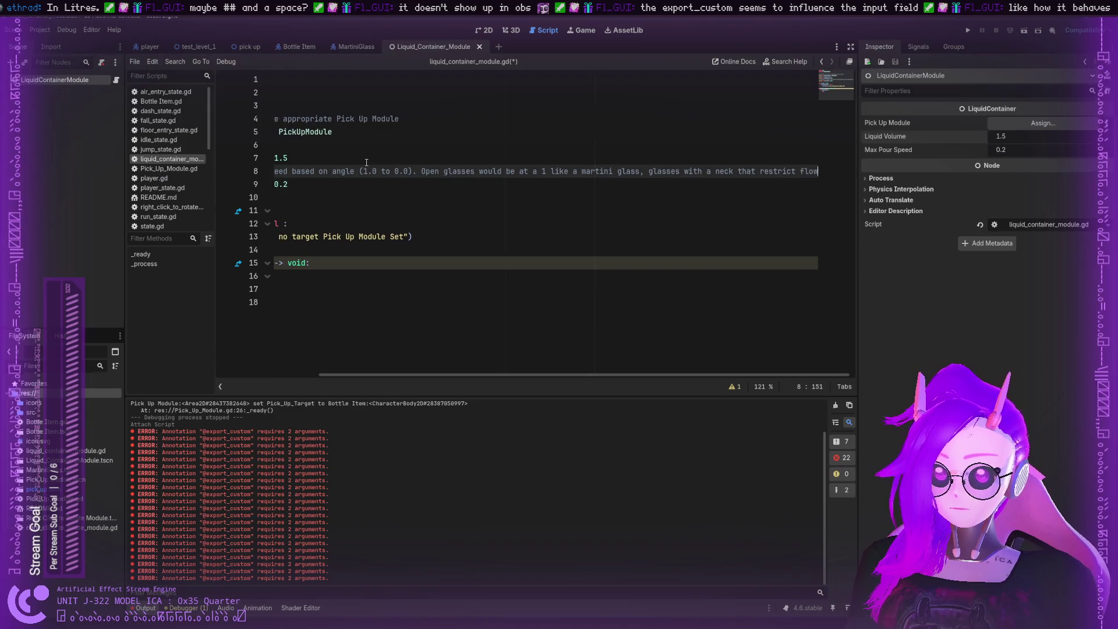
pyautogui.write('bottle, ')
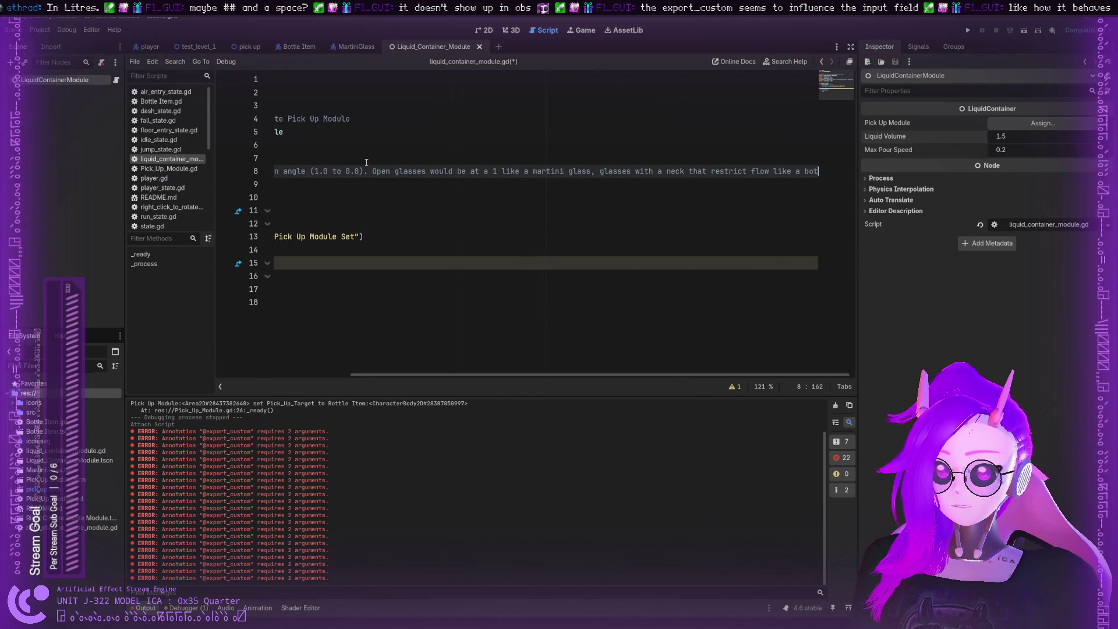
pyautogui.write('would be ')
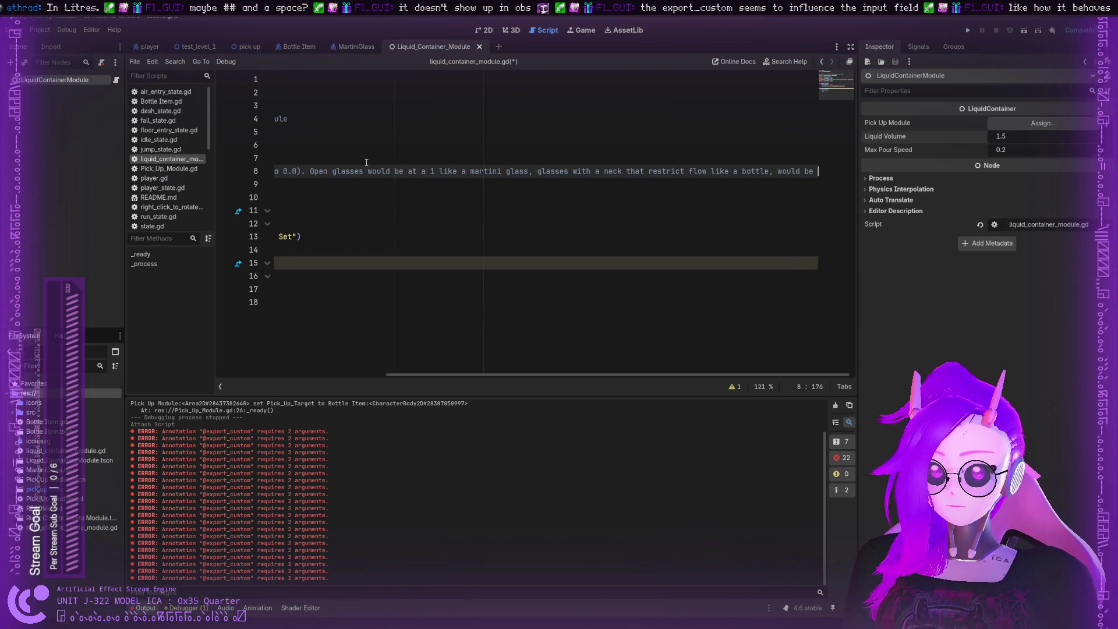
pyautogui.write('around ')
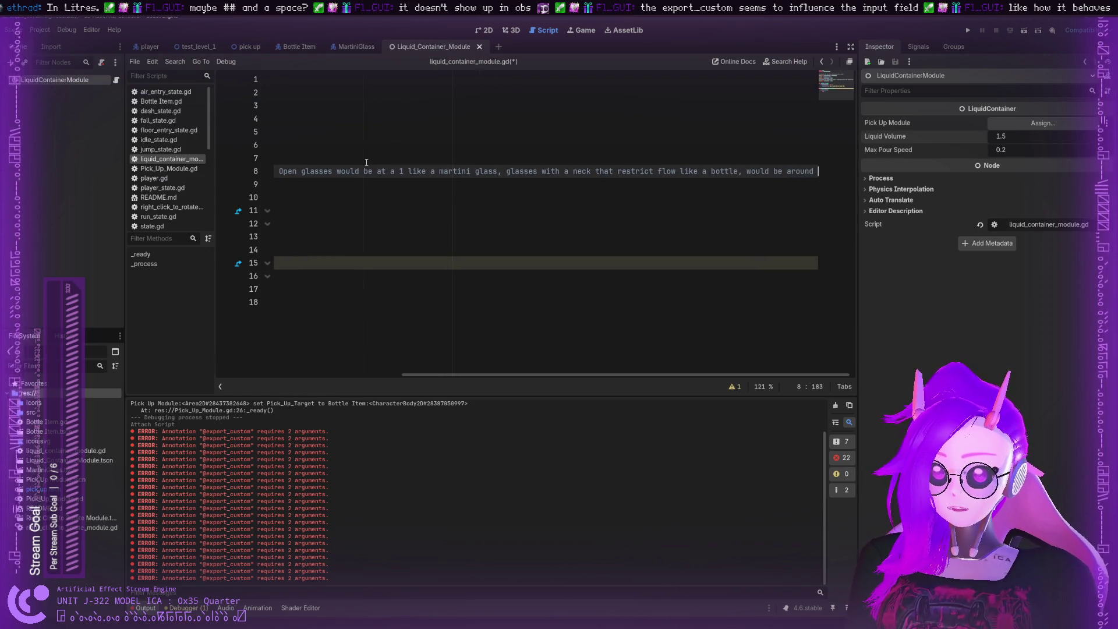
pyautogui.write('like ')
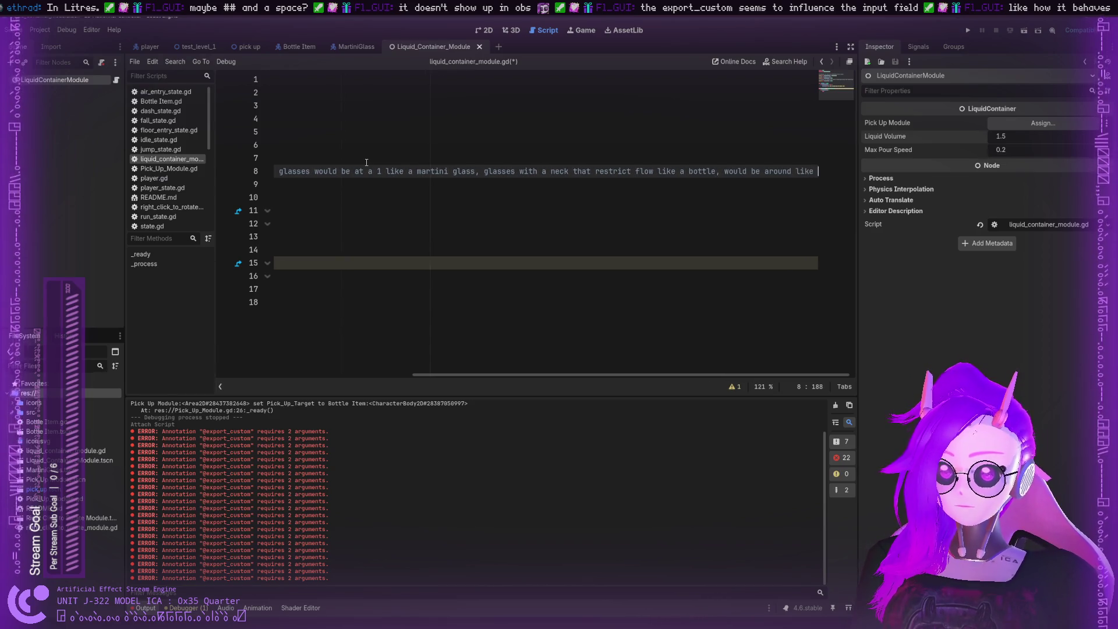
pyautogui.write('0.2')
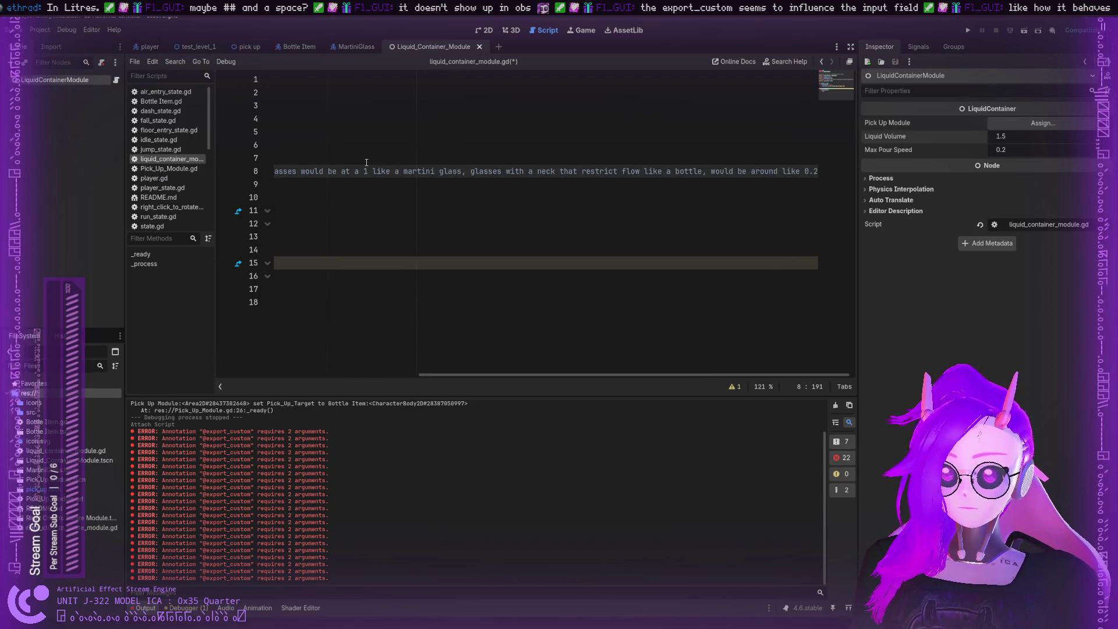
# - Change MaxPourSpeed's default from 0.2 to 0.5 and save the script
pyautogui.moveTo(526, 375); pyautogui.dragTo(324, 374)
pyautogui.click(428, 184)
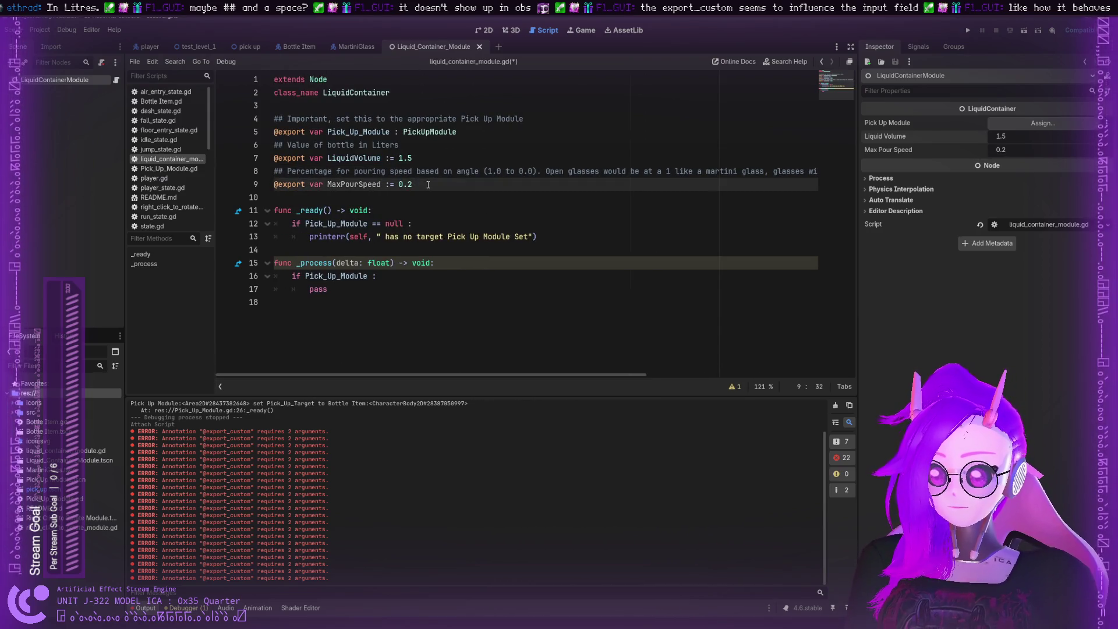
pyautogui.moveTo(428, 185); pyautogui.dragTo(399, 185)
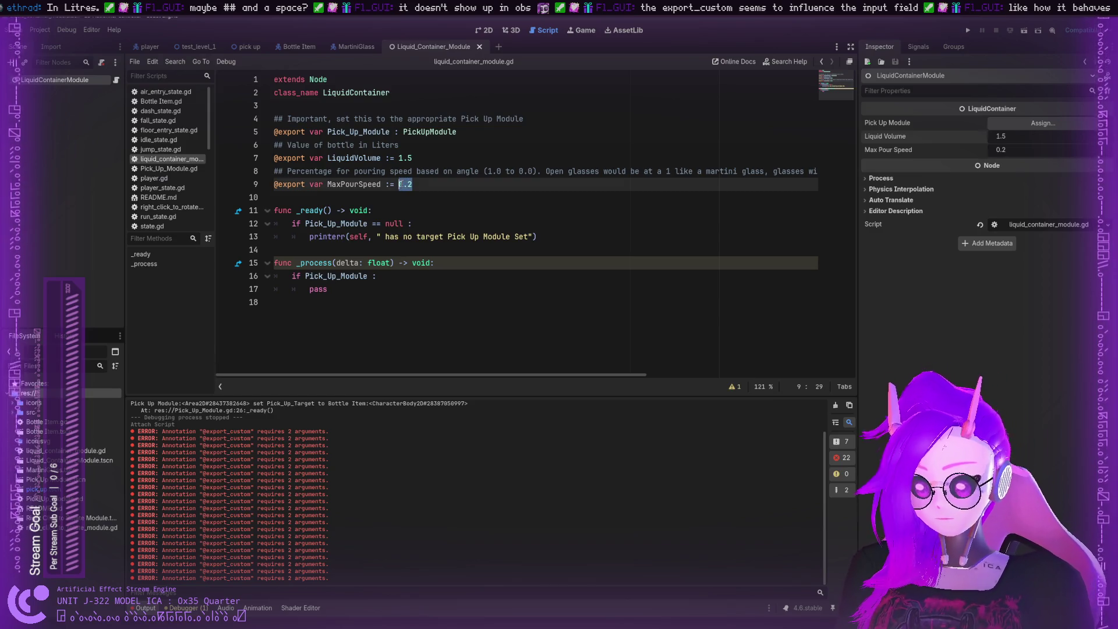
pyautogui.write('0.')
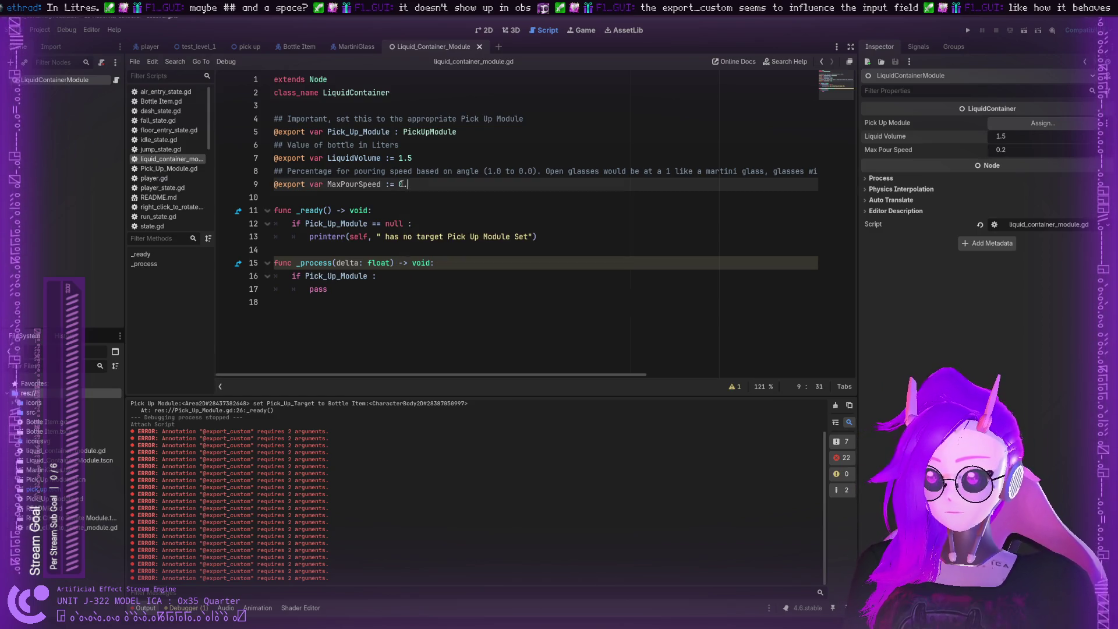
pyautogui.write('5')
pyautogui.hotkey('ctrl', 's')
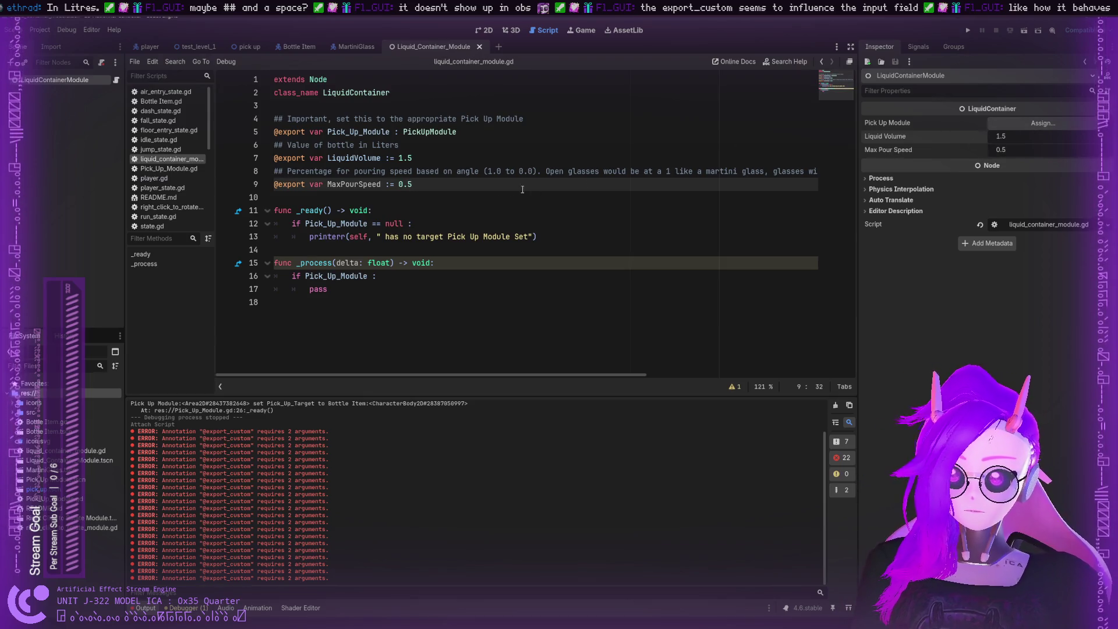
pyautogui.click(432, 193)
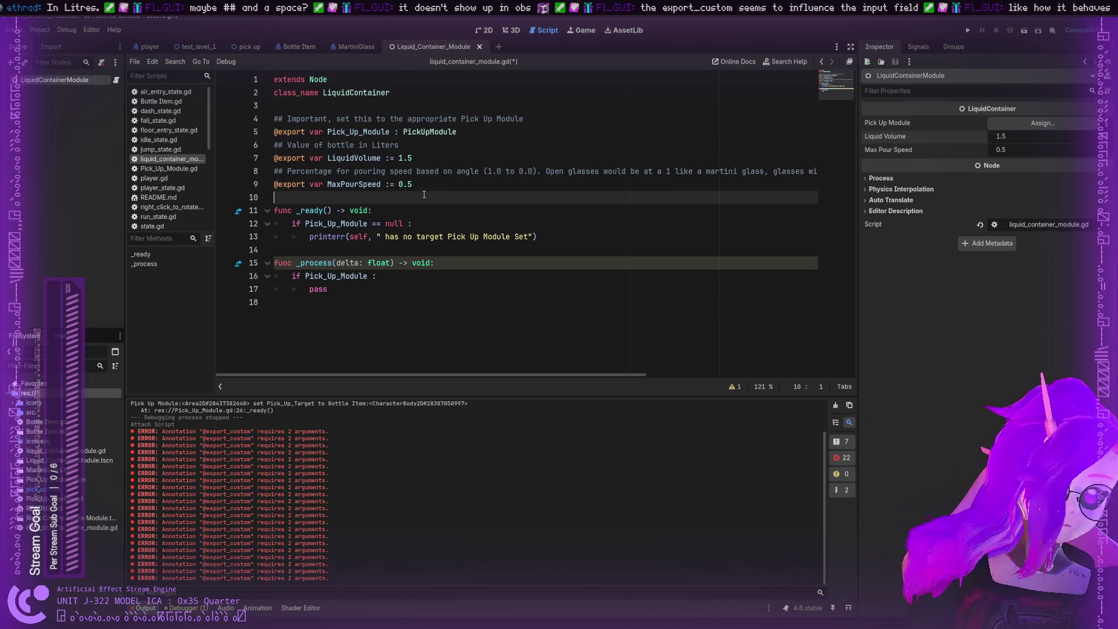
# - Insert a blank line after the export declarations
pyautogui.press('Return')
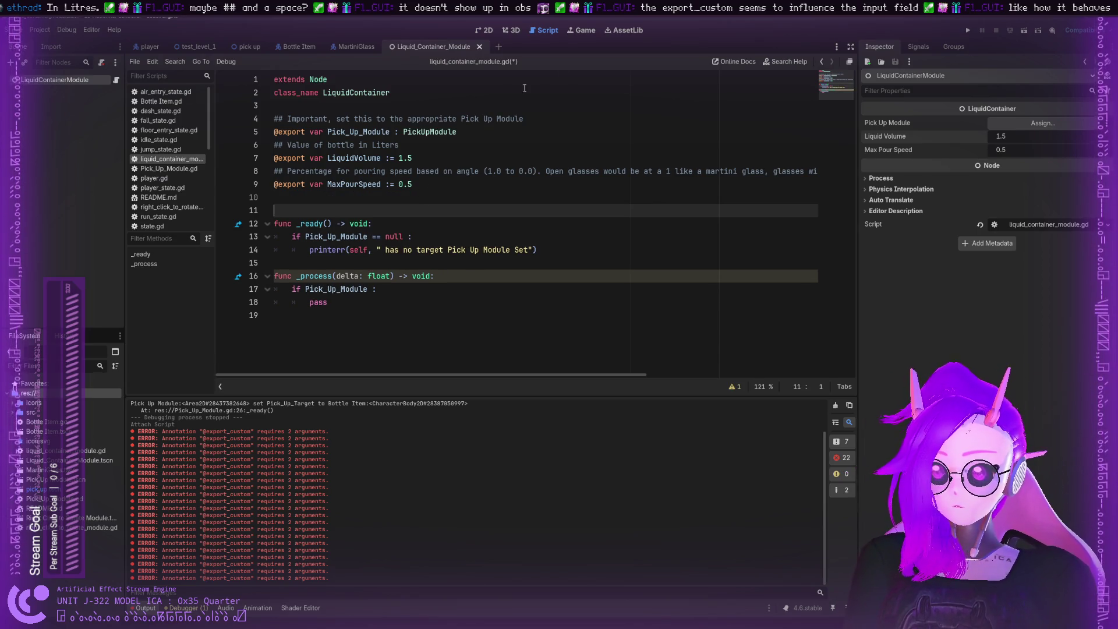
pyautogui.press('Up')
pyautogui.press('Up')
pyautogui.moveTo(411, 184)
pyautogui.mouseDown()
pyautogui.moveTo(417, 173)
pyautogui.moveTo(381, 184)
pyautogui.mouseUp()
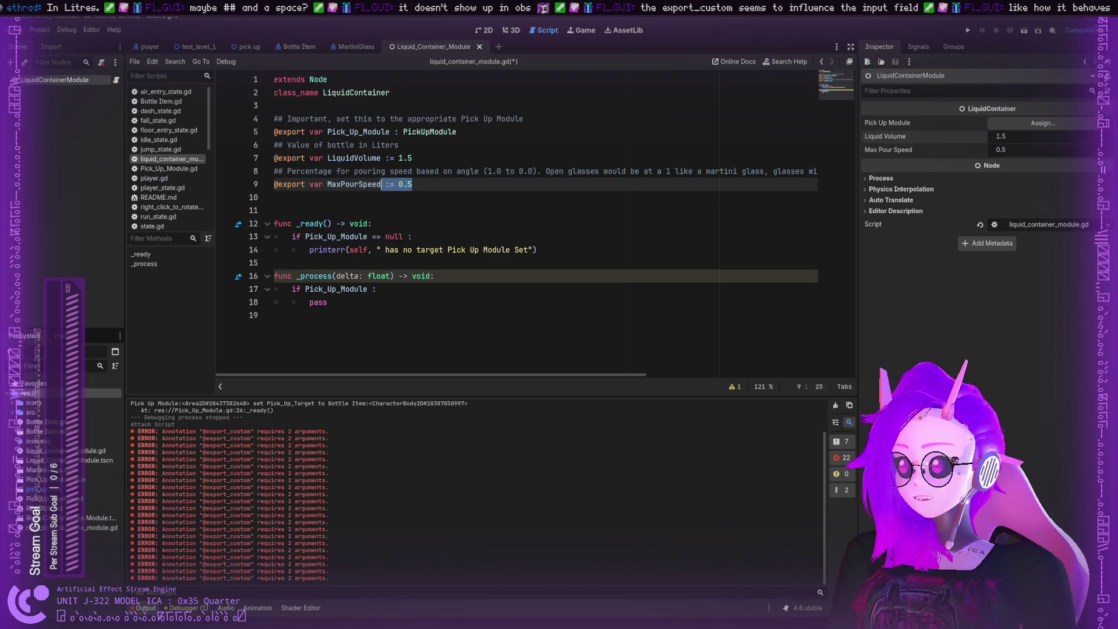
pyautogui.click(332, 195)
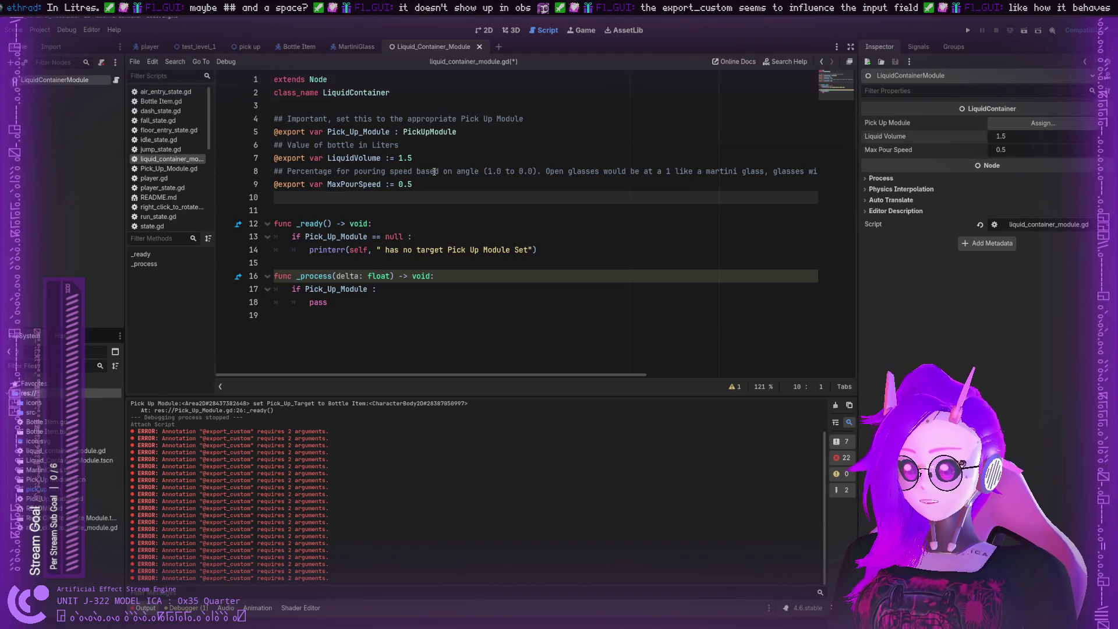
pyautogui.click(417, 184)
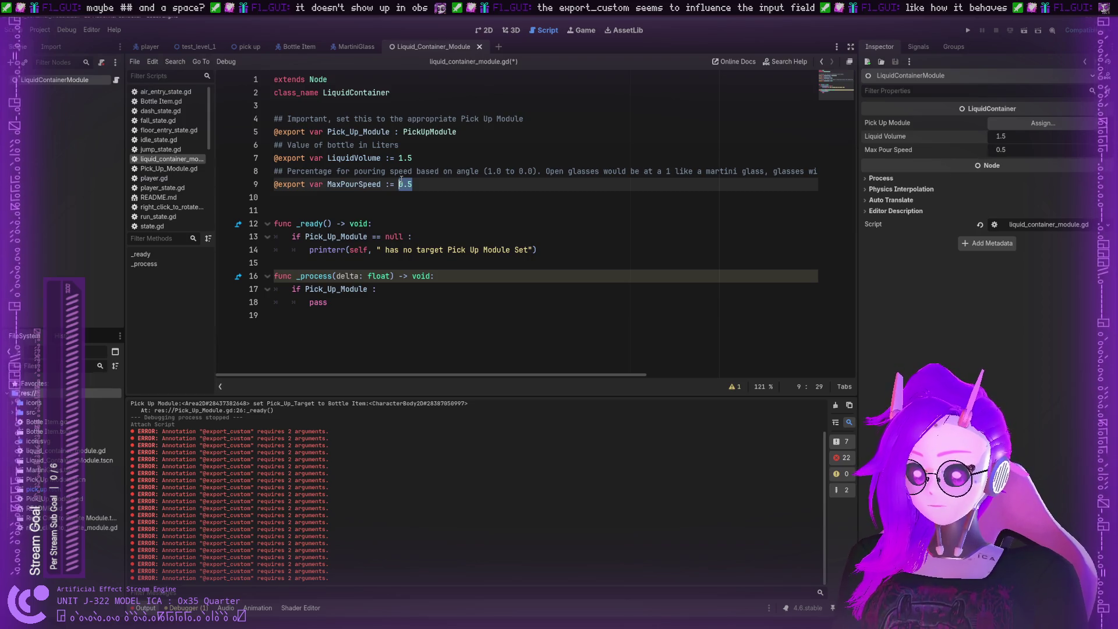
# - Remove 'based on angle (1.0 to 0.0)' so the comment reads 'Percentage for pouring speed.'
pyautogui.moveTo(287, 171)
pyautogui.mouseDown()
pyautogui.moveTo(545, 171)
pyautogui.moveTo(444, 171)
pyautogui.mouseUp()
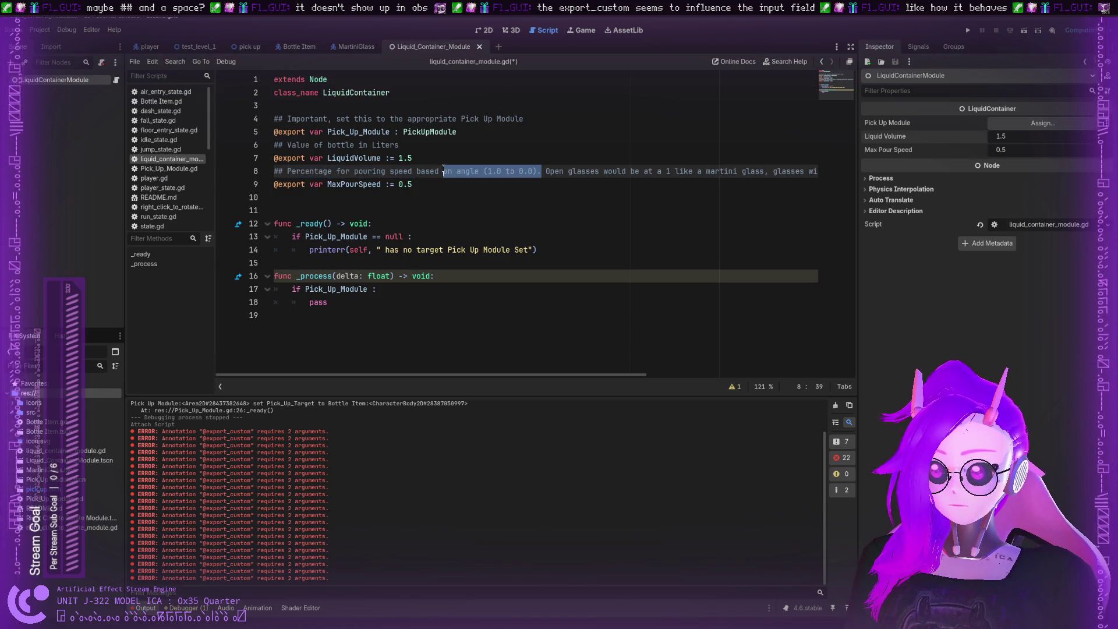
pyautogui.press('BackSpace')
pyautogui.press('BackSpace')
pyautogui.press('BackSpace')
pyautogui.press('BackSpace')
pyautogui.press('BackSpace')
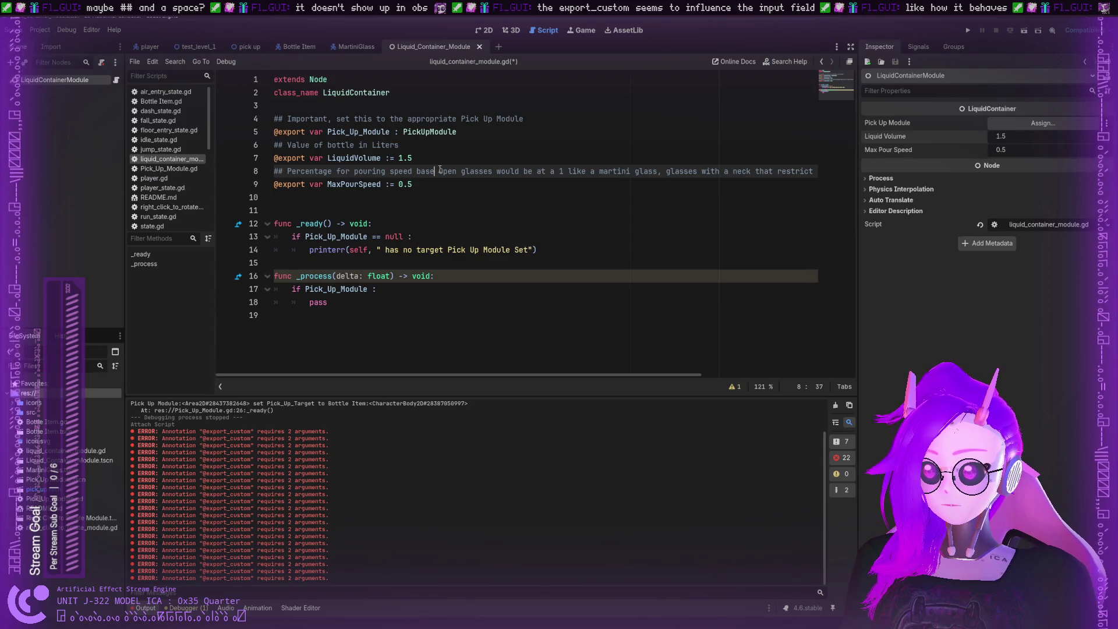
pyautogui.press('BackSpace')
pyautogui.write('.')
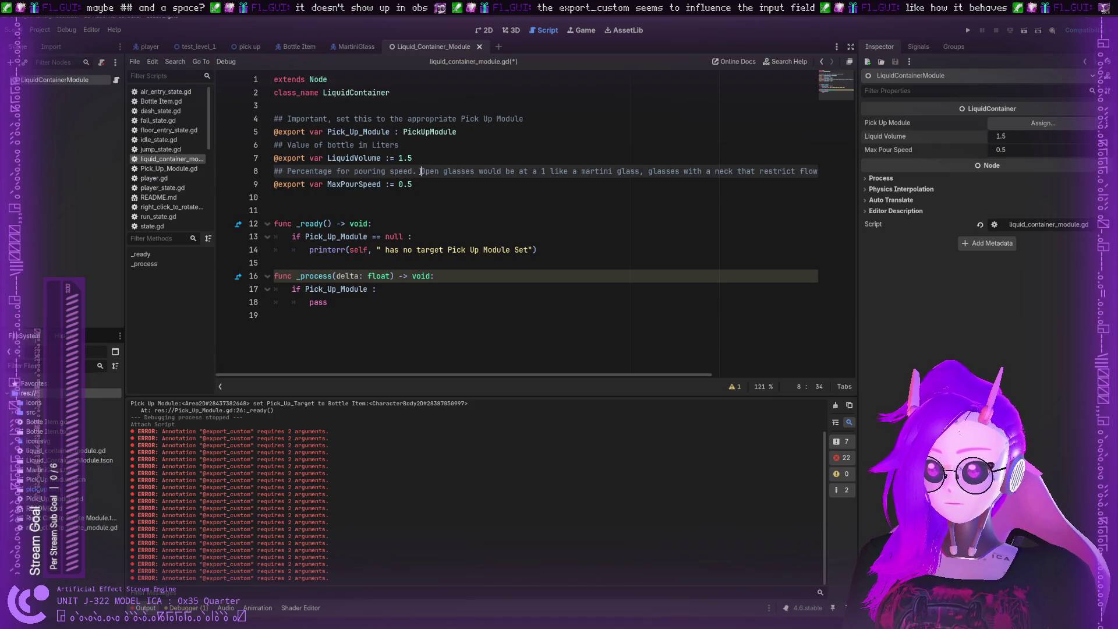
pyautogui.click(472, 130)
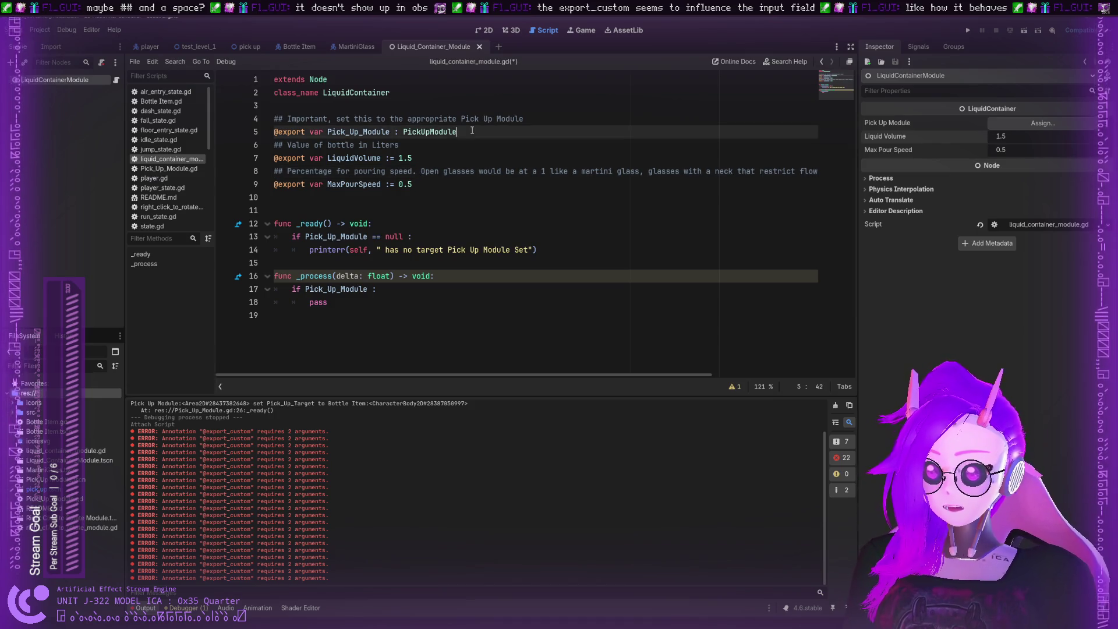
pyautogui.press('Return')
pyautogui.write('@export')
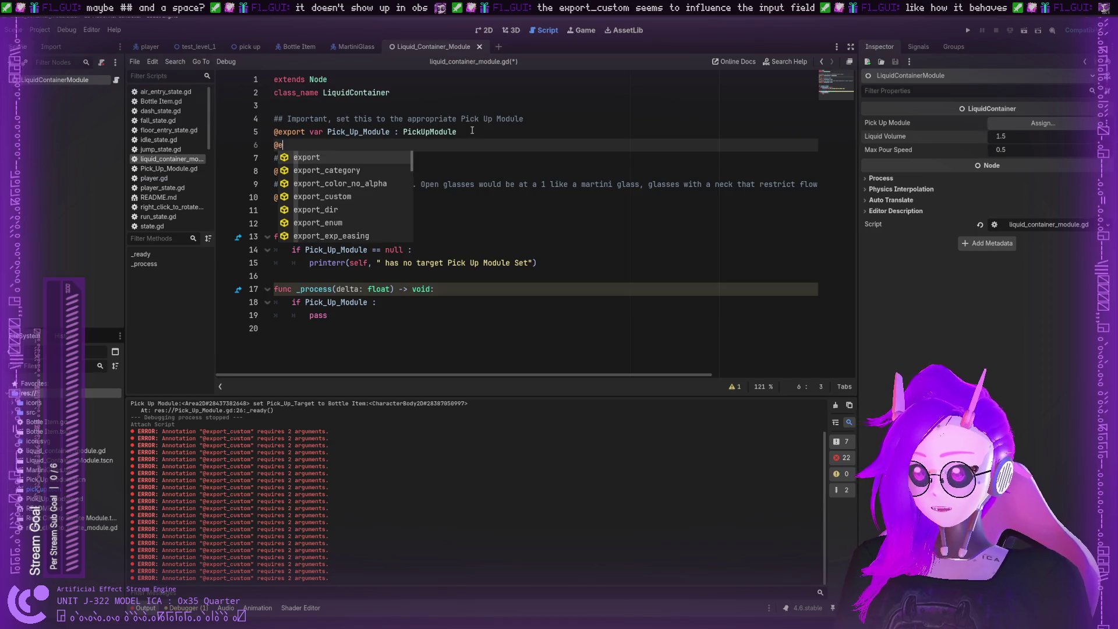
pyautogui.write(' var ')
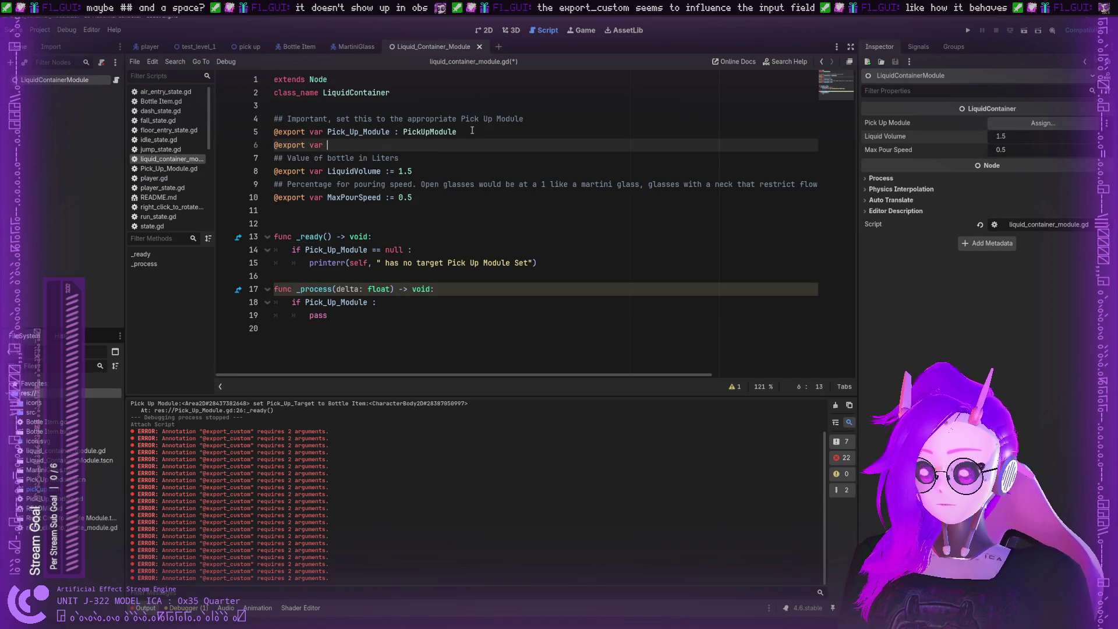
pyautogui.write('Rotat')
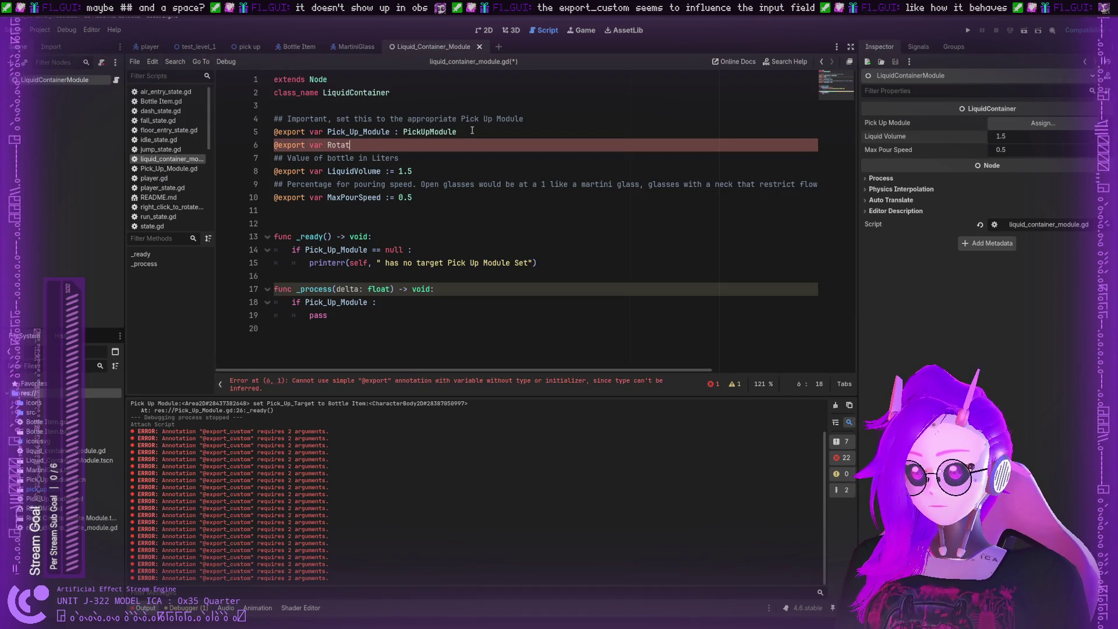
pyautogui.press('BackSpace')
pyautogui.press('BackSpace')
pyautogui.press('BackSpace')
pyautogui.write('ight')
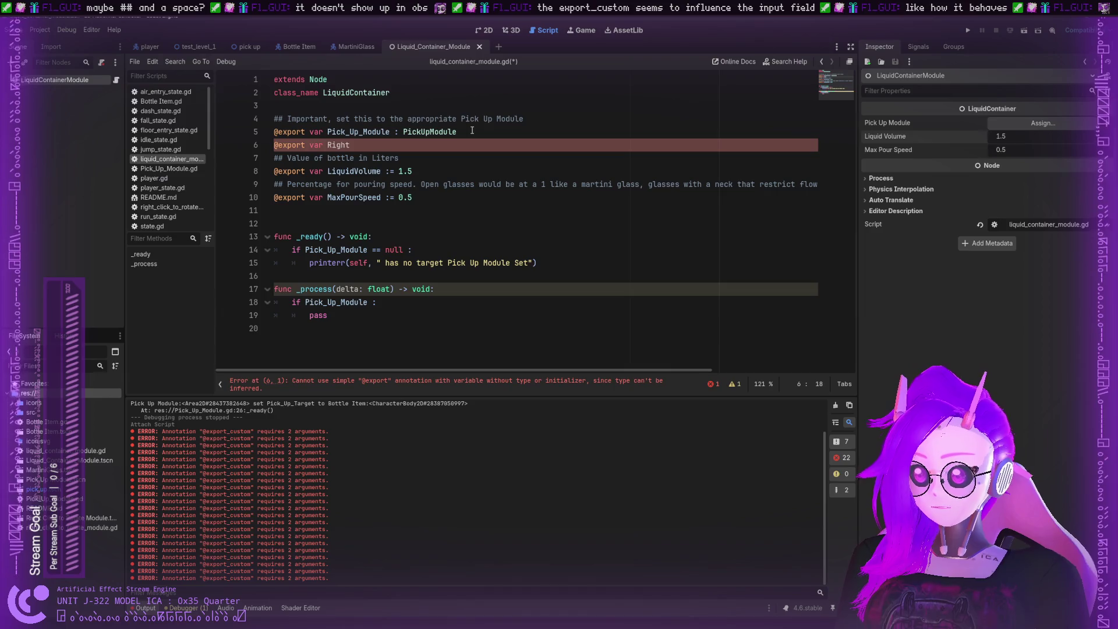
pyautogui.write('_Cl')
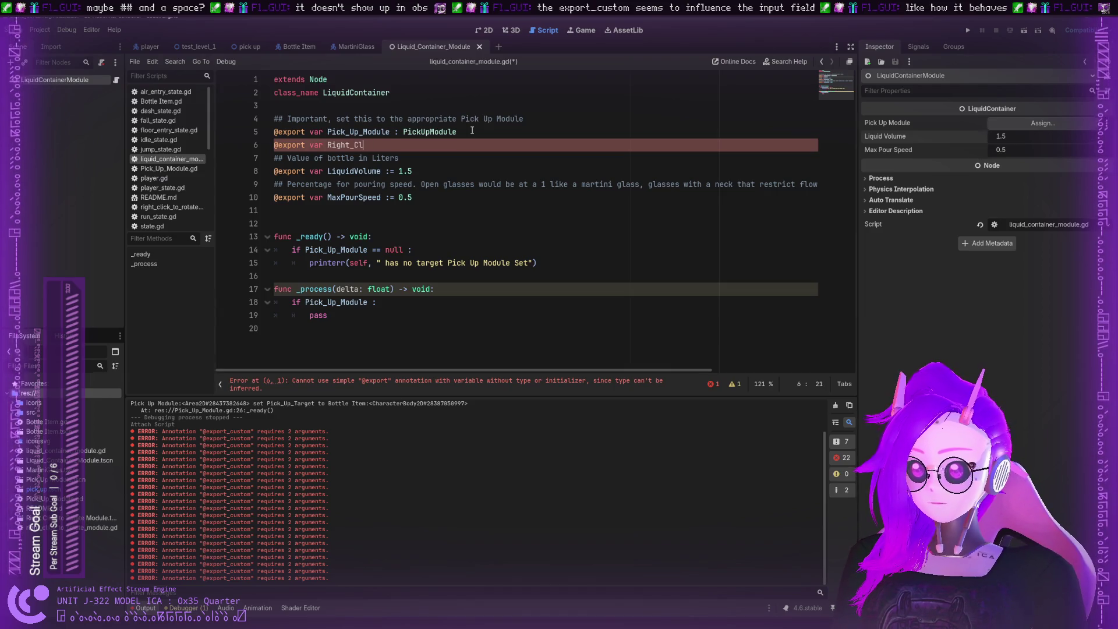
pyautogui.write('ick_To')
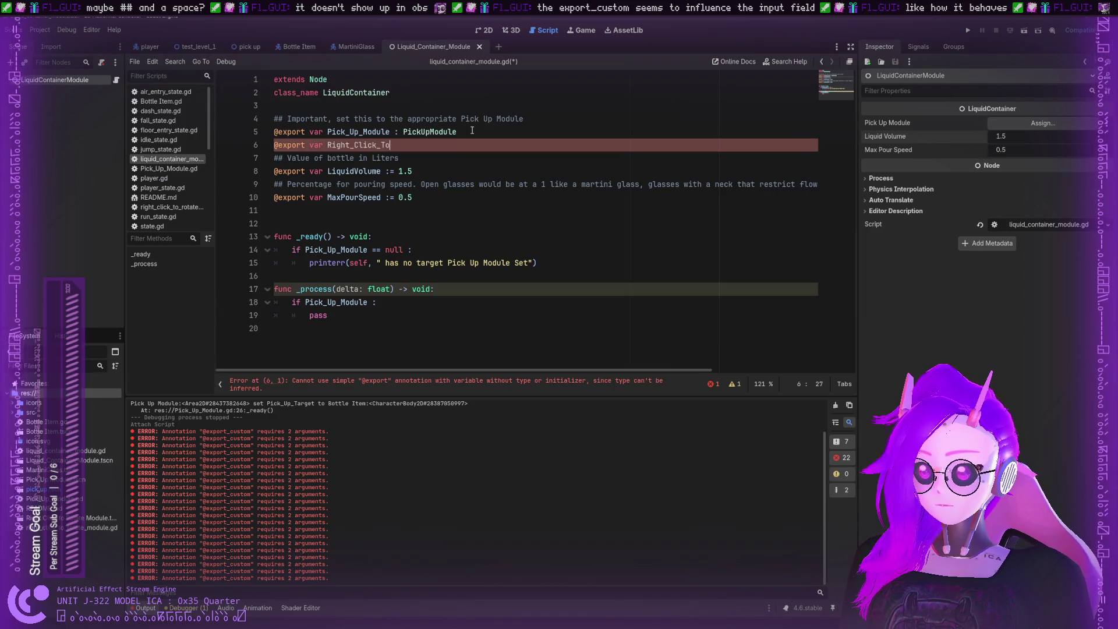
pyautogui.write('_')
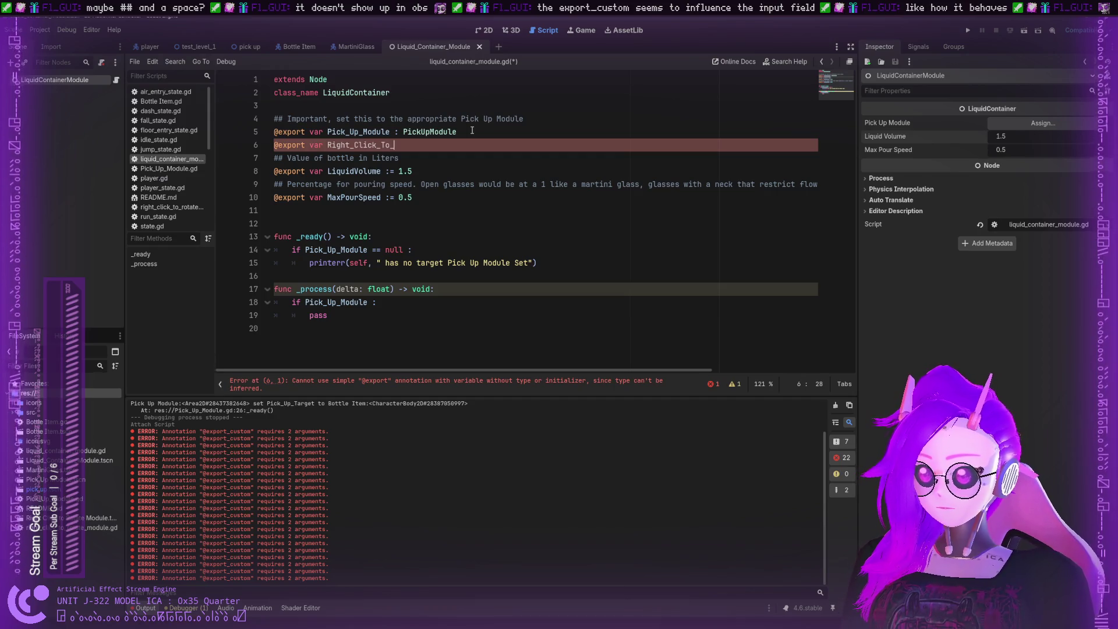
pyautogui.write('Rotate_Mo')
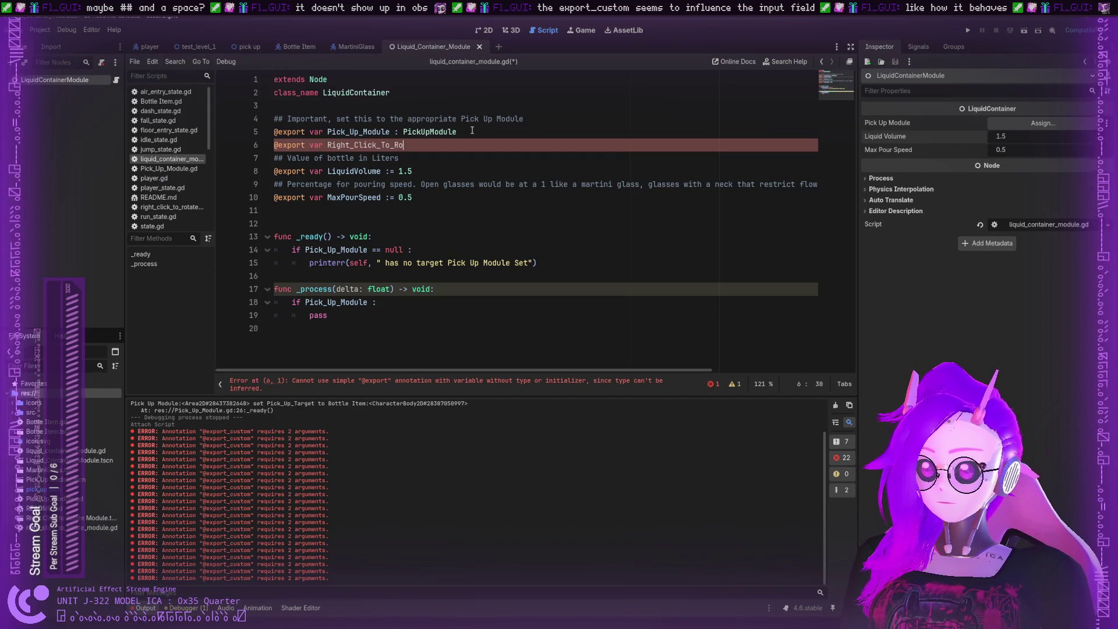
pyautogui.write('dule : ')
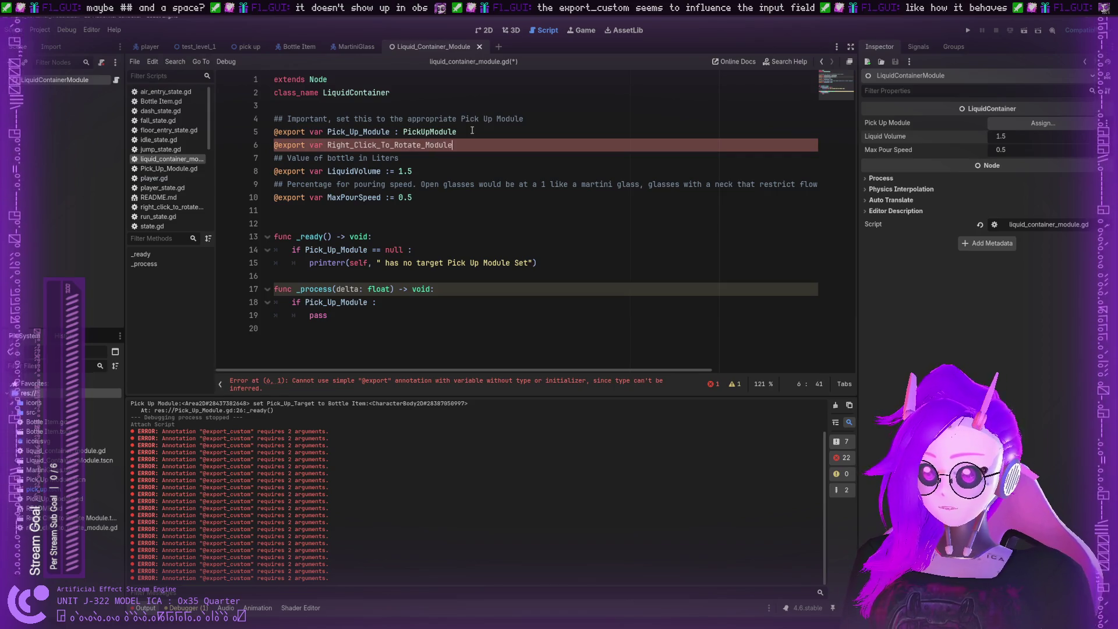
pyautogui.write('Right')
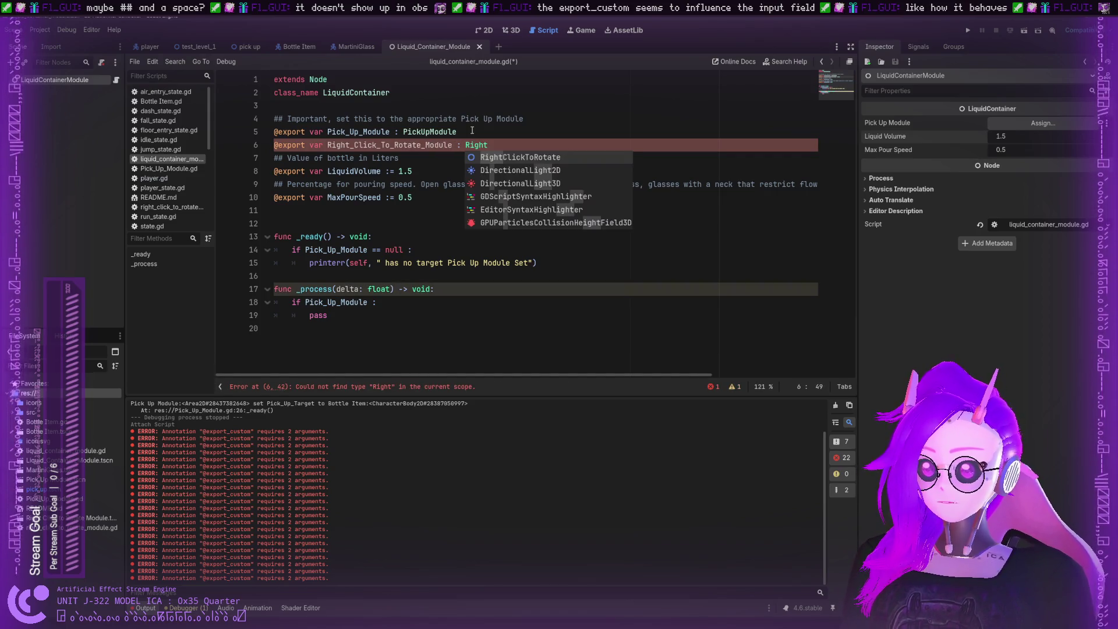
pyautogui.press('Return')
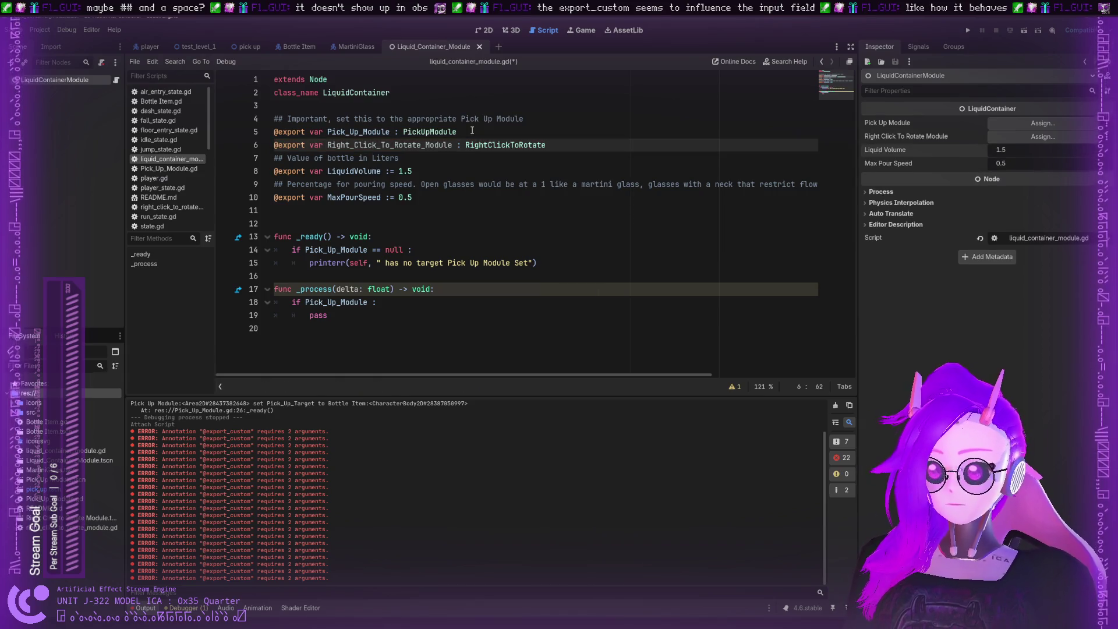
pyautogui.click(477, 130)
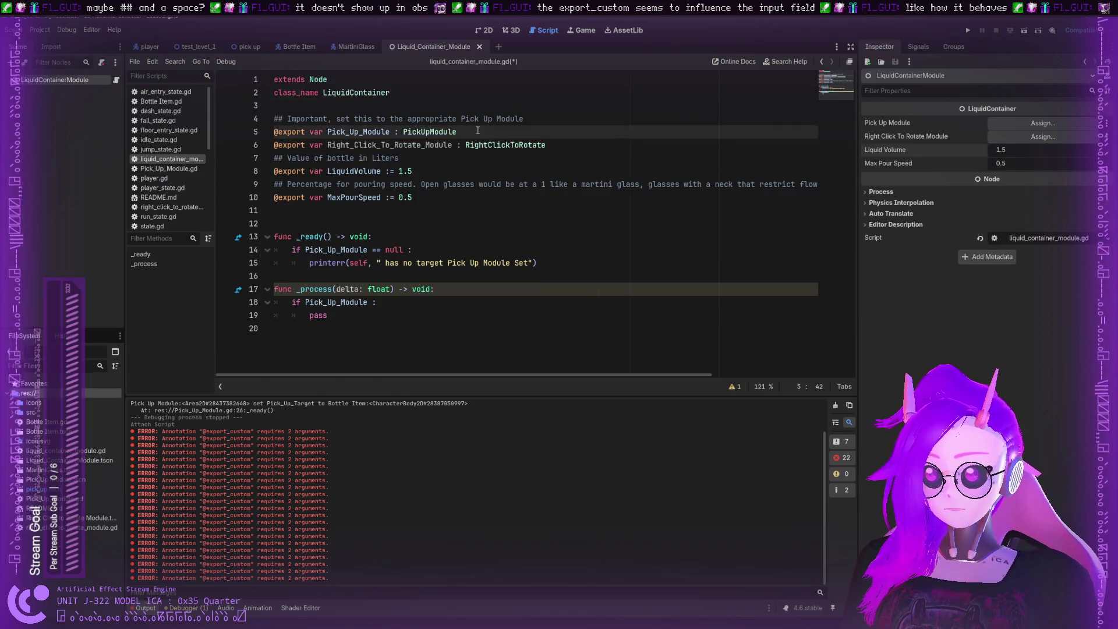
pyautogui.press('Return')
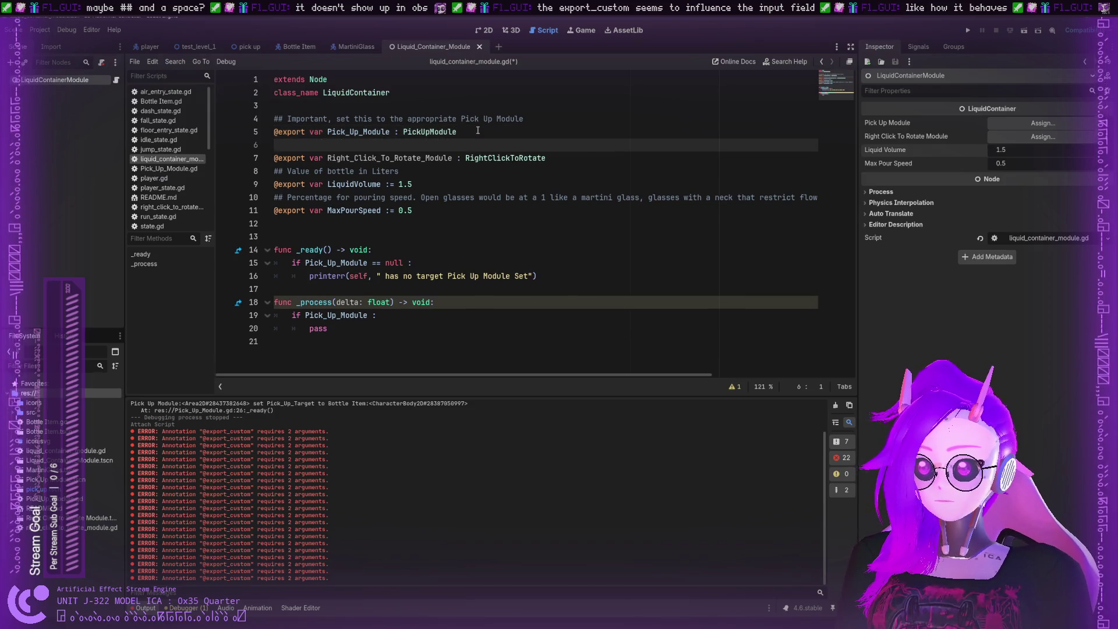
# - Type '## Important, set this to the appropriate Right Click to Rotate Module' above the new export
pyautogui.write('## Important, S')
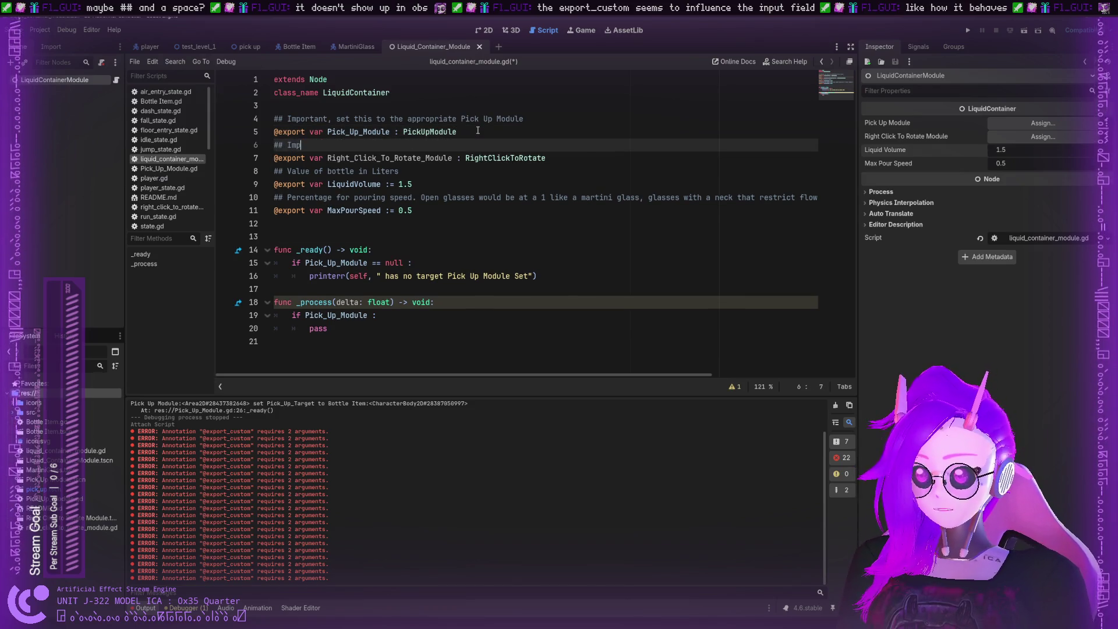
pyautogui.press('BackSpace')
pyautogui.write('set this to a')
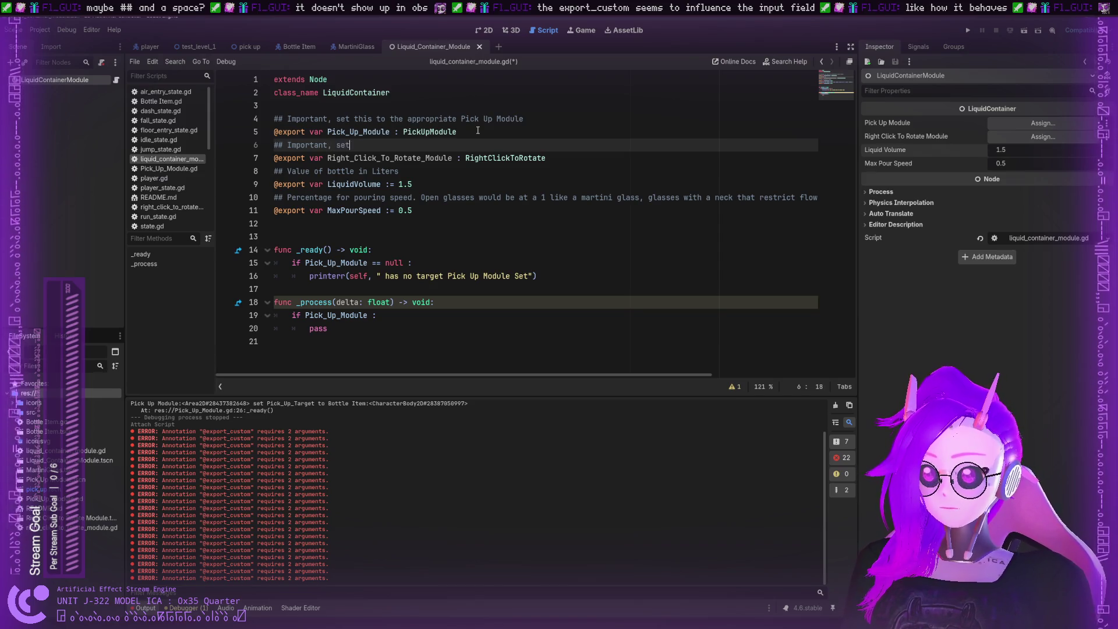
pyautogui.press('BackSpace')
pyautogui.write('the appropri')
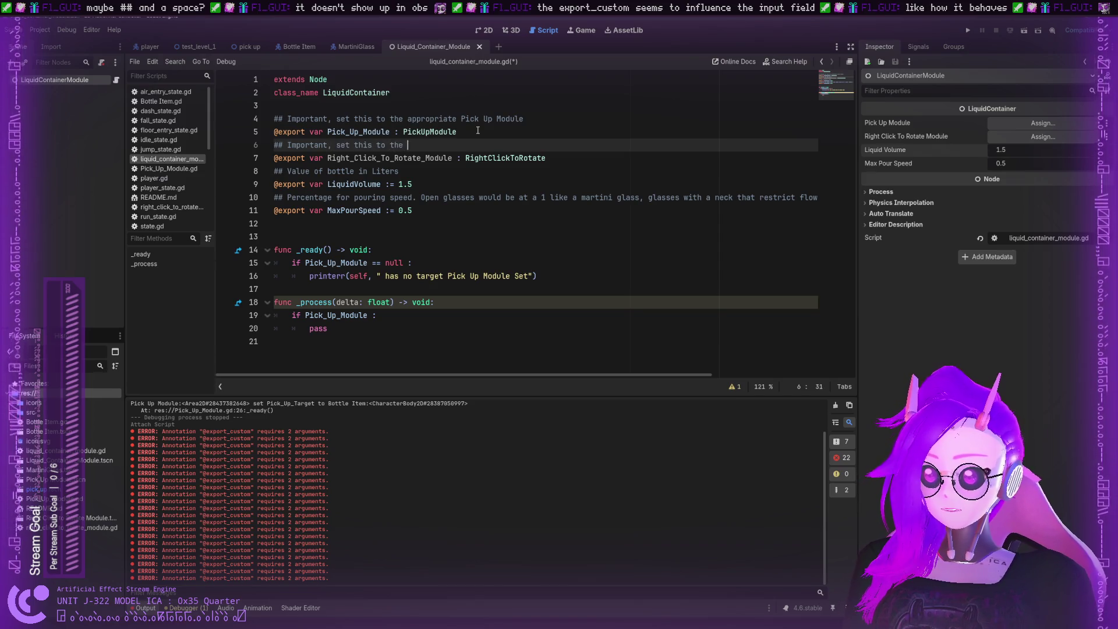
pyautogui.write('ate Right')
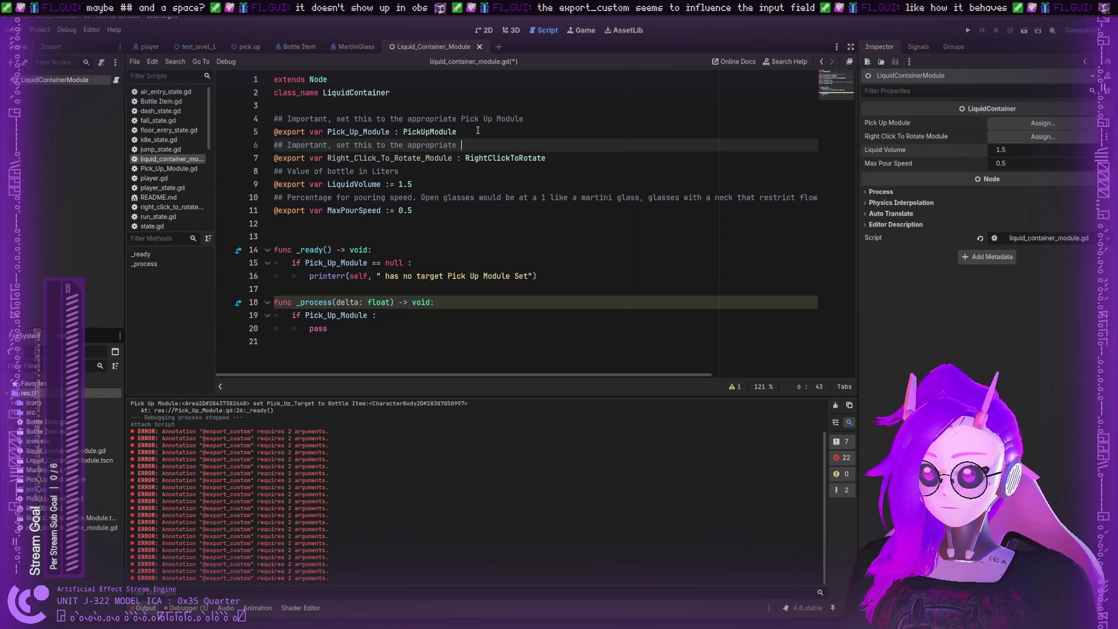
pyautogui.write(' Clickj')
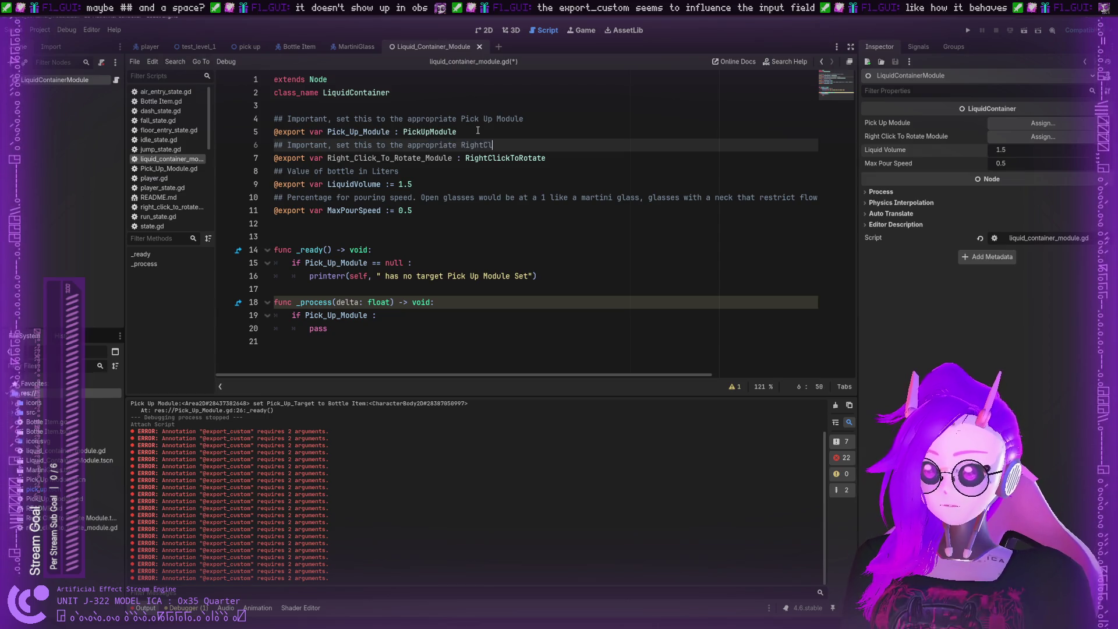
pyautogui.write(' to Rotate ')
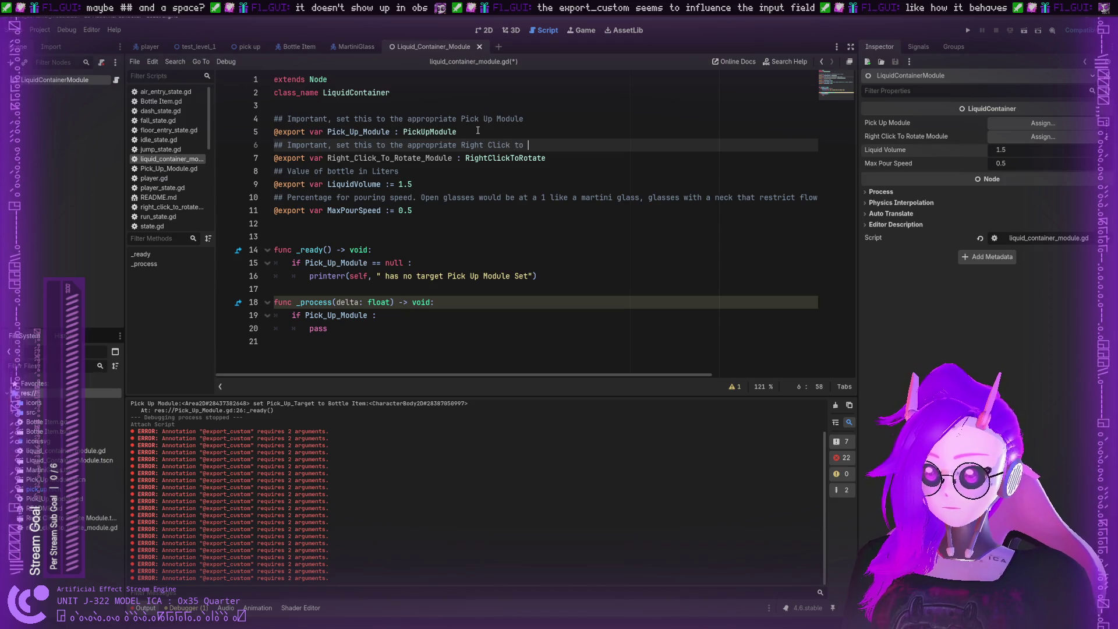
pyautogui.write('Module')
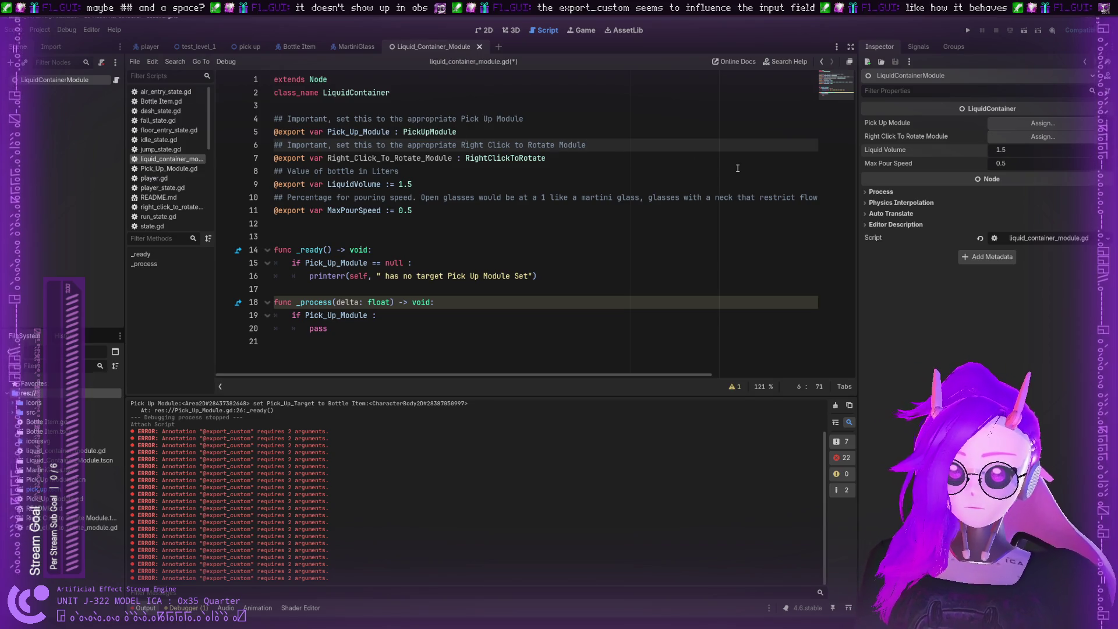
pyautogui.click(436, 210)
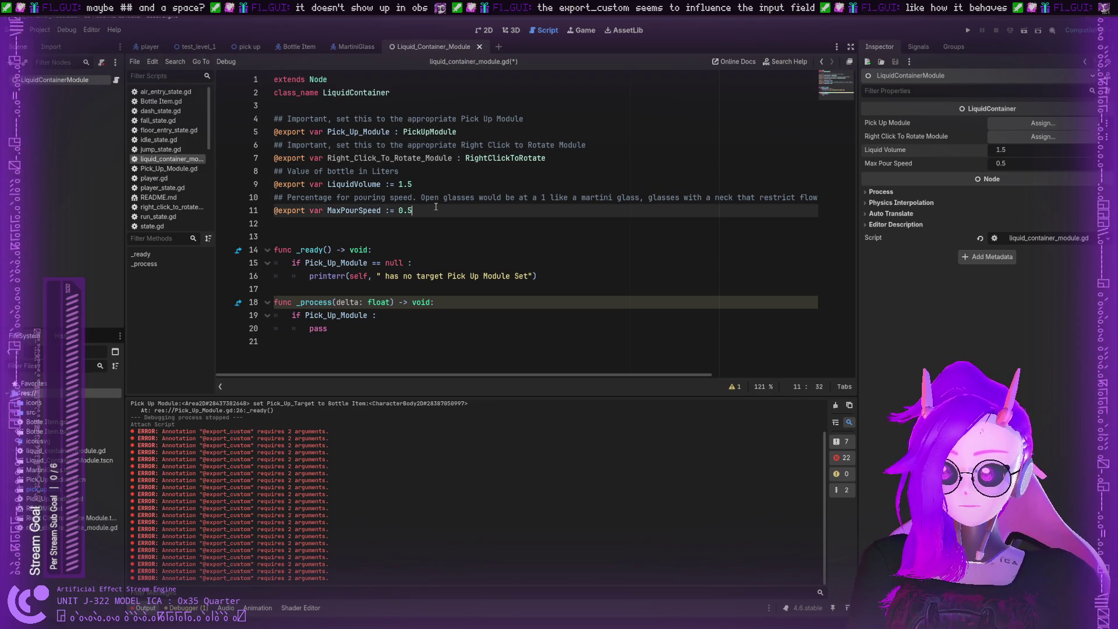
pyautogui.click(582, 198)
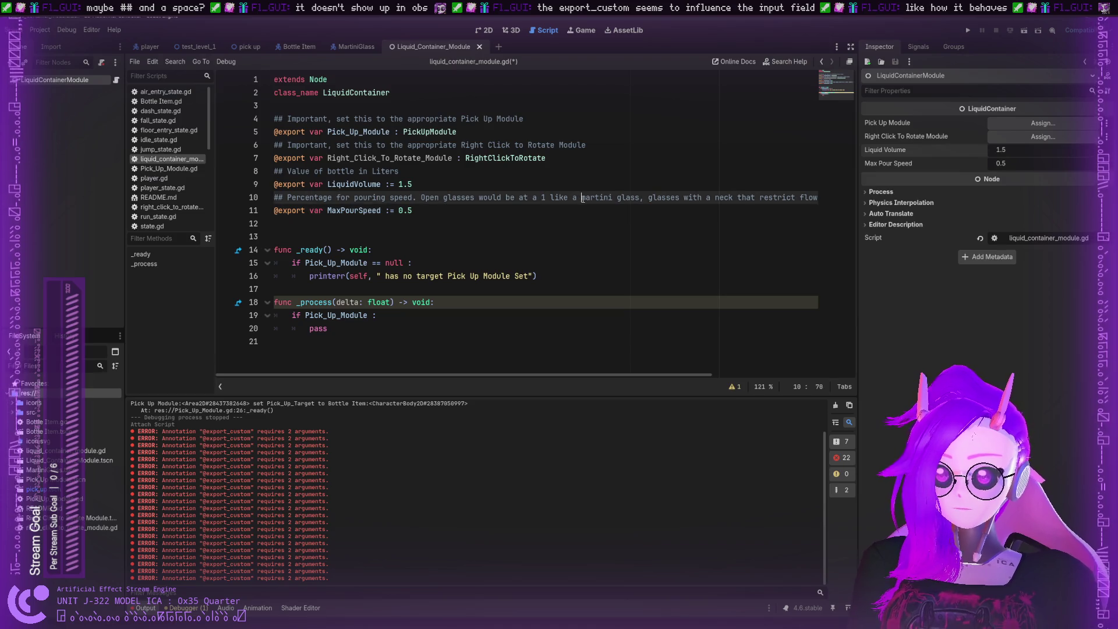
# - Remove the spaces so the comment names RightClickToRotateModule
pyautogui.click(488, 145)
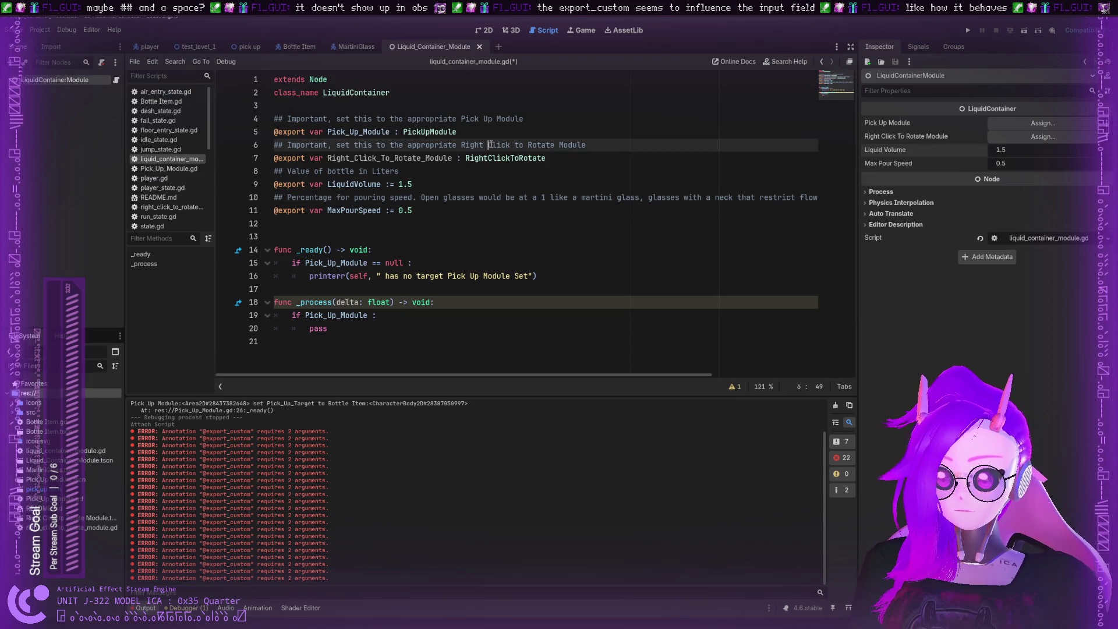
pyautogui.press('BackSpace')
pyautogui.click(510, 145)
pyautogui.press('BackSpace')
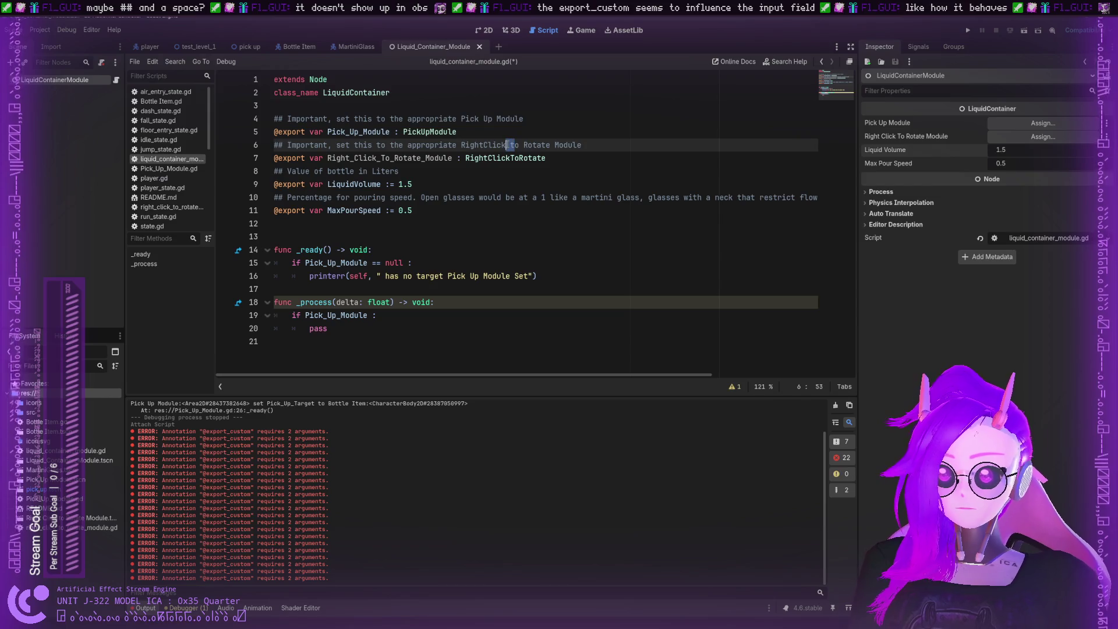
pyautogui.press('Delete')
pyautogui.press('Delete')
pyautogui.write('To')
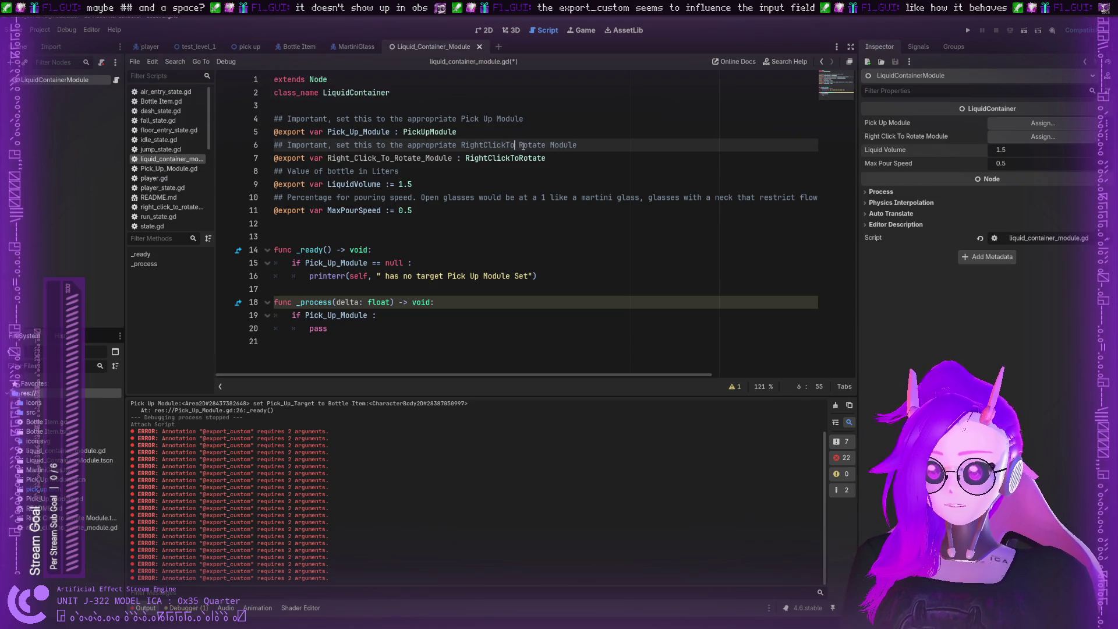
pyautogui.press('BackSpace')
pyautogui.click(545, 145)
pyautogui.press('BackSpace')
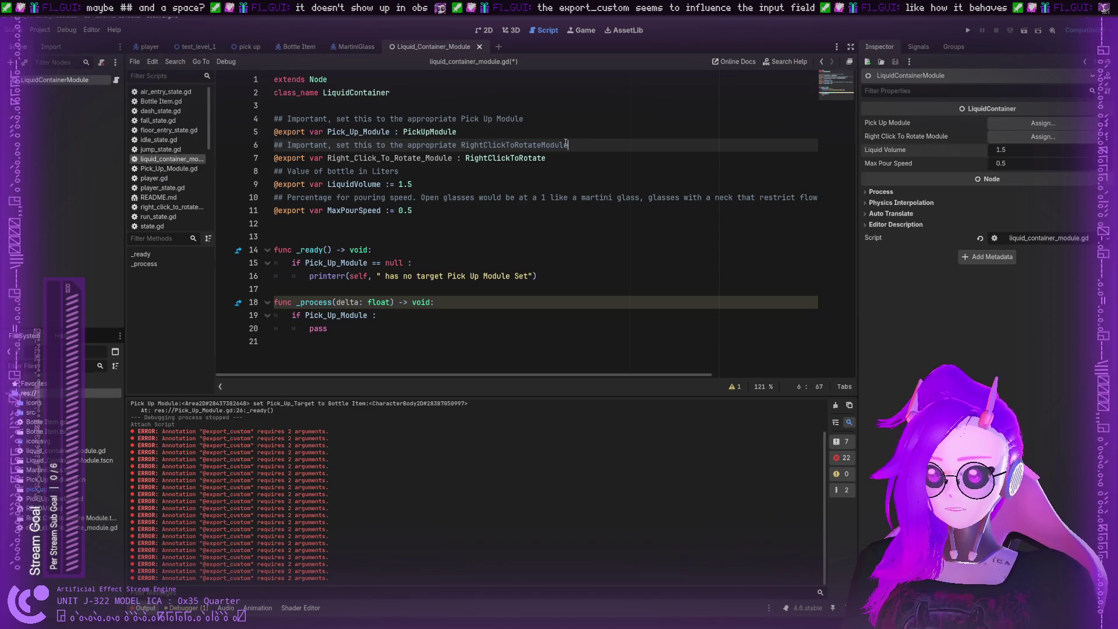
pyautogui.moveTo(568, 145); pyautogui.dragTo(461, 143)
# - Join 'Pick Up Module' into PickUpModule in the first doc comment
pyautogui.click(485, 119)
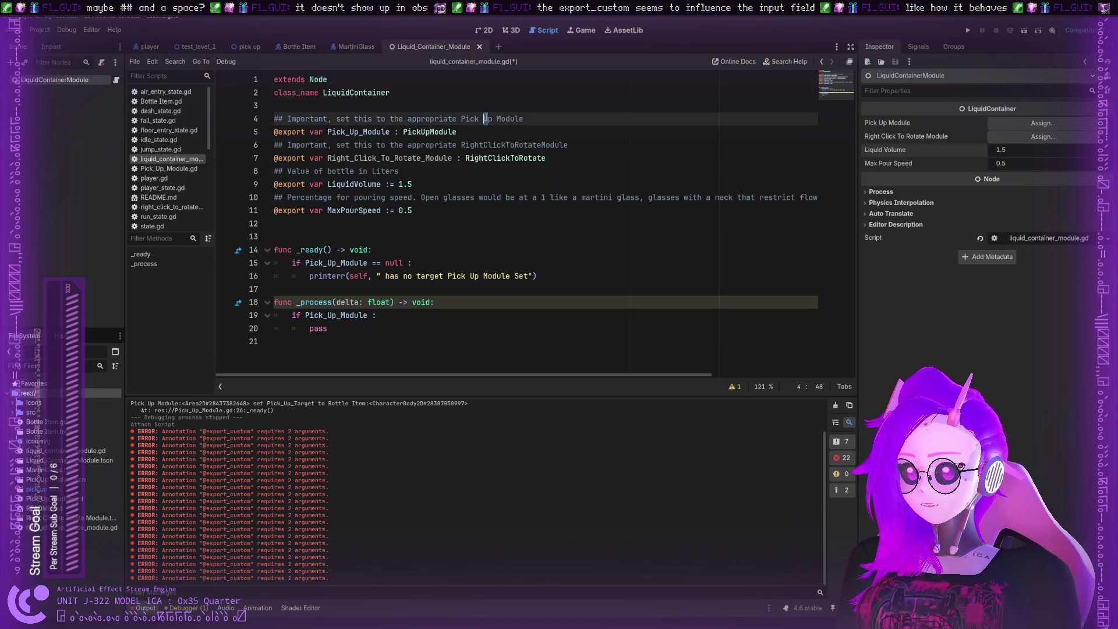
pyautogui.press('BackSpace')
pyautogui.click(494, 118)
pyautogui.press('BackSpace')
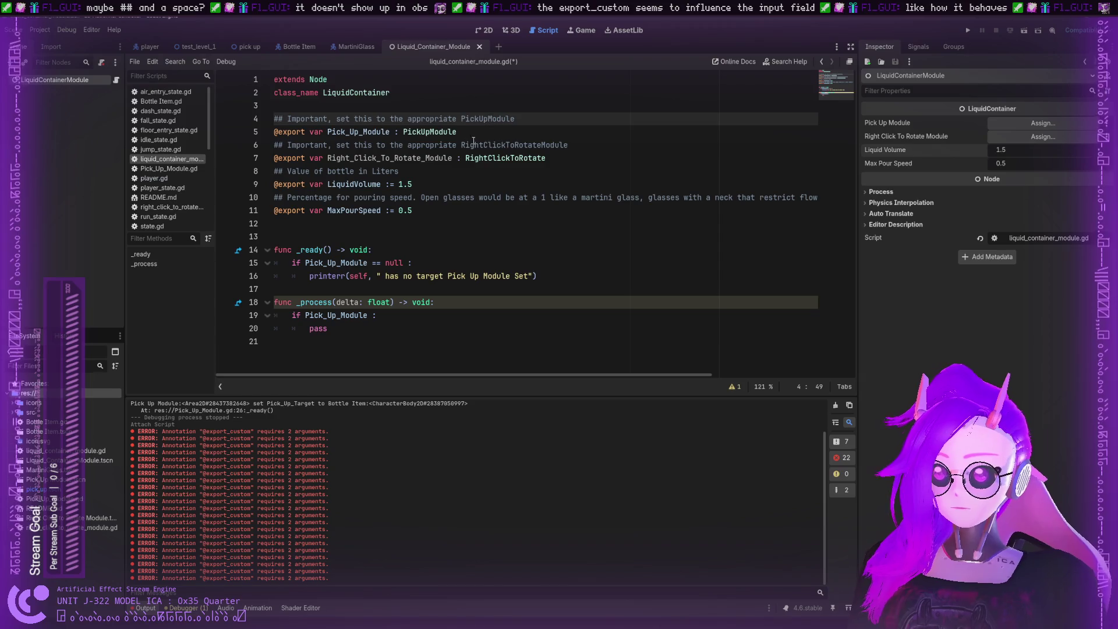
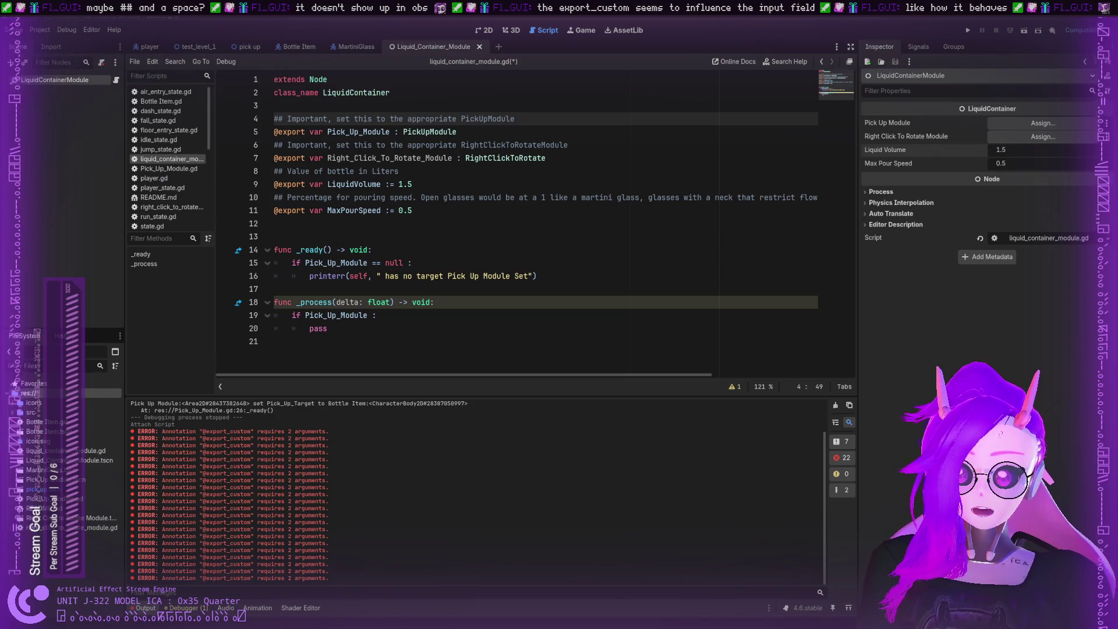
# - Break line 10 after 'speed.' so the open-glasses note gets its own ## comment line, and save
pyautogui.click(325, 237)
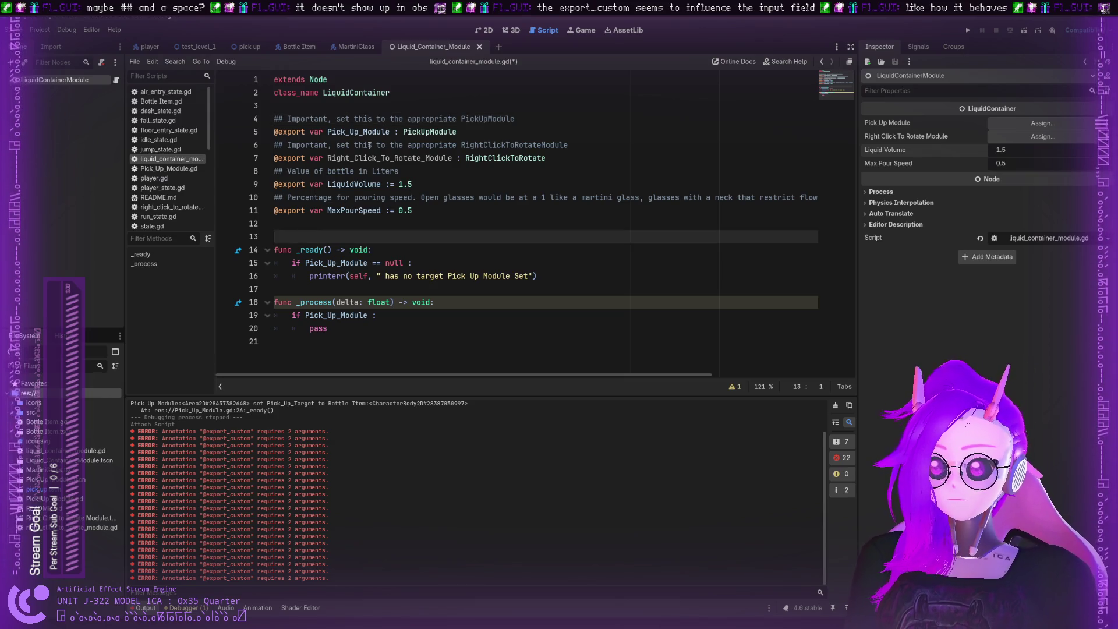
pyautogui.click(418, 196)
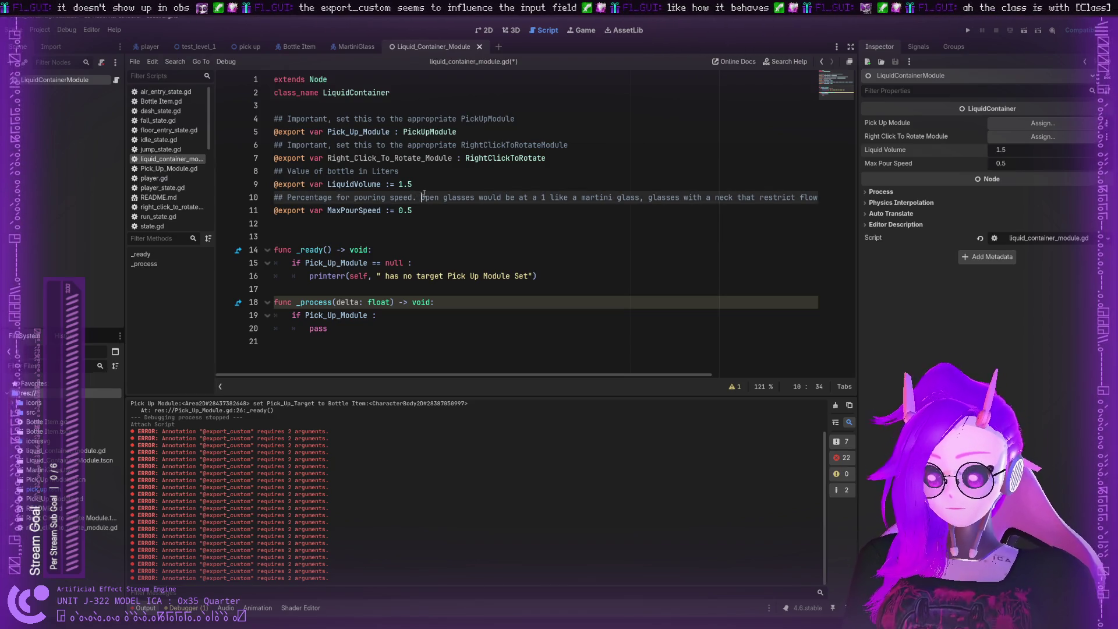
pyautogui.press('Return')
pyautogui.write('##')
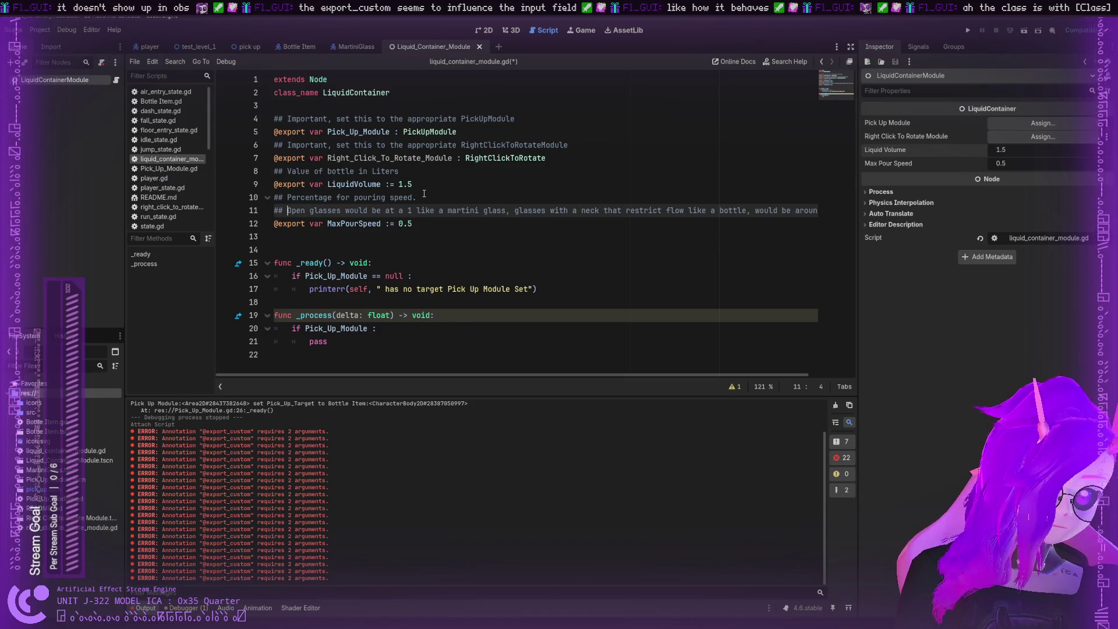
pyautogui.hotkey('ctrl', 's')
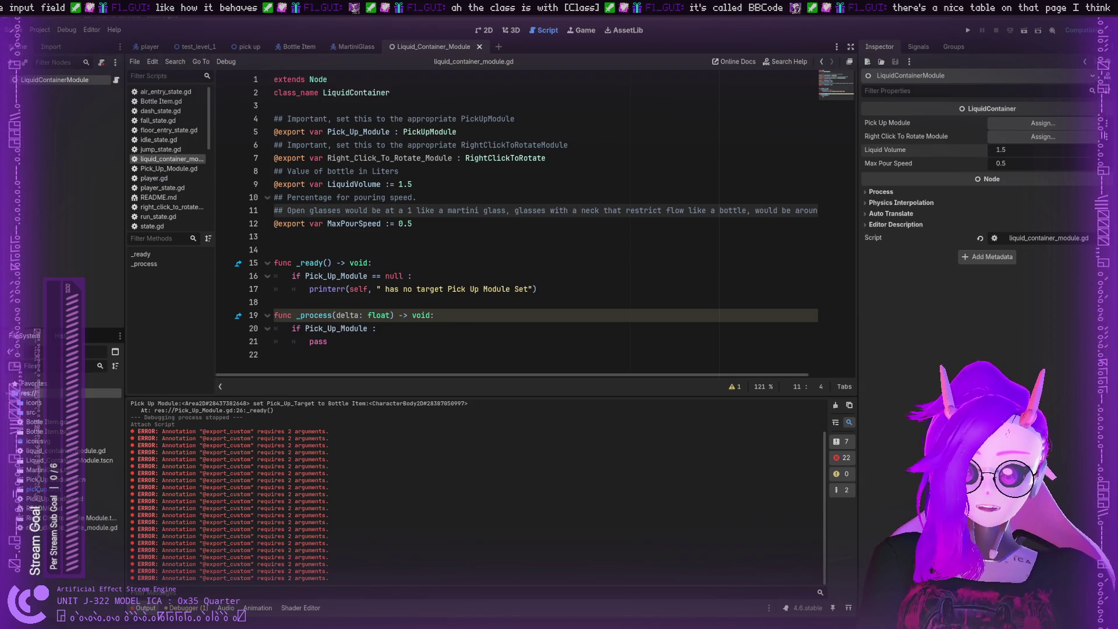
# - Wrap PickUpModule and RightClickToRotateModule in square brackets in the doc comments and save
pyautogui.click(373, 221)
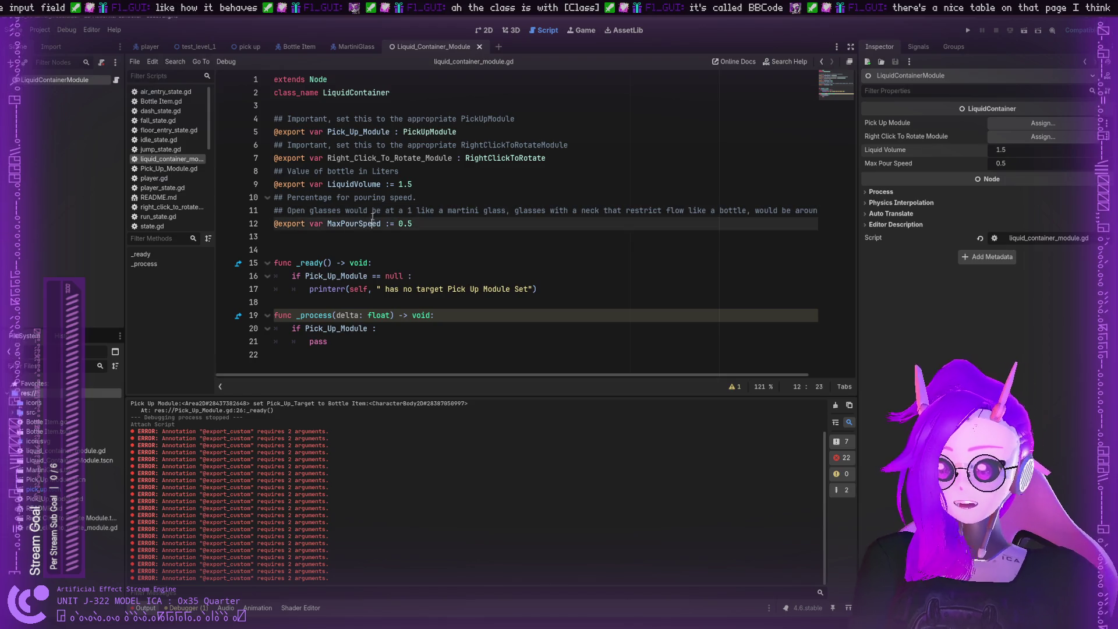
pyautogui.click(464, 143)
pyautogui.write('[')
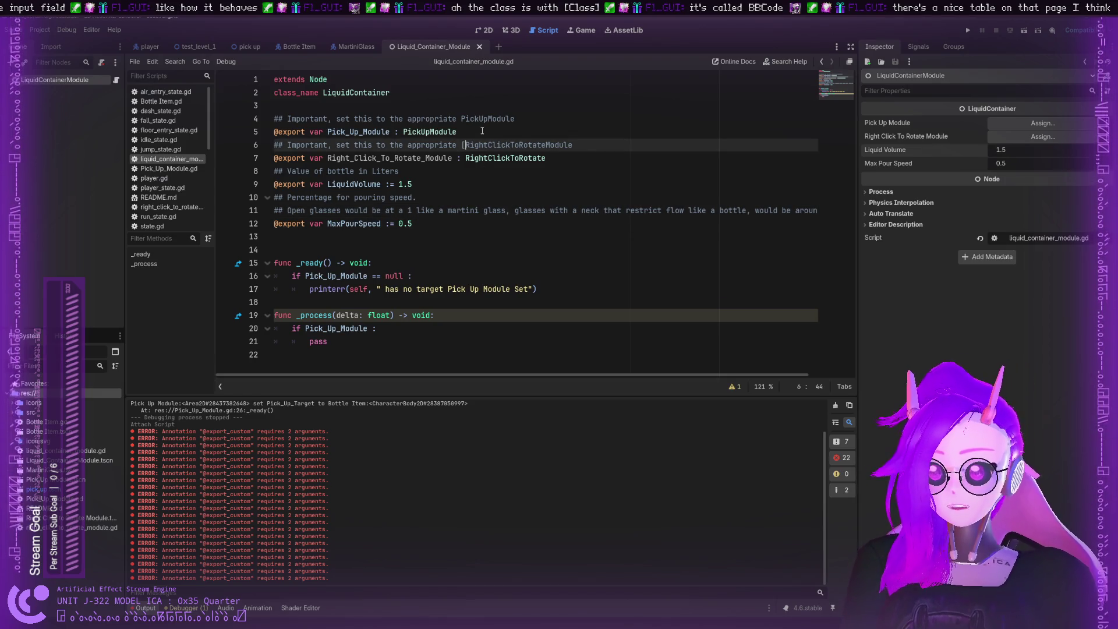
pyautogui.write(']')
pyautogui.click(464, 119)
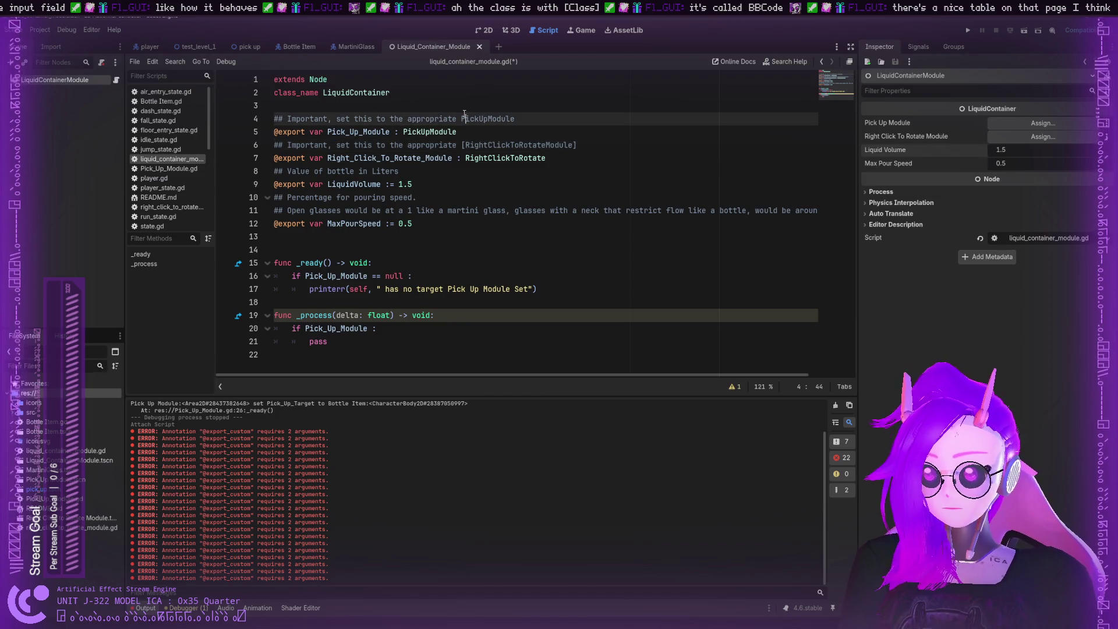
pyautogui.write('[')
pyautogui.click(516, 119)
pyautogui.press('End')
pyautogui.write(']')
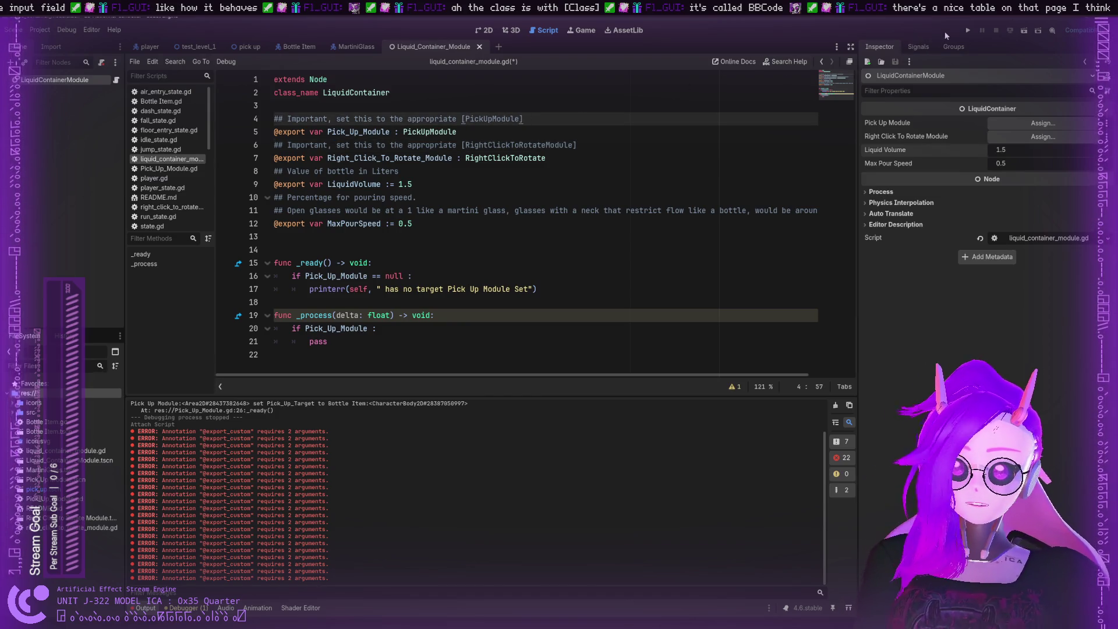
pyautogui.hotkey('ctrl', 's')
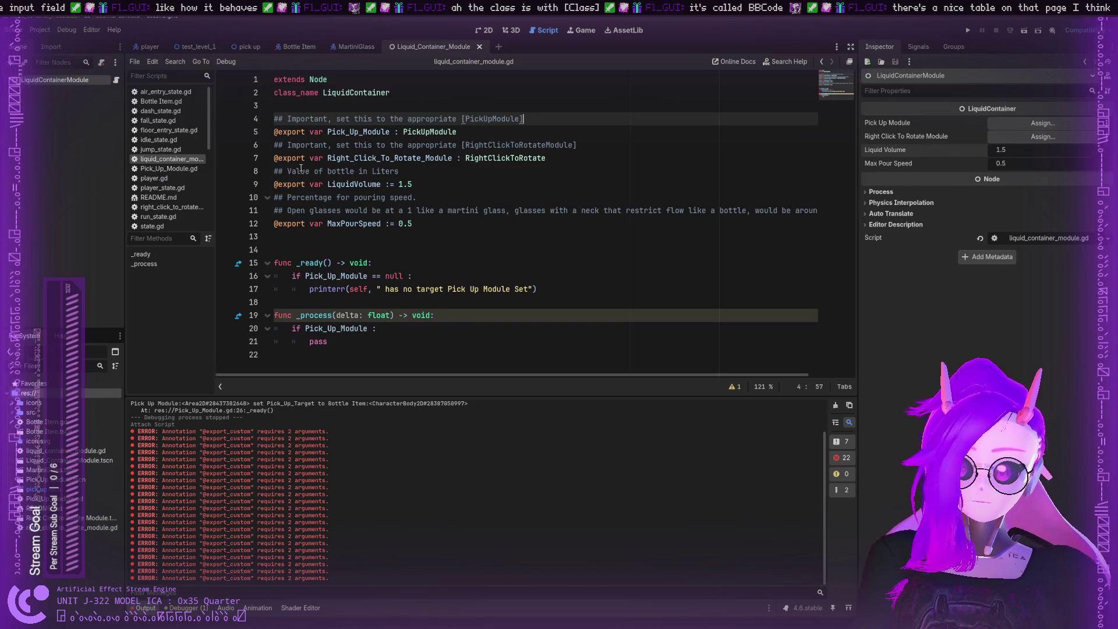
# - Replace the line 6 comment's module name with the rotate script's actual class name, RightClickToRotate
pyautogui.click(170, 207)
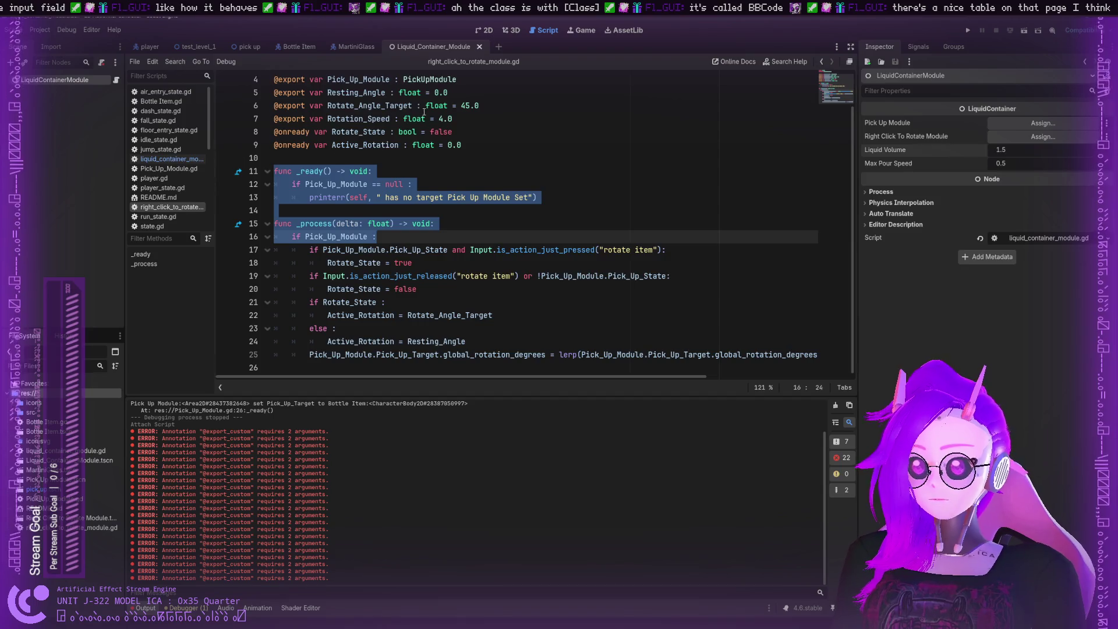
pyautogui.scroll(1, 424, 112)
pyautogui.doubleClick(363, 92)
pyautogui.hotkey('ctrl', 'c')
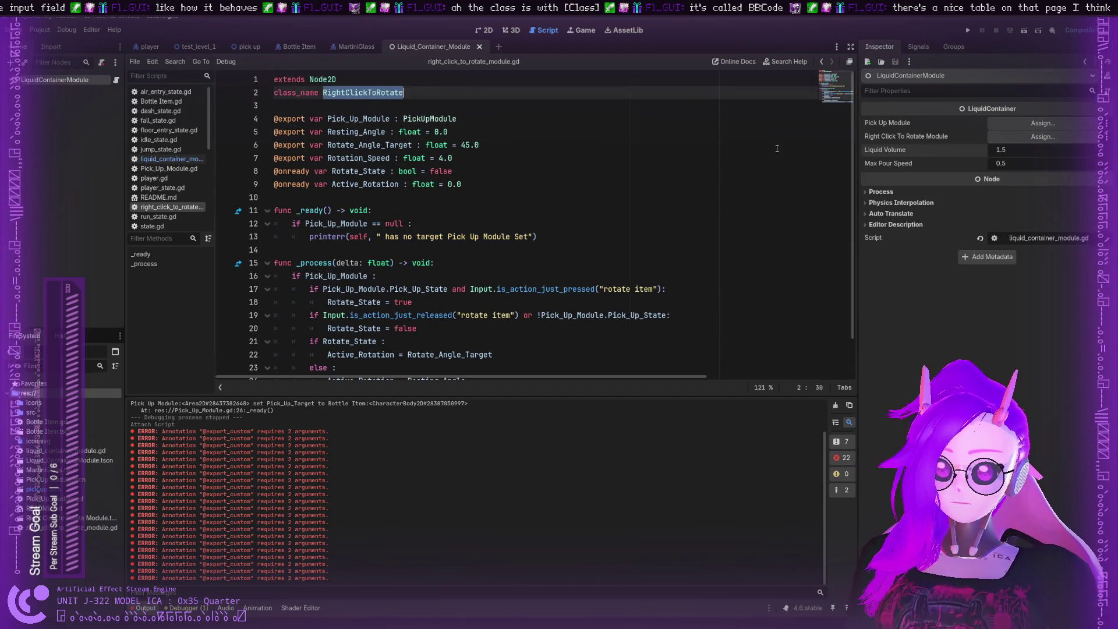
pyautogui.click(170, 159)
pyautogui.doubleClick(518, 145)
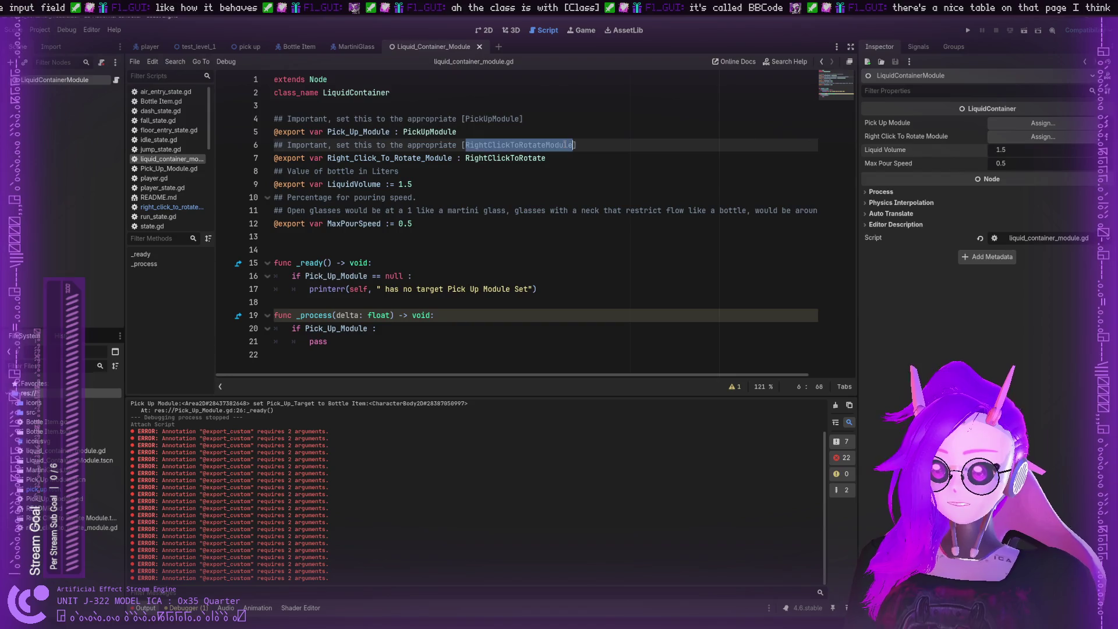
pyautogui.hotkey('ctrl', 'v')
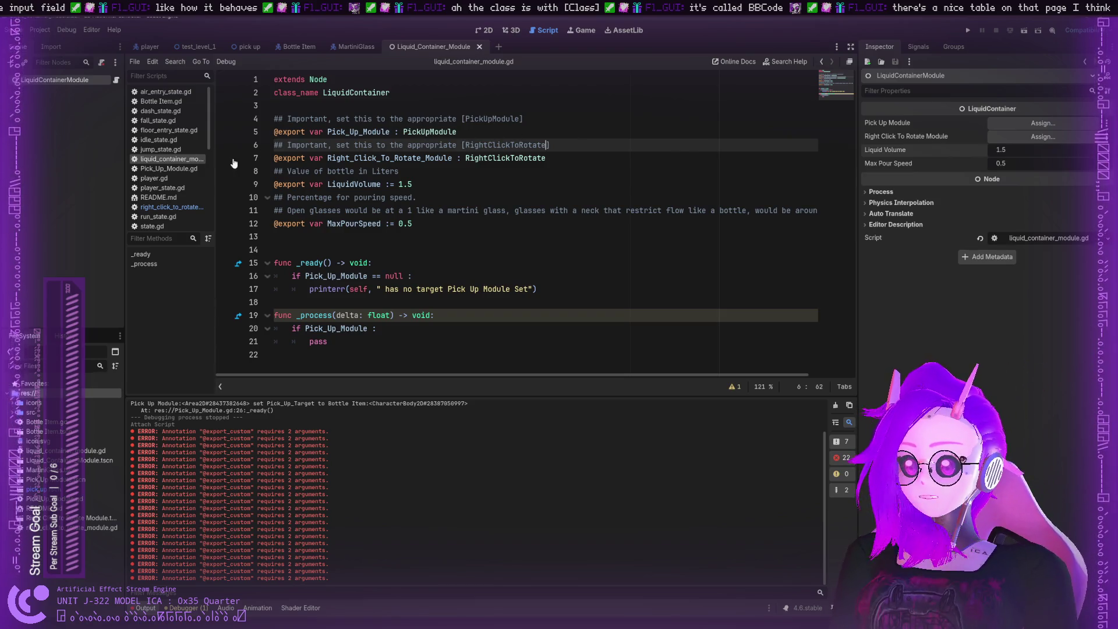
# - Rename the class_name in right_click_to_rotate_module.gd to RightClickToRotateModule
pyautogui.click(170, 207)
pyautogui.click(417, 92)
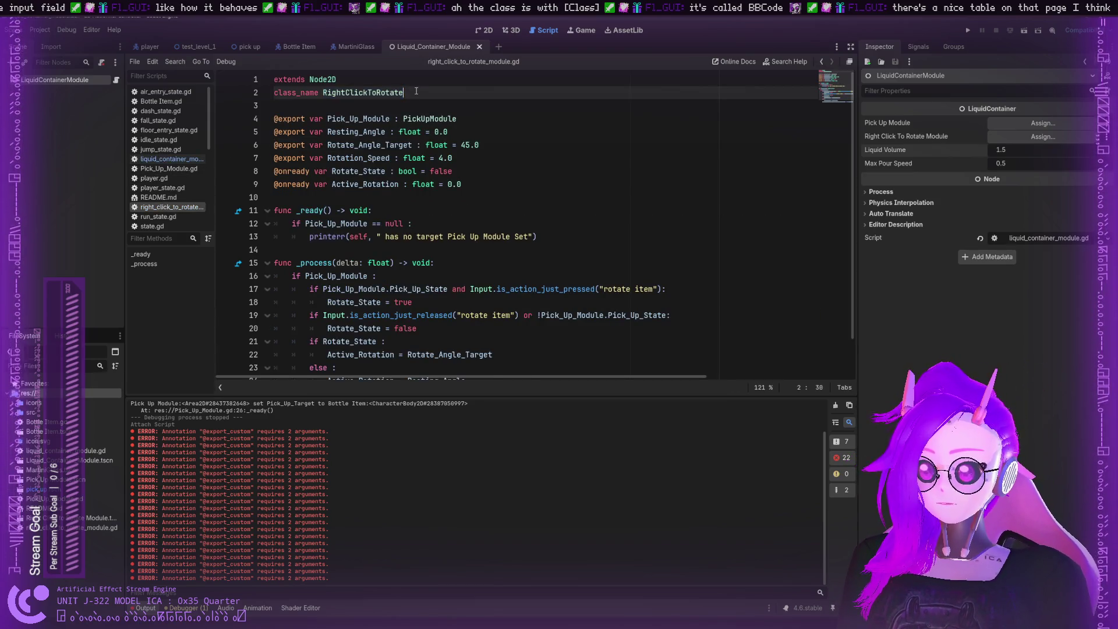
pyautogui.write('Modu')
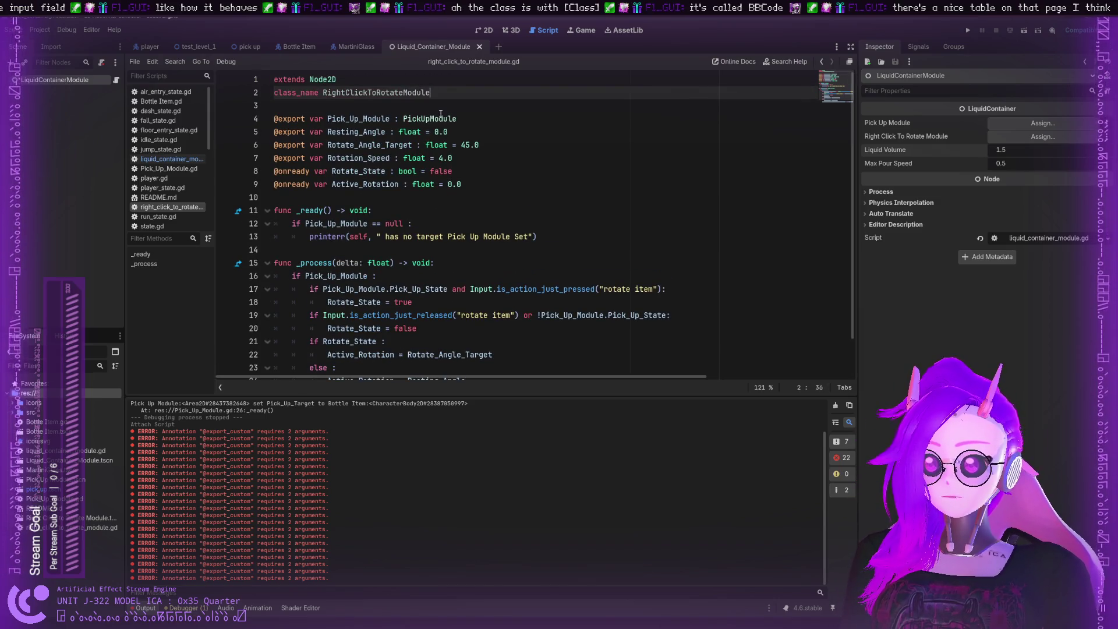
pyautogui.write('le')
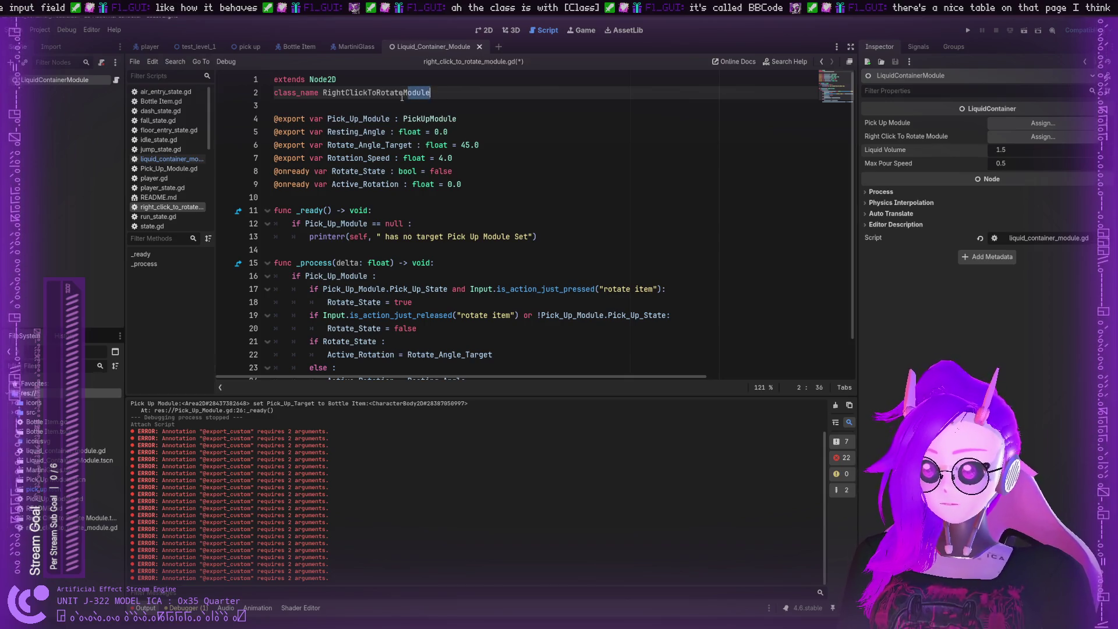
pyautogui.click(409, 92)
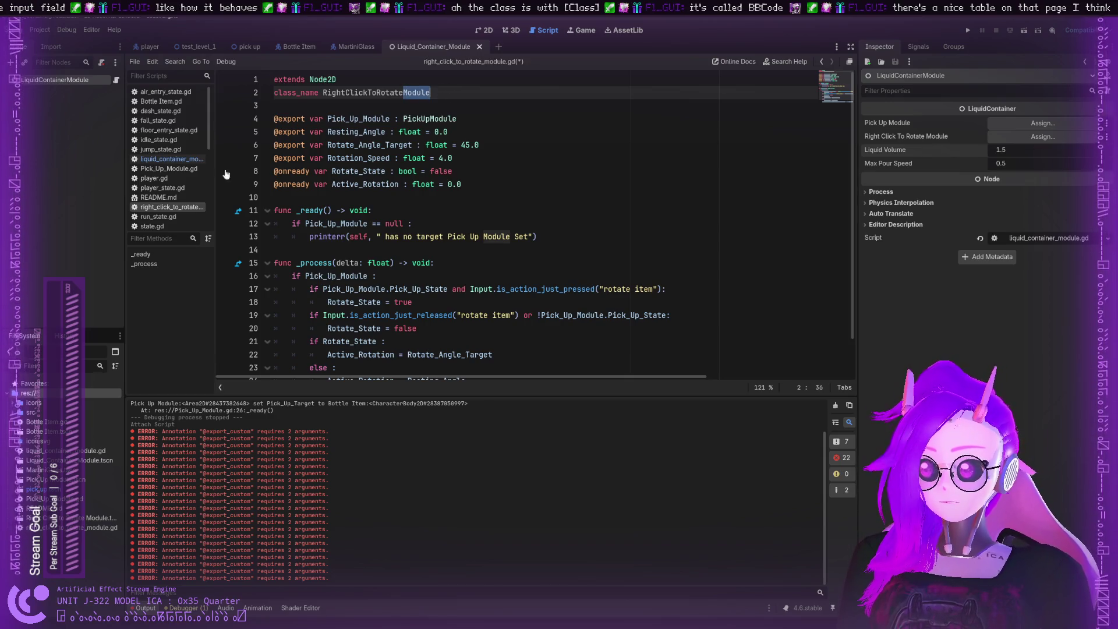
pyautogui.click(169, 159)
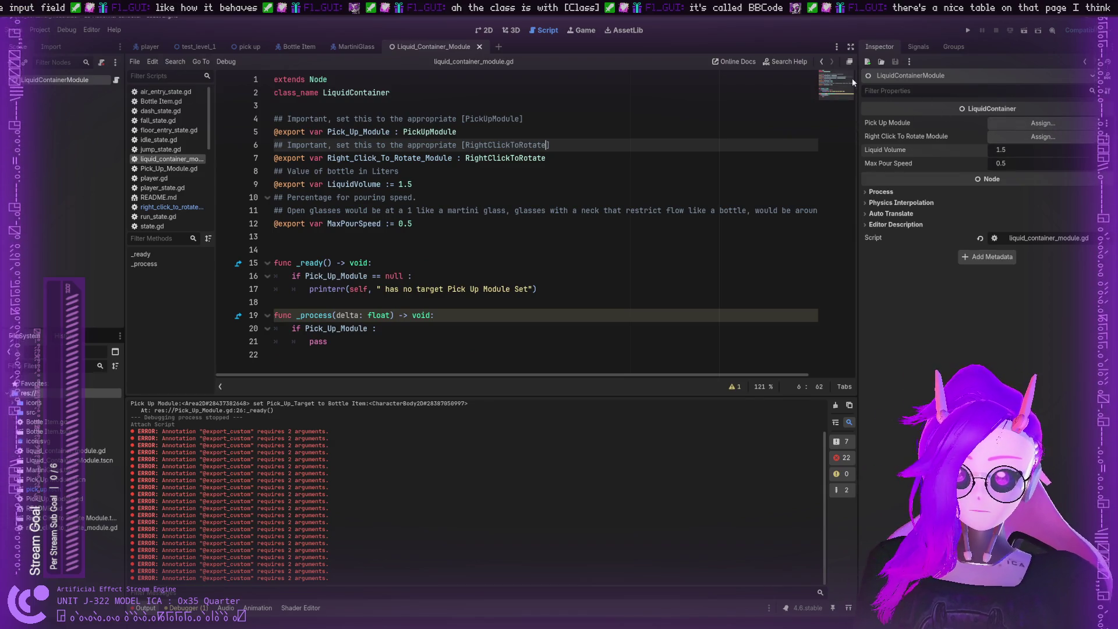
# - Append 'Module' to the line 6 comment link and the line 7 export type, then save
pyautogui.write('Module')
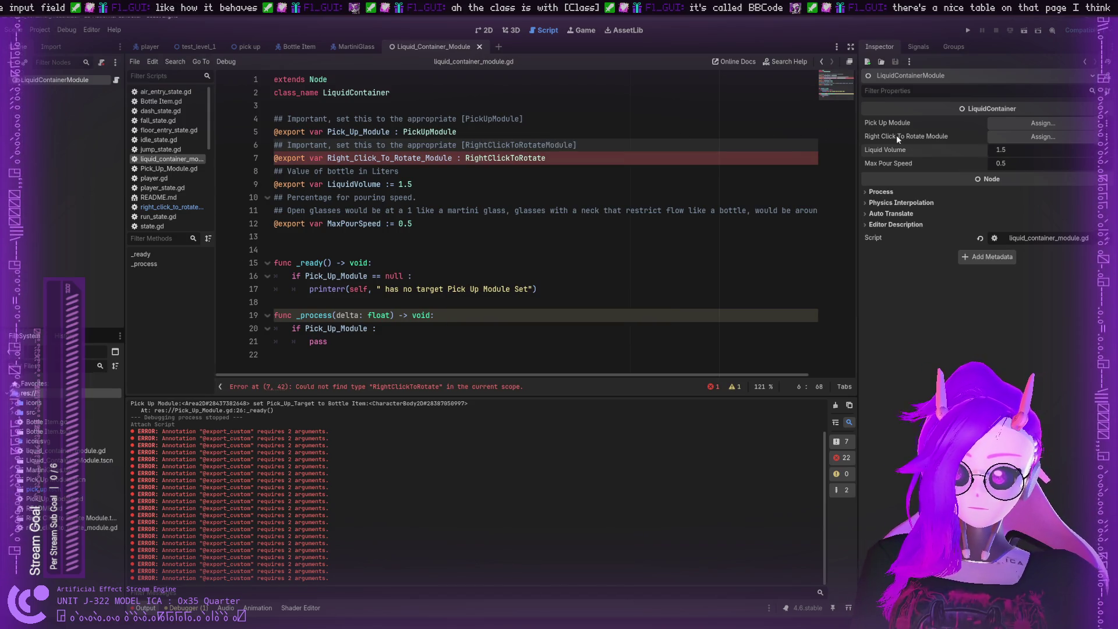
pyautogui.press('Down')
pyautogui.write('Module')
pyautogui.hotkey('ctrl', 's')
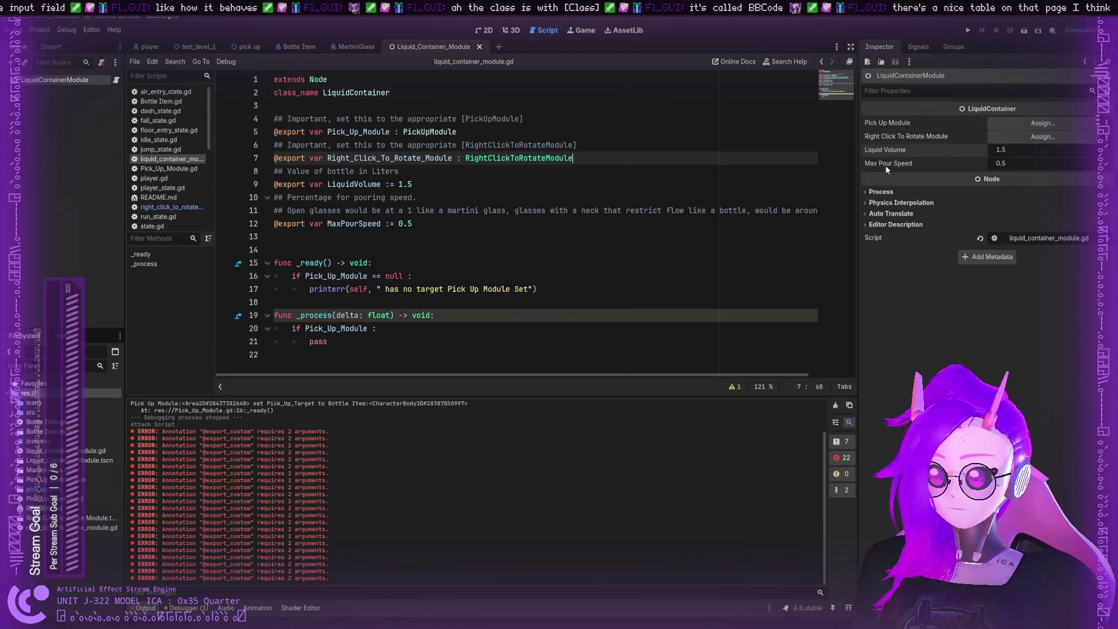
pyautogui.moveTo(286, 211)
pyautogui.mouseDown()
pyautogui.moveTo(326, 198)
pyautogui.moveTo(277, 198)
pyautogui.moveTo(422, 198)
pyautogui.mouseUp()
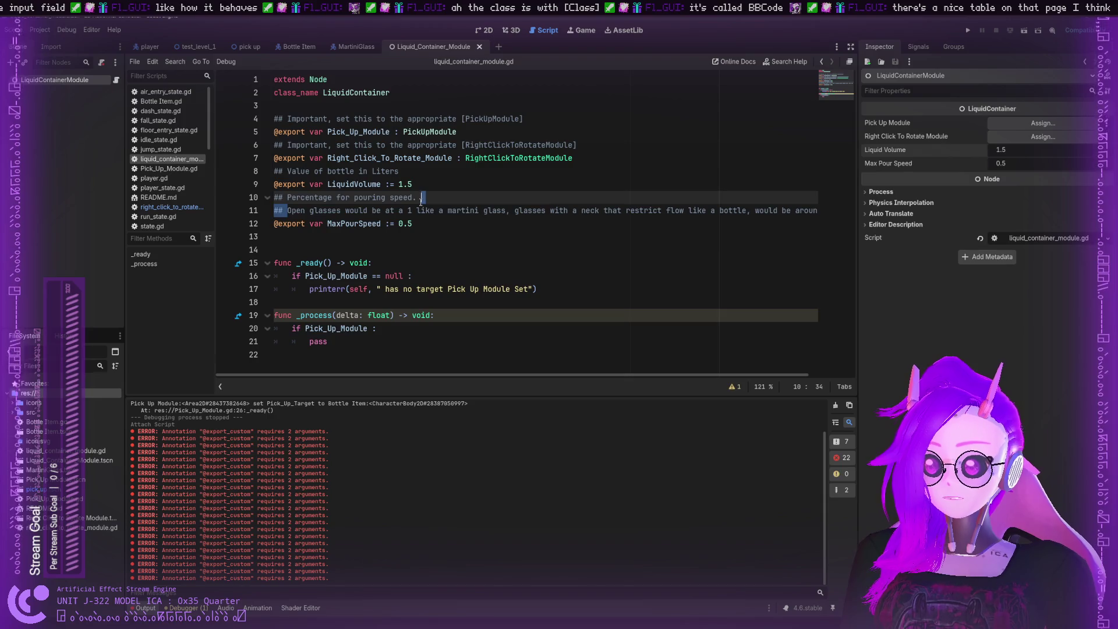
pyautogui.click(421, 198)
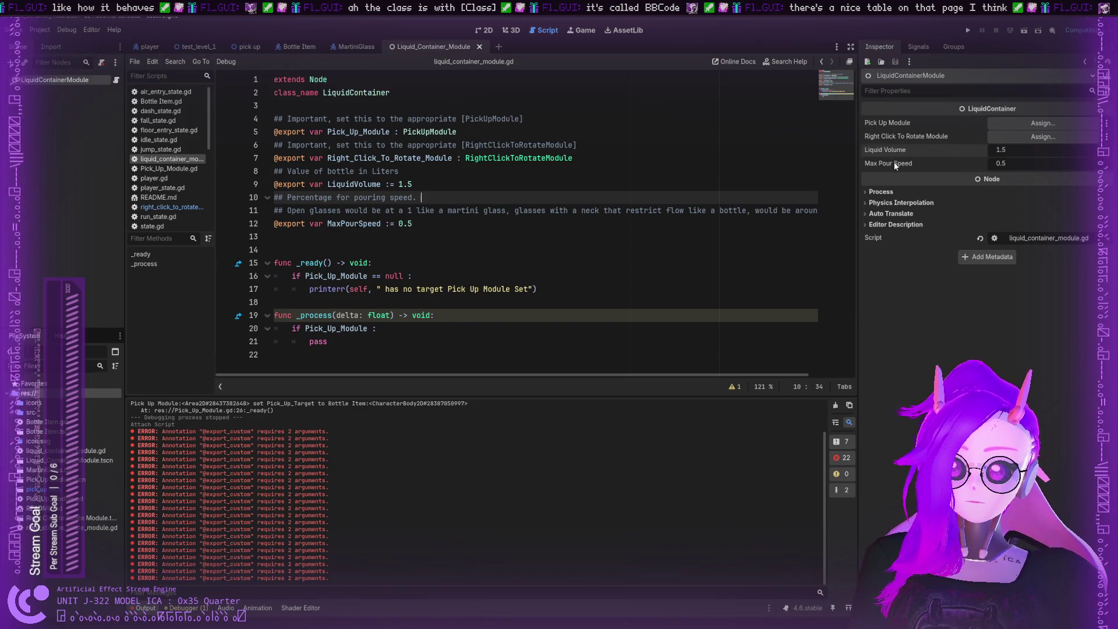
# - Insert [br] before 'Open glasses' on line 11 and add [b][/b] tags to the line 10 comment
pyautogui.click(284, 209)
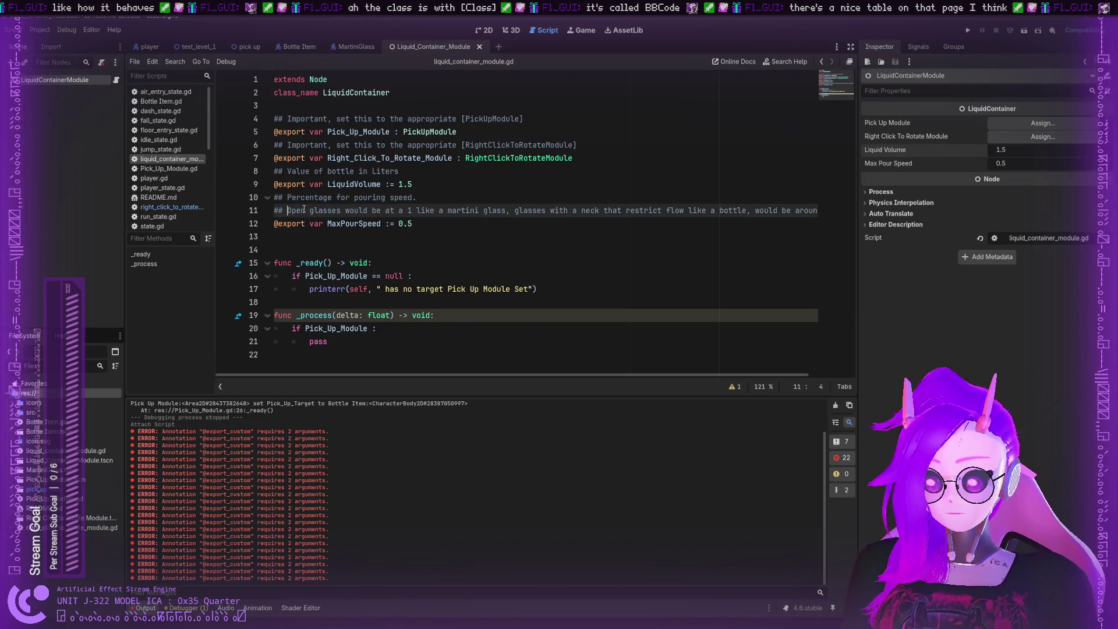
pyautogui.write('[br')
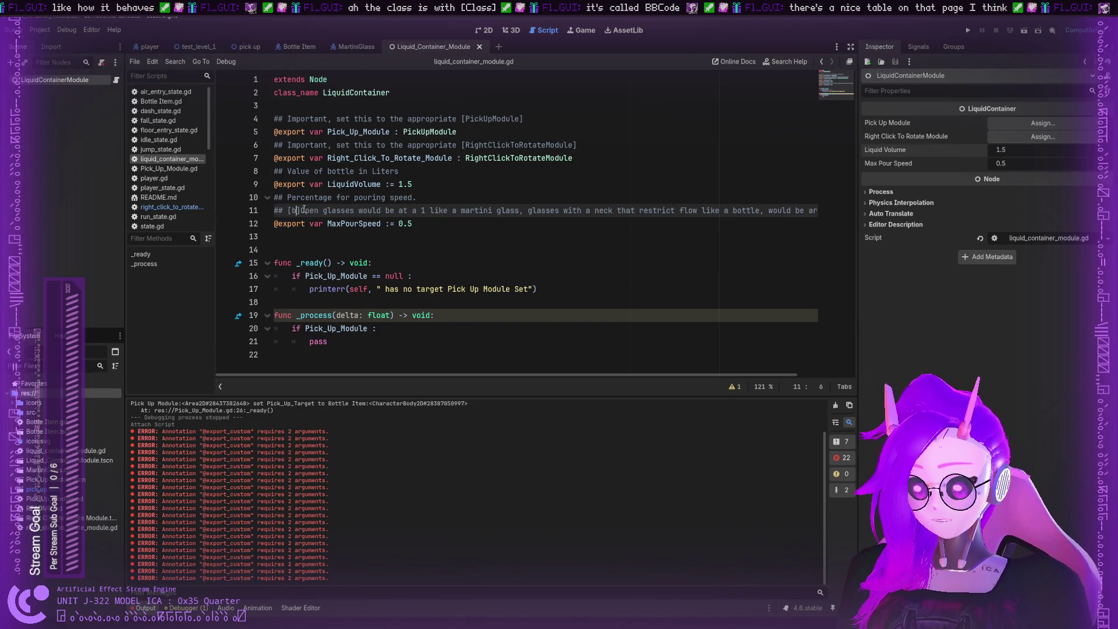
pyautogui.write(']')
pyautogui.press('BackSpace')
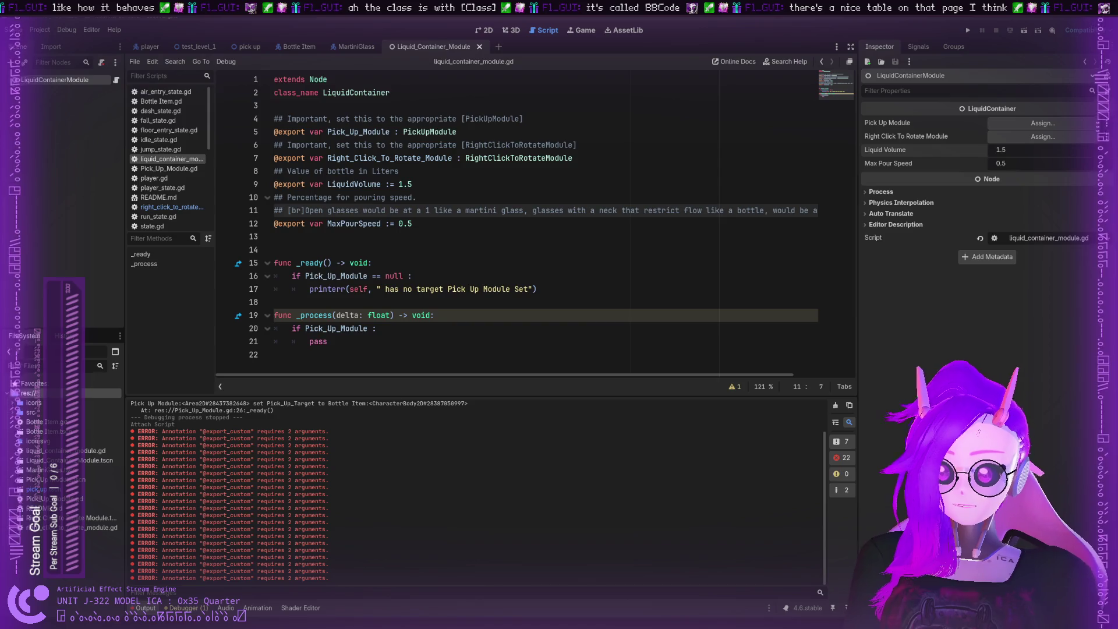
pyautogui.click(306, 211)
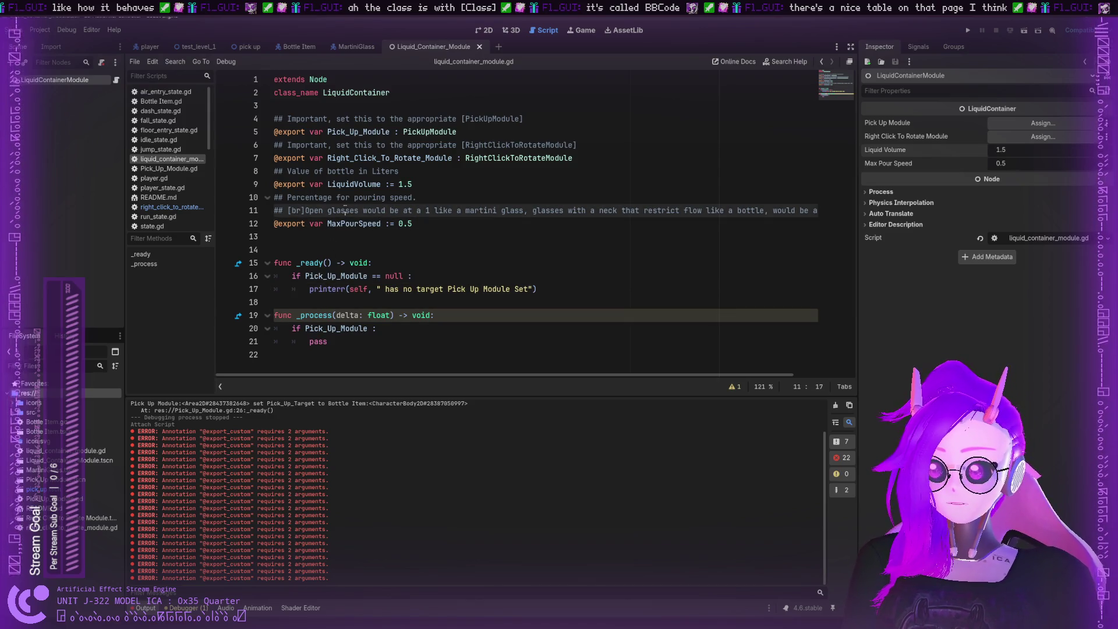
pyautogui.click(287, 198)
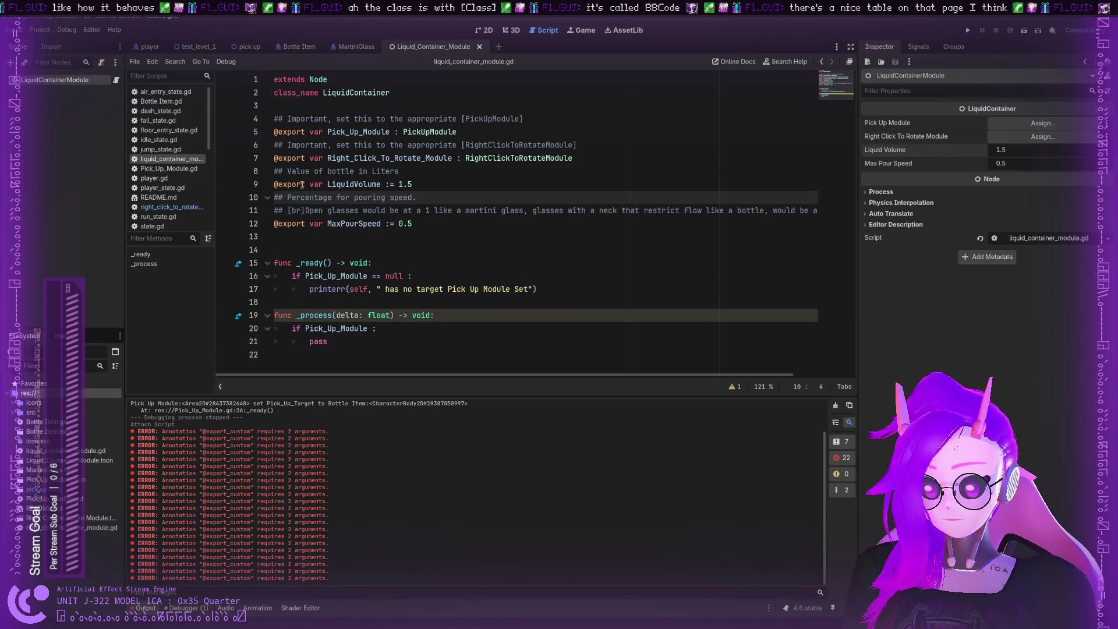
pyautogui.write('[b]')
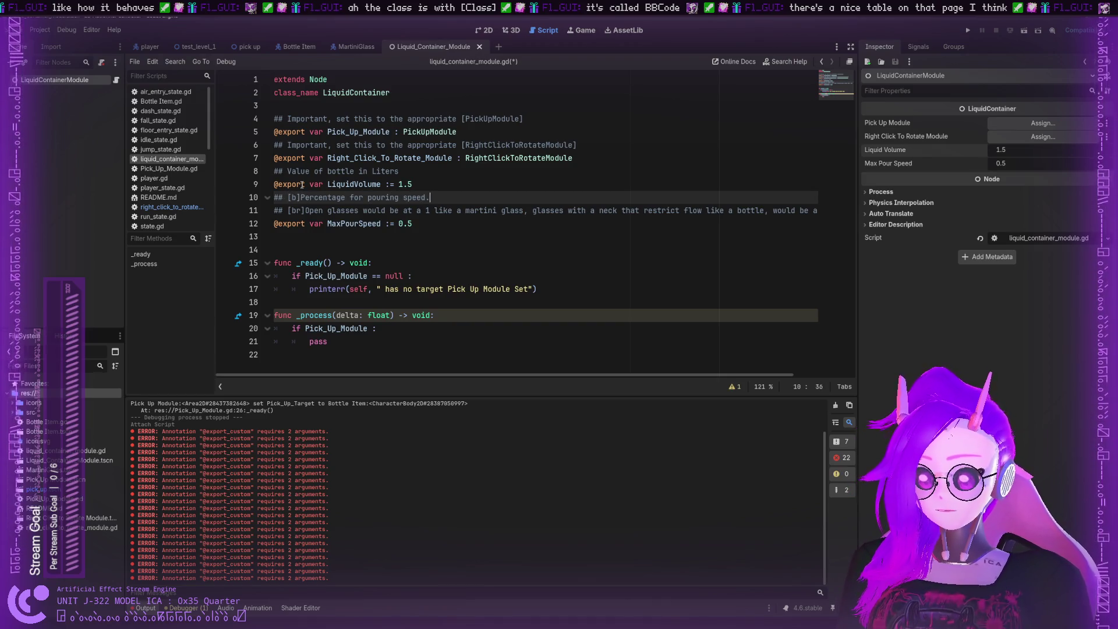
pyautogui.write('[/b]')
pyautogui.hotkey('ctrl', 's')
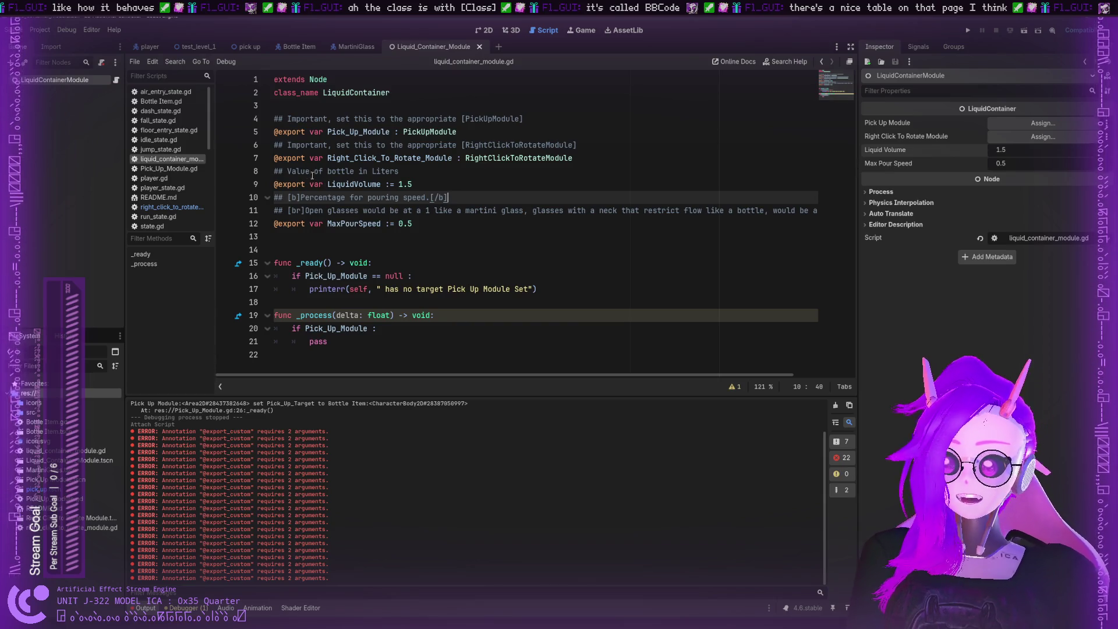
# - Wrap the 'Value of bottle in Liters' comment in [b]...[/b] and save the script
pyautogui.click(287, 171)
pyautogui.write('[')
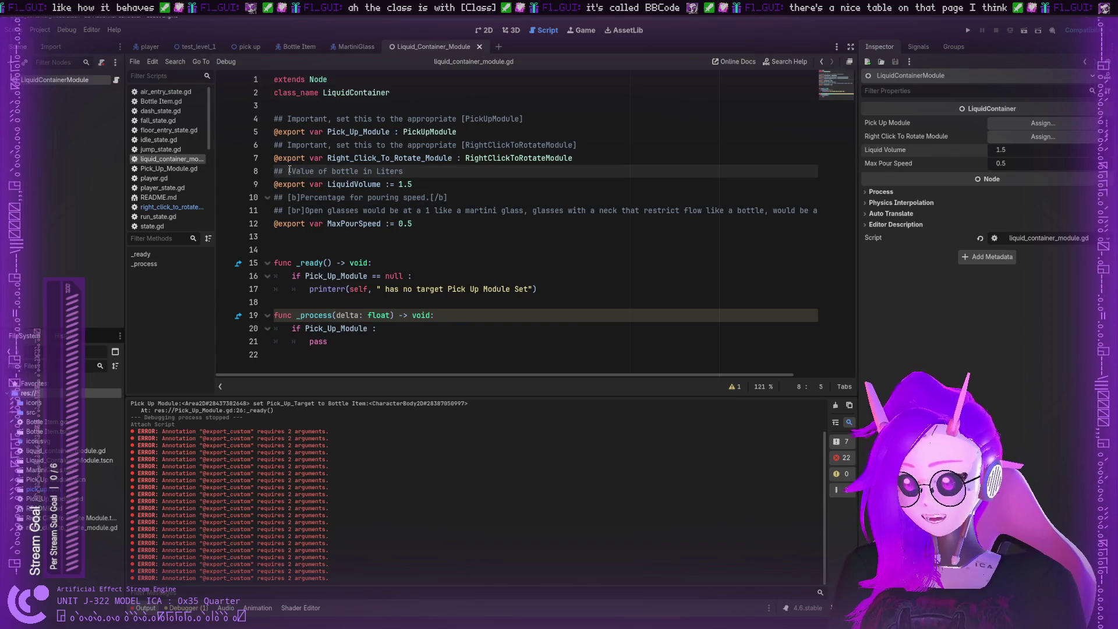
pyautogui.write('b]')
pyautogui.press('Right')
pyautogui.press('Right')
pyautogui.press('Right')
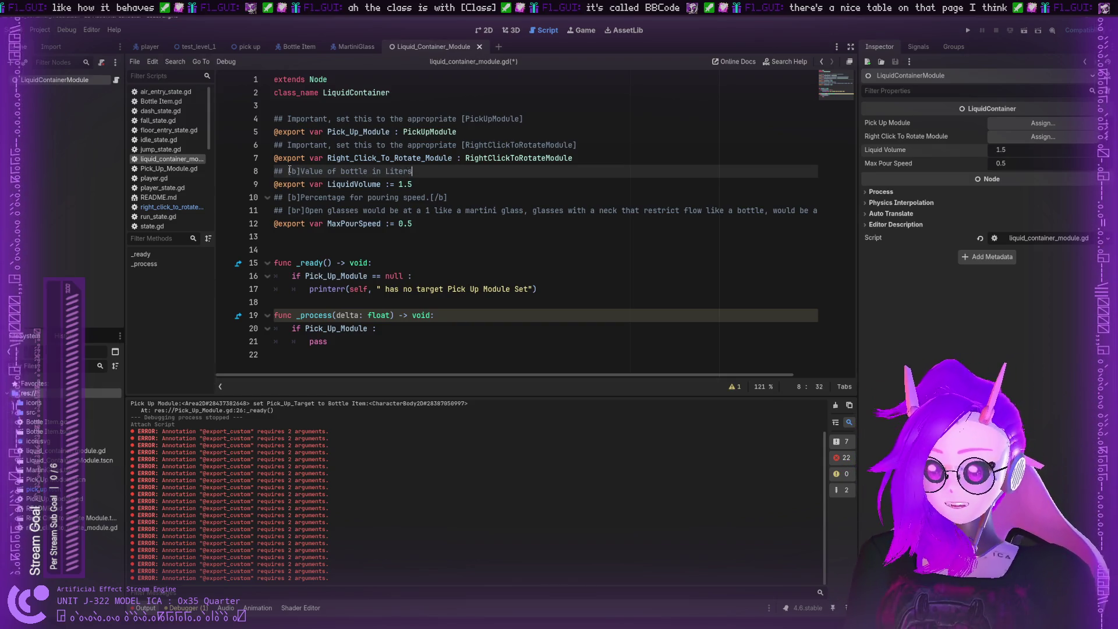
pyautogui.write('[/b]')
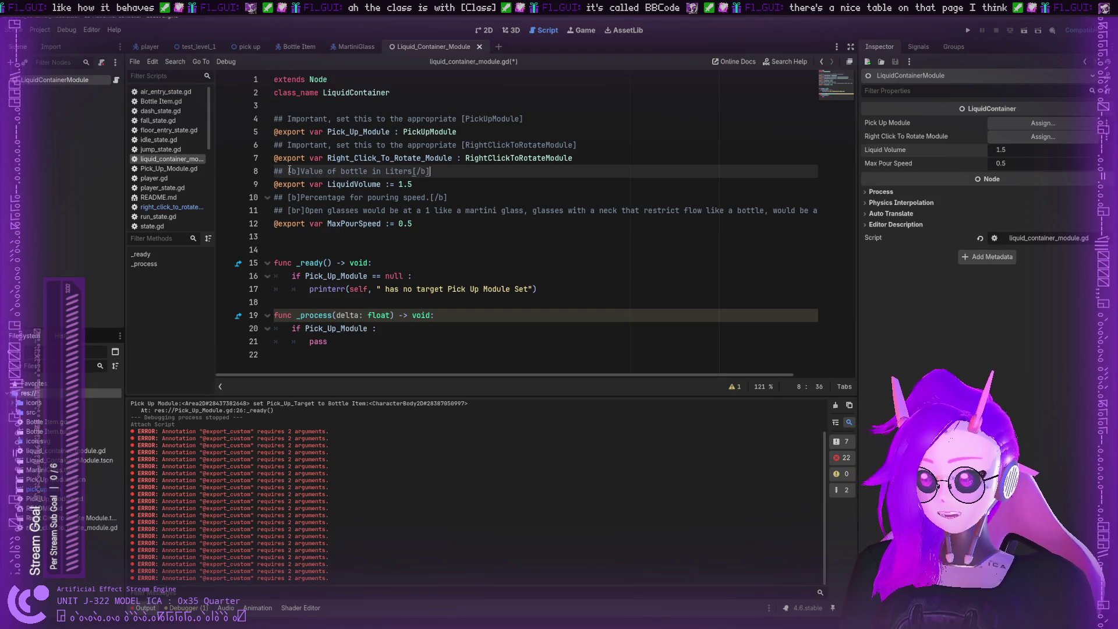
pyautogui.hotkey('ctrl', 's')
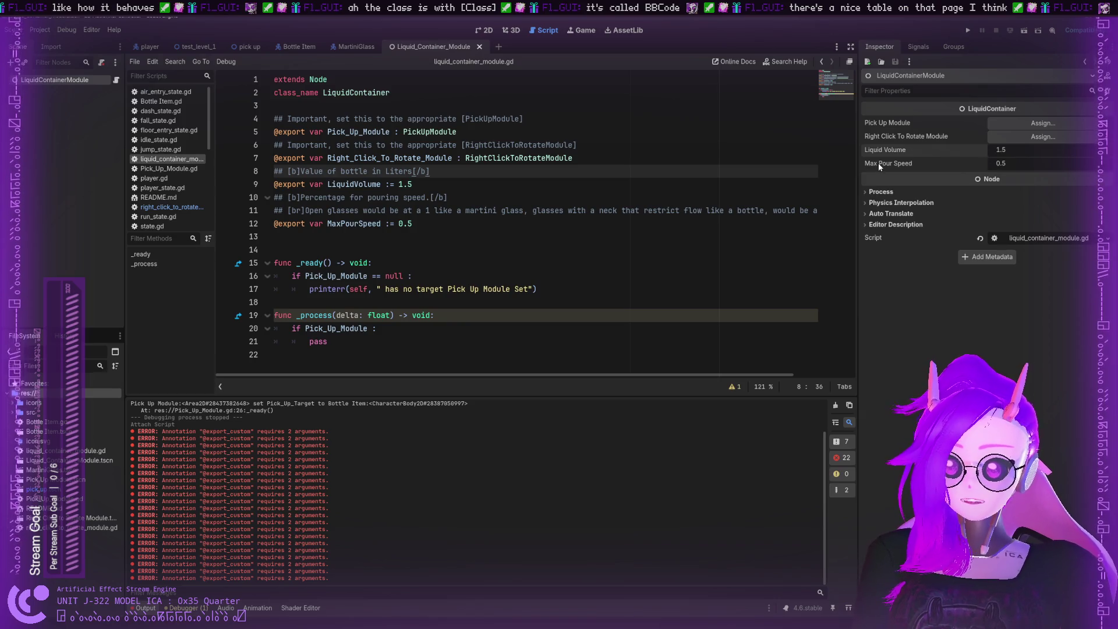
# - Inspect the glass comment and the Right_Click_To_Rotate_Module export name in the liquid container script
pyautogui.click(538, 216)
pyautogui.moveTo(516, 211)
pyautogui.mouseDown()
pyautogui.moveTo(784, 211)
pyautogui.moveTo(274, 211)
pyautogui.mouseUp()
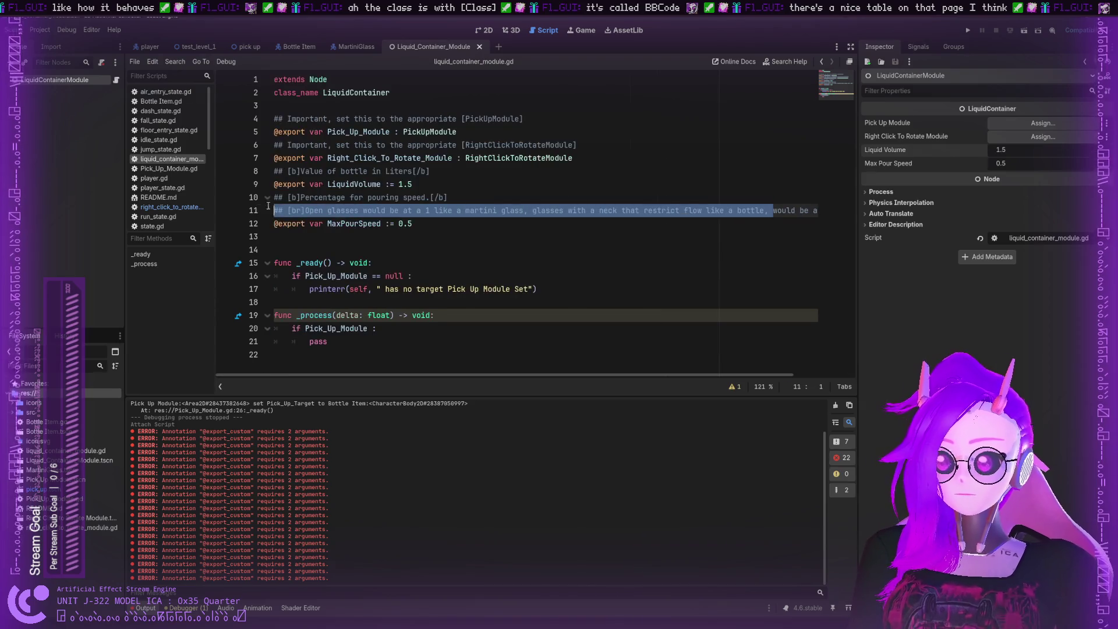
pyautogui.click(426, 226)
pyautogui.click(419, 238)
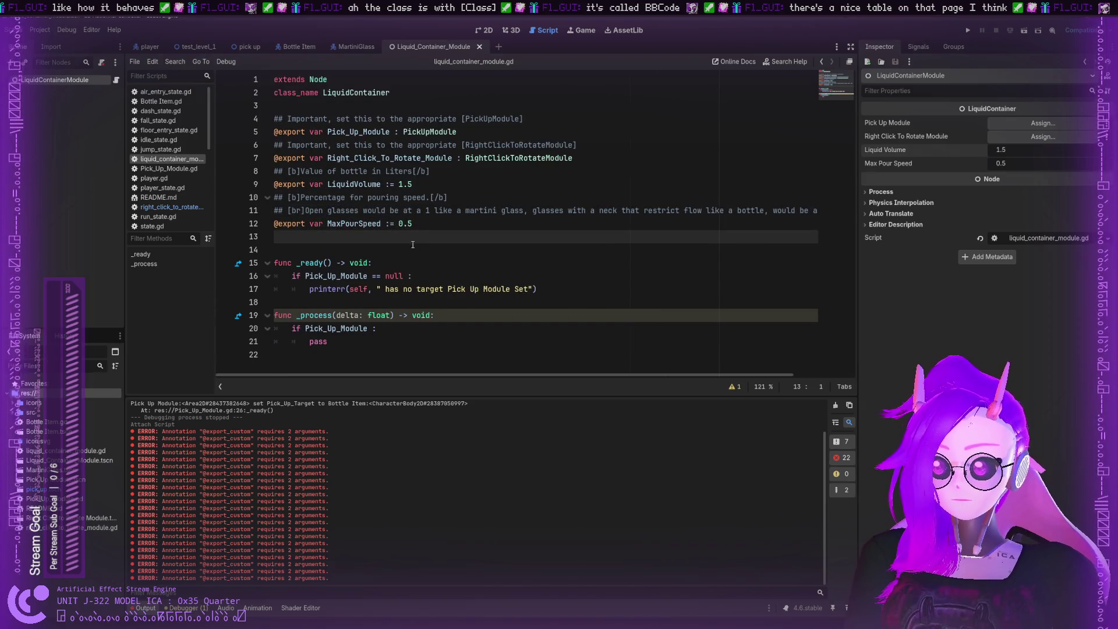
pyautogui.doubleClick(415, 158)
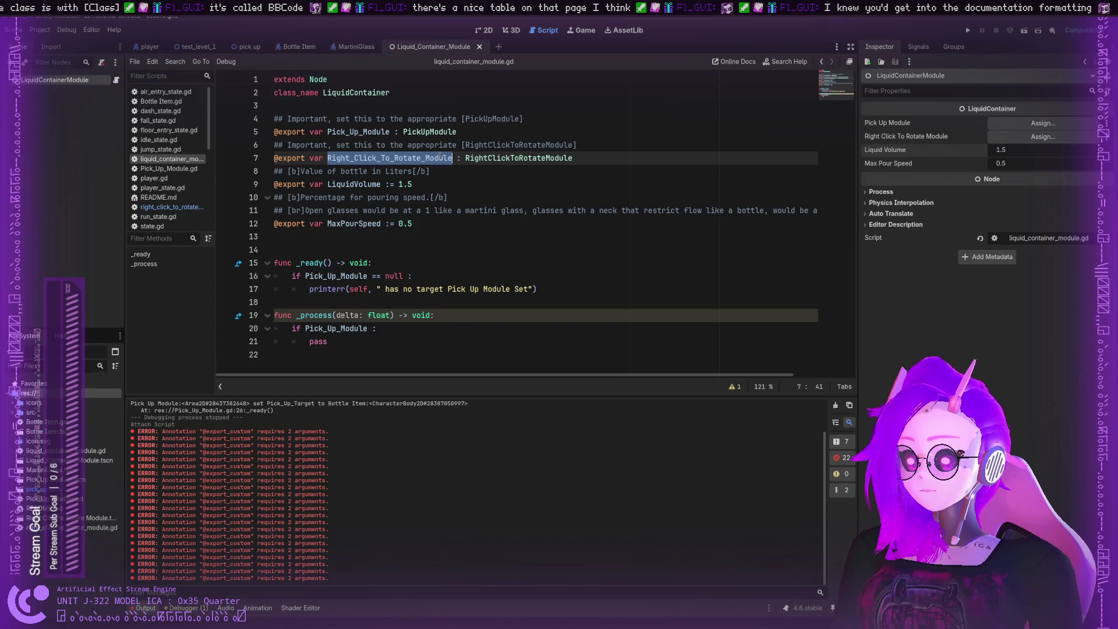
pyautogui.moveTo(453, 158)
pyautogui.mouseDown()
pyautogui.moveTo(327, 159)
pyautogui.moveTo(513, 145)
pyautogui.moveTo(327, 158)
pyautogui.mouseUp()
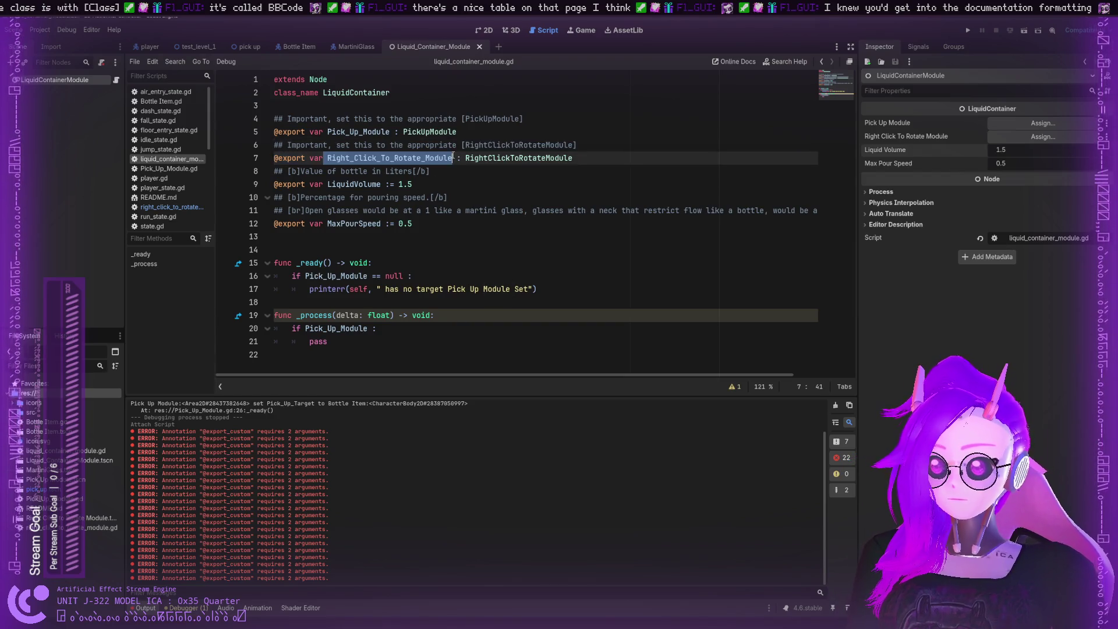
pyautogui.click(453, 158)
pyautogui.moveTo(454, 158); pyautogui.dragTo(330, 162)
pyautogui.click(327, 162)
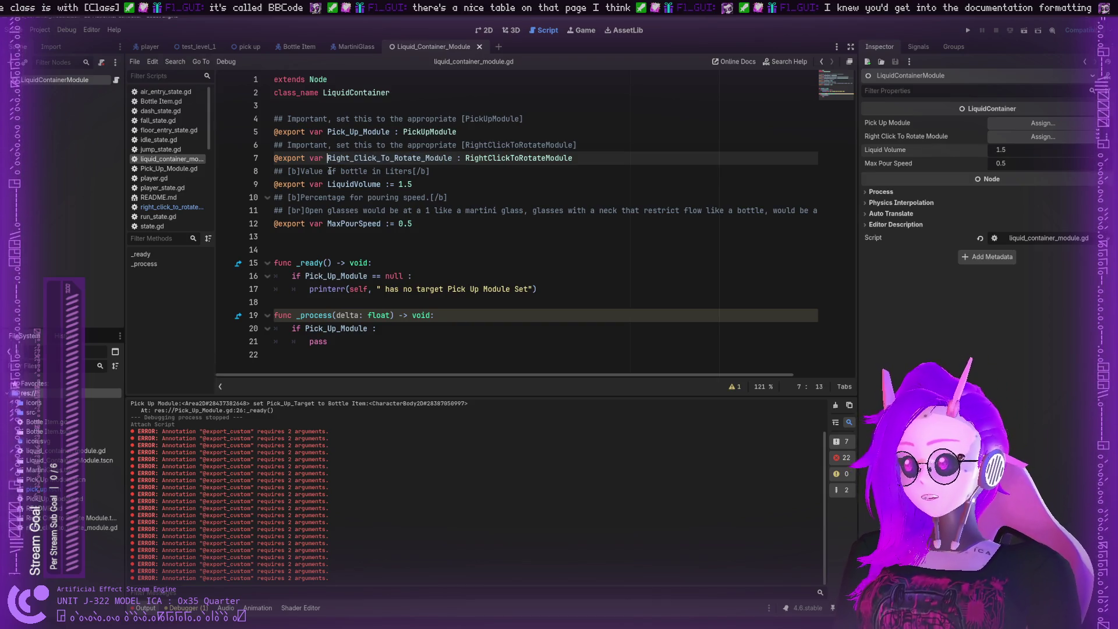
# - Review the Rotation_Speed, Resting_Angle and Rotate_Angle_Target exports in right_click_to_rotate_module.gd
pyautogui.click(167, 208)
pyautogui.click(460, 184)
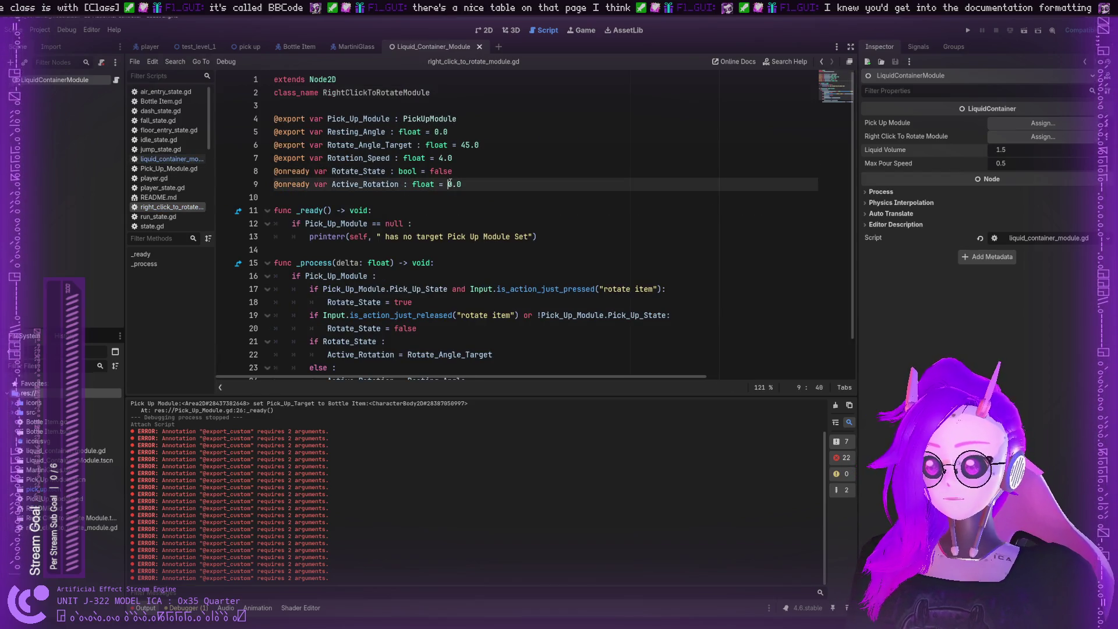
pyautogui.click(462, 159)
pyautogui.click(460, 136)
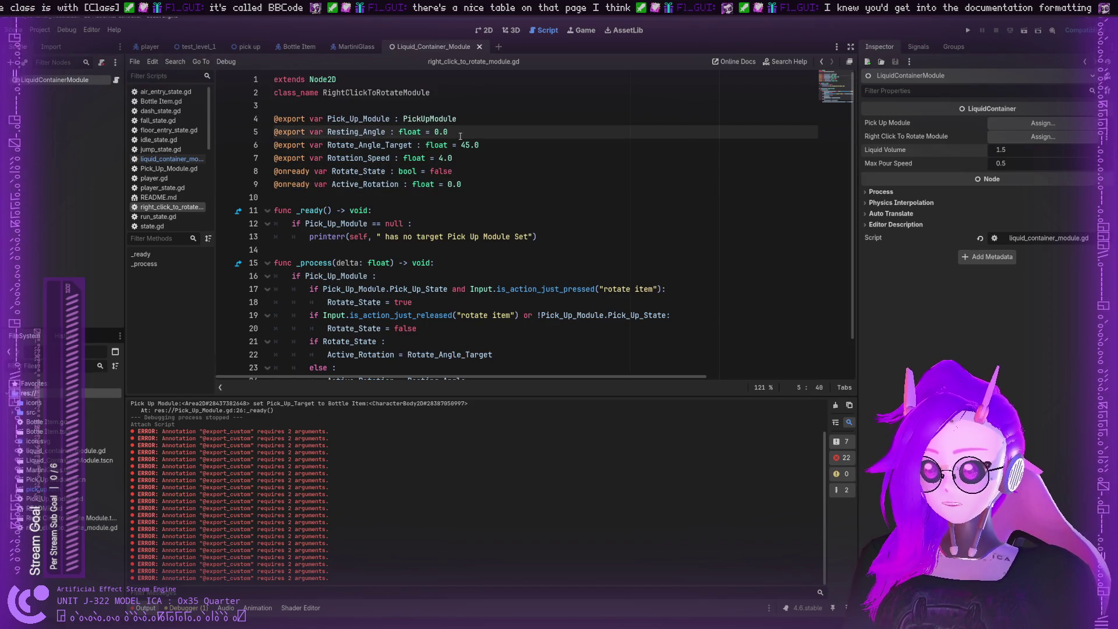
pyautogui.click(482, 146)
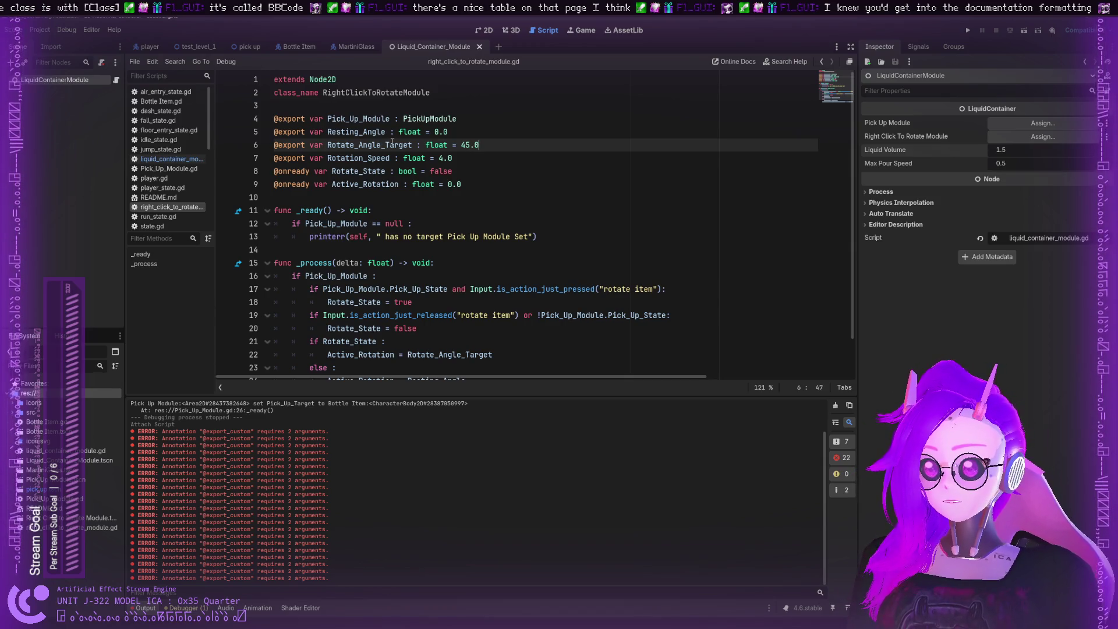
pyautogui.click(411, 145)
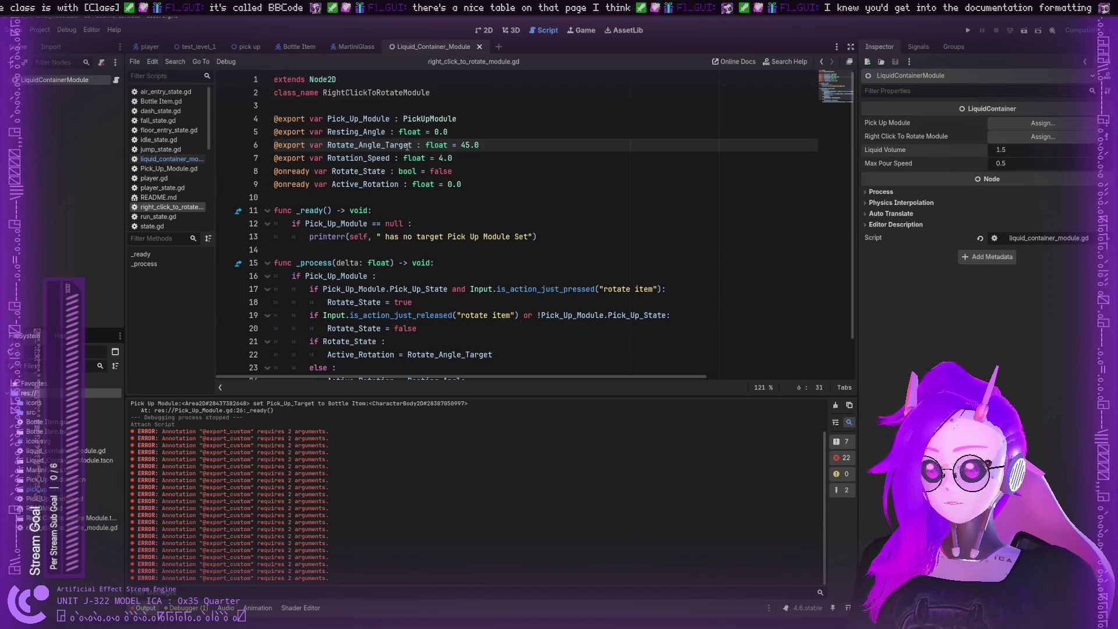
pyautogui.click(413, 145)
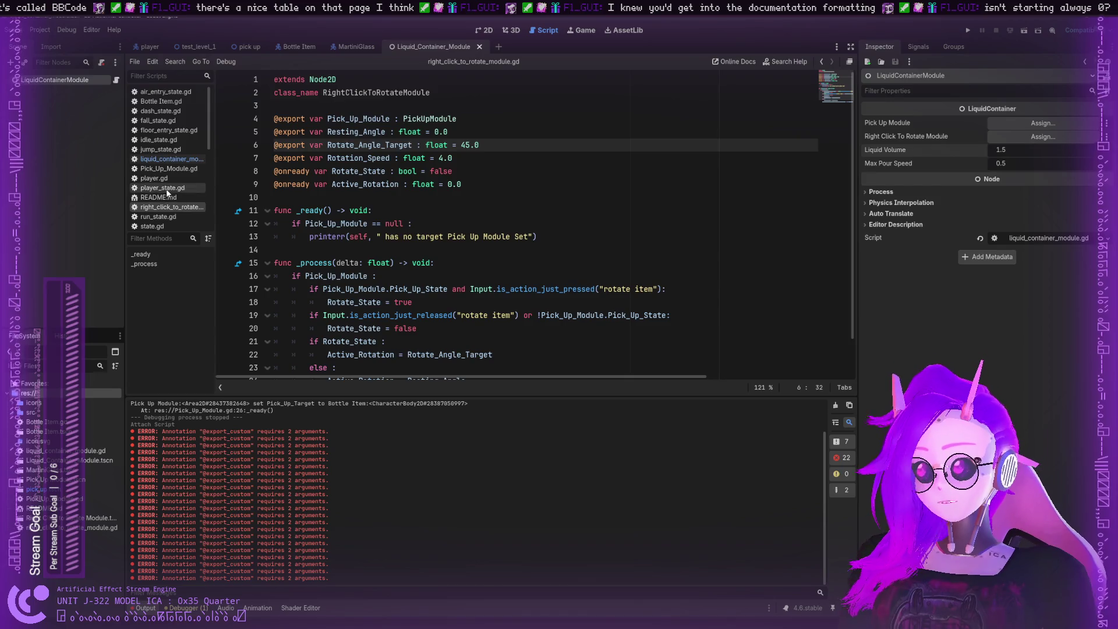
# - Back in liquid_container_module.gd, add a new line below the Right_Click_To_Rotate_Module export
pyautogui.click(159, 161)
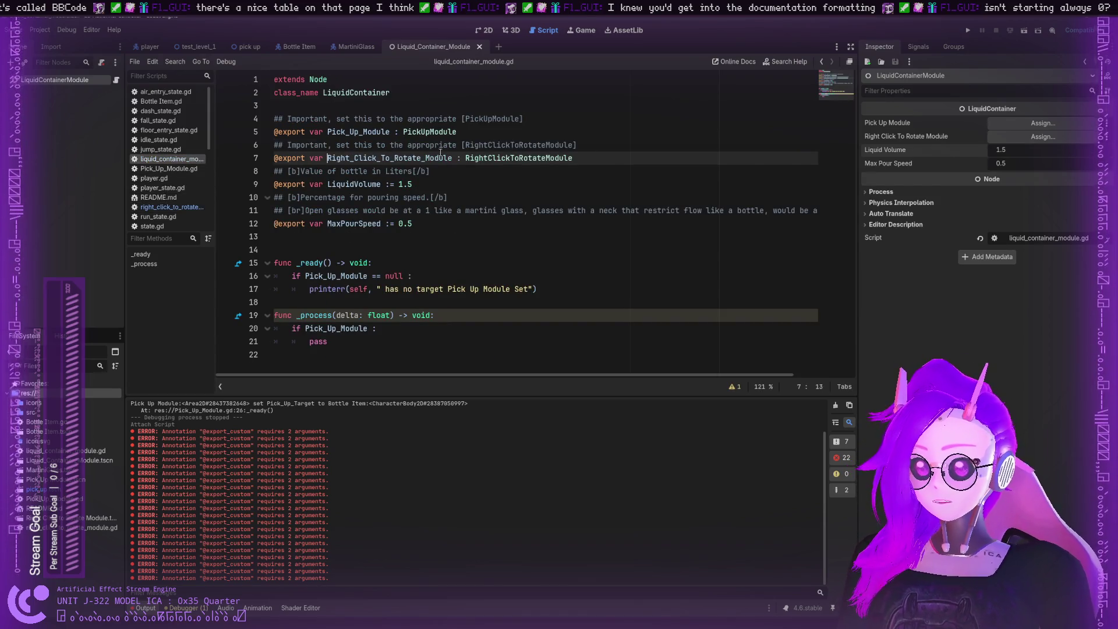
pyautogui.moveTo(417, 185); pyautogui.dragTo(327, 185)
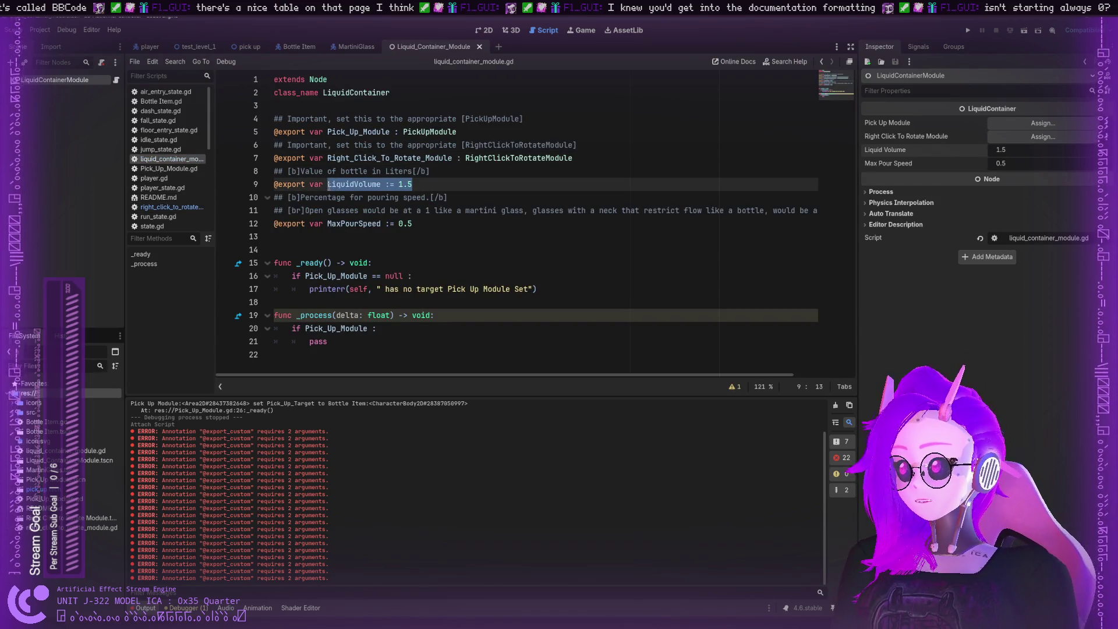
pyautogui.tripleClick(334, 185)
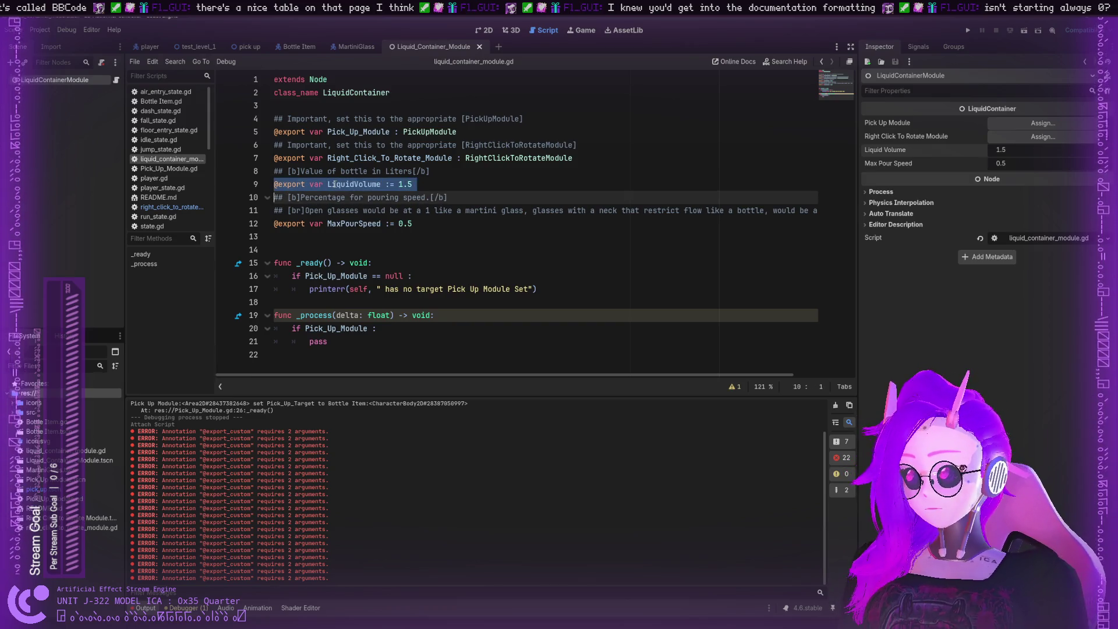
pyautogui.doubleClick(348, 184)
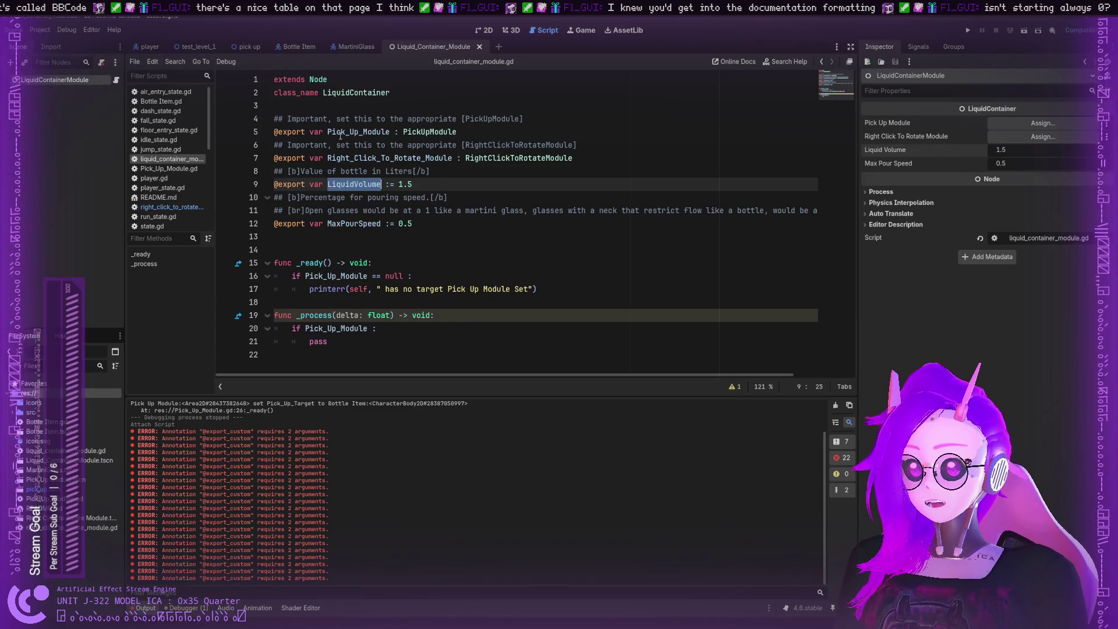
pyautogui.click(328, 132)
pyautogui.doubleClick(336, 157)
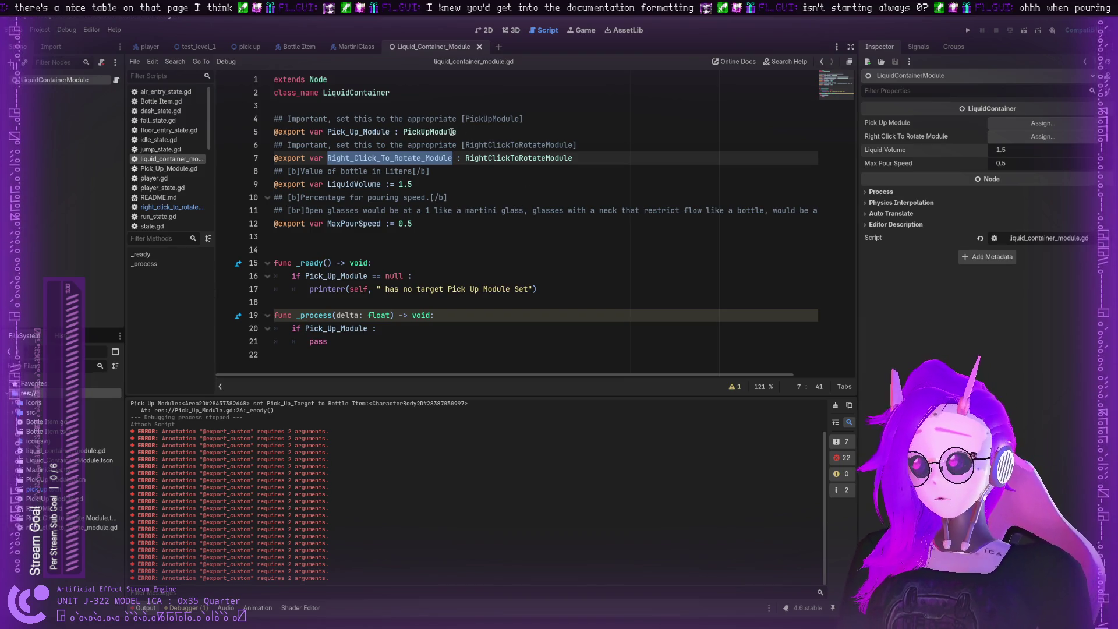
pyautogui.click(578, 158)
pyautogui.press('Return')
pyautogui.write('@export_group :')
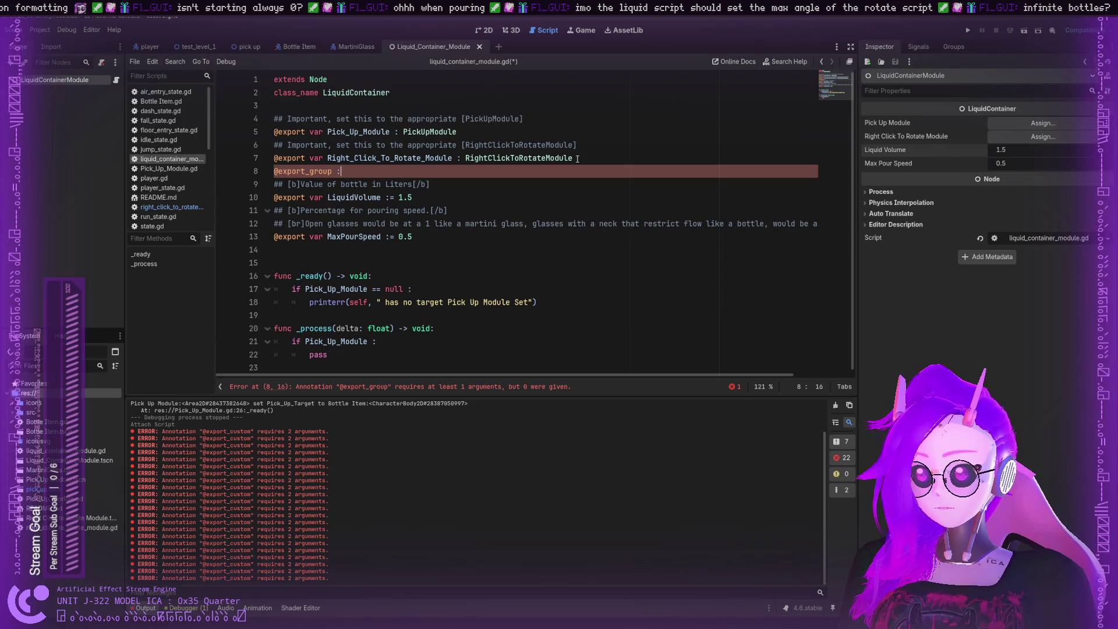
pyautogui.press('BackSpace')
pyautogui.write('"')
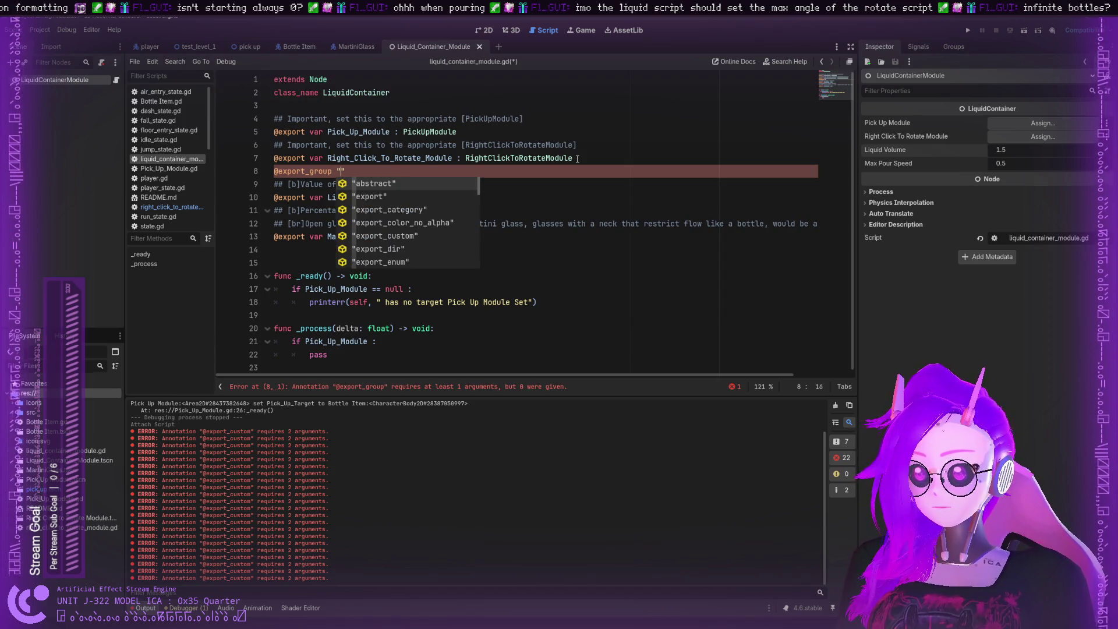
pyautogui.write('Lis')
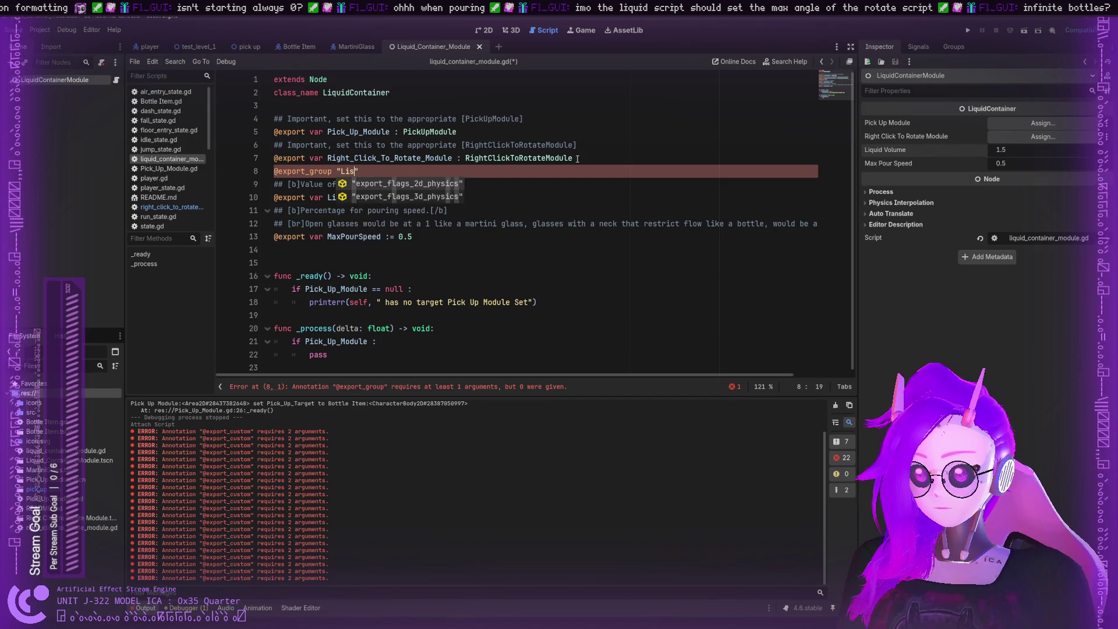
pyautogui.press('BackSpace')
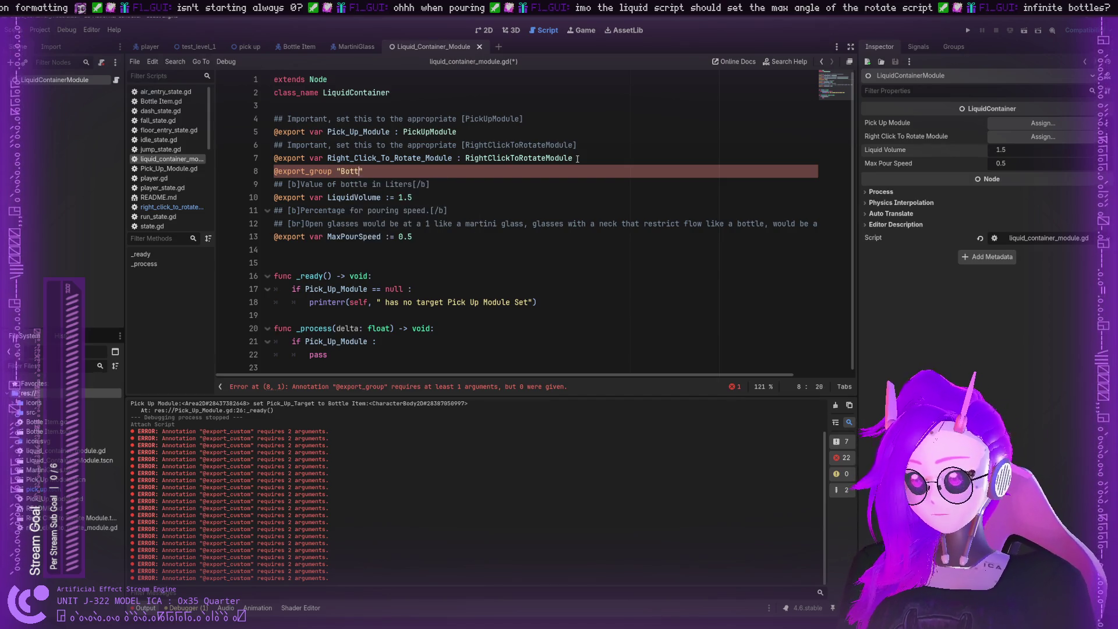
pyautogui.write('Liqu')
pyautogui.press('BackSpace')
pyautogui.press('BackSpace')
pyautogui.press('BackSpace')
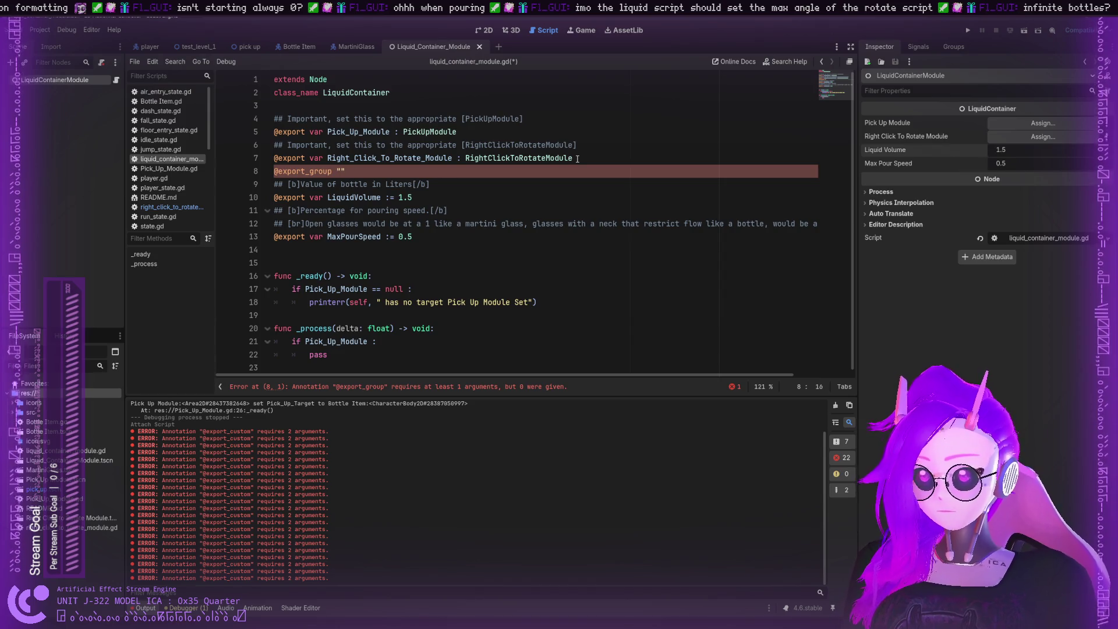
pyautogui.write('Container Settin')
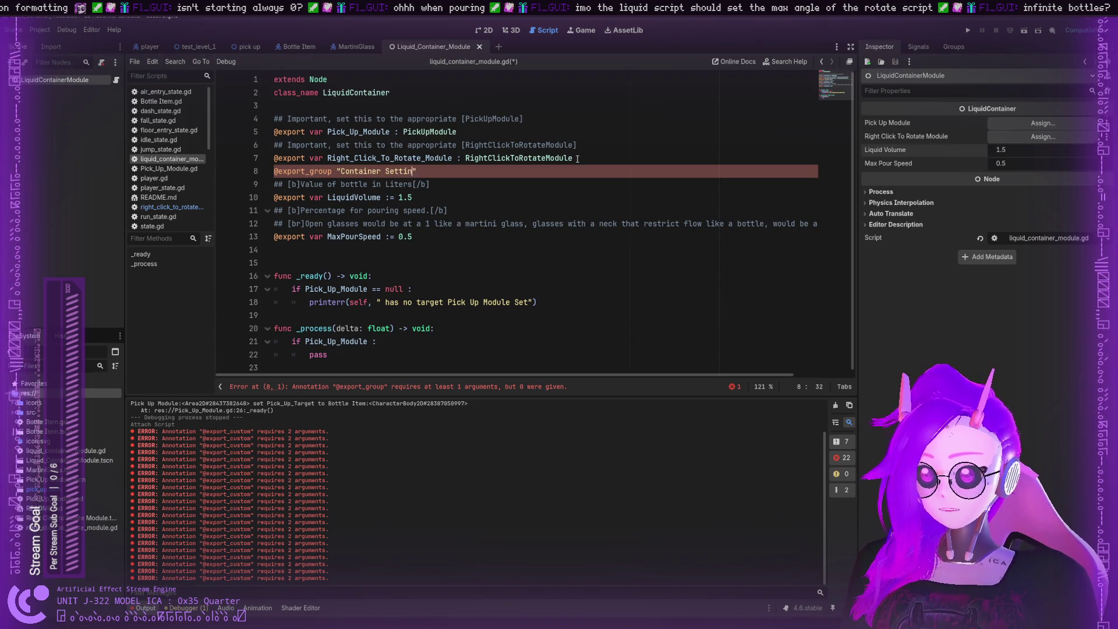
pyautogui.write('gs')
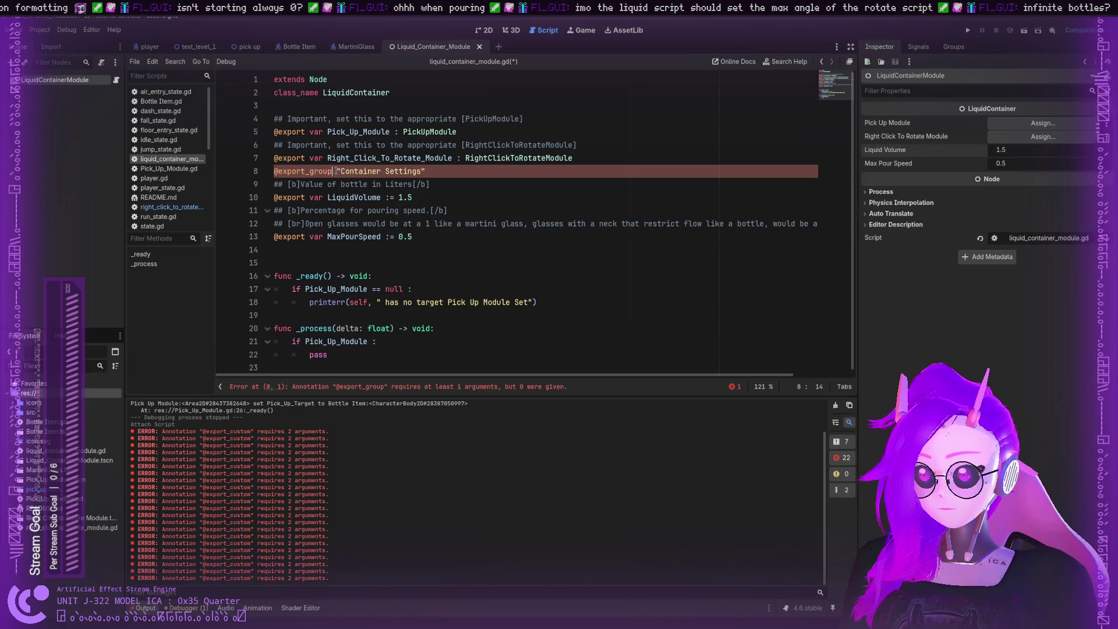
pyautogui.write('(')
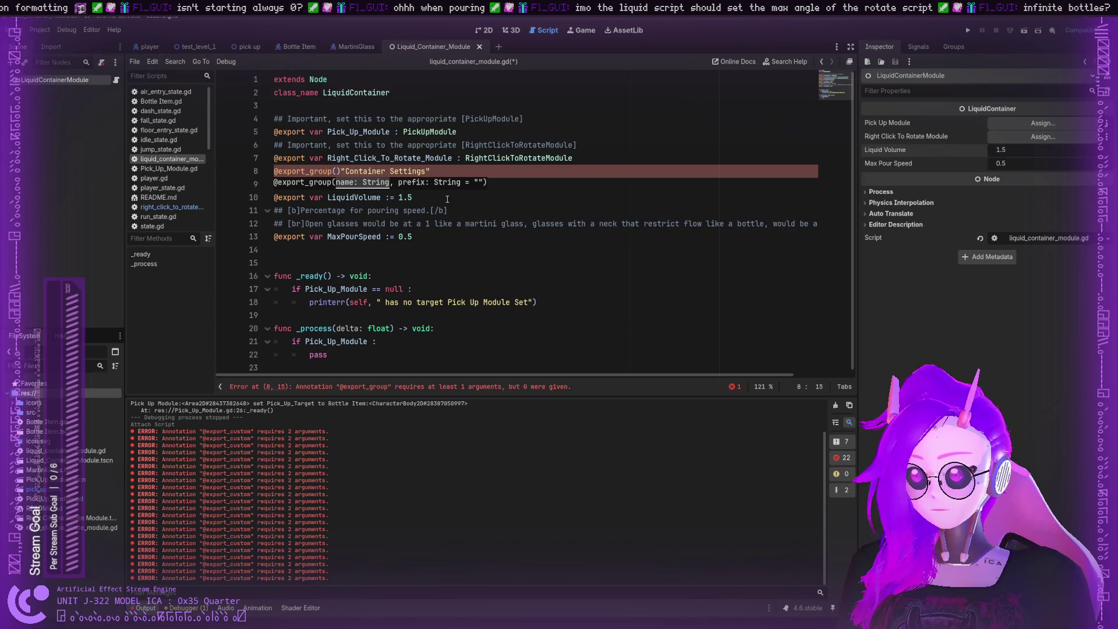
pyautogui.click(443, 173)
pyautogui.write(')')
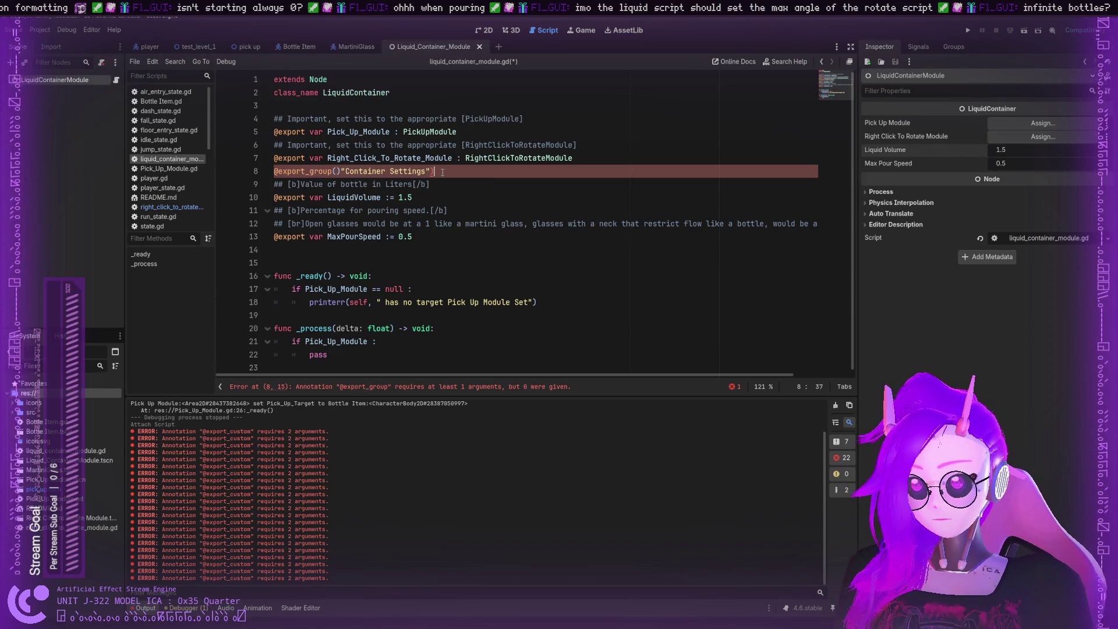
pyautogui.click(336, 172)
pyautogui.press('Delete')
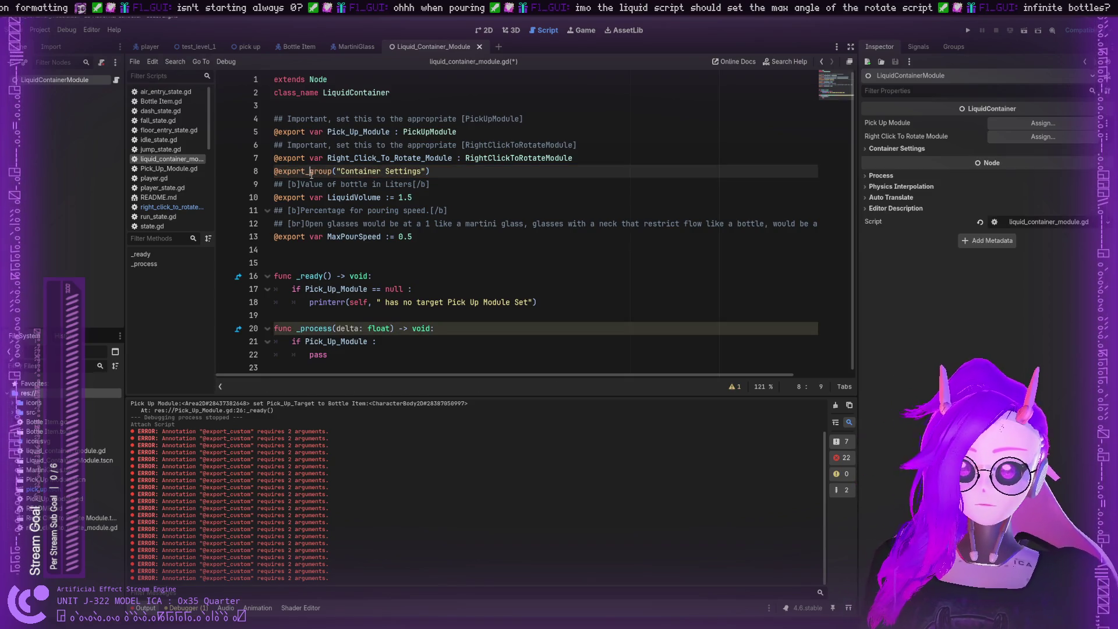
pyautogui.click(889, 149)
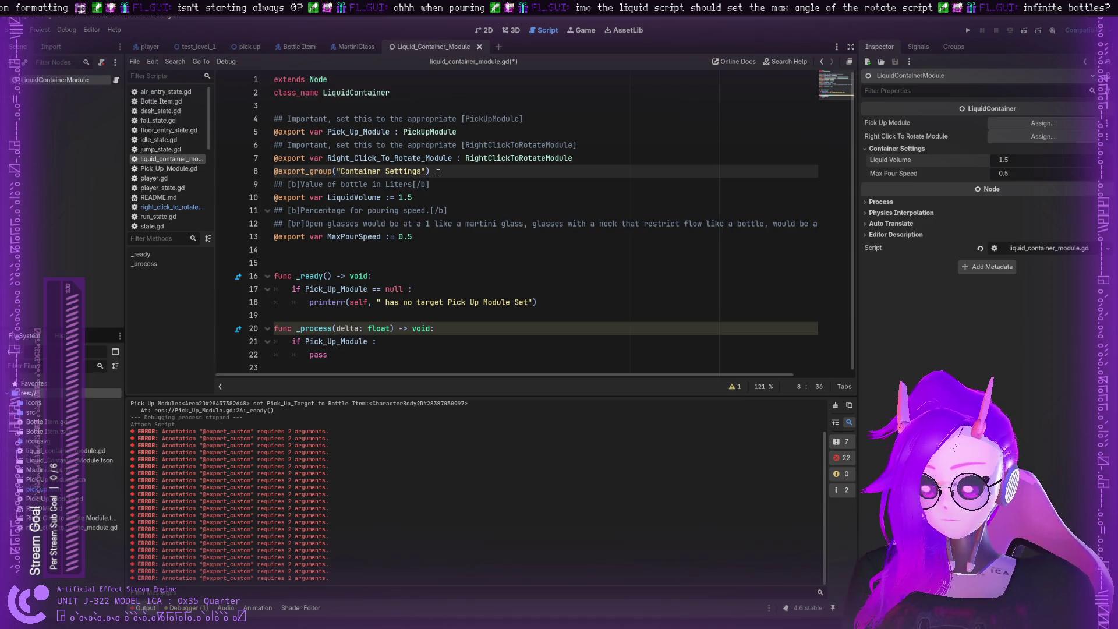
pyautogui.press('Return')
pyautogui.write('@export')
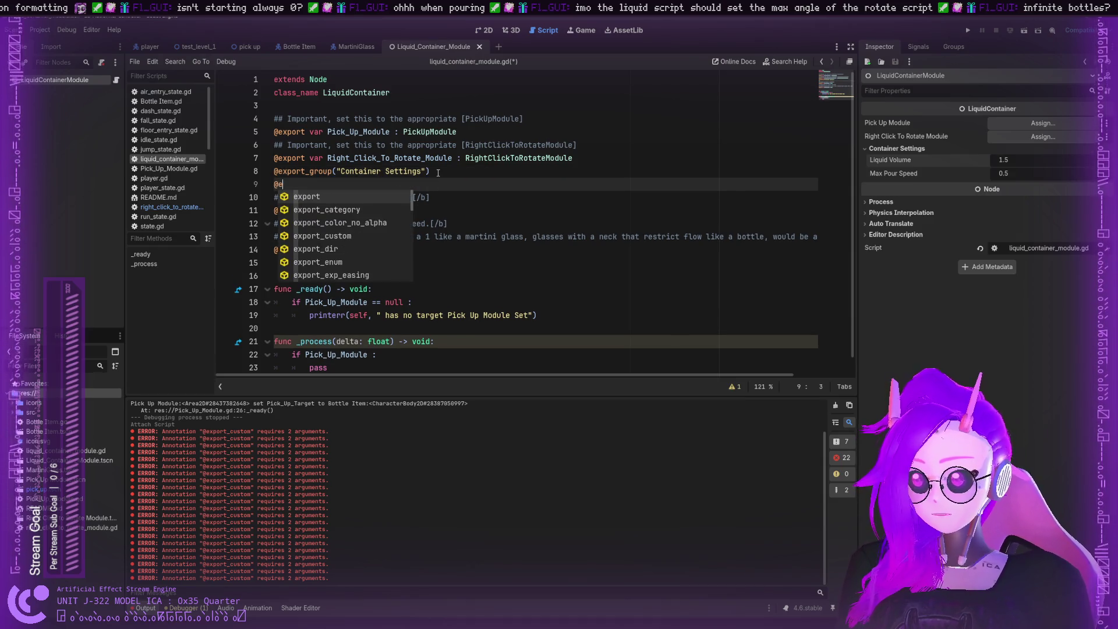
pyautogui.write('_')
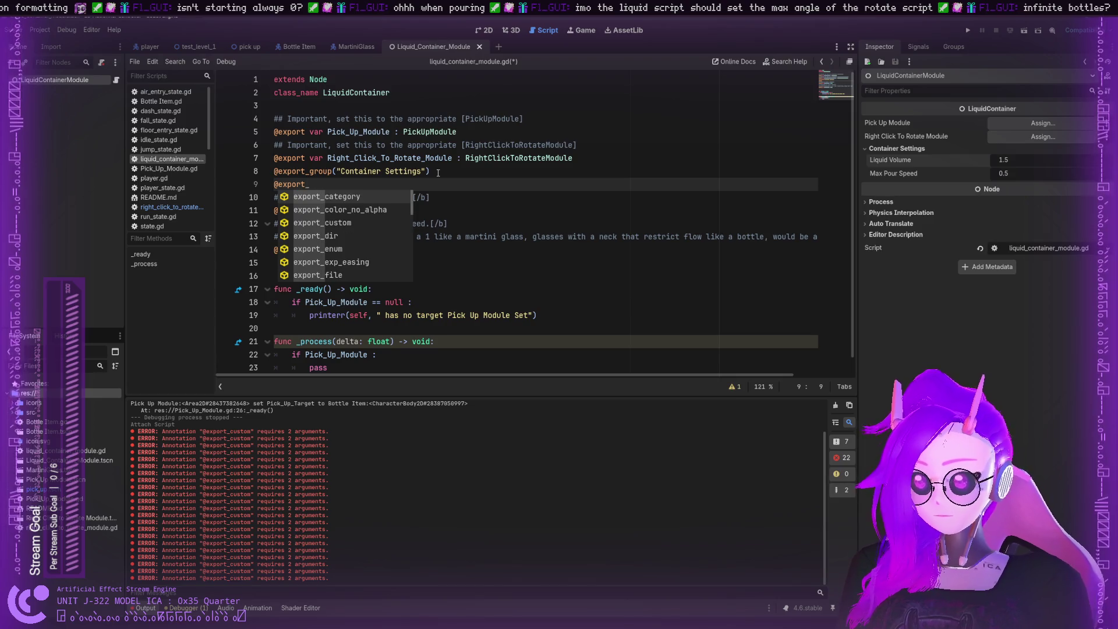
pyautogui.press('Return')
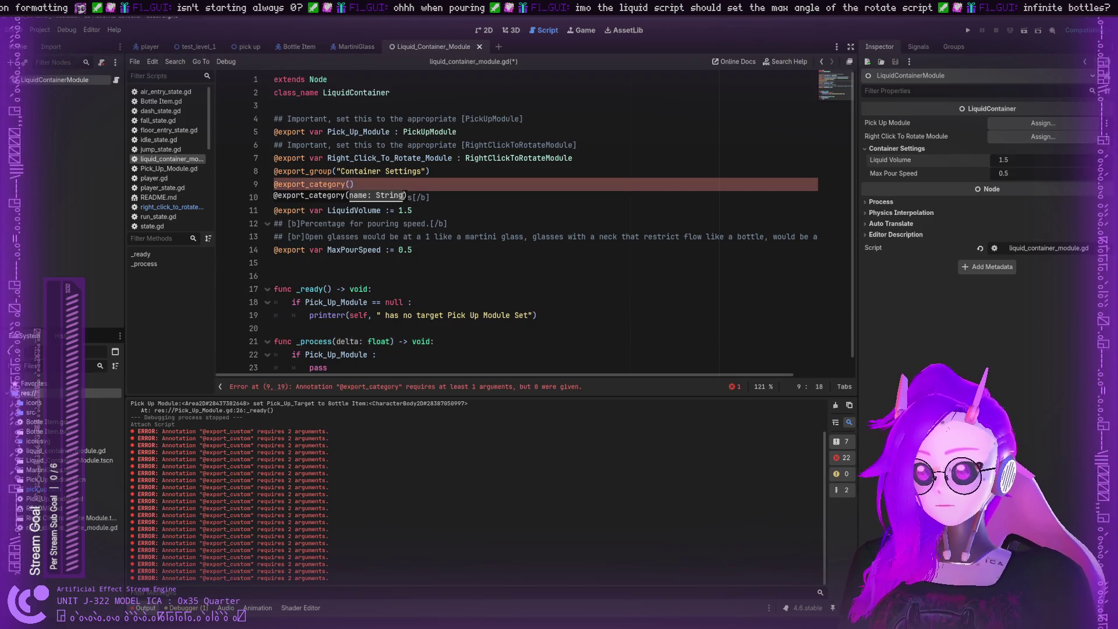
pyautogui.write('"Test')
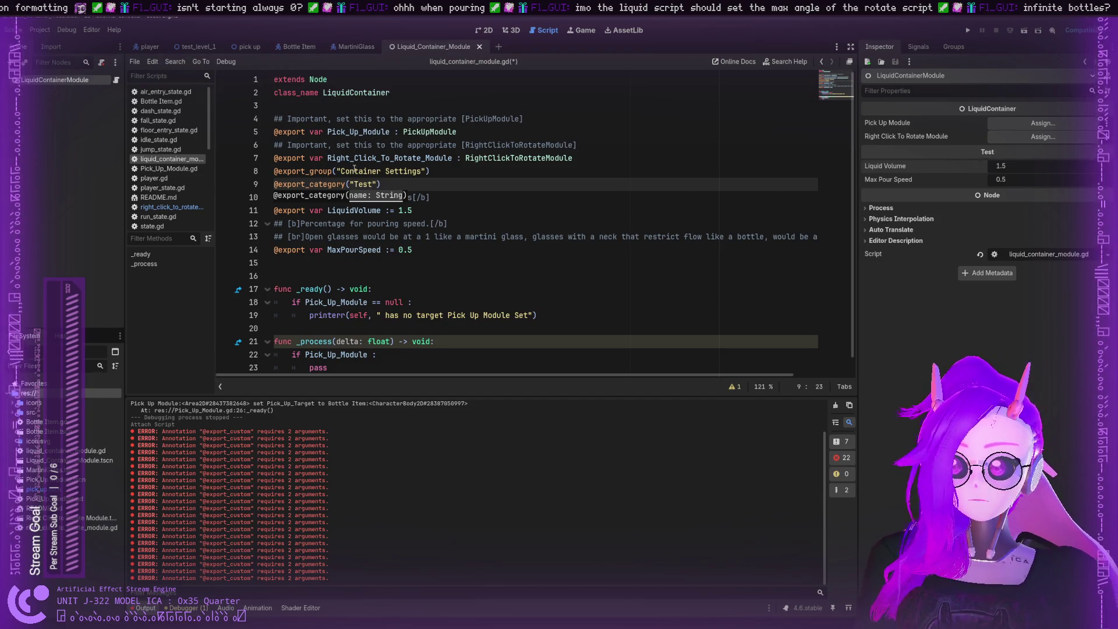
pyautogui.moveTo(382, 184)
pyautogui.mouseDown()
pyautogui.moveTo(357, 171)
pyautogui.moveTo(354, 182)
pyautogui.mouseUp()
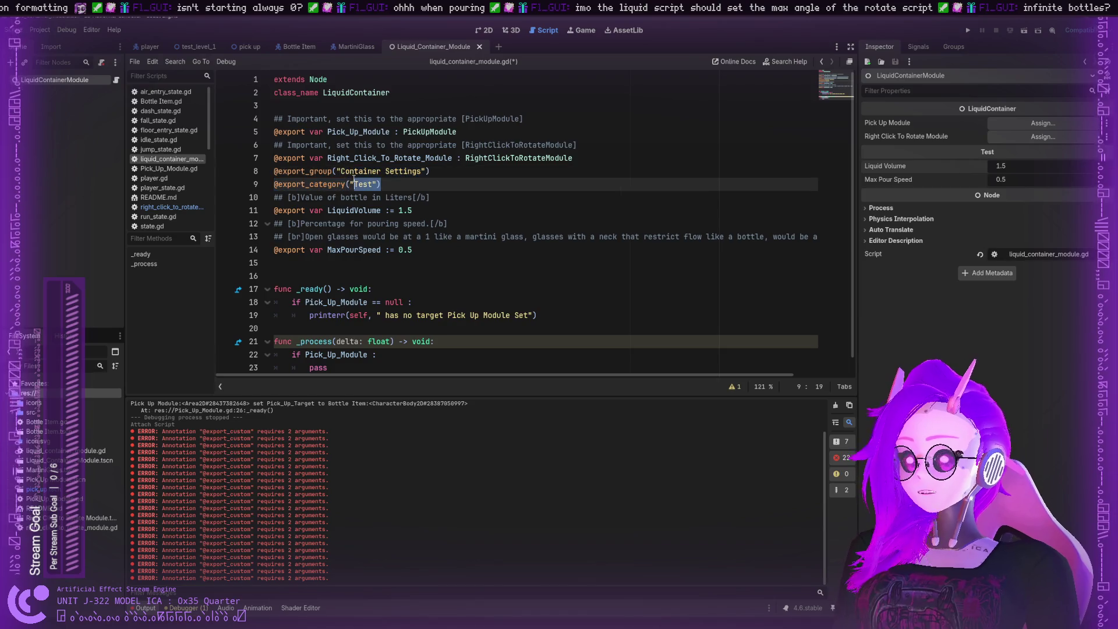
pyautogui.click(373, 184)
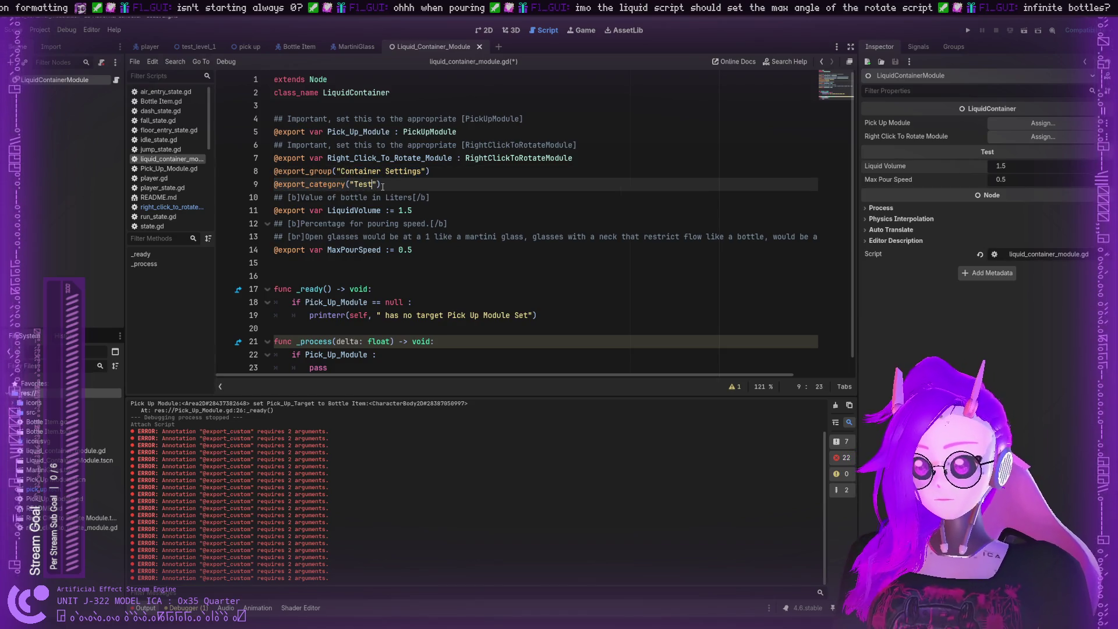
pyautogui.press('BackSpace')
pyautogui.press('BackSpace')
pyautogui.press('BackSpace')
pyautogui.moveTo(379, 185)
pyautogui.mouseDown()
pyautogui.moveTo(295, 187)
pyautogui.moveTo(307, 186)
pyautogui.mouseUp()
pyautogui.press('BackSpace')
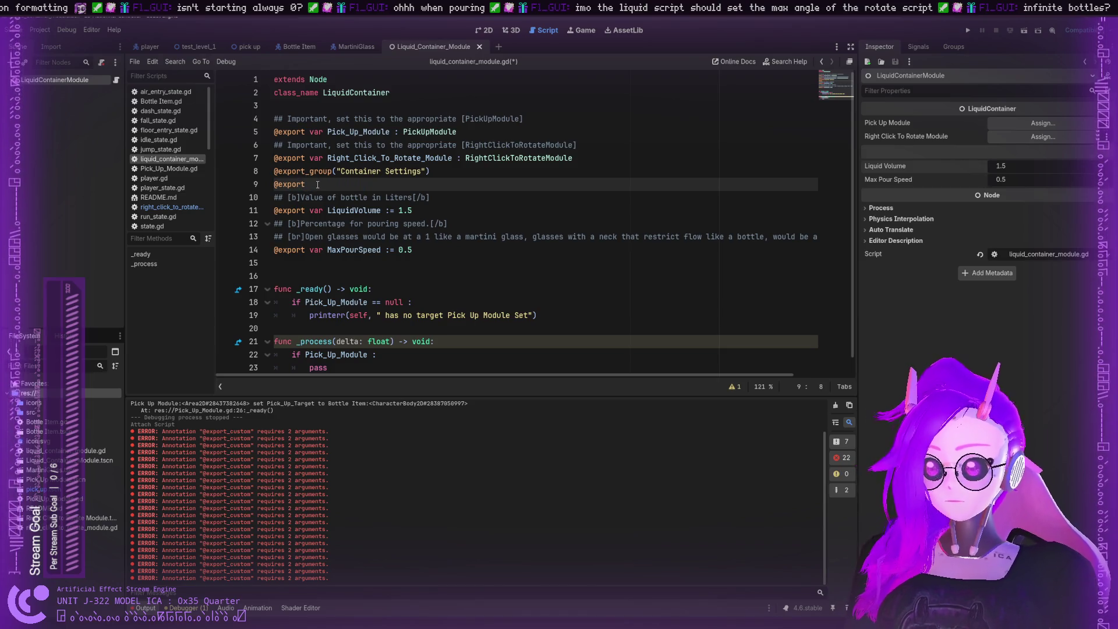
pyautogui.write('subgrou')
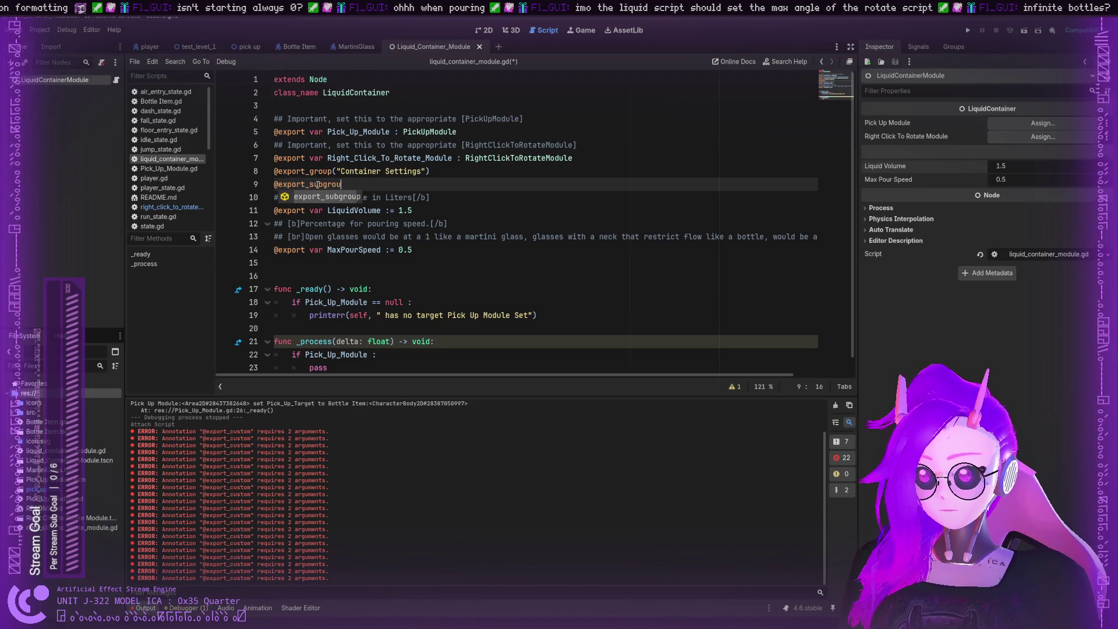
pyautogui.press('Return')
pyautogui.write('("Test')
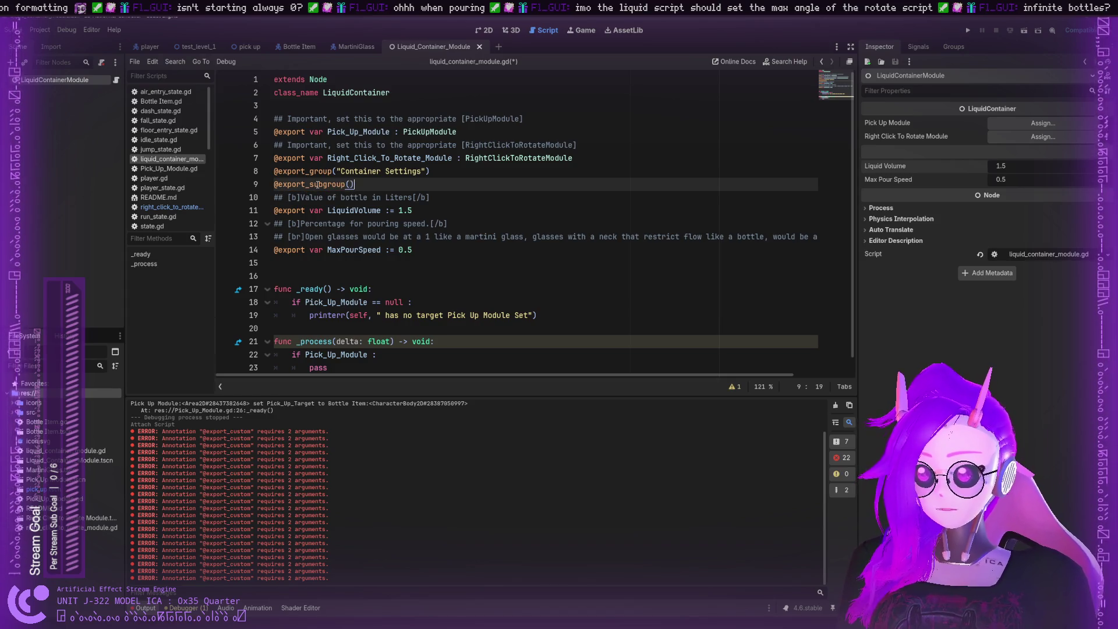
pyautogui.write('"')
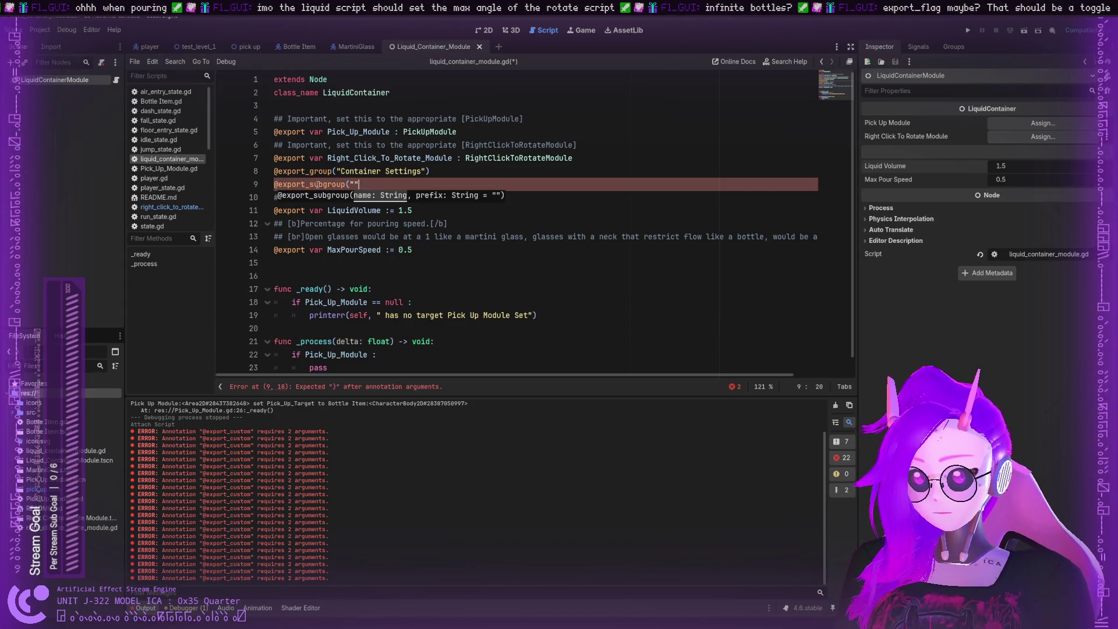
pyautogui.write(')')
pyautogui.press('Left')
pyautogui.press('Left')
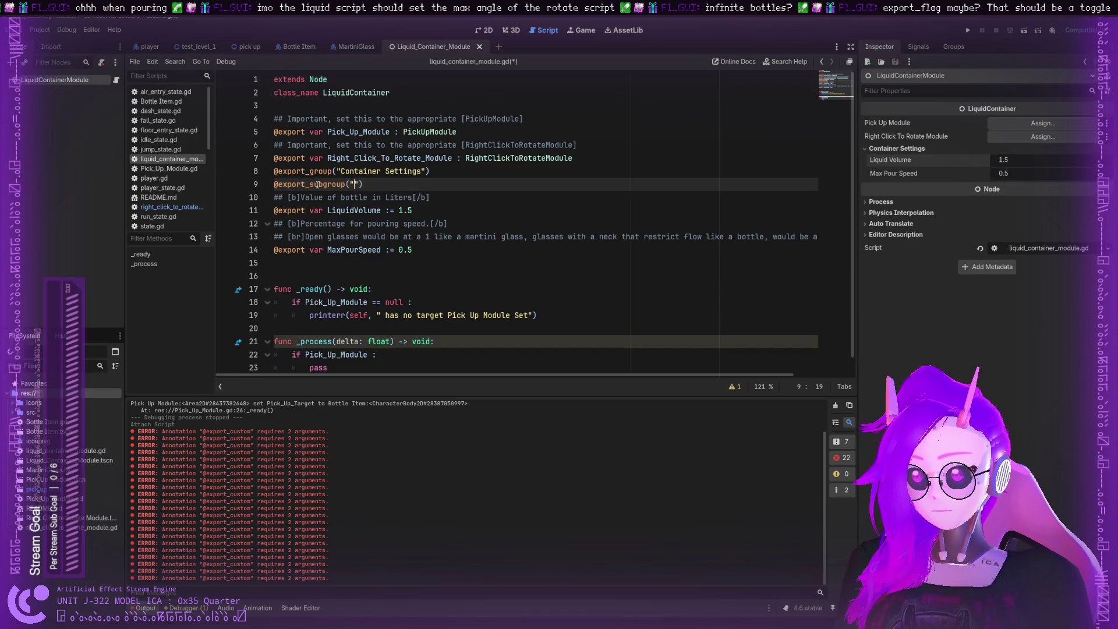
pyautogui.write('Test"')
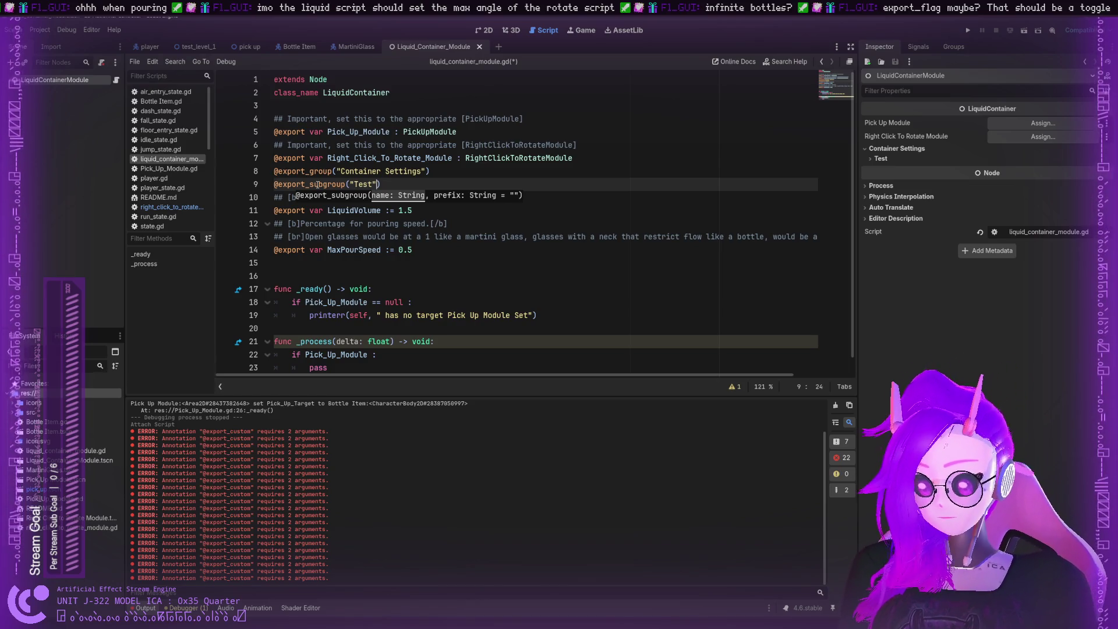
pyautogui.write(', "Pre')
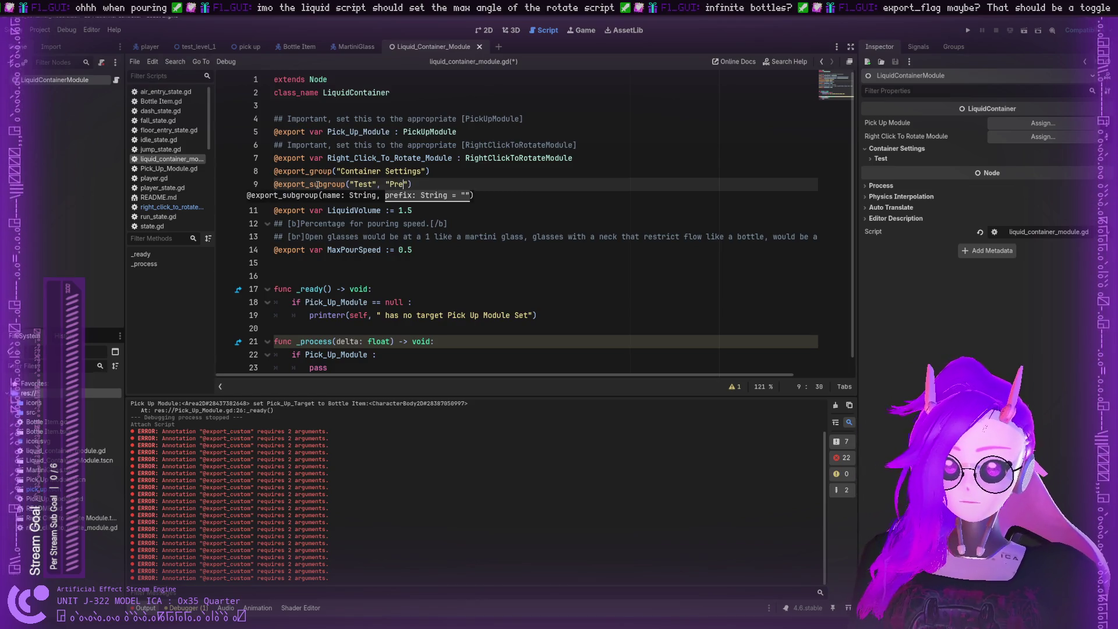
pyautogui.write('fix')
pyautogui.hotkey('ctrl', 's')
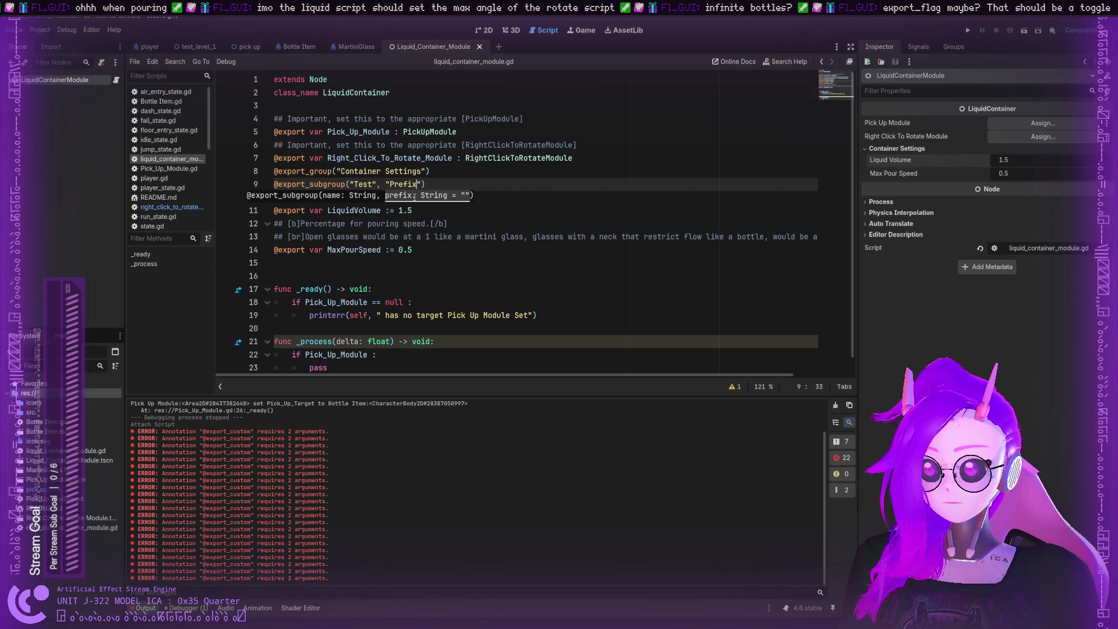
pyautogui.click(426, 198)
pyautogui.click(409, 184)
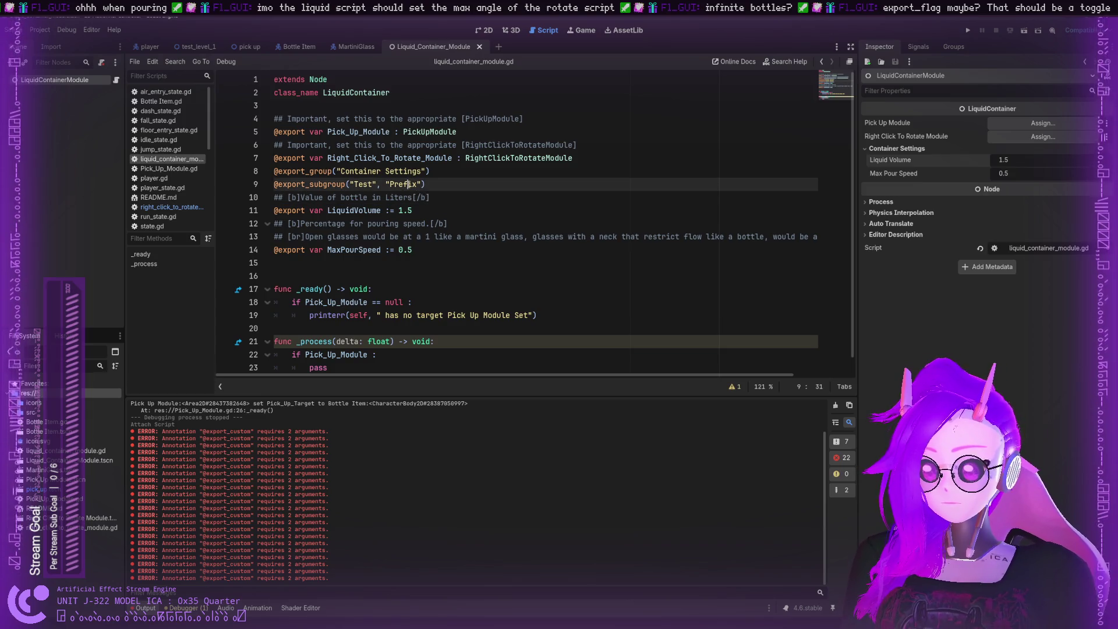
pyautogui.click(309, 184)
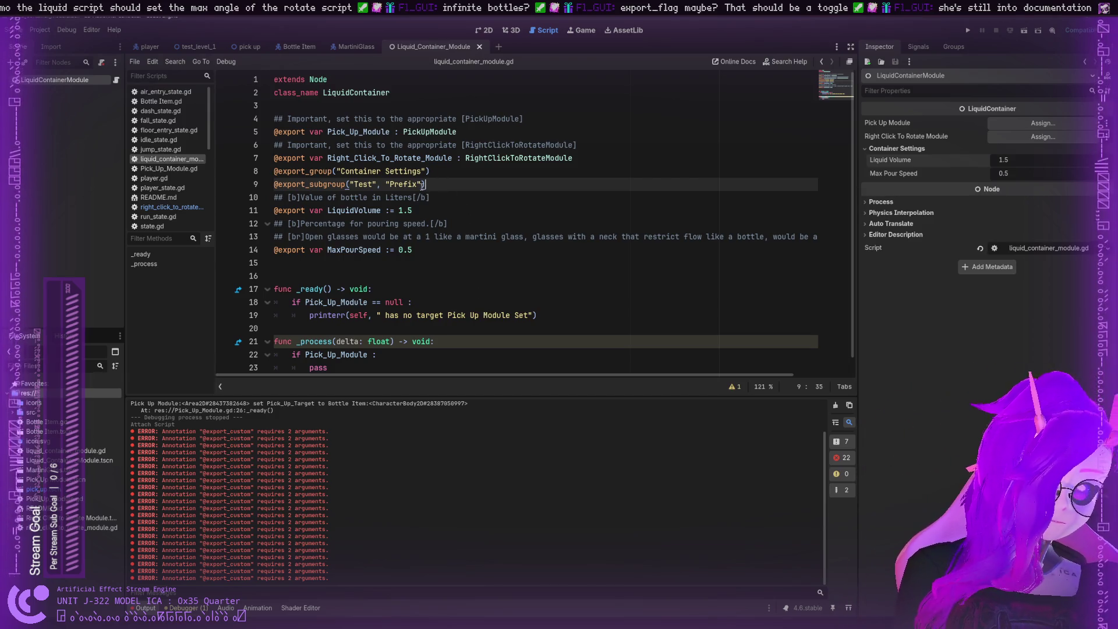
pyautogui.moveTo(431, 185)
pyautogui.mouseDown()
pyautogui.moveTo(326, 198)
pyautogui.moveTo(402, 172)
pyautogui.moveTo(350, 170)
pyautogui.moveTo(484, 166)
pyautogui.moveTo(274, 172)
pyautogui.mouseUp()
pyautogui.click(416, 184)
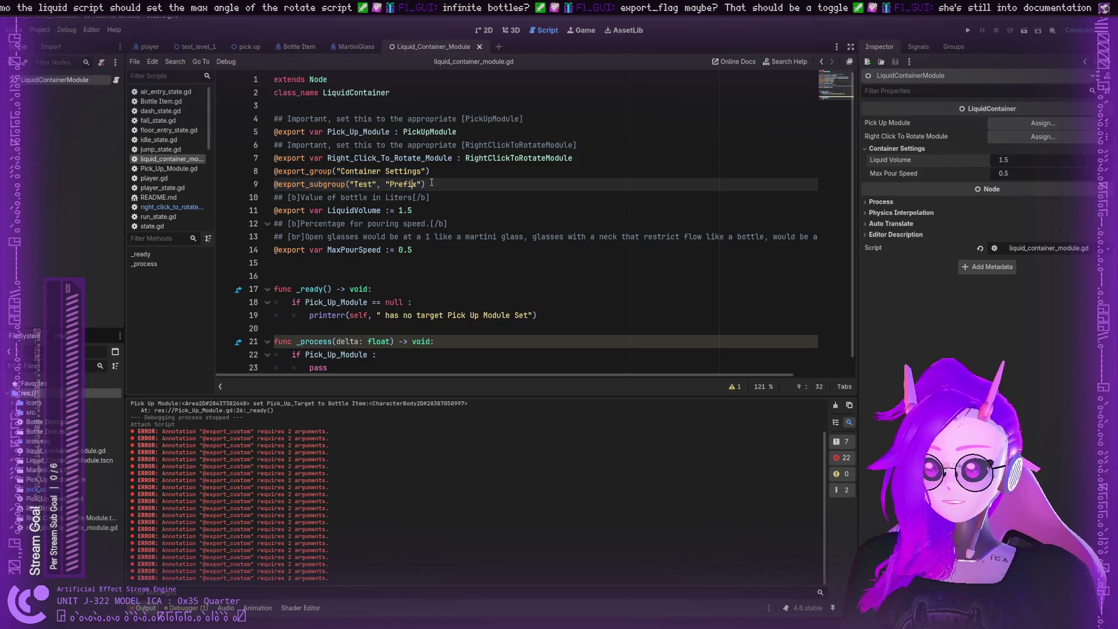
pyautogui.moveTo(431, 184); pyautogui.dragTo(263, 183)
pyautogui.press('BackSpace')
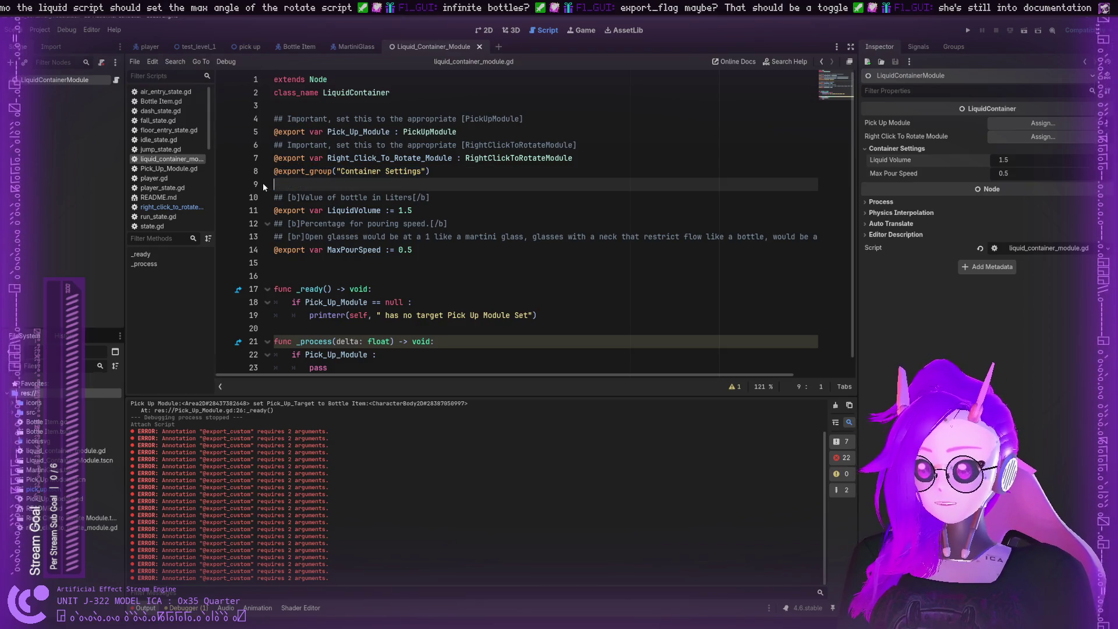
pyautogui.press('BackSpace')
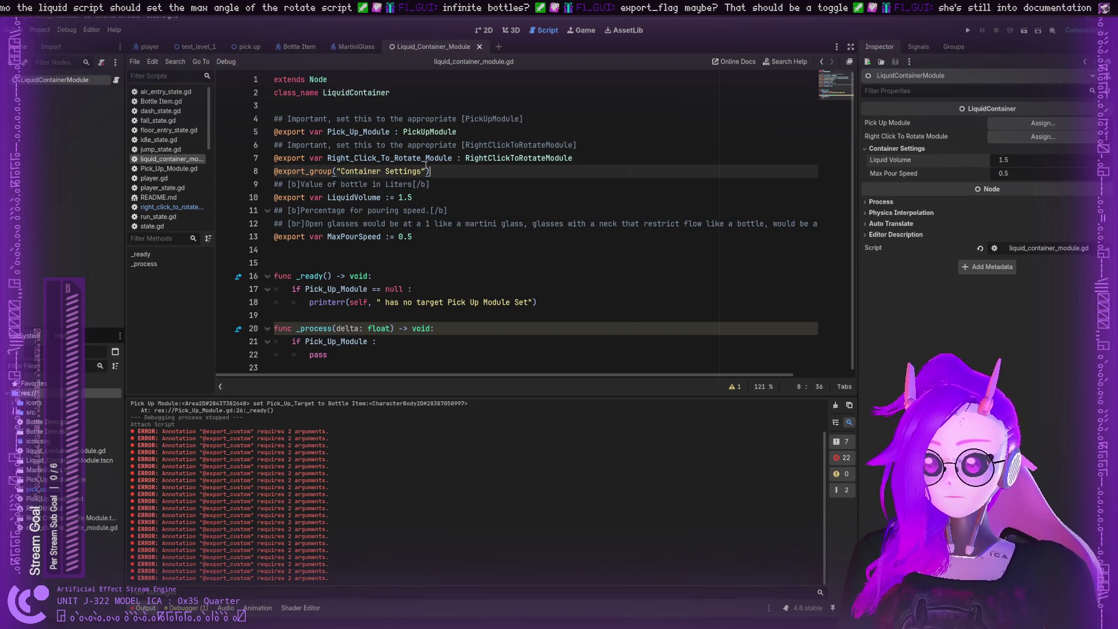
pyautogui.press('Return')
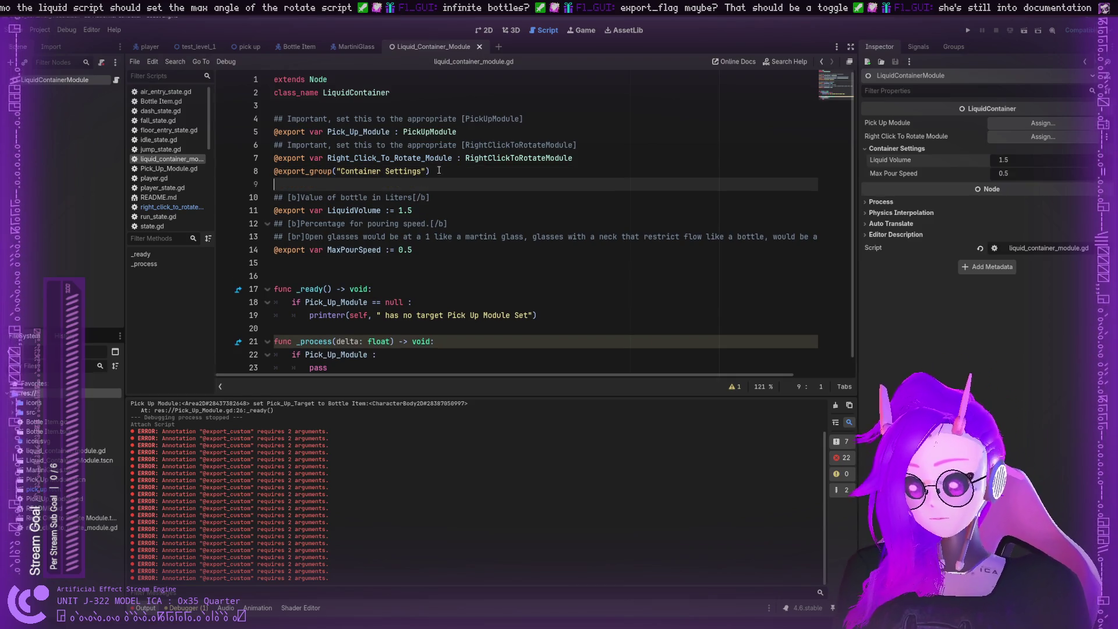
pyautogui.write('@export')
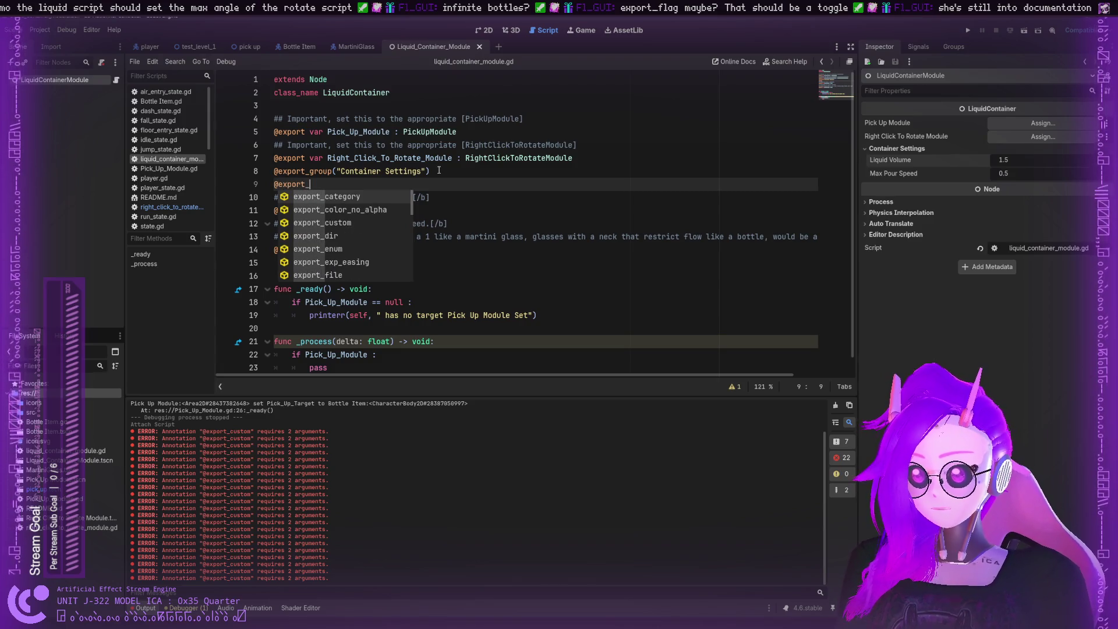
pyautogui.write('_group')
pyautogui.press('BackSpace')
pyautogui.press('BackSpace')
pyautogui.press('BackSpace')
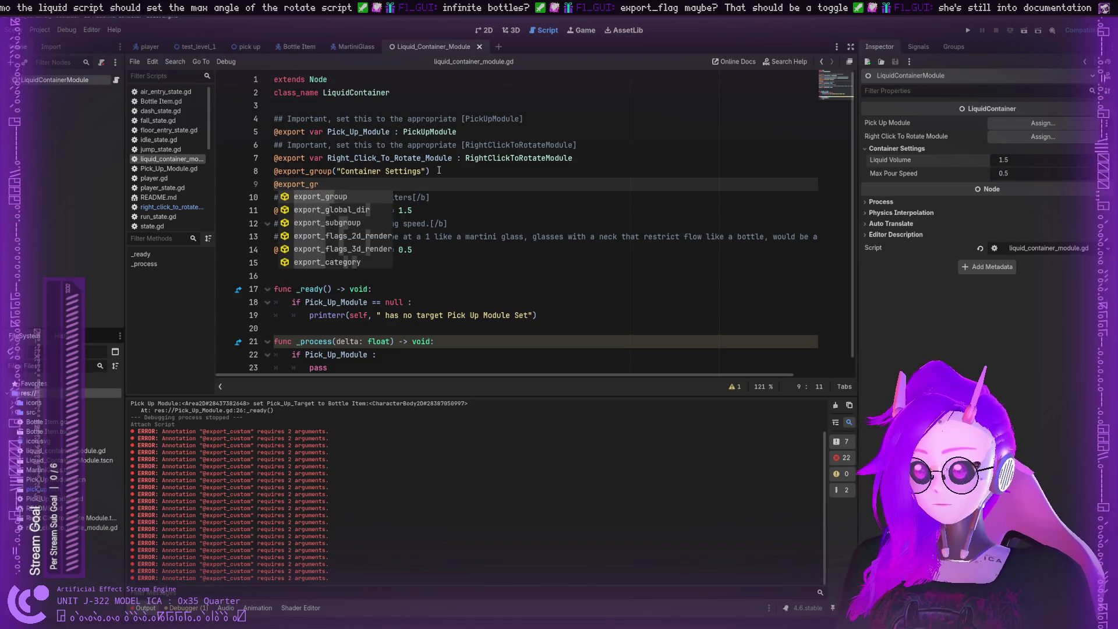
pyautogui.write('flaf')
pyautogui.press('BackSpace')
pyautogui.write('gs')
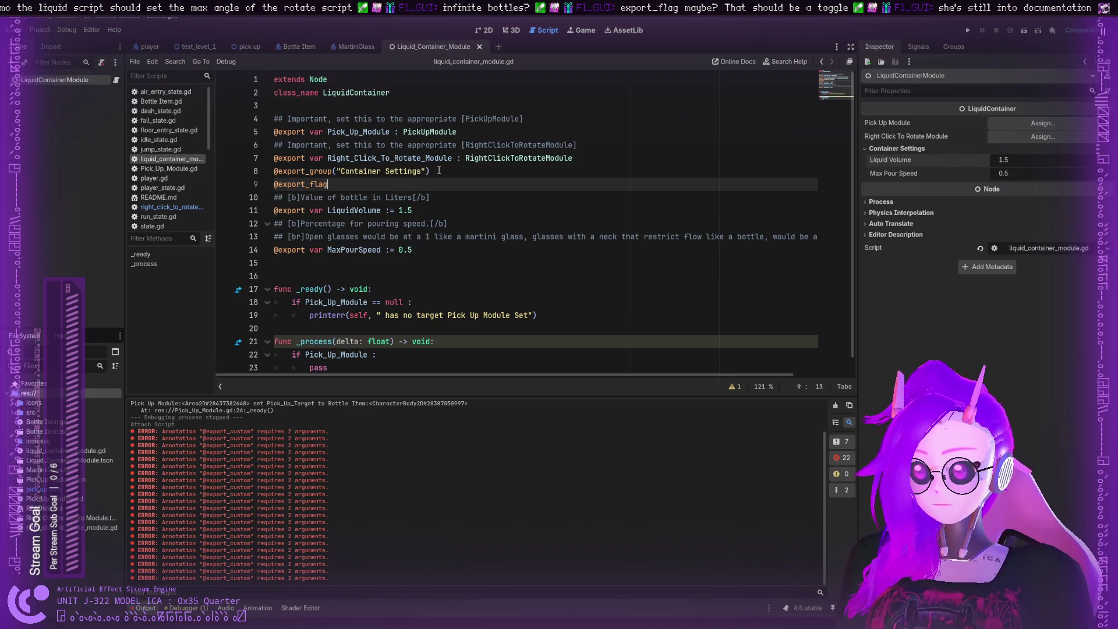
pyautogui.write('(')
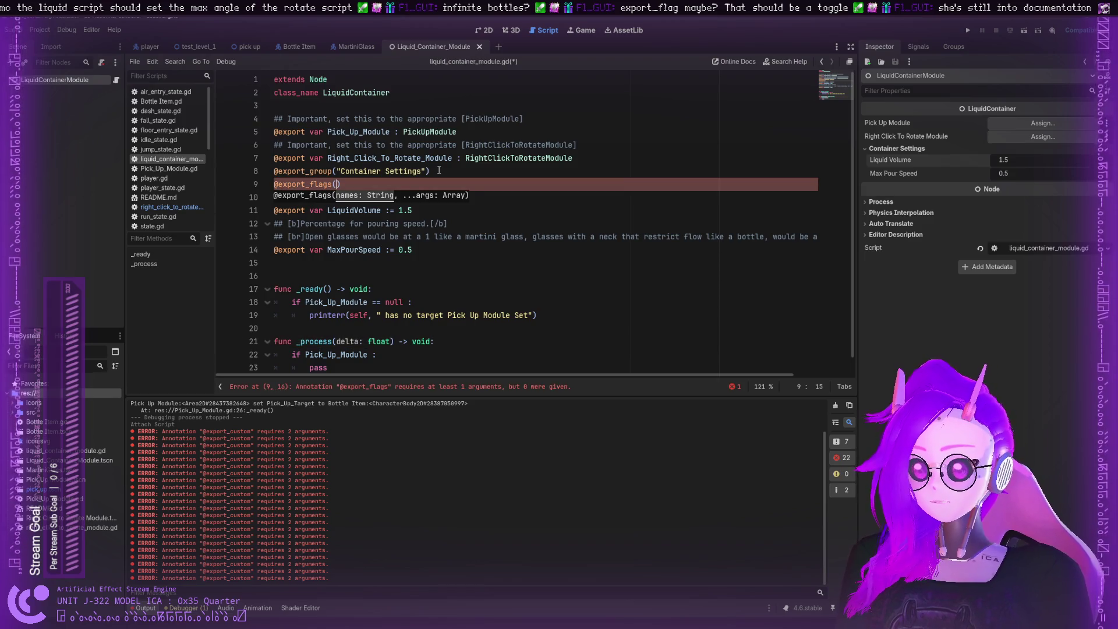
pyautogui.write('"Testr')
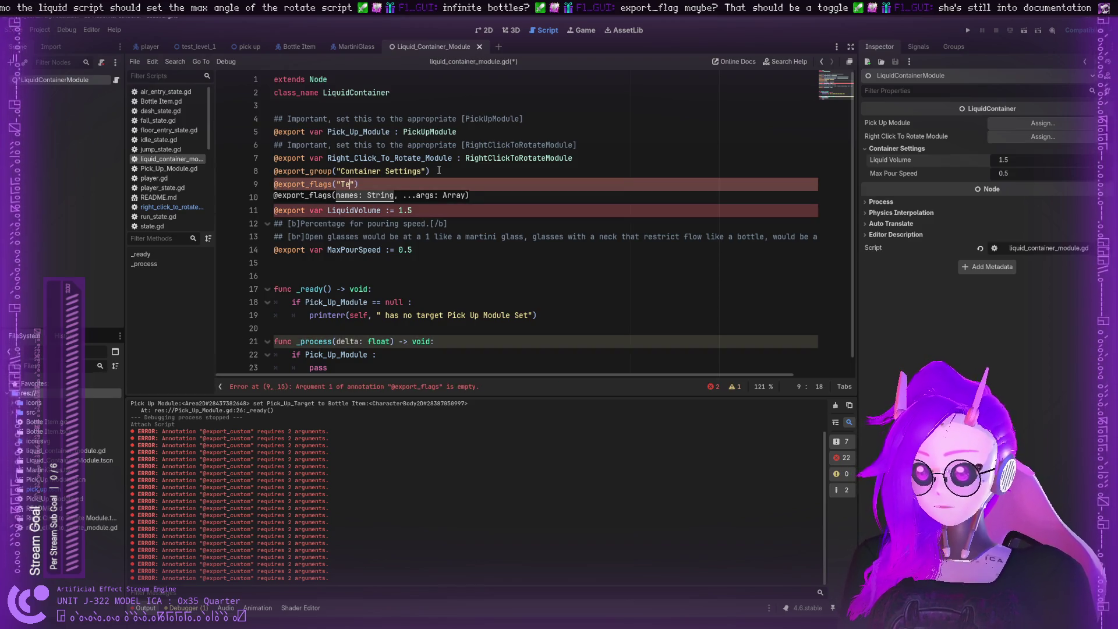
pyautogui.press('BackSpace')
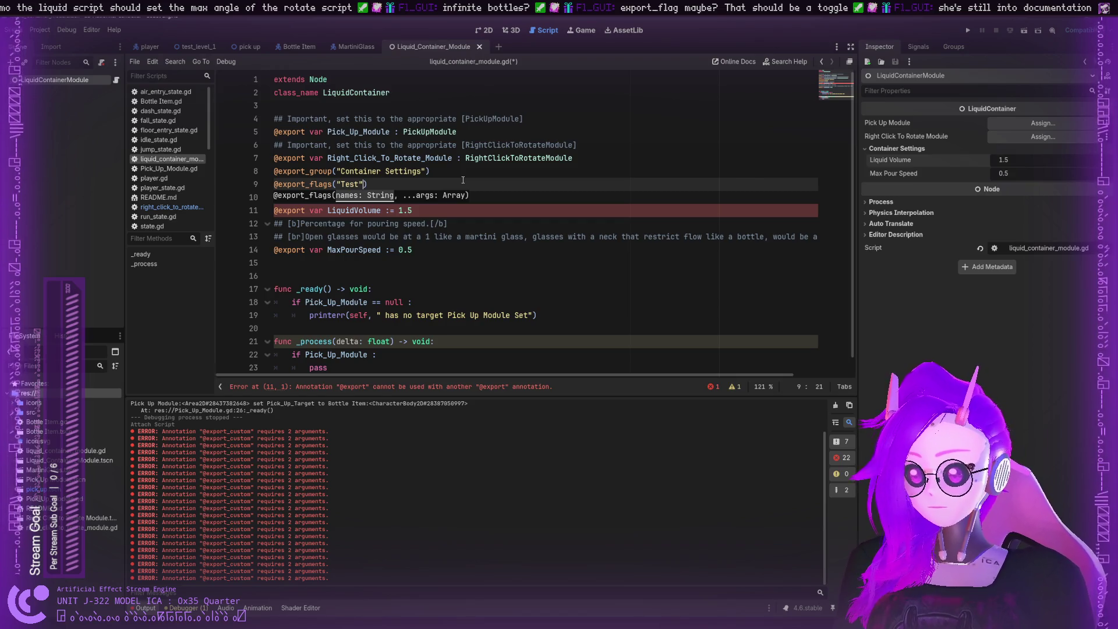
pyautogui.write(',')
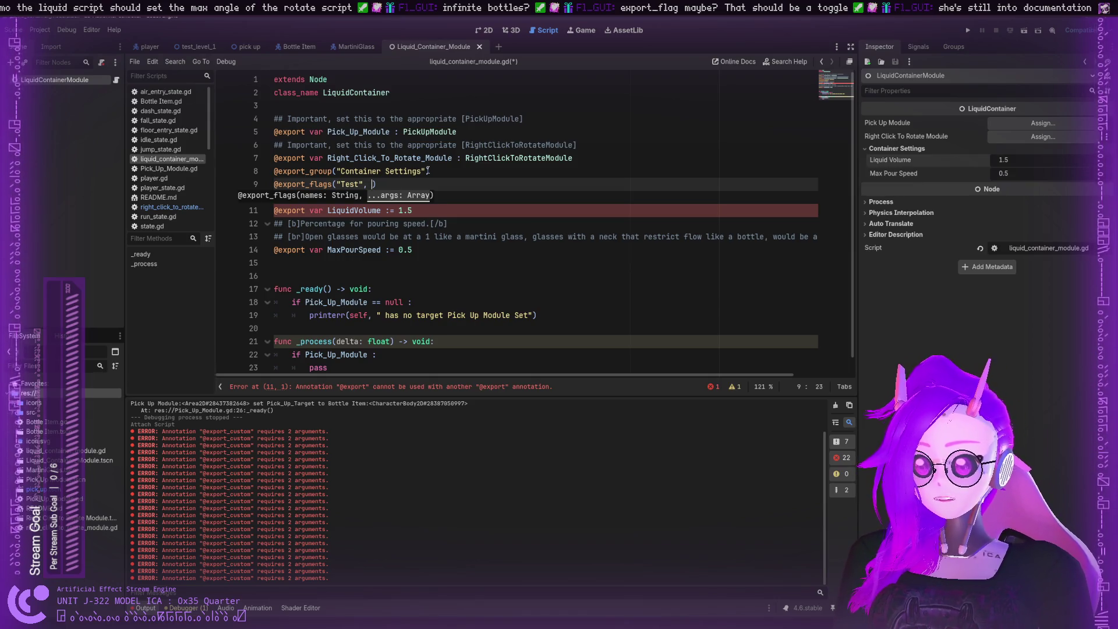
# - Add the "2" and "Three" flags, then start a var : int declaration after them
pyautogui.press('Escape')
pyautogui.click(367, 184)
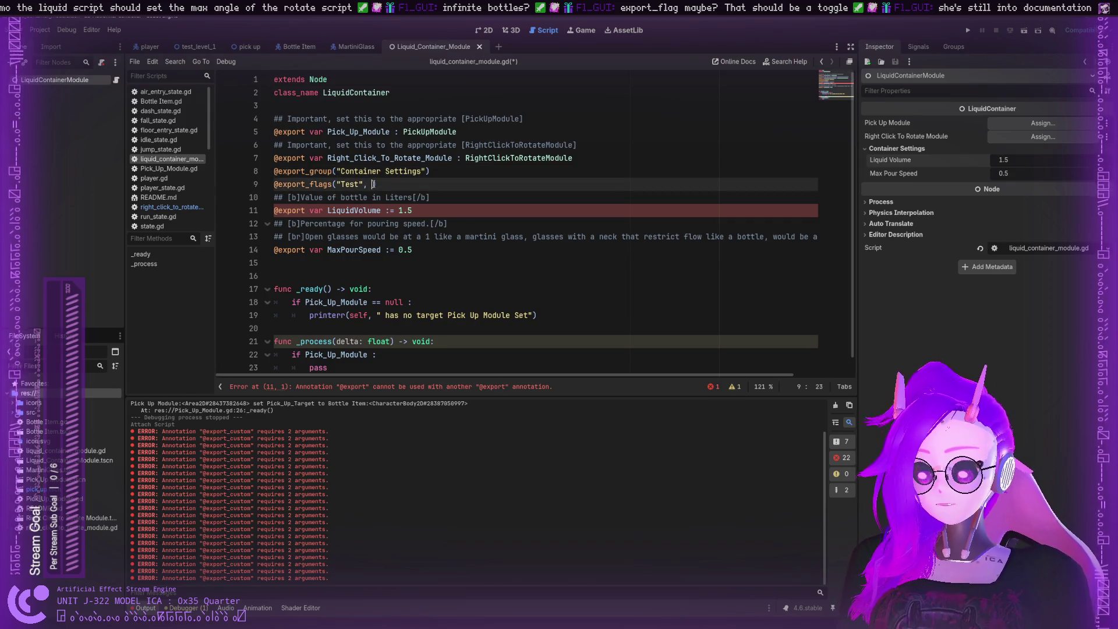
pyautogui.write('"2')
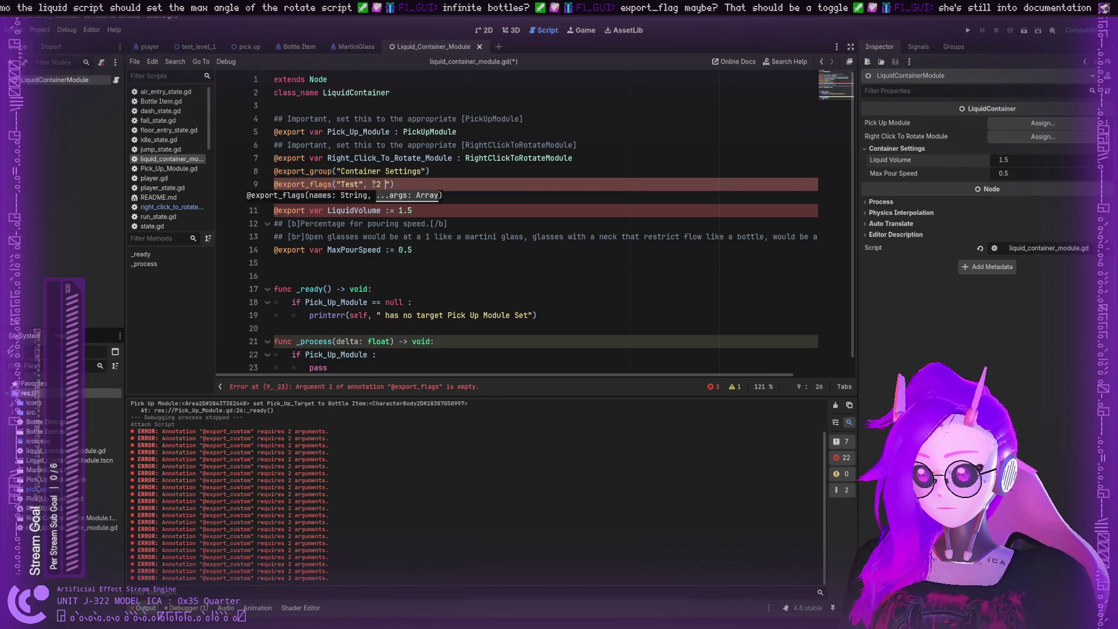
pyautogui.press('BackSpace')
pyautogui.write(', "Tre')
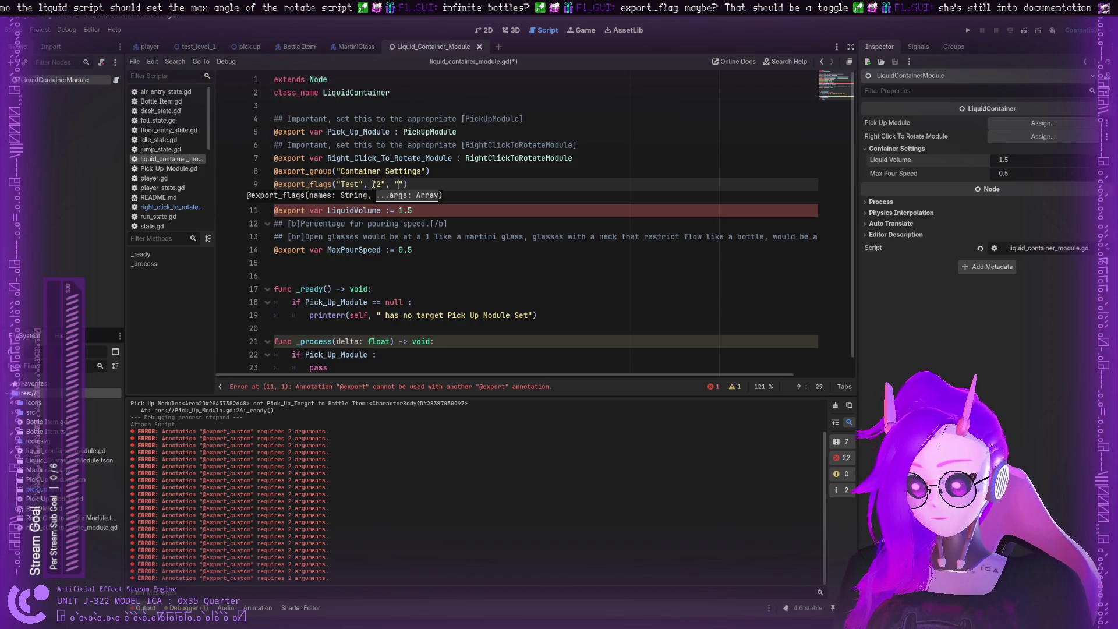
pyautogui.press('BackSpace')
pyautogui.press('BackSpace')
pyautogui.write('hree')
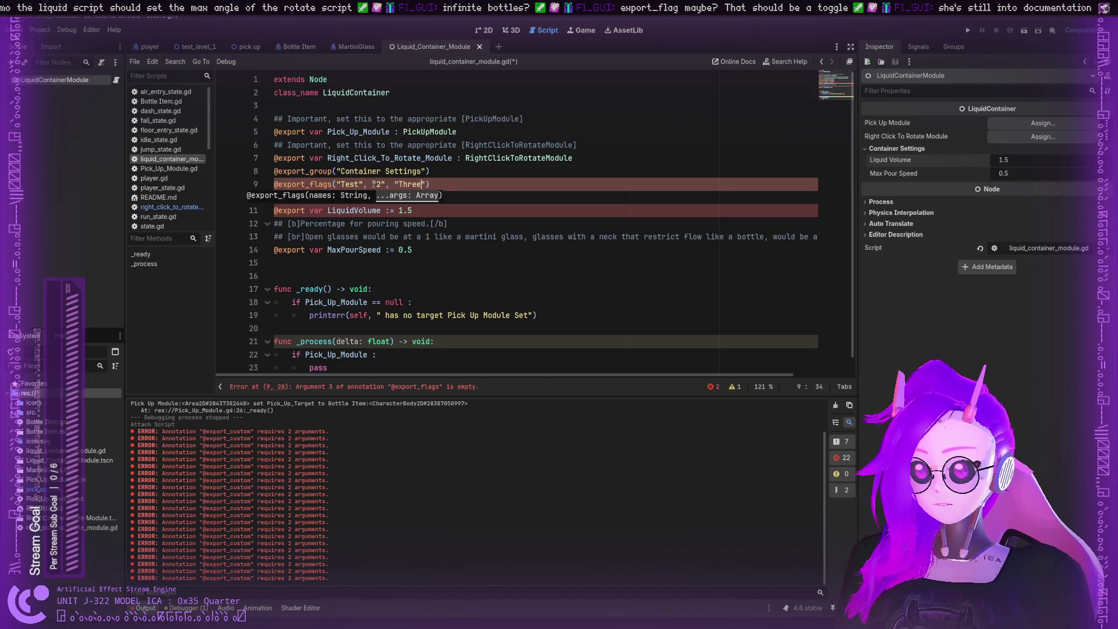
pyautogui.press('End')
pyautogui.write('var :')
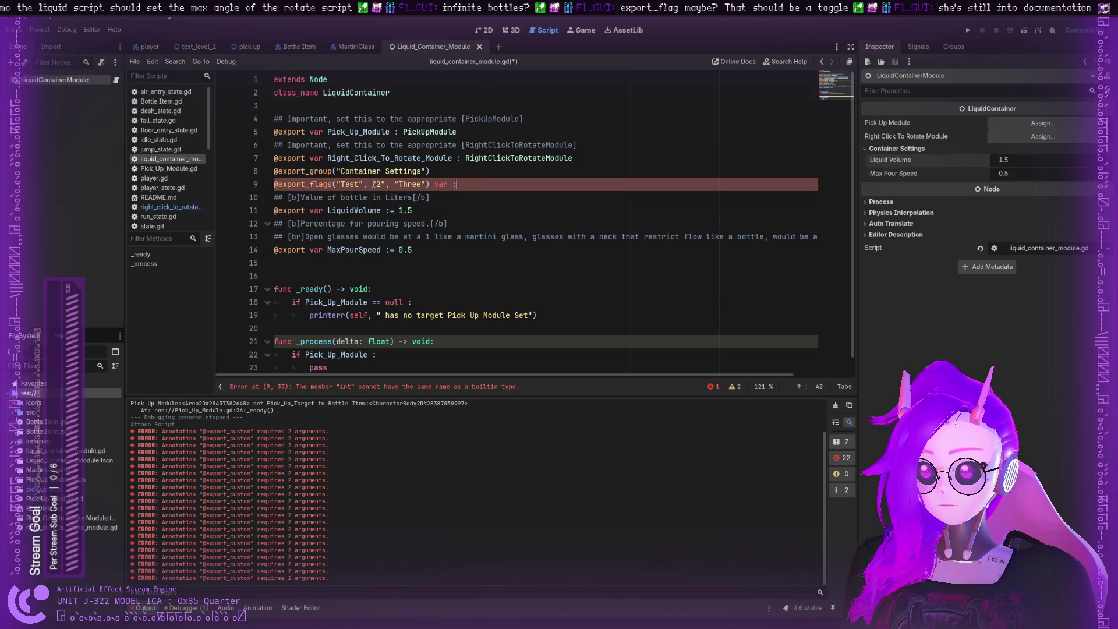
pyautogui.write(' int')
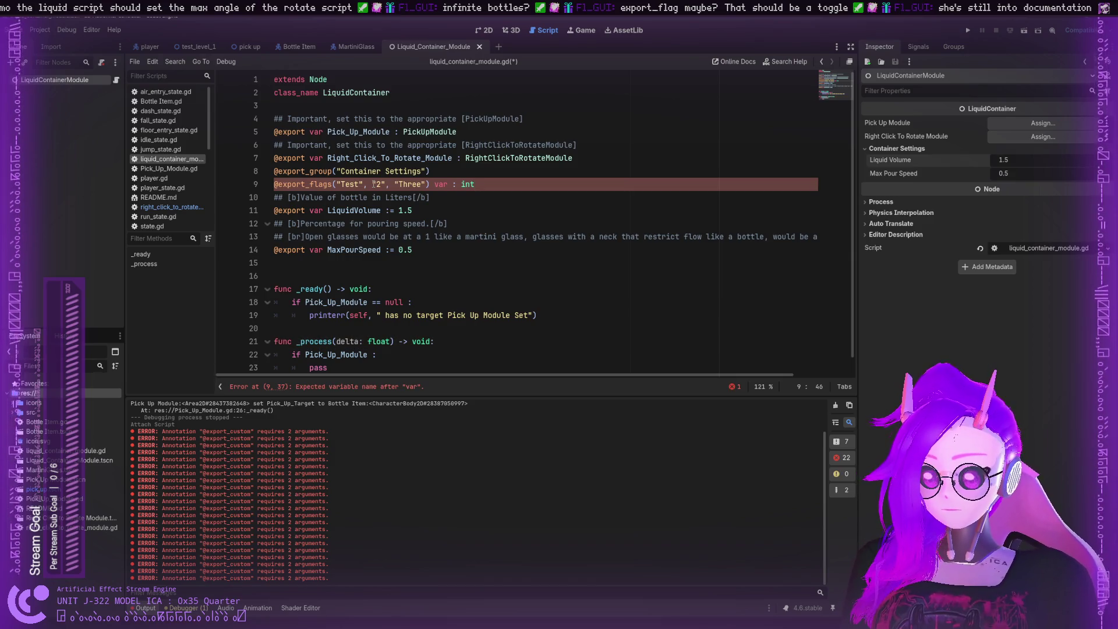
# - Name the flags variable Cool and test its Test, 2 and Three flags in the Inspector
pyautogui.press('BackSpace')
pyautogui.press('BackSpace')
pyautogui.press('BackSpace')
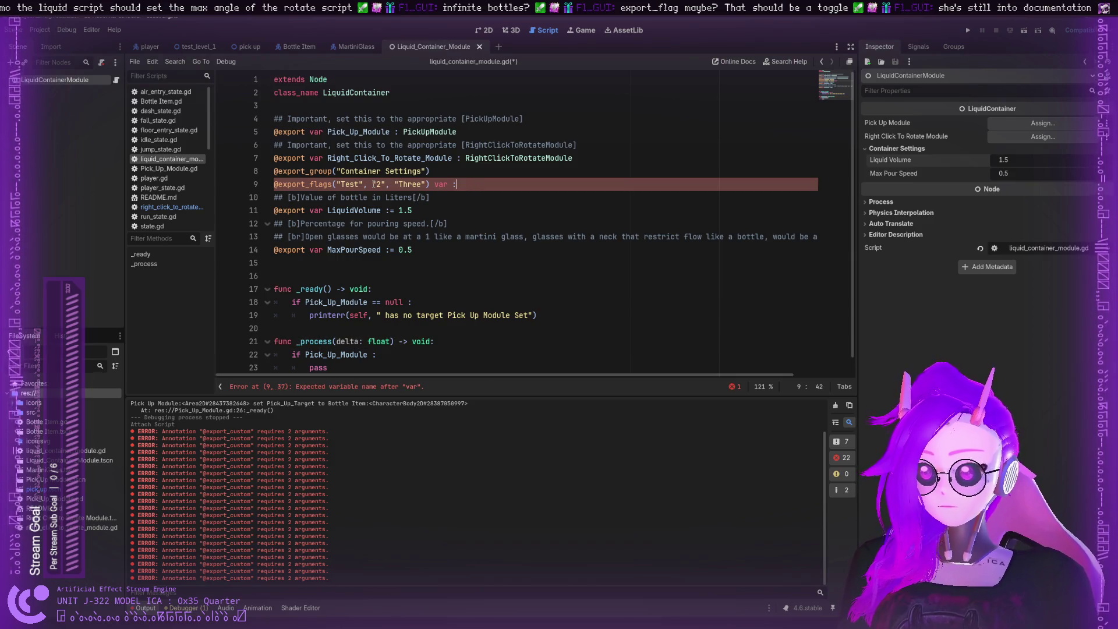
pyautogui.write('Cool')
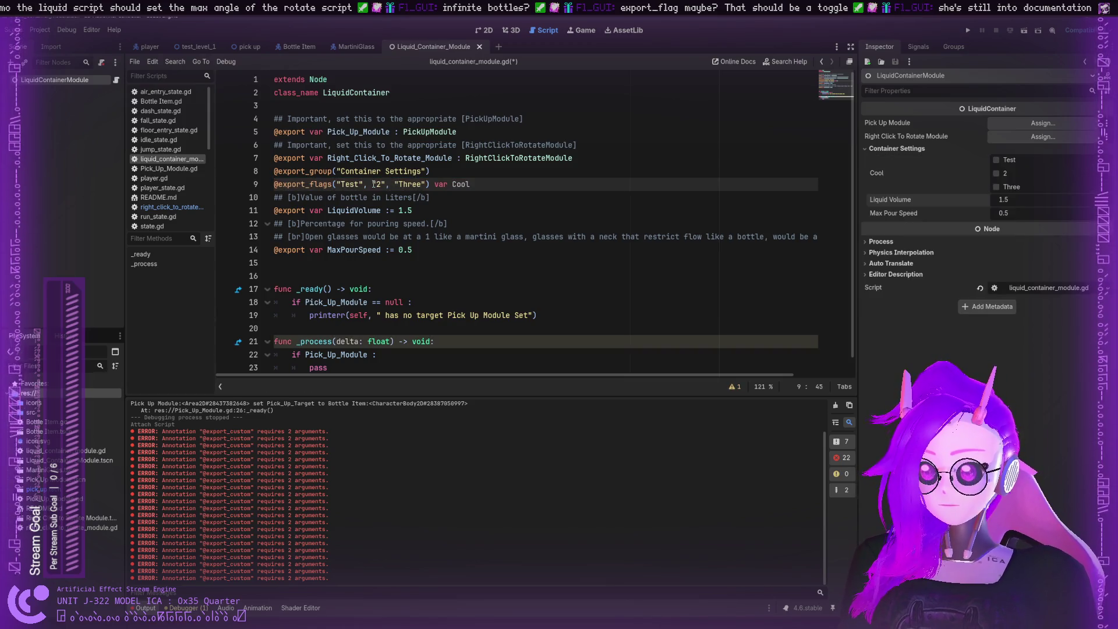
pyautogui.press('BackSpace')
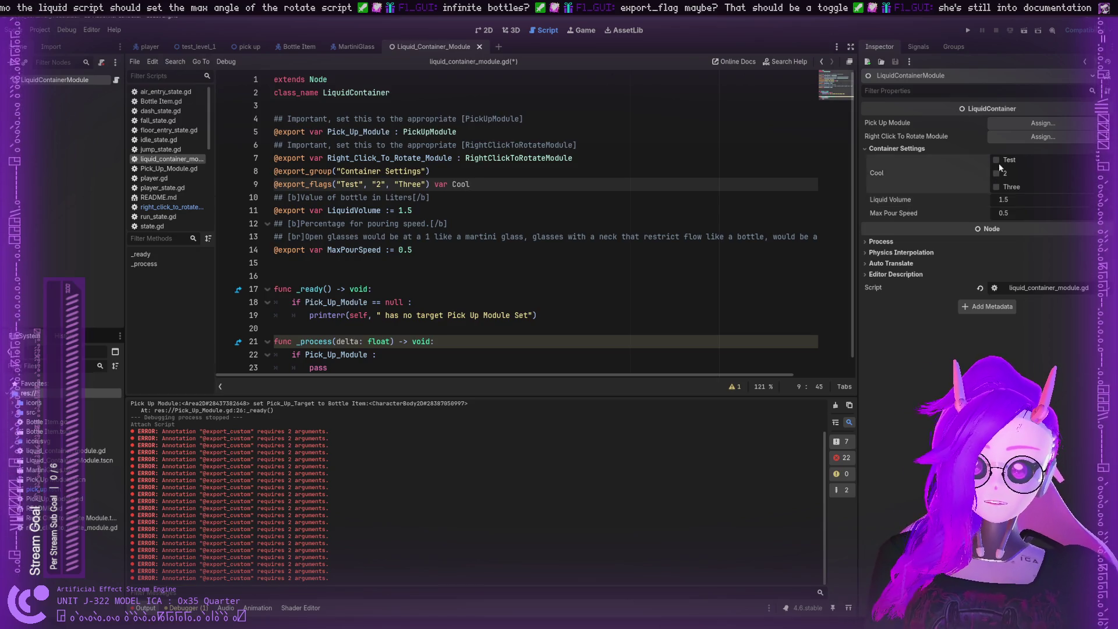
pyautogui.click(996, 160)
pyautogui.click(996, 174)
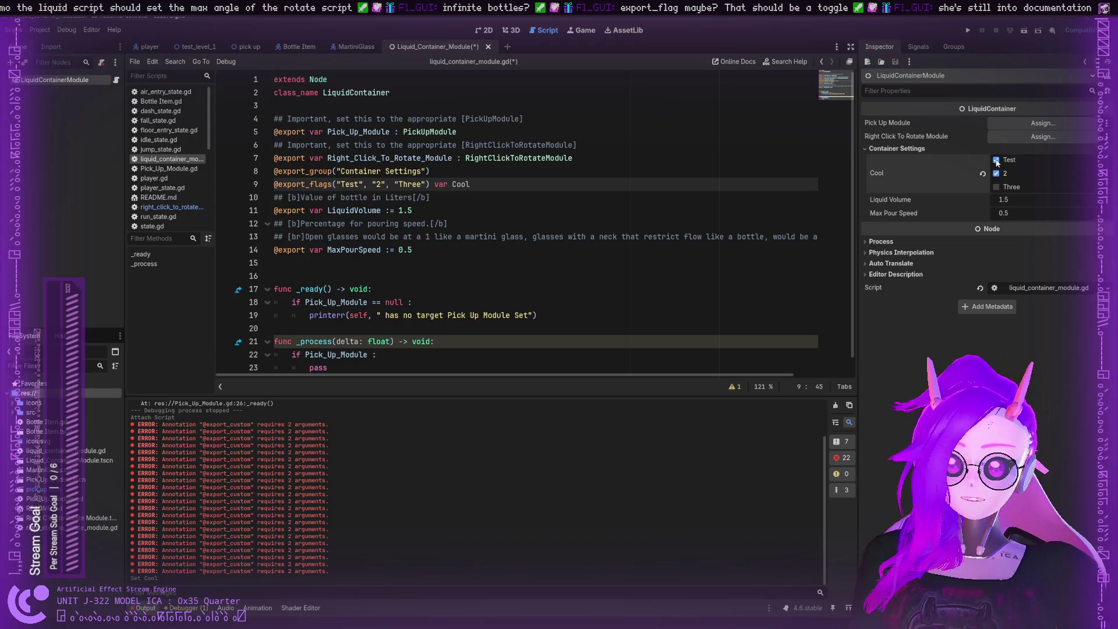
pyautogui.click(997, 173)
pyautogui.click(997, 160)
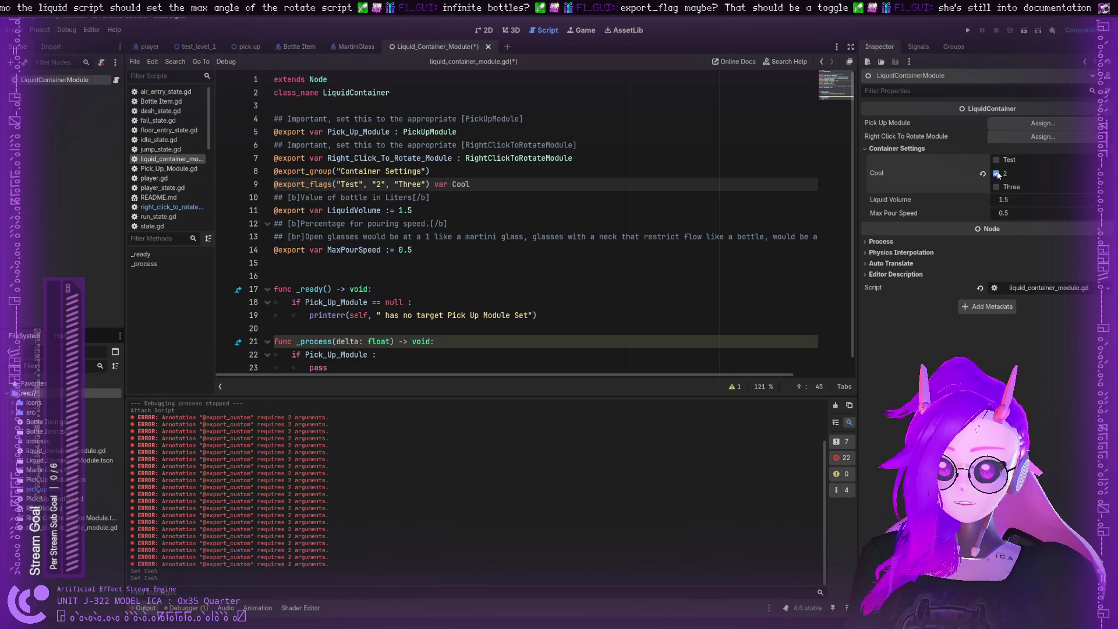
pyautogui.click(997, 187)
pyautogui.click(983, 173)
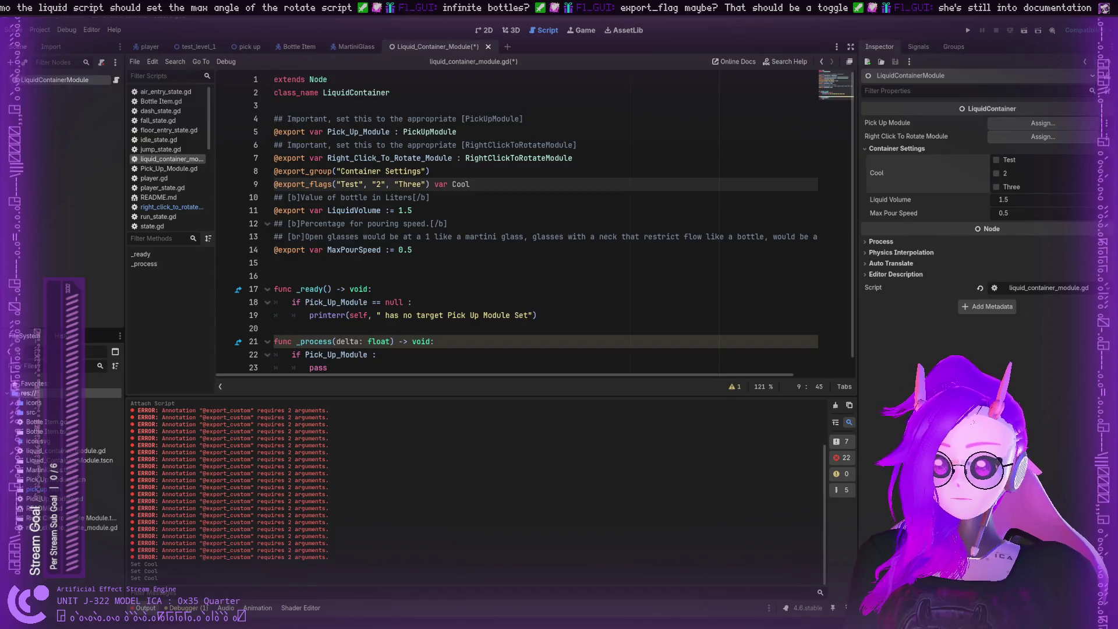
pyautogui.doubleClick(410, 185)
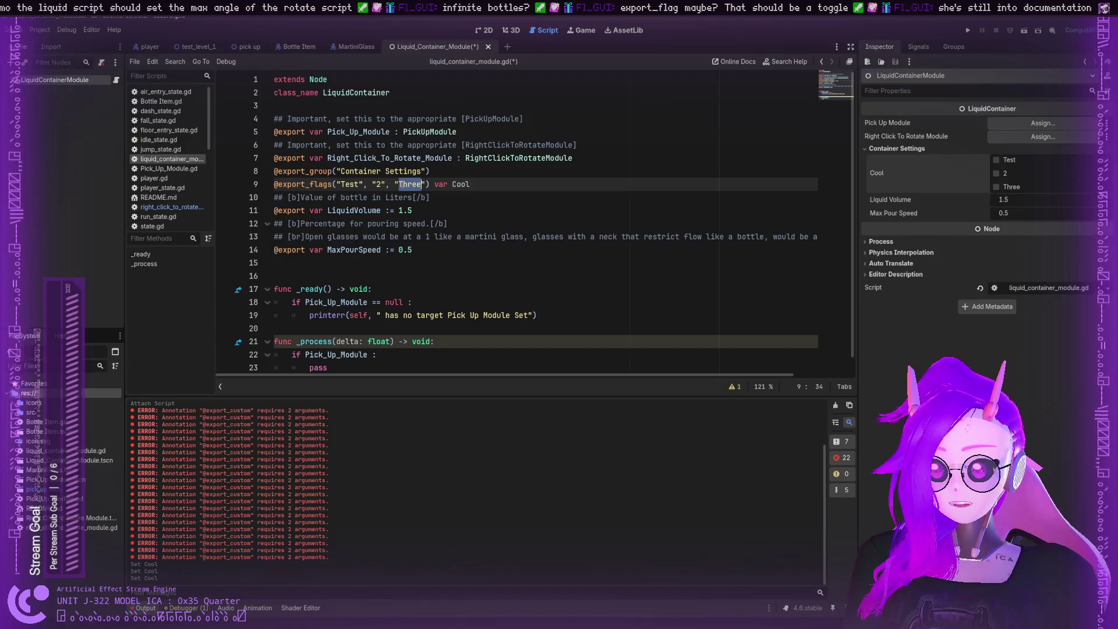
pyautogui.click(505, 193)
pyautogui.click(996, 162)
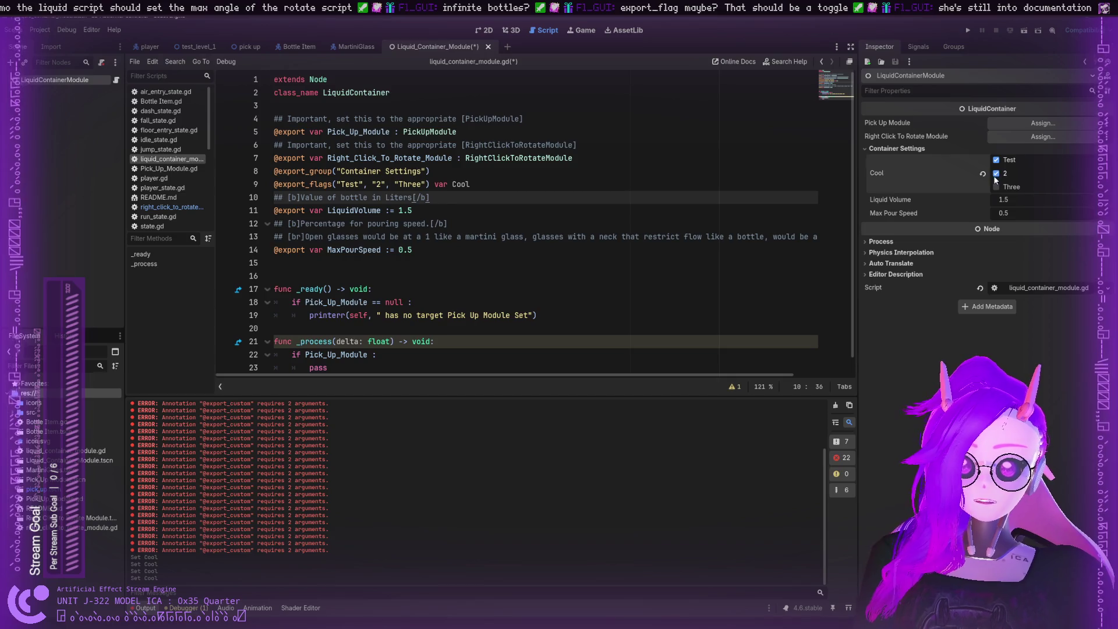
pyautogui.click(985, 174)
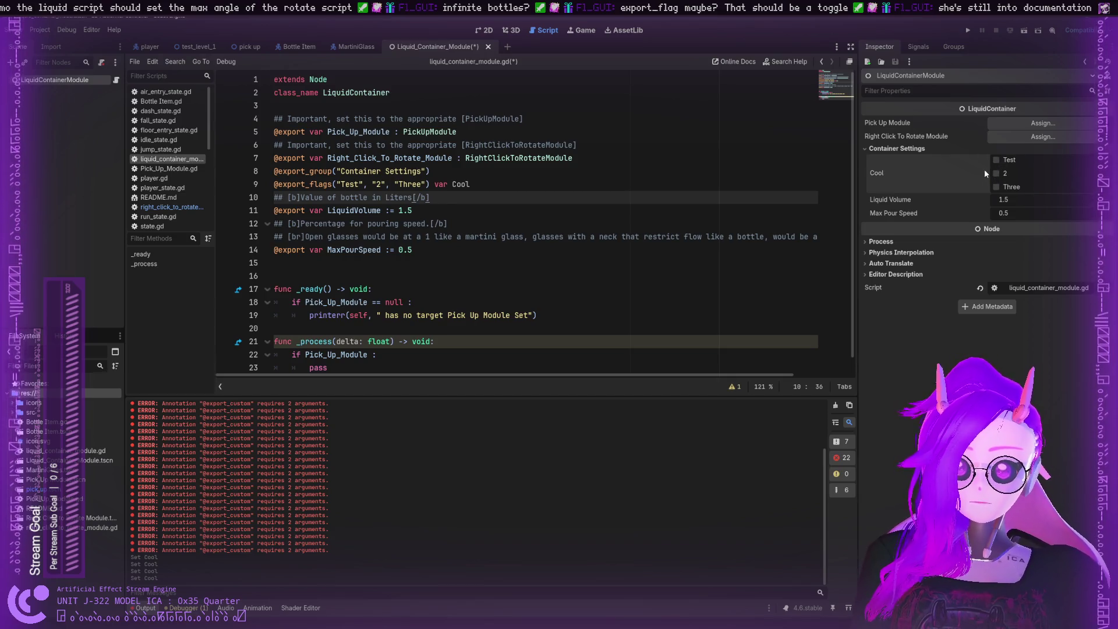
pyautogui.moveTo(473, 184); pyautogui.dragTo(332, 183)
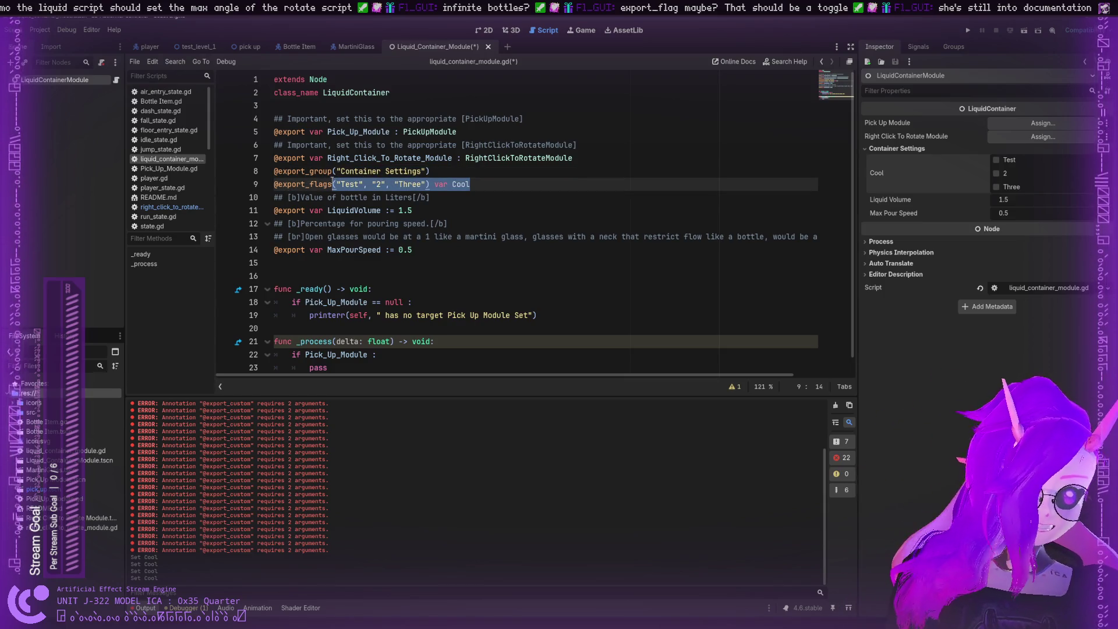
pyautogui.press('BackSpace')
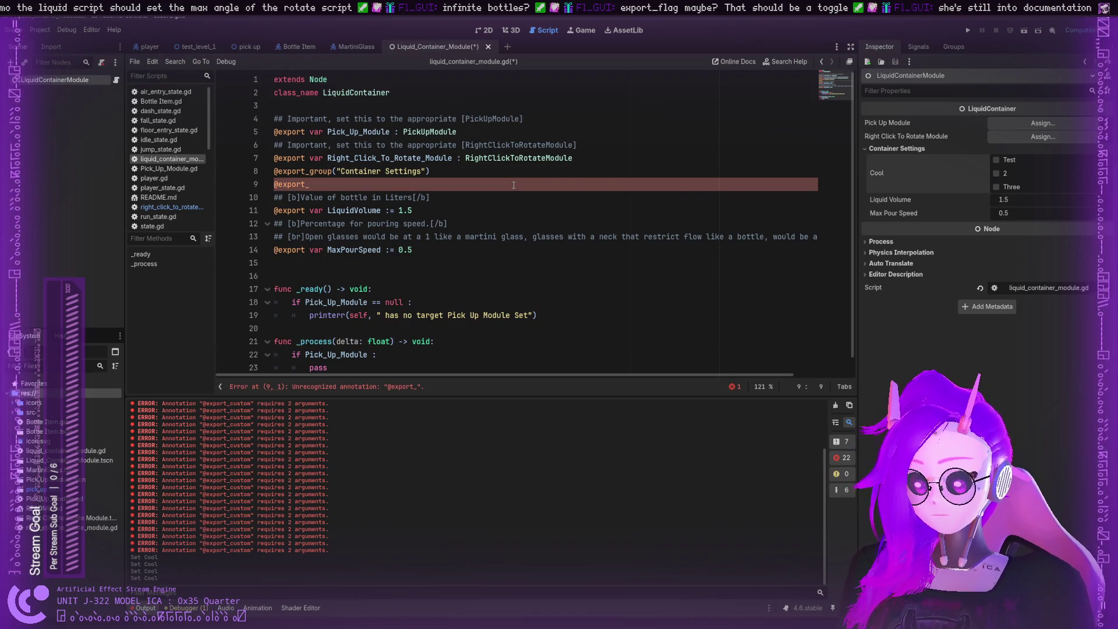
pyautogui.write('to')
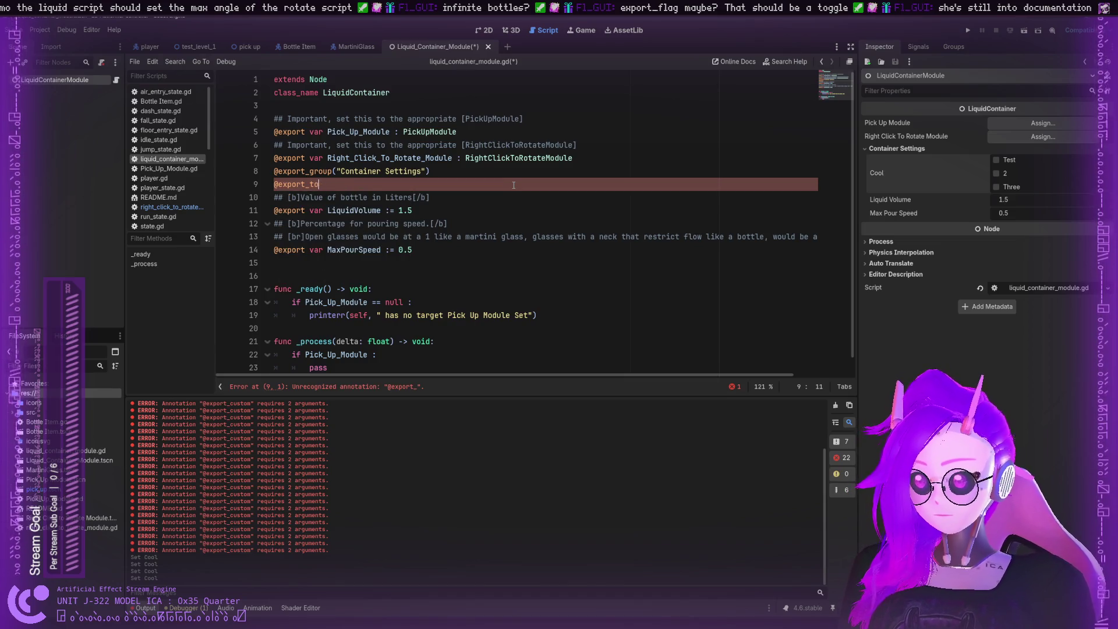
pyautogui.press('BackSpace')
pyautogui.press('BackSpace')
pyautogui.press('BackSpace')
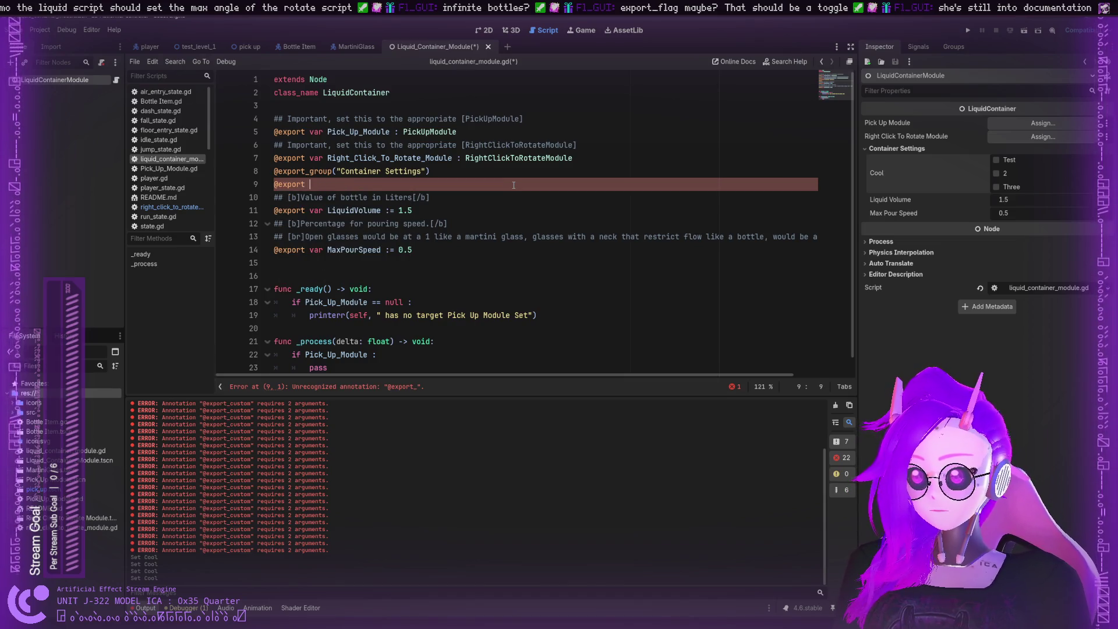
pyautogui.write('var bool')
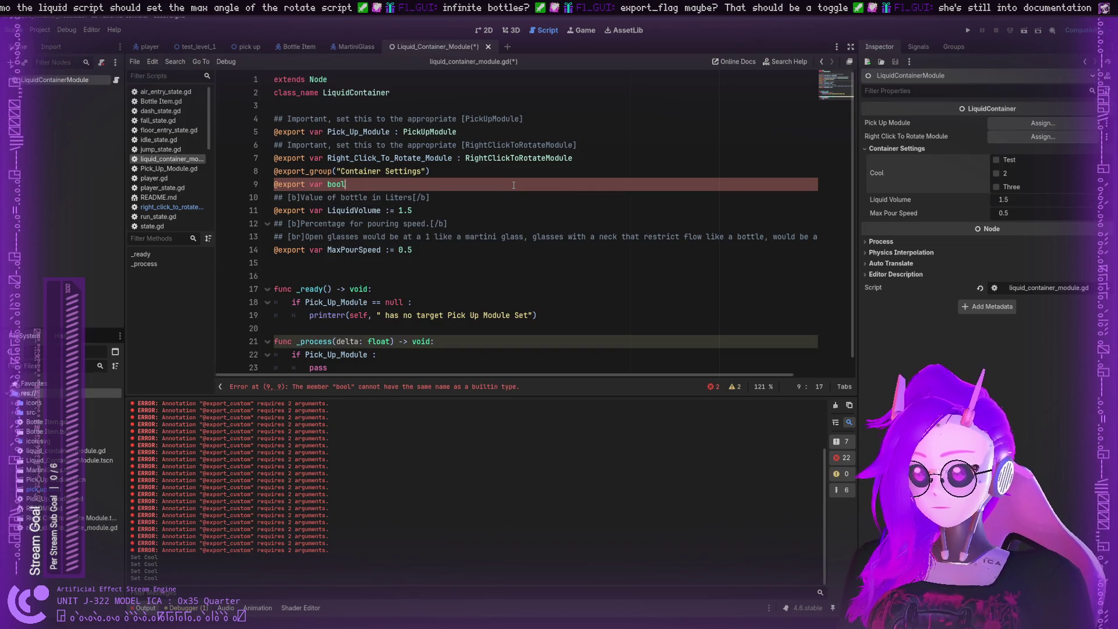
pyautogui.press('BackSpace')
pyautogui.press('BackSpace')
pyautogui.press('BackSpace')
pyautogui.write('Test ')
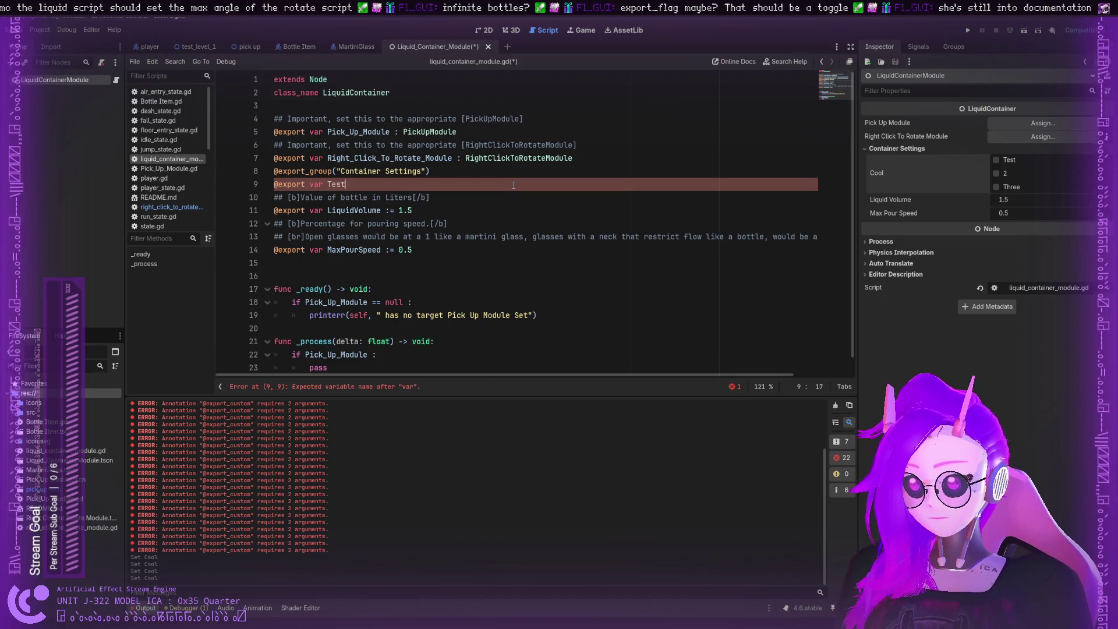
pyautogui.write('bool :')
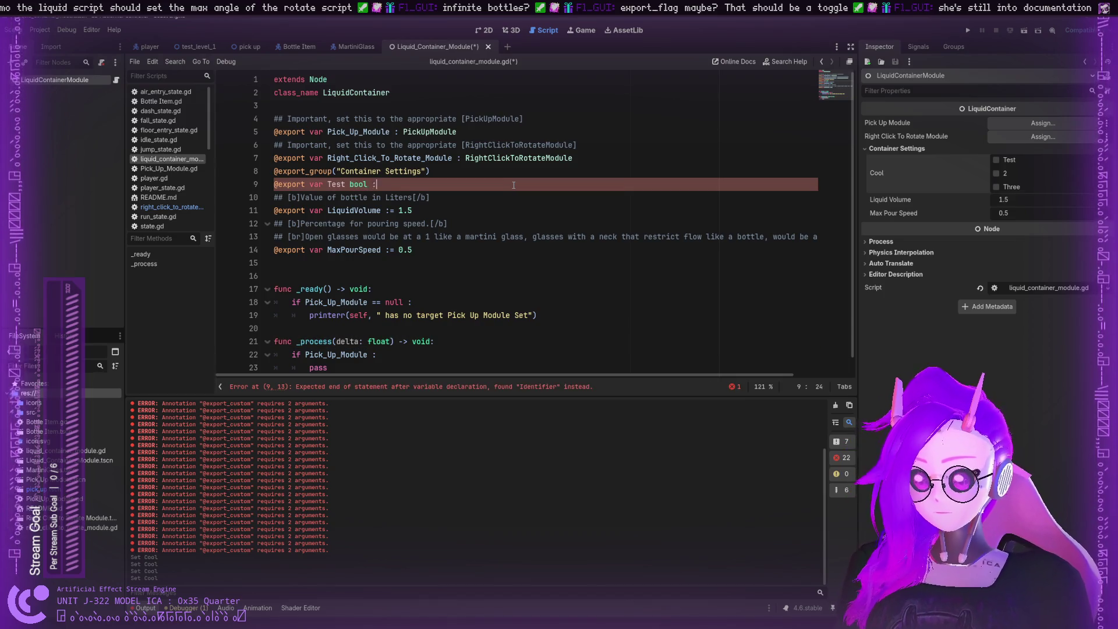
pyautogui.press('BackSpace')
pyautogui.press('BackSpace')
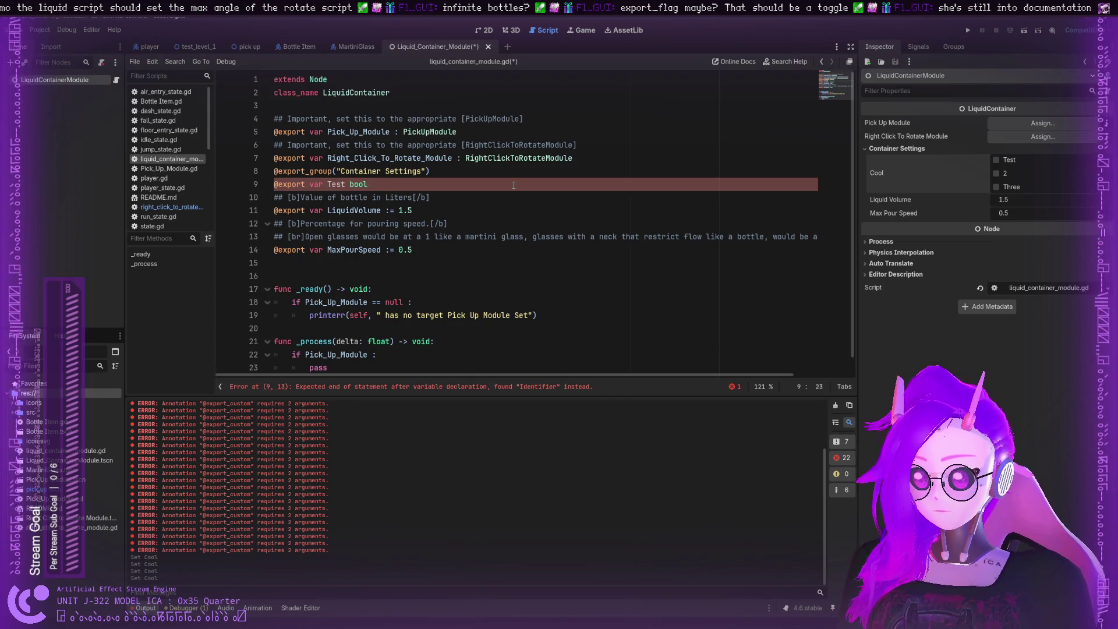
pyautogui.press('BackSpace')
pyautogui.press('BackSpace')
pyautogui.press('BackSpace')
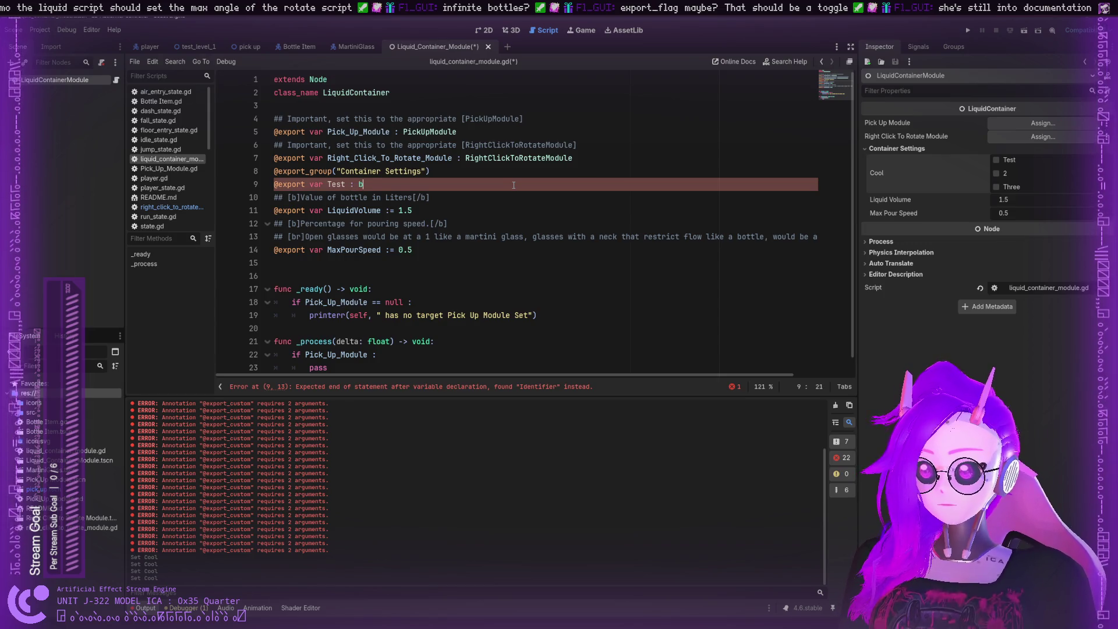
pyautogui.write('ool _')
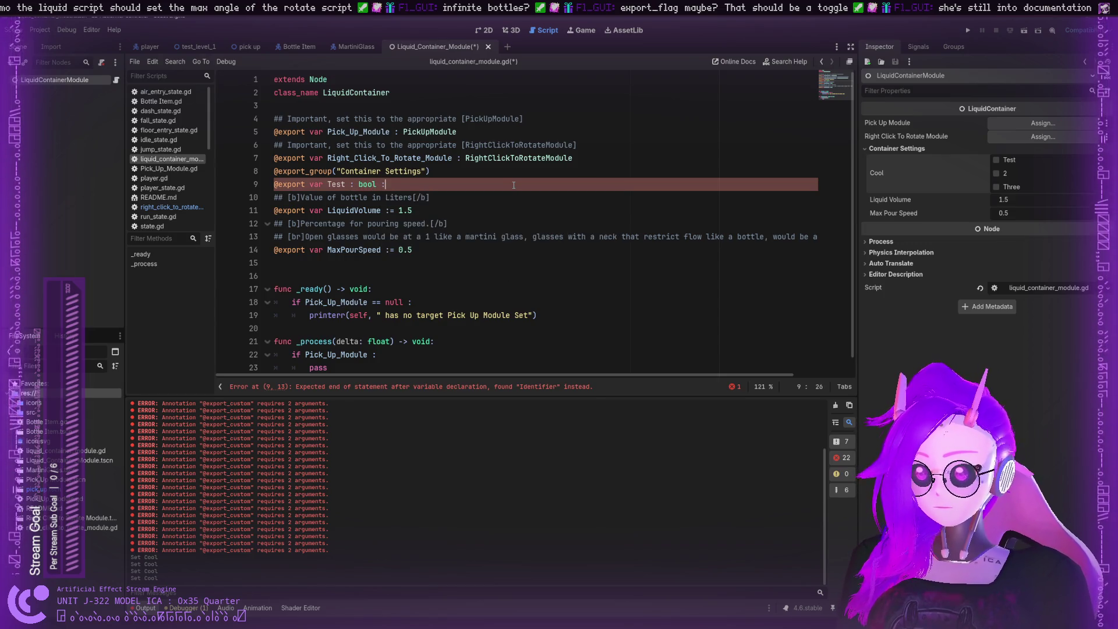
pyautogui.press('BackSpace')
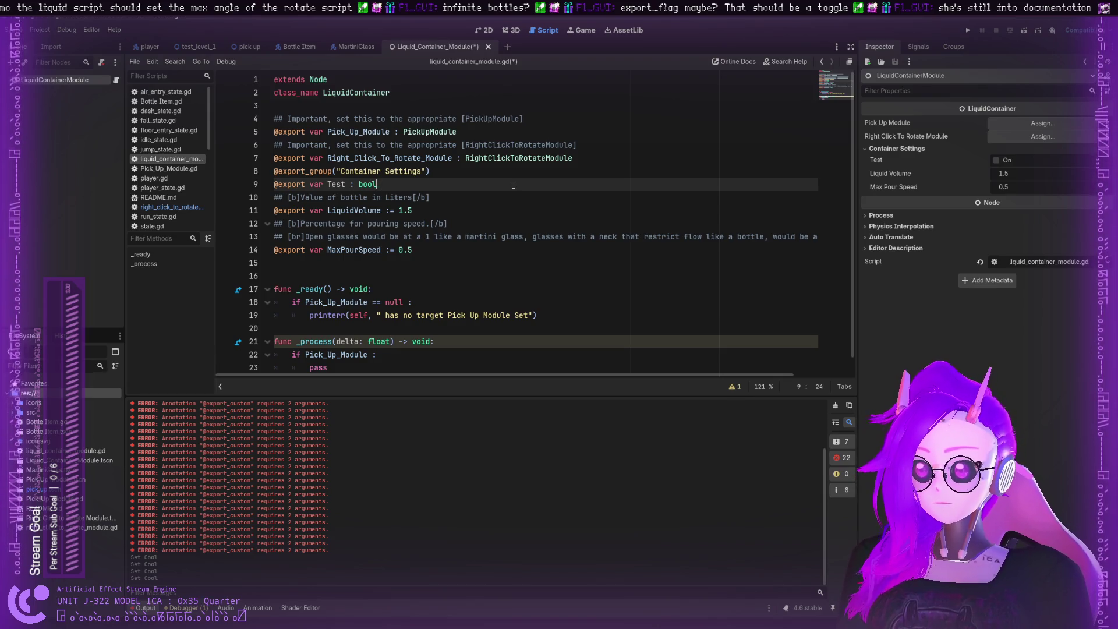
# - Toggle the Test checkbox repeatedly in the Inspector, then save the script
pyautogui.click(996, 160)
pyautogui.click(996, 161)
pyautogui.click(996, 161)
pyautogui.click(997, 161)
pyautogui.click(996, 162)
pyautogui.click(996, 161)
pyautogui.click(997, 161)
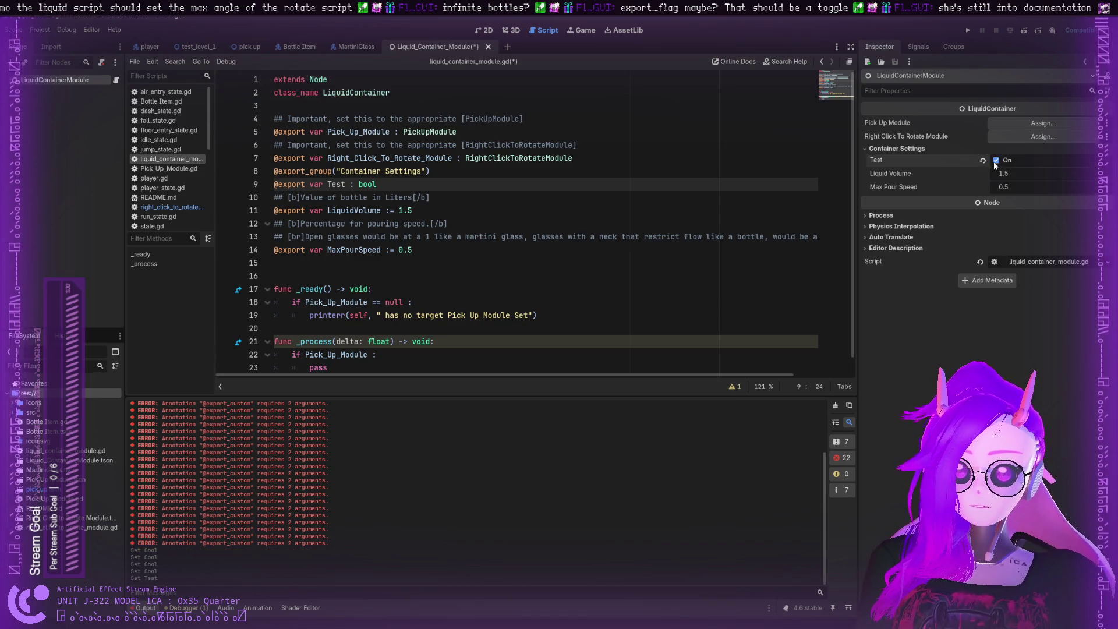
pyautogui.click(996, 161)
pyautogui.click(997, 162)
pyautogui.click(997, 161)
pyautogui.click(996, 161)
pyautogui.click(996, 161)
pyautogui.click(996, 161)
pyautogui.click(997, 162)
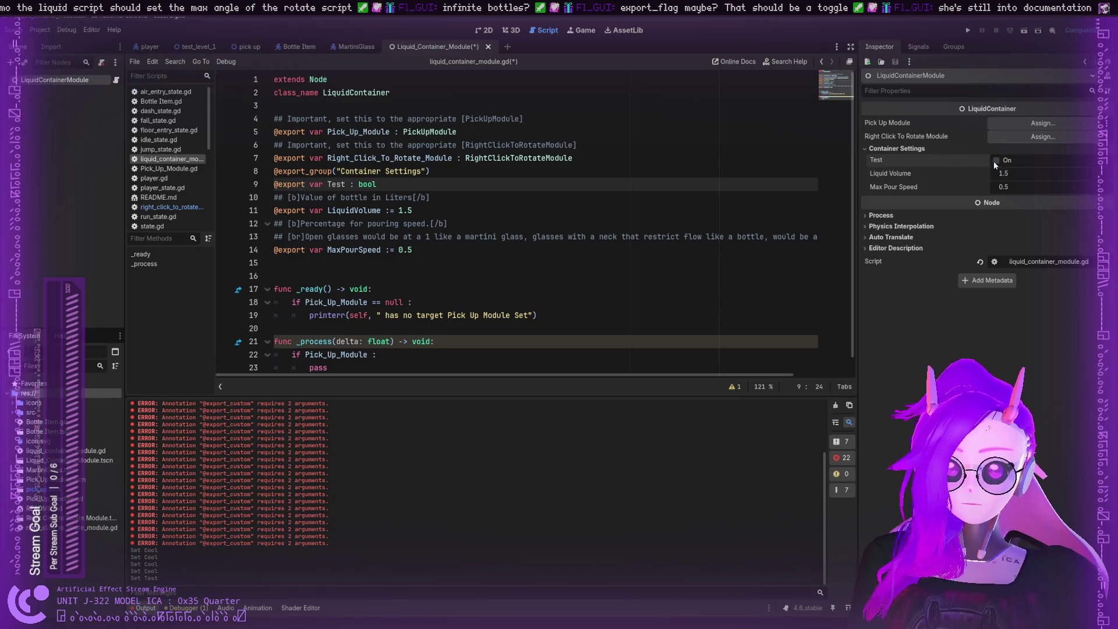
pyautogui.click(996, 161)
pyautogui.click(997, 161)
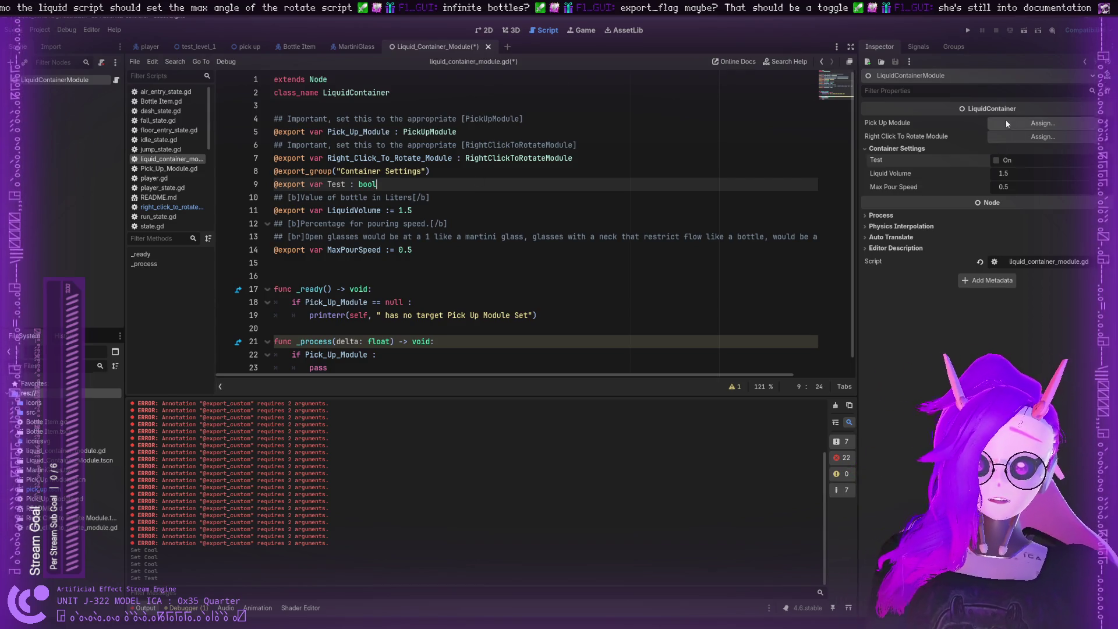
pyautogui.hotkey('ctrl', 's')
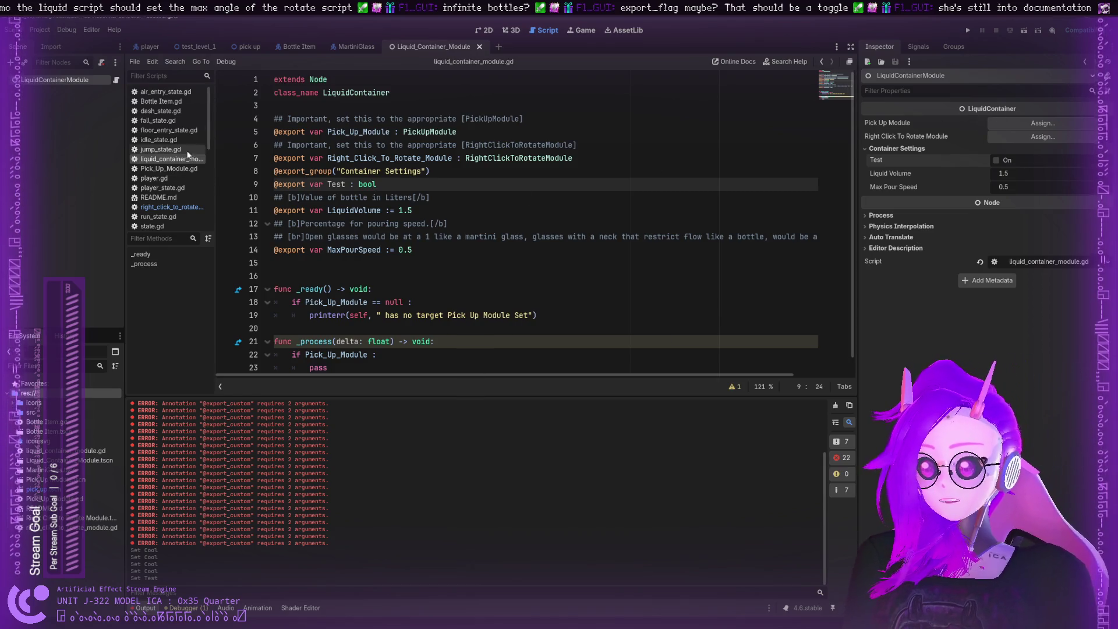
# - In the Bottle Item scene, toggle CollisionShape2D's Disabled and One Way Collision, then return to line 8
pyautogui.click(258, 47)
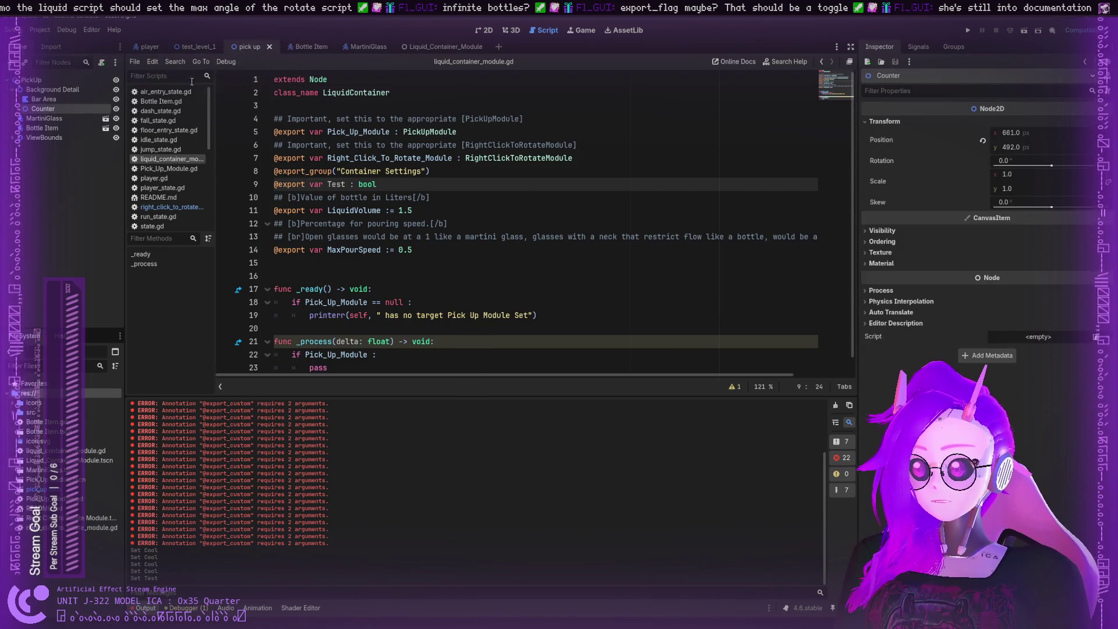
pyautogui.click(300, 47)
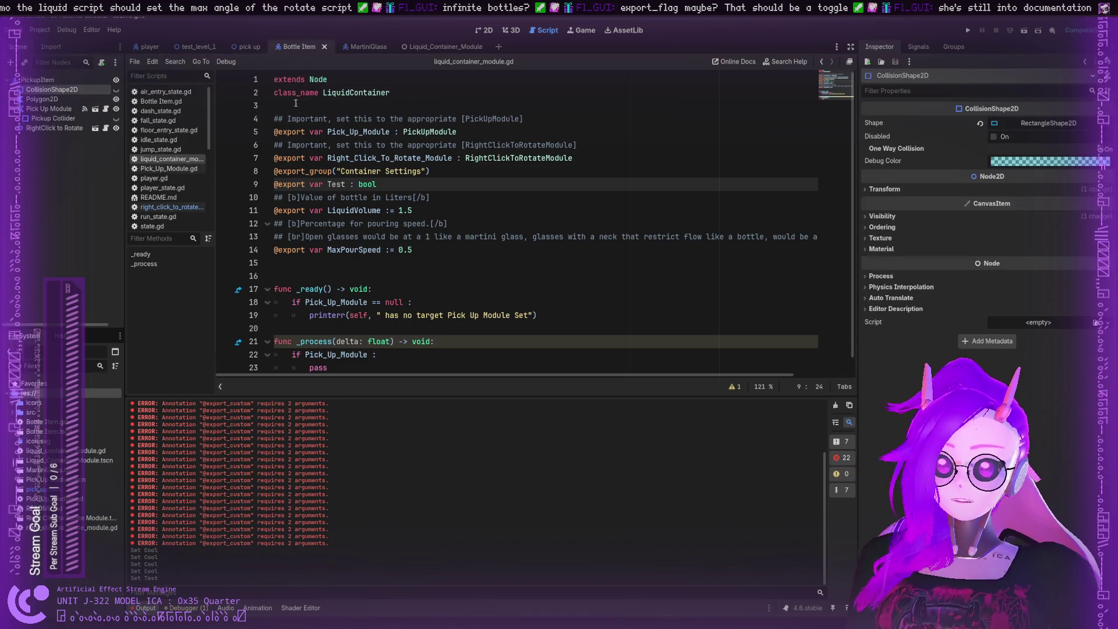
pyautogui.click(994, 136)
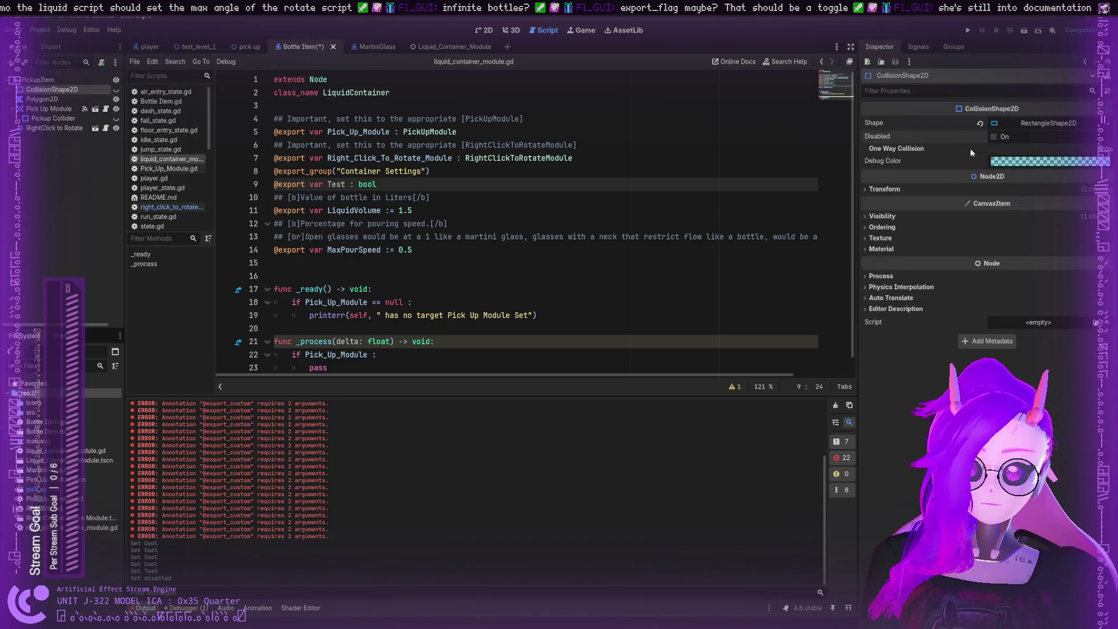
pyautogui.click(896, 148)
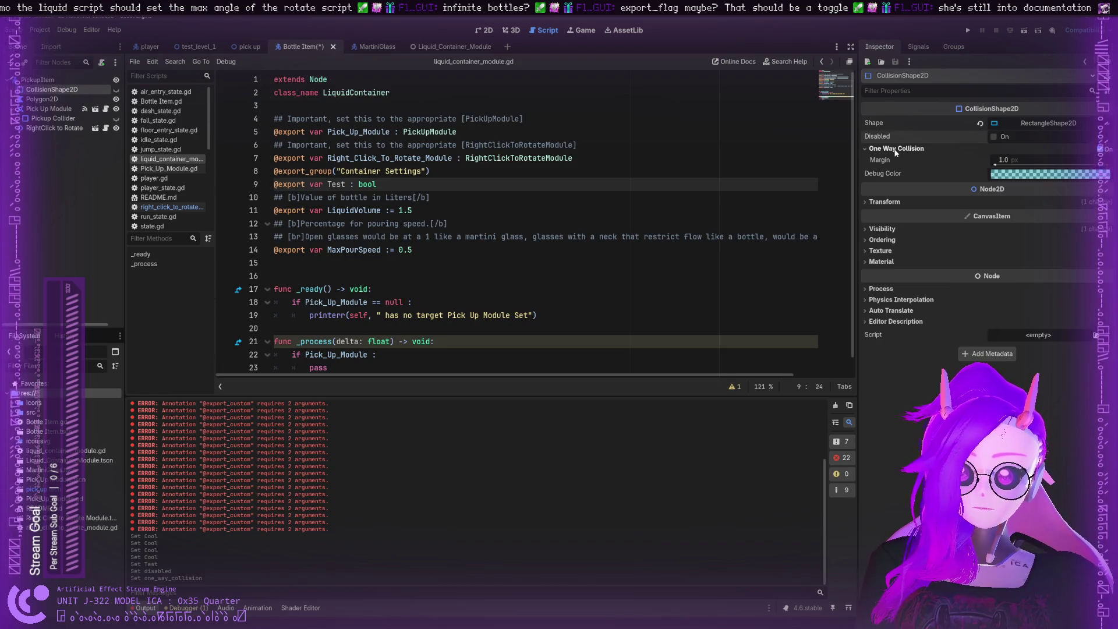
pyautogui.click(1100, 149)
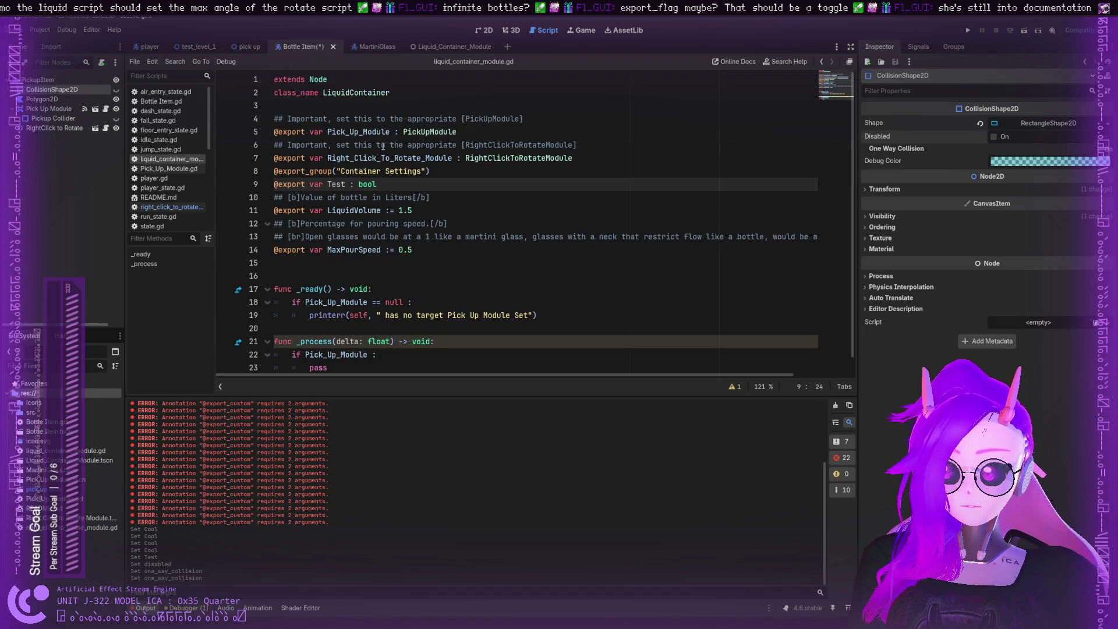
pyautogui.click(315, 156)
pyautogui.click(297, 171)
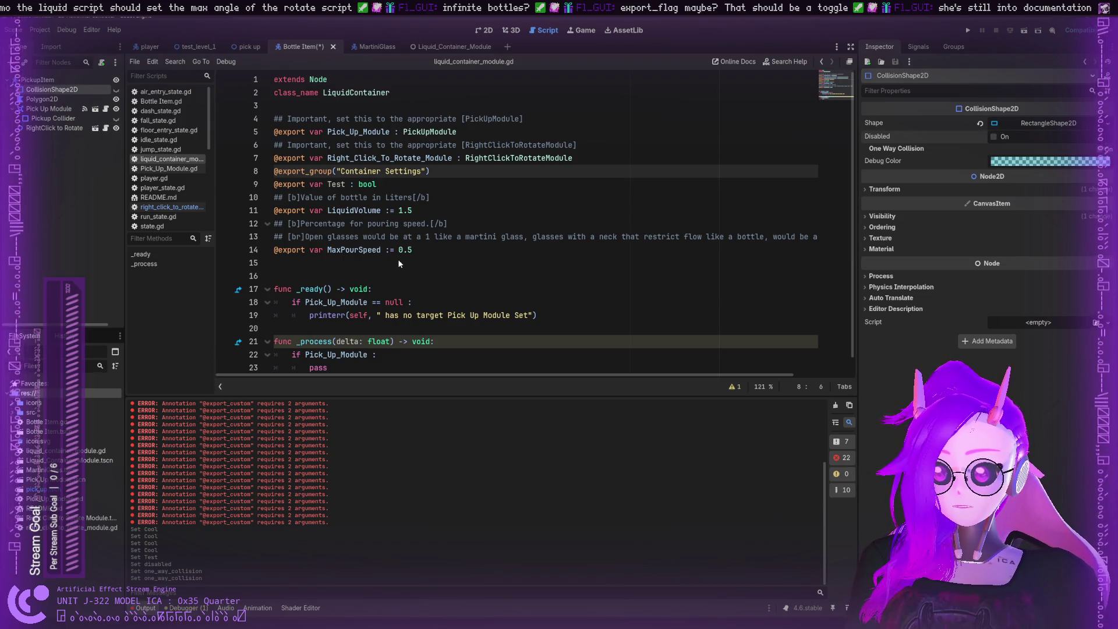
# - Append 'var Test2 : bool' after the Container Settings group annotation on line 8
pyautogui.click(487, 166)
pyautogui.write('v')
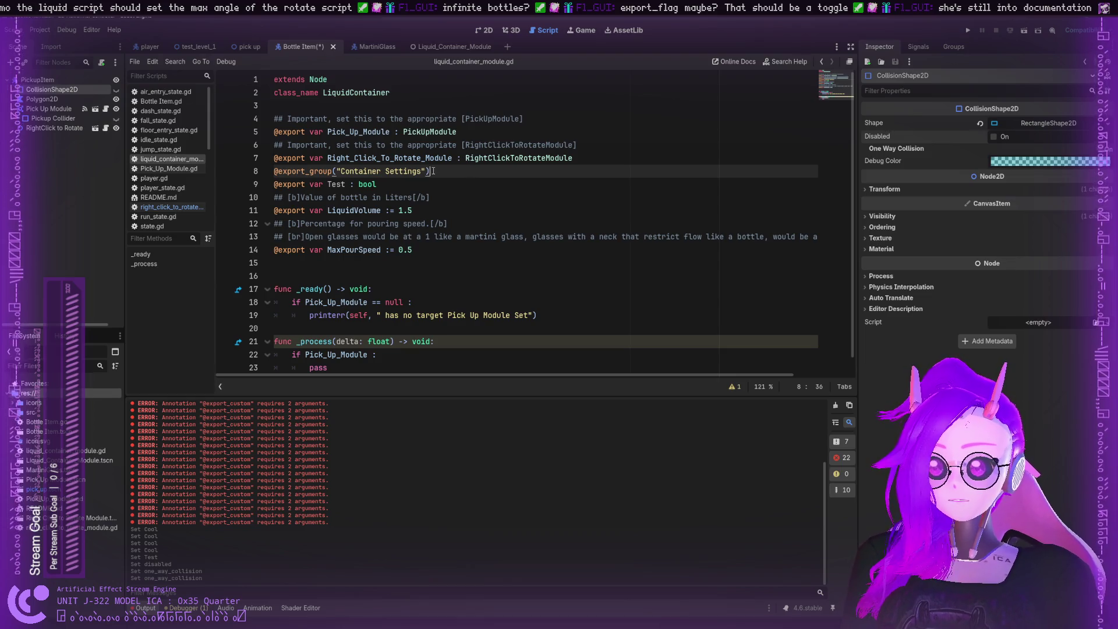
pyautogui.write('ar Bool')
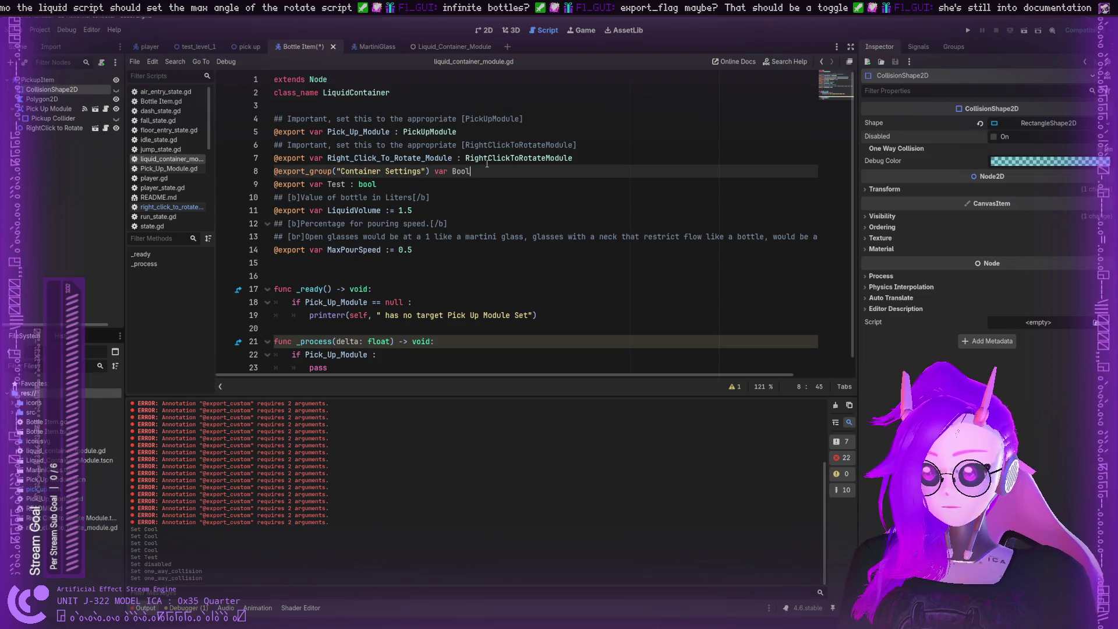
pyautogui.press('BackSpace')
pyautogui.press('BackSpace')
pyautogui.press('BackSpace')
pyautogui.write('Test2 ')
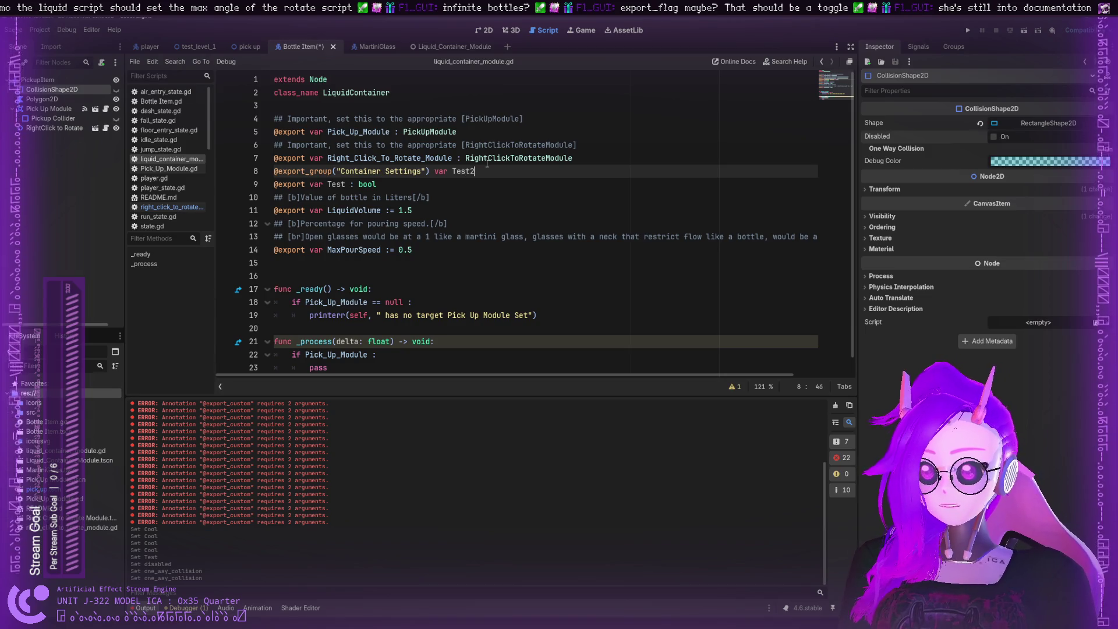
pyautogui.write(': bool')
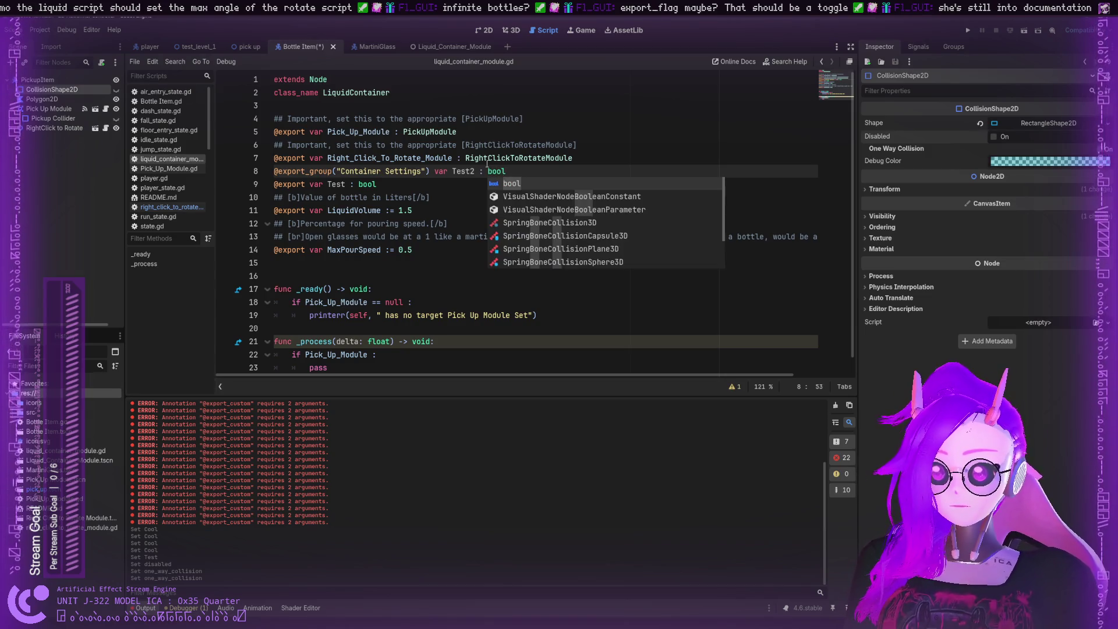
pyautogui.click(457, 184)
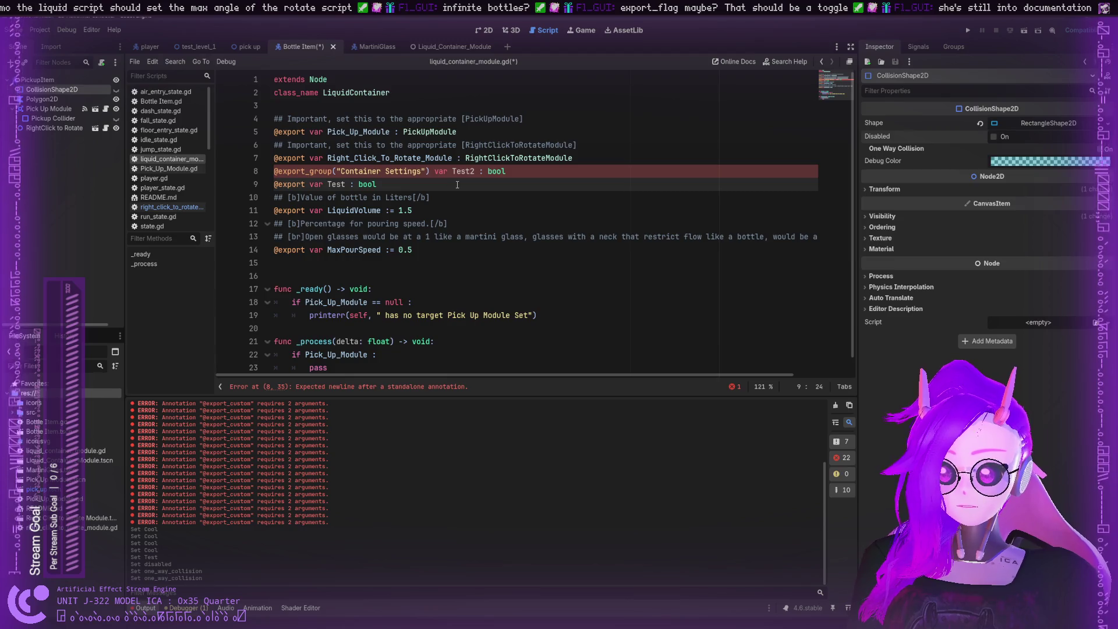
# - Delete that Test2 declaration again and open the export_group documentation with Alt+F1
pyautogui.moveTo(505, 176); pyautogui.dragTo(429, 173)
pyautogui.press('BackSpace')
pyautogui.click(321, 175)
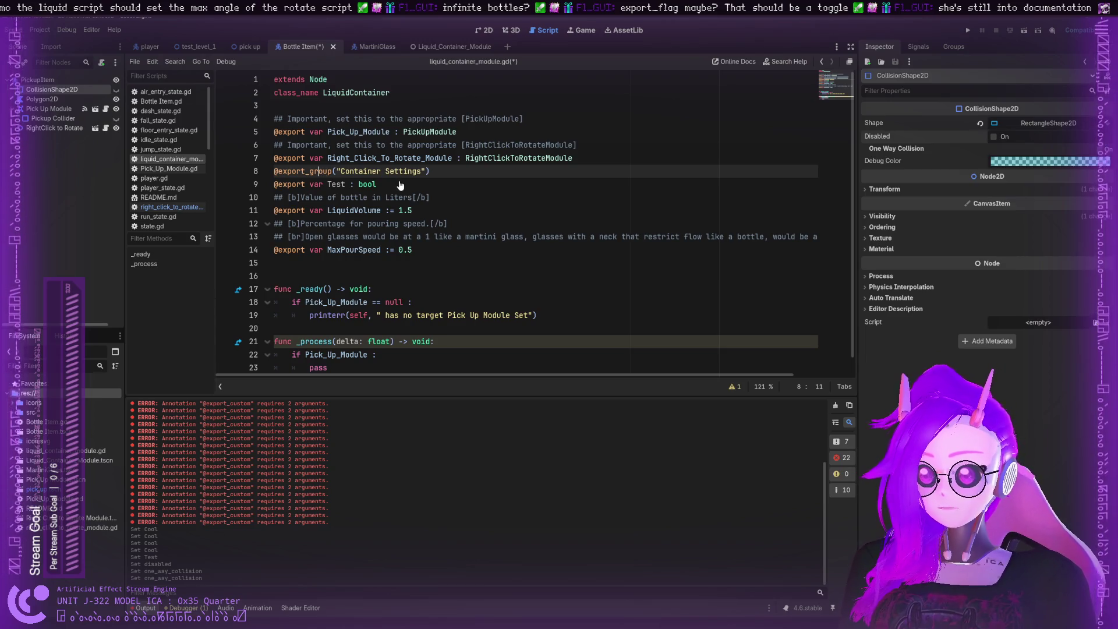
pyautogui.hotkey('alt', 'F1')
pyautogui.scroll(5, 456, 180)
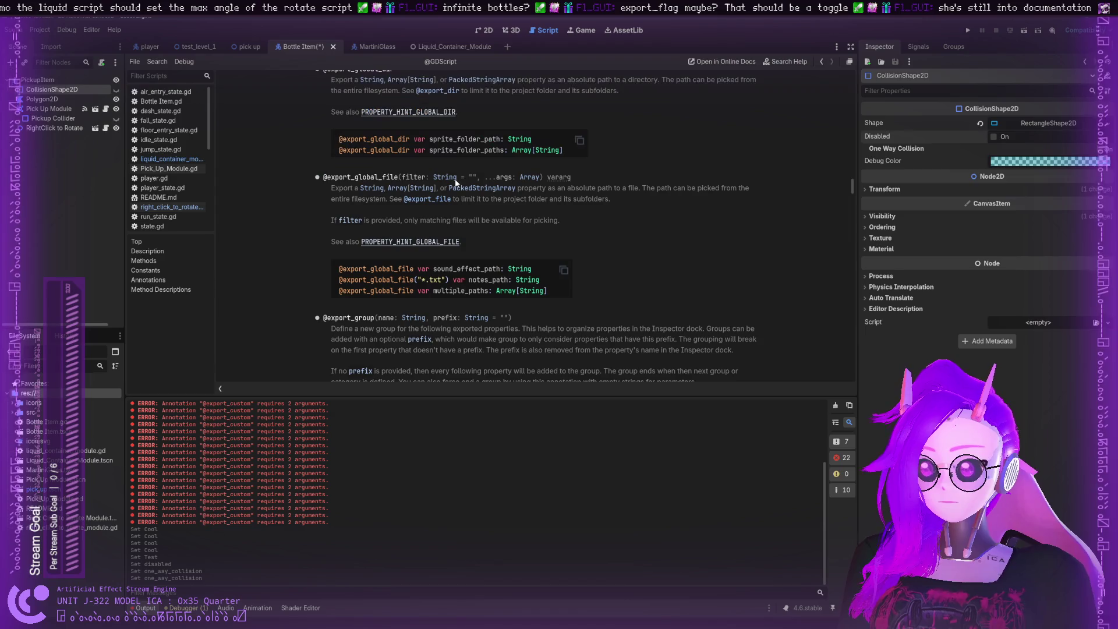
pyautogui.scroll(5, 471, 181)
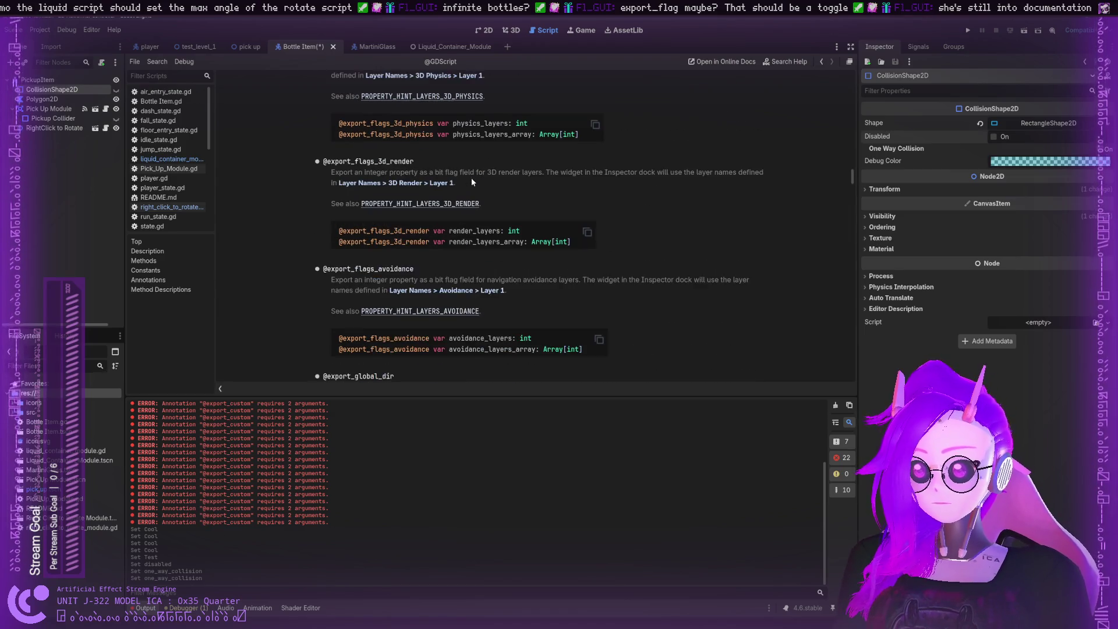
pyautogui.scroll(8, 471, 181)
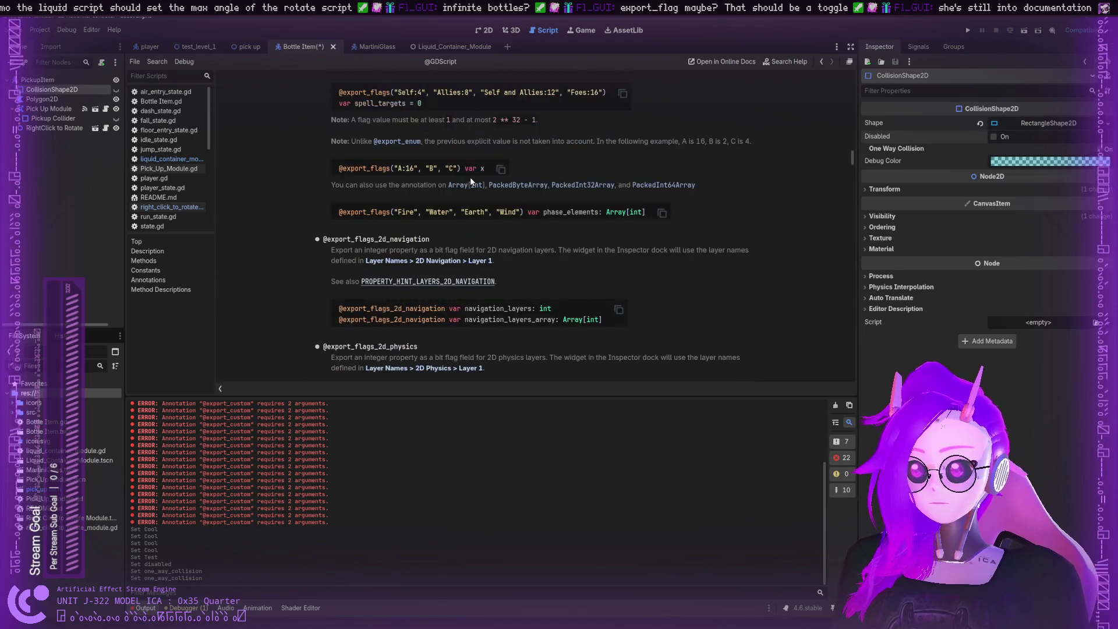
pyautogui.scroll(8, 471, 181)
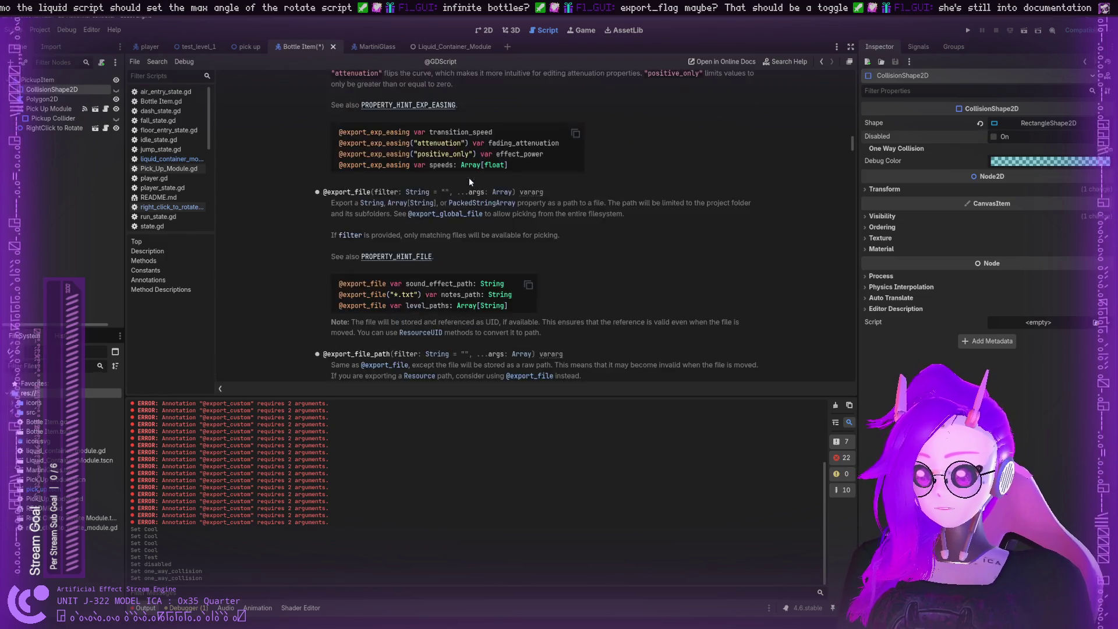
pyautogui.scroll(8, 469, 181)
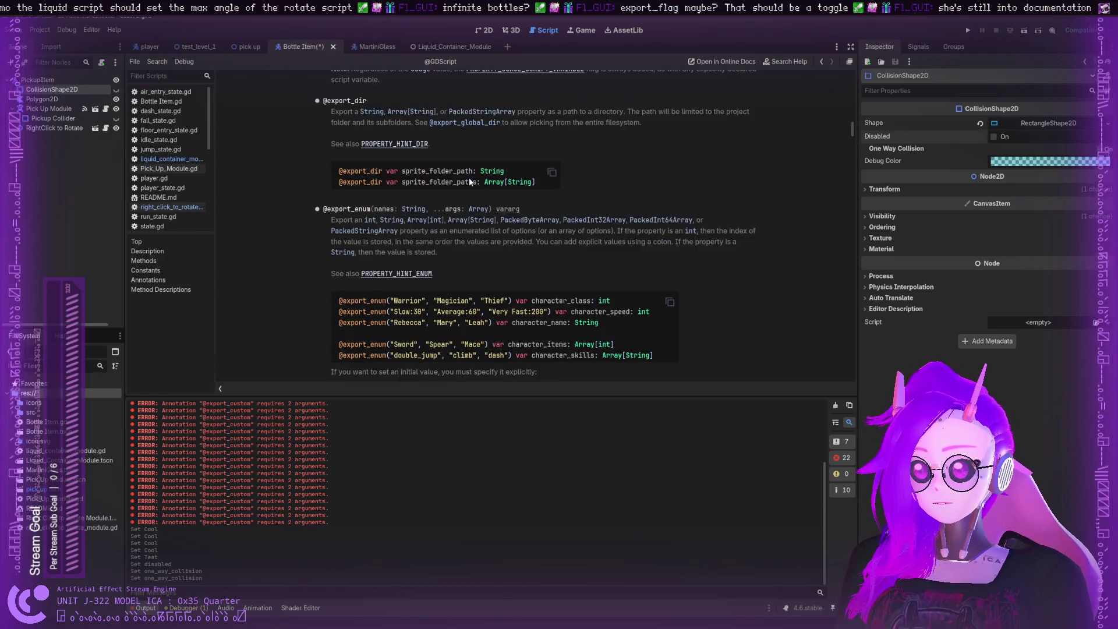
pyautogui.scroll(8, 470, 182)
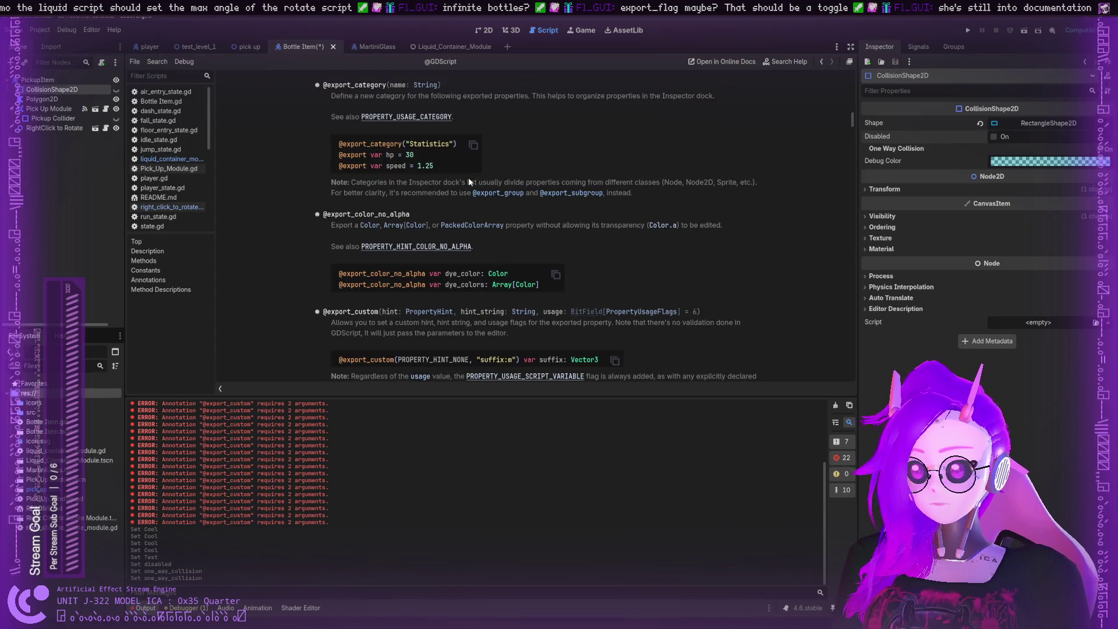
pyautogui.scroll(5, 469, 182)
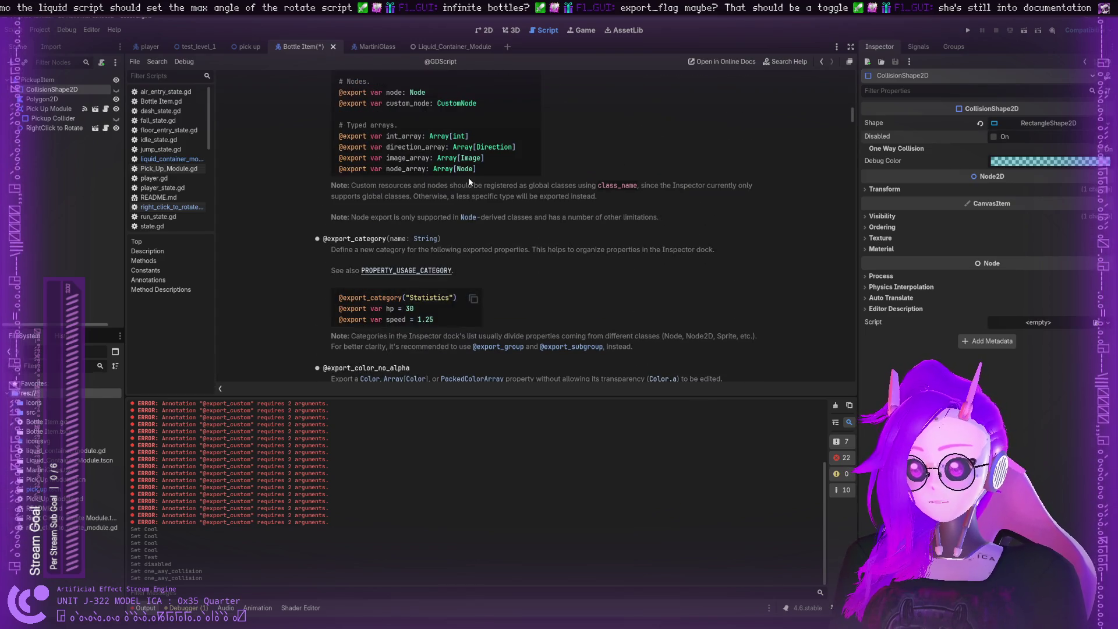
pyautogui.scroll(2, 469, 181)
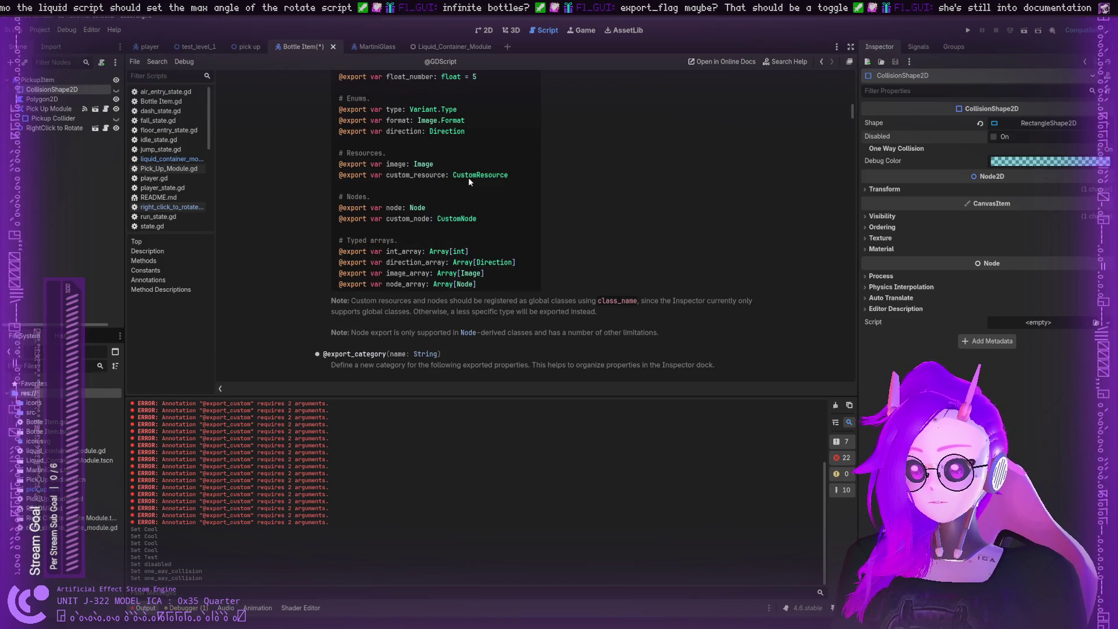
pyautogui.scroll(3, 469, 181)
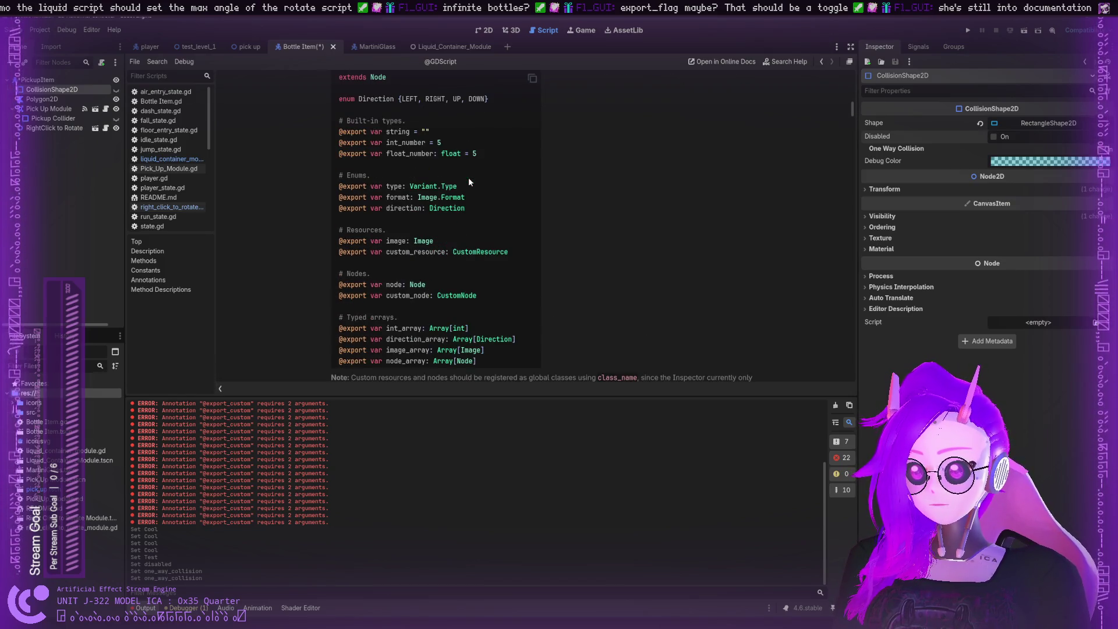
pyautogui.hotkey('ctrl', 'f')
pyautogui.write('group')
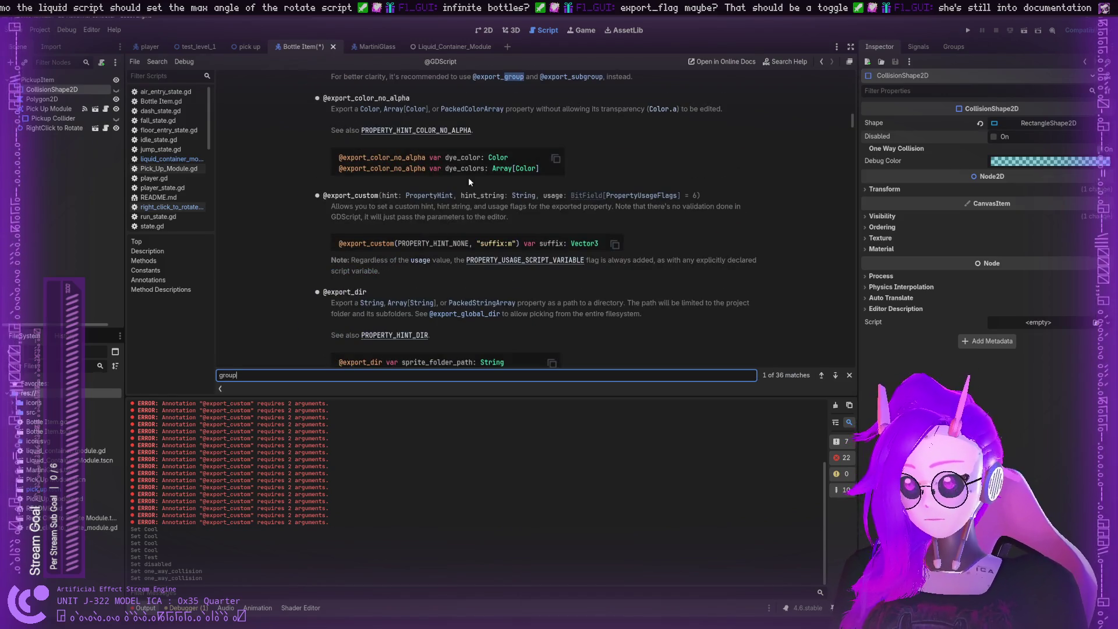
pyautogui.press('Return')
pyautogui.press('Return')
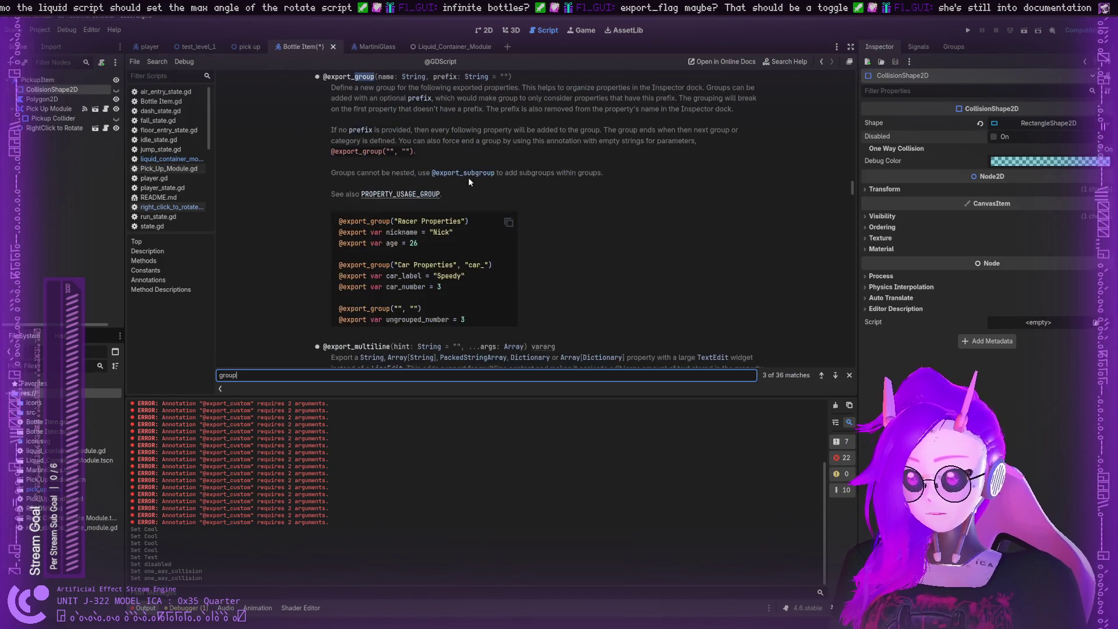
pyautogui.press('Return')
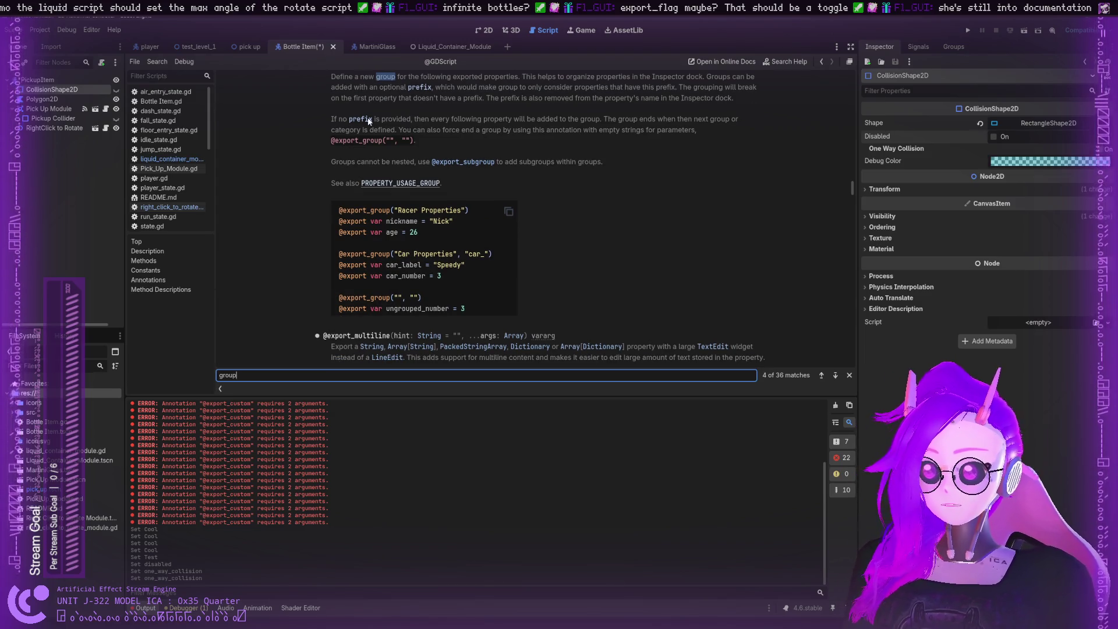
# - Highlight the prefix, no-nesting and subgroup notes, then open the PROPERTY_USAGE_GROUP reference
pyautogui.moveTo(382, 119)
pyautogui.mouseDown()
pyautogui.moveTo(710, 119)
pyautogui.moveTo(428, 119)
pyautogui.moveTo(397, 130)
pyautogui.moveTo(632, 132)
pyautogui.moveTo(434, 136)
pyautogui.mouseUp()
pyautogui.click(401, 133)
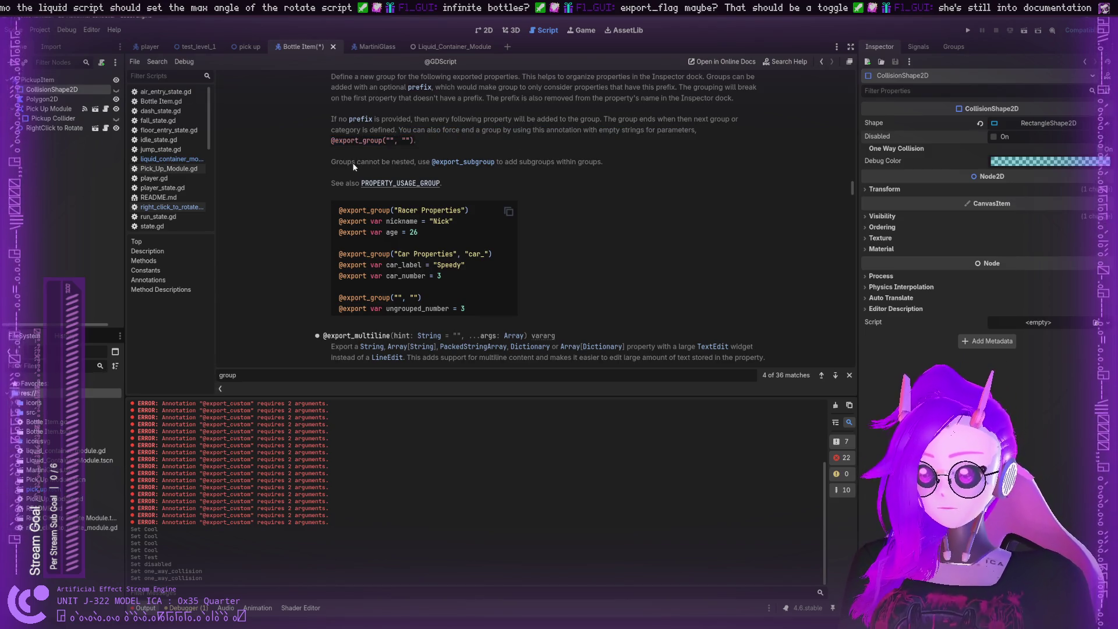
pyautogui.moveTo(353, 164); pyautogui.dragTo(406, 166)
pyautogui.click(411, 164)
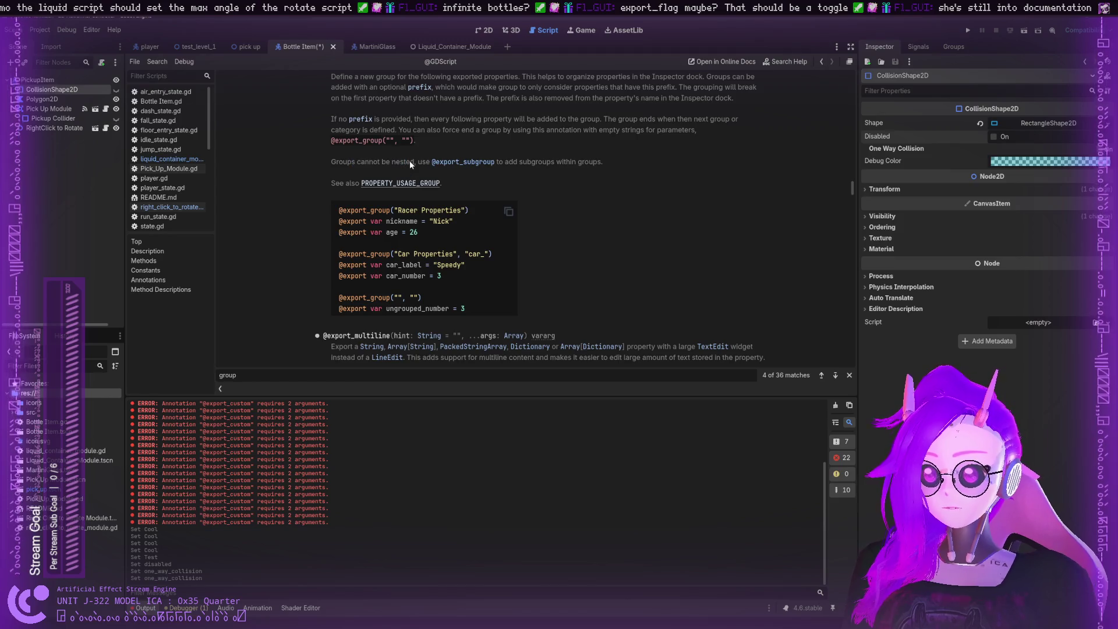
pyautogui.moveTo(508, 163); pyautogui.dragTo(596, 163)
pyautogui.click(582, 165)
pyautogui.scroll(-2, 582, 164)
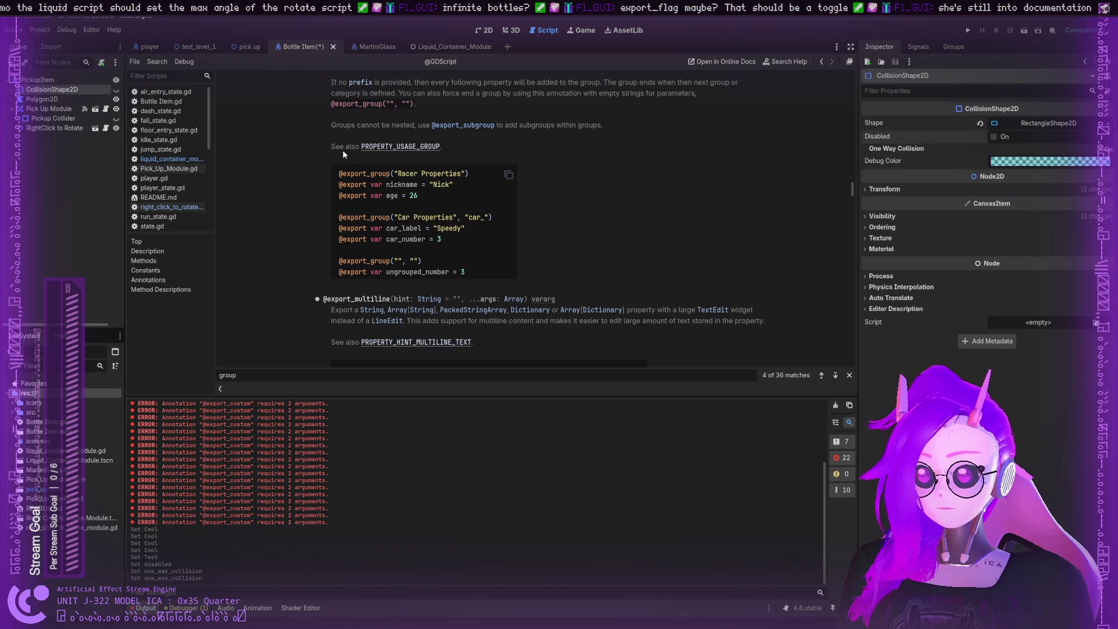
pyautogui.moveTo(333, 144); pyautogui.dragTo(355, 146)
pyautogui.scroll(-2, 355, 147)
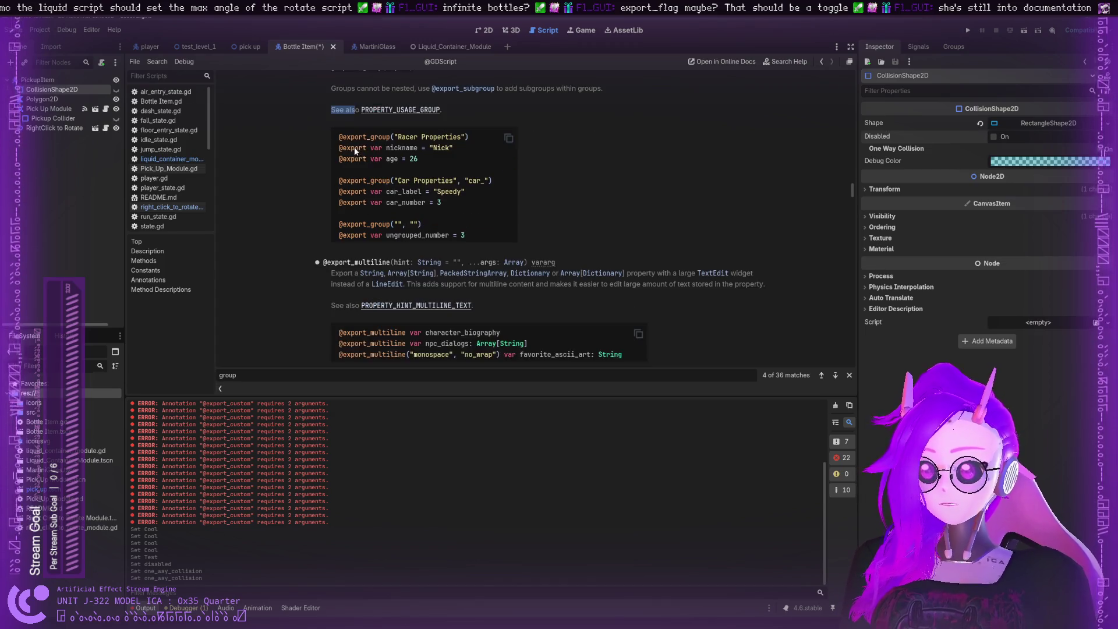
pyautogui.click(362, 112)
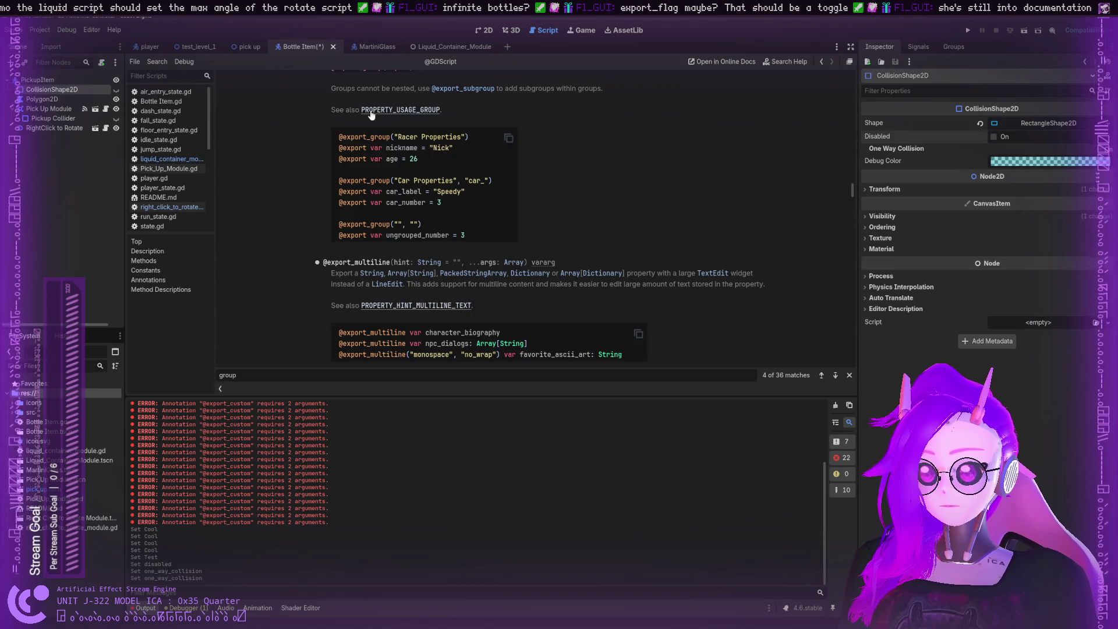
pyautogui.click(371, 111)
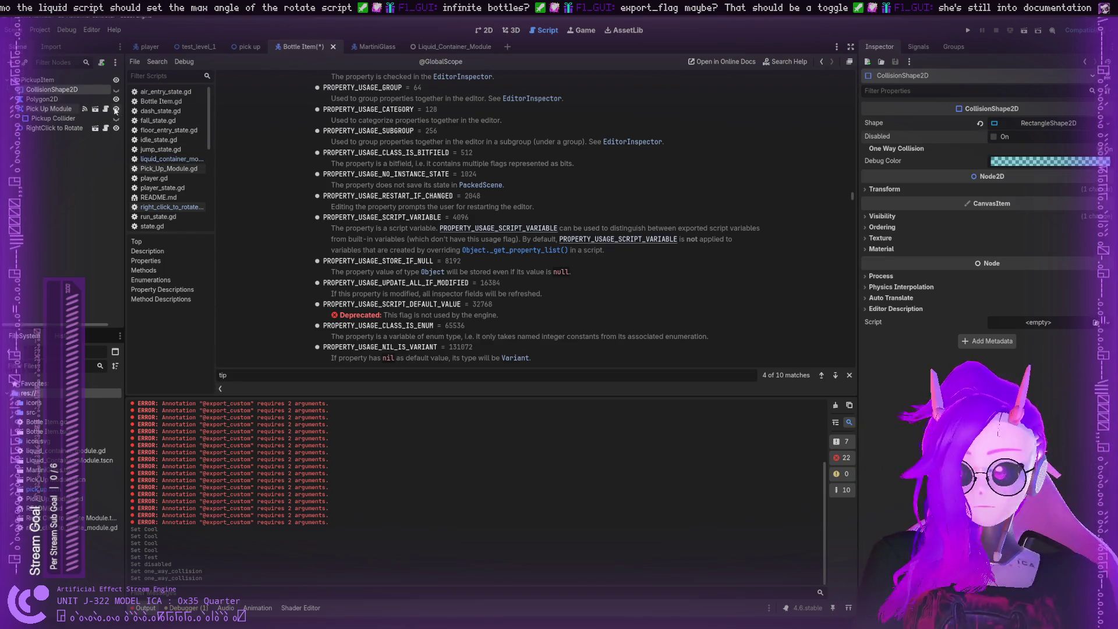
# - Collapse and expand the player's Inspector groups, toggle Flip H, then open the Liquid_Container_Module scene
pyautogui.click(150, 47)
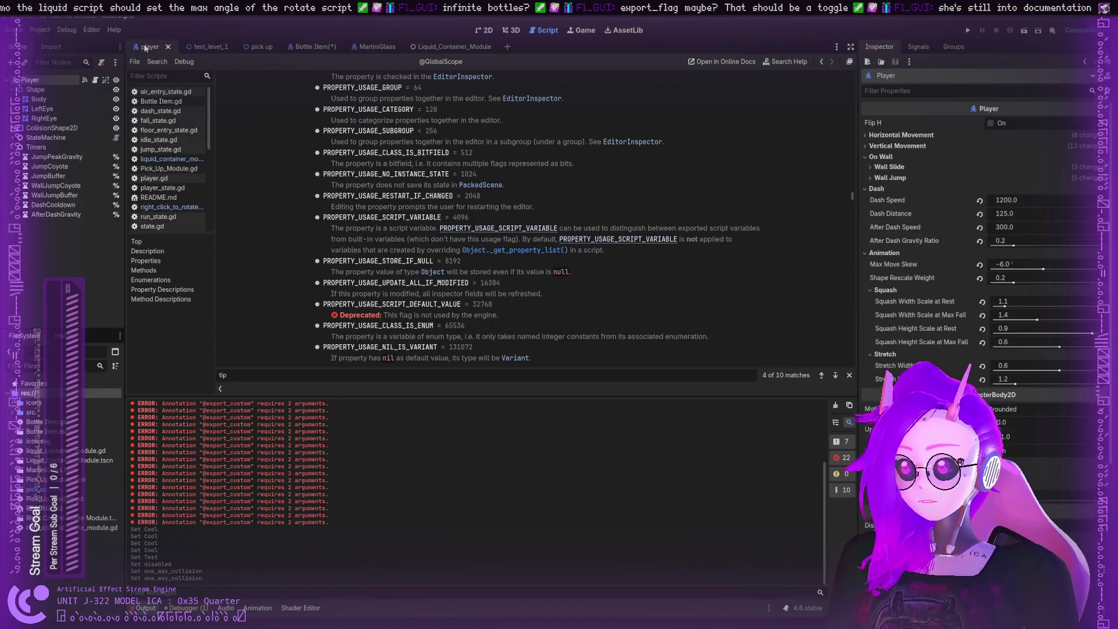
pyautogui.click(875, 189)
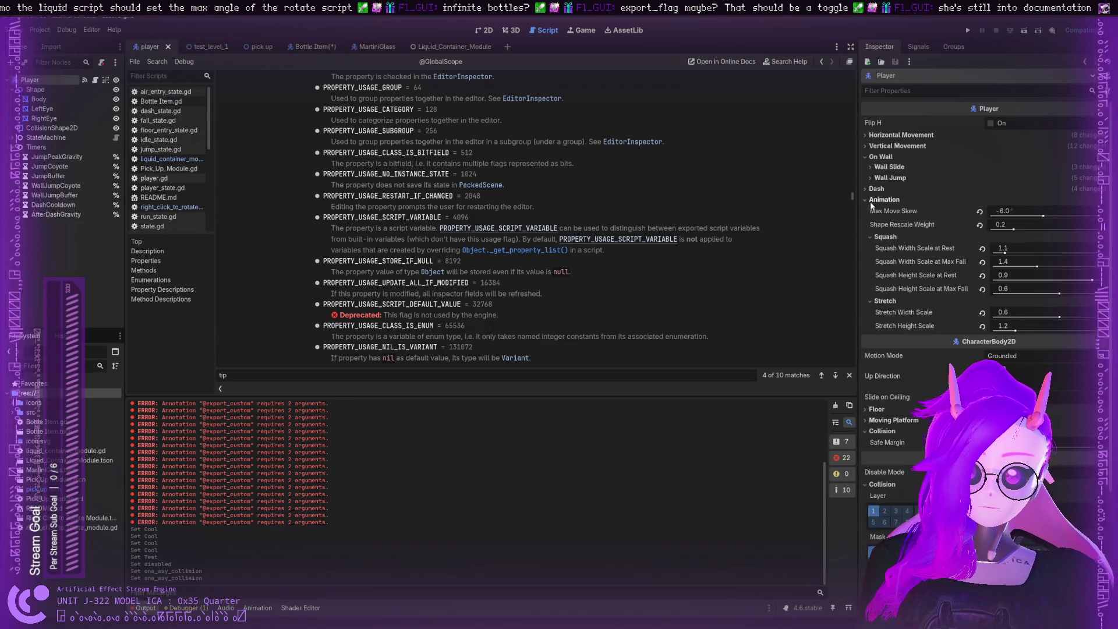
pyautogui.click(878, 200)
pyautogui.click(876, 158)
pyautogui.click(876, 158)
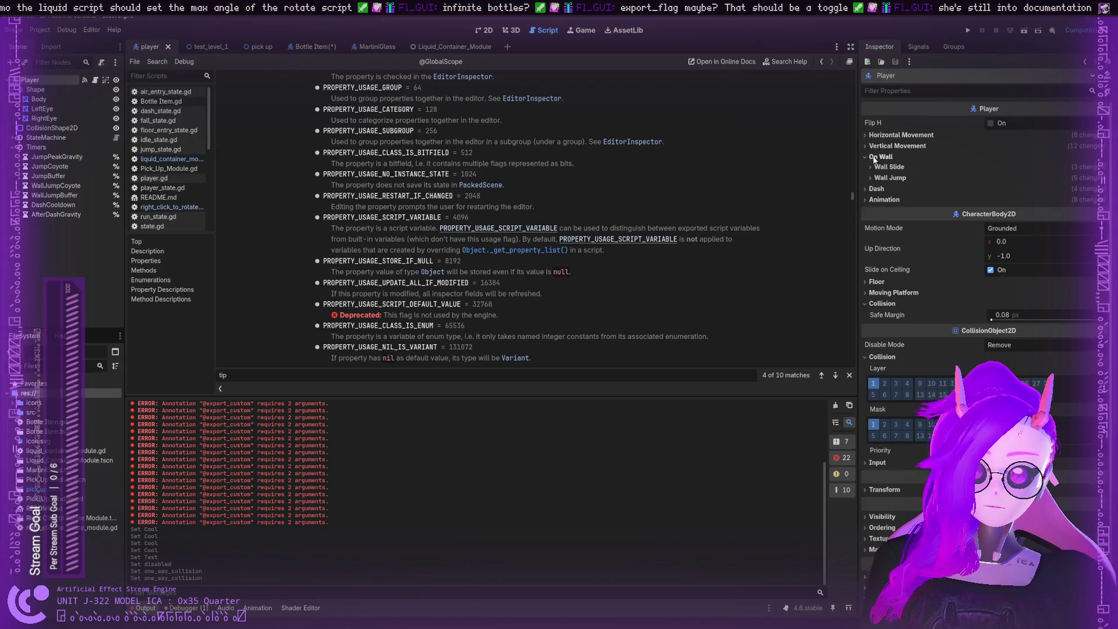
pyautogui.click(877, 147)
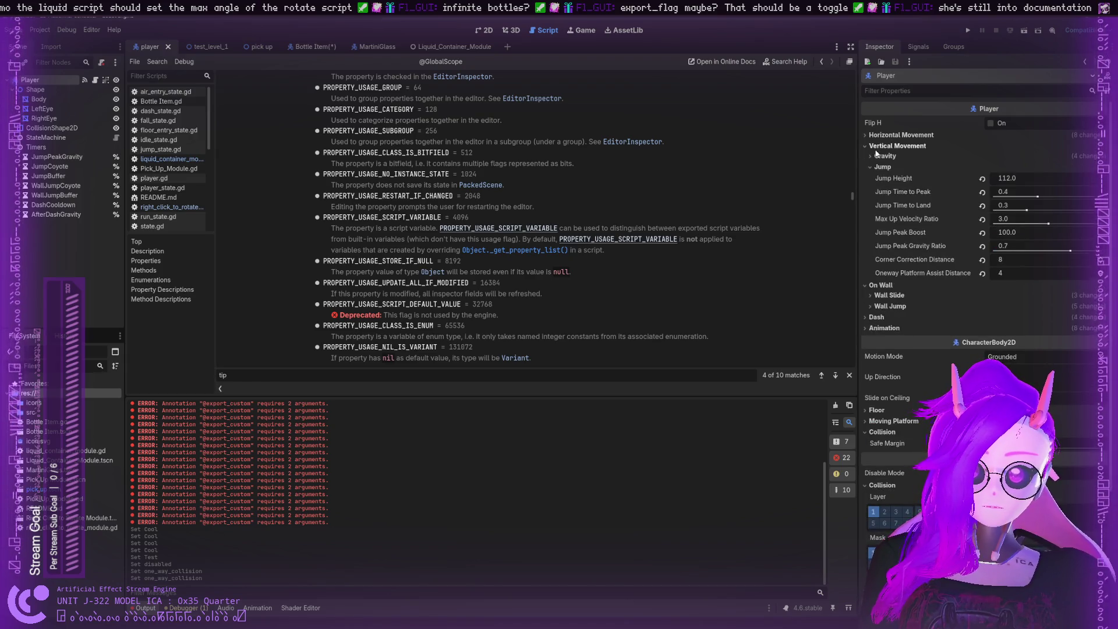
pyautogui.click(877, 146)
pyautogui.click(878, 136)
pyautogui.click(878, 136)
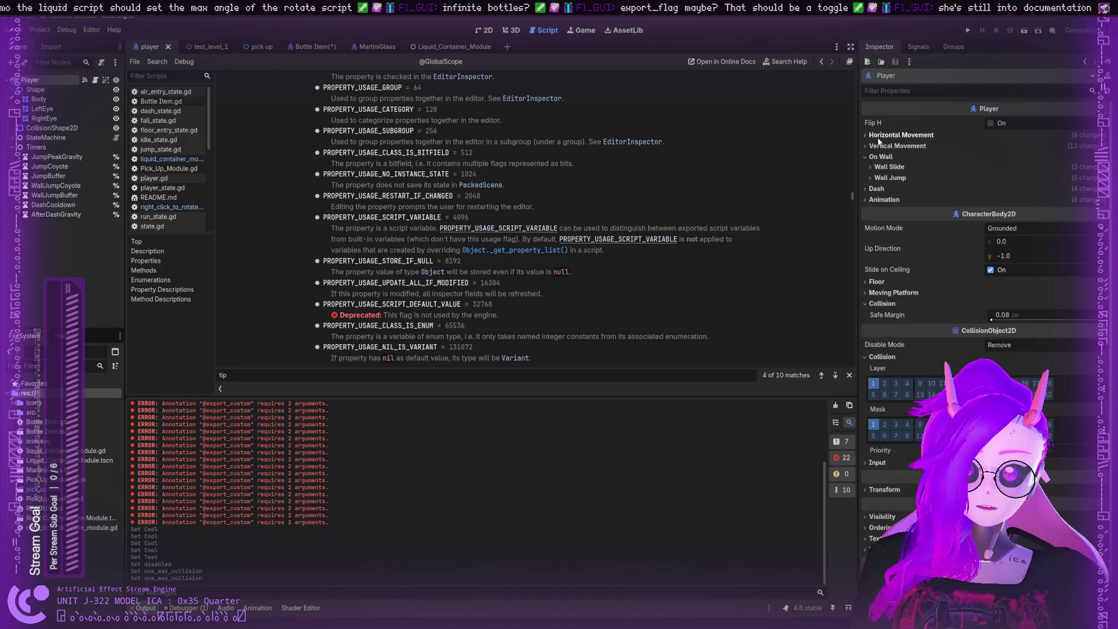
pyautogui.click(991, 123)
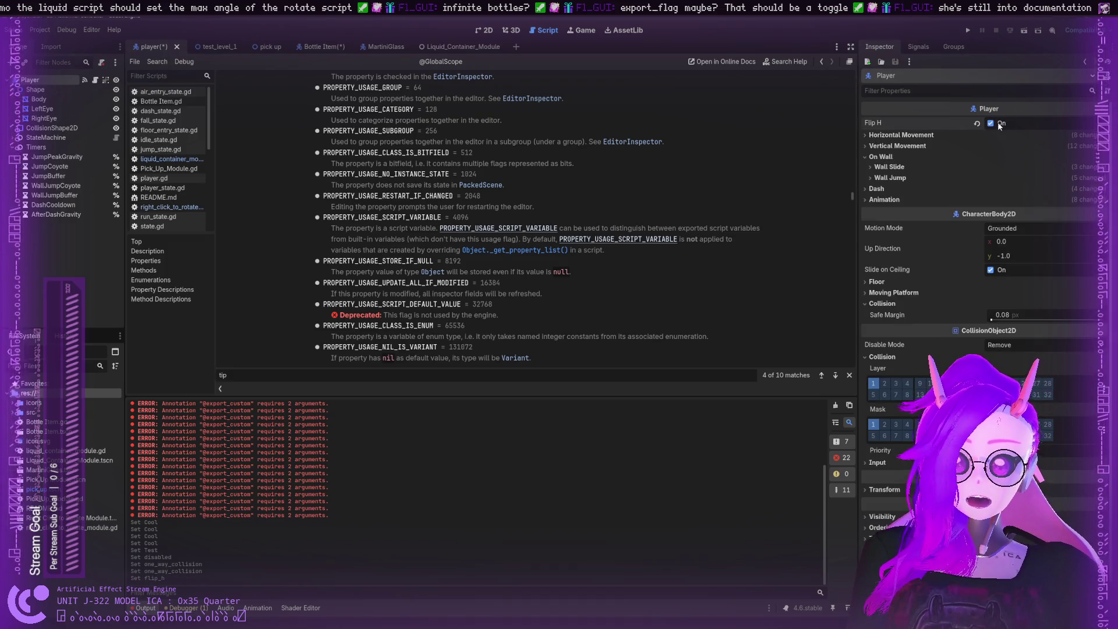
pyautogui.click(999, 124)
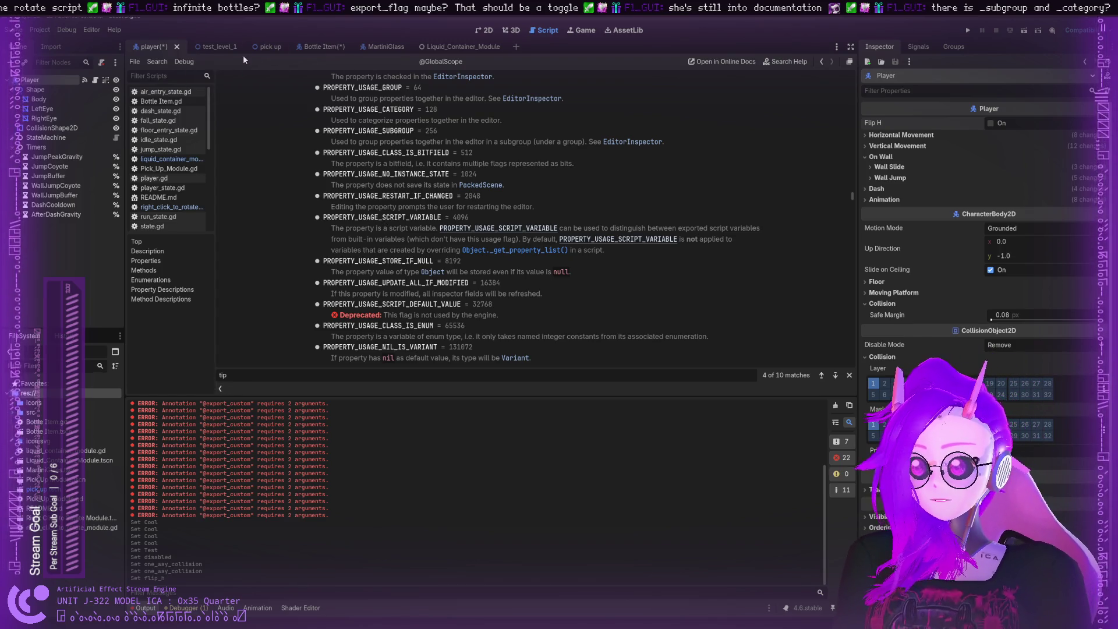
pyautogui.click(461, 47)
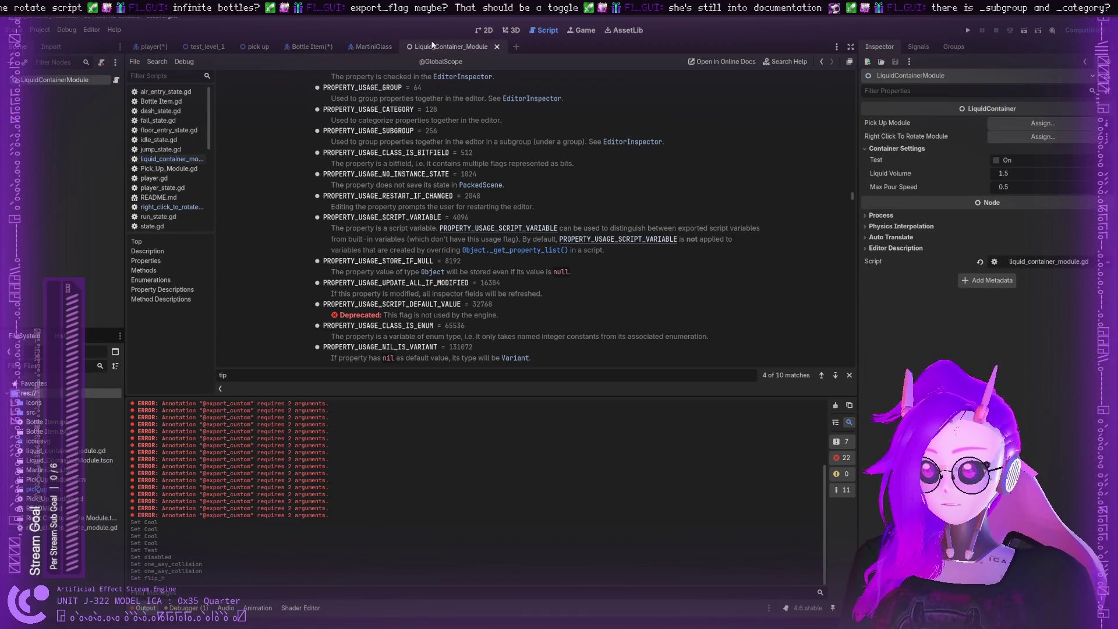
pyautogui.click(169, 159)
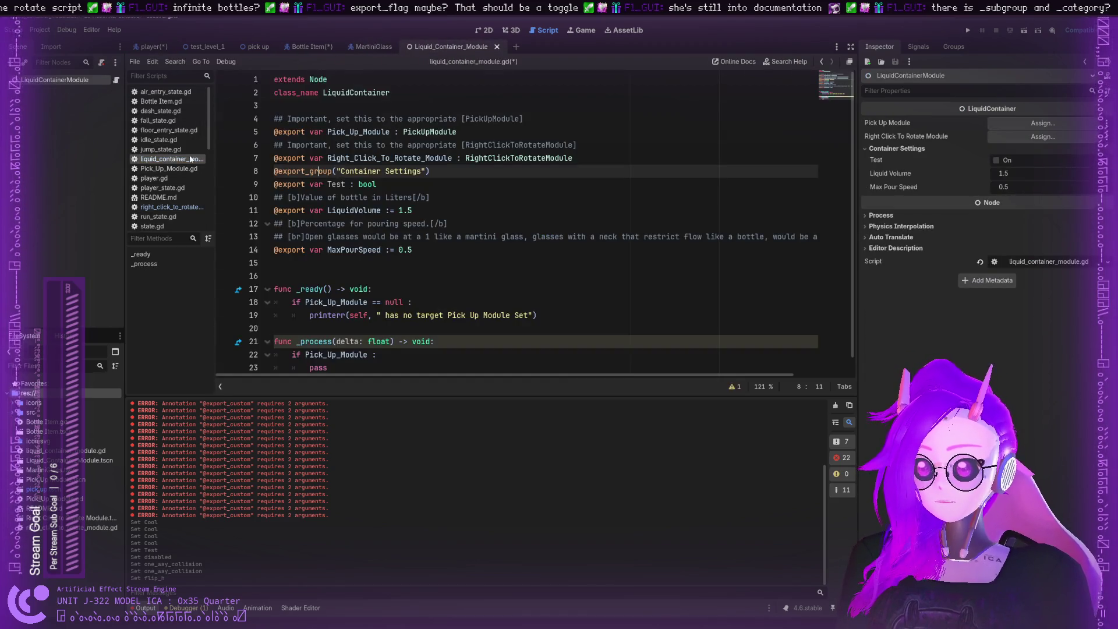
pyautogui.click(459, 166)
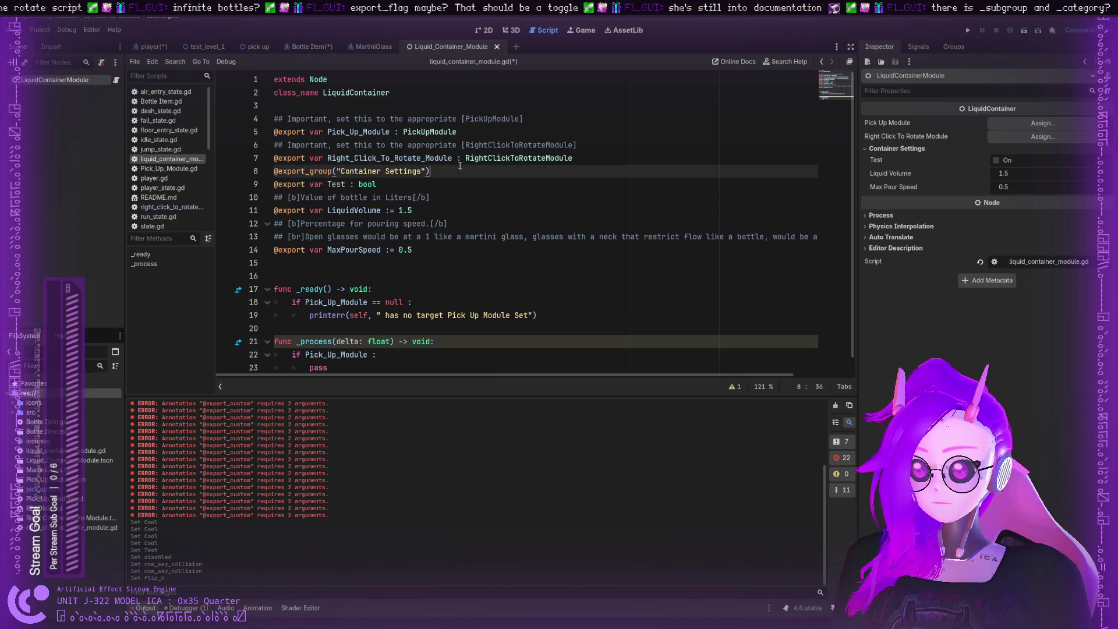
pyautogui.click(419, 169)
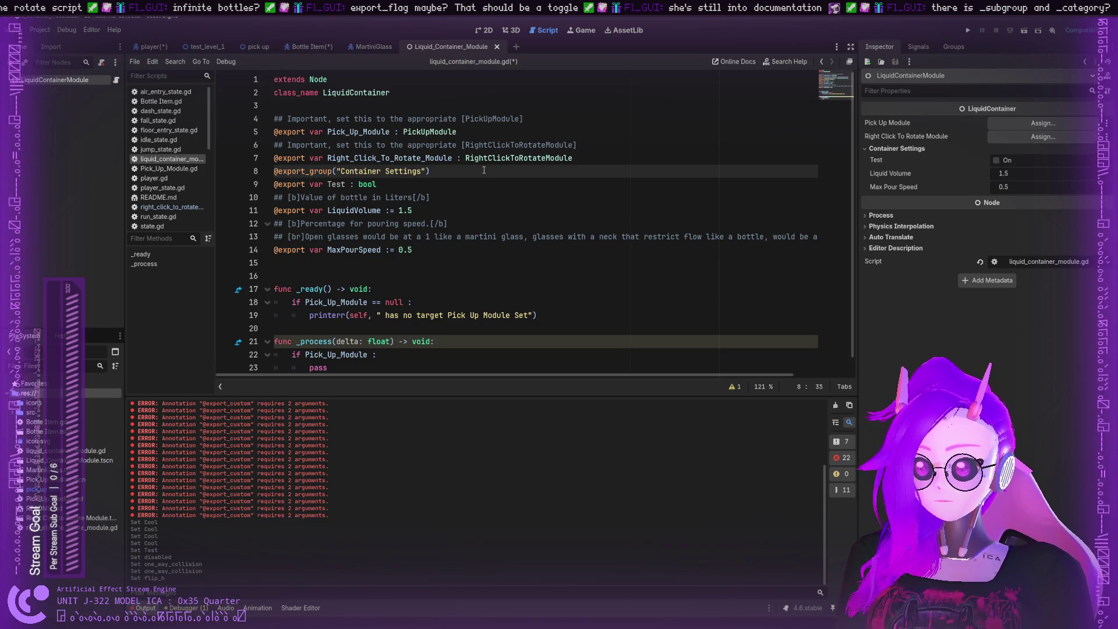
pyautogui.write(', "')
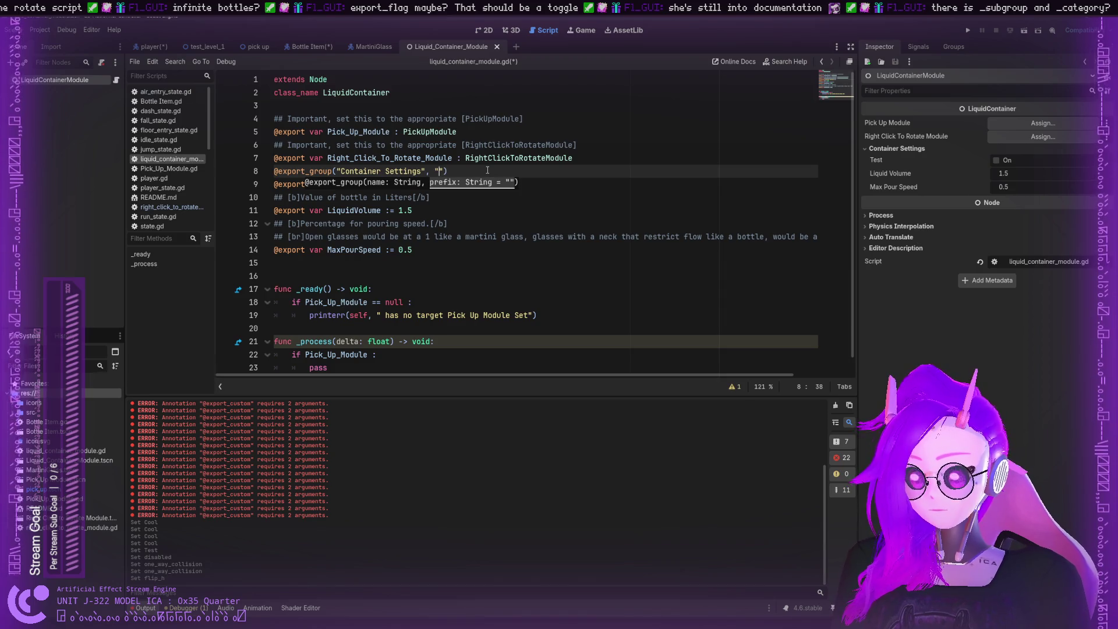
pyautogui.write('Test_')
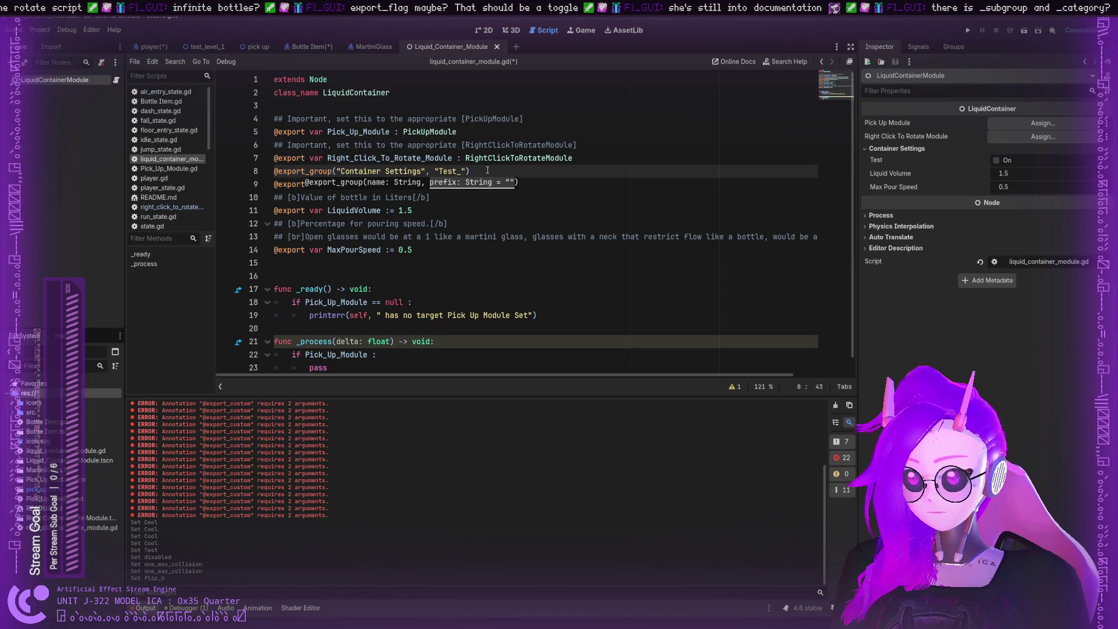
# - Undo and redo the Test_ prefix, then insert a new line after line 7
pyautogui.click(592, 154)
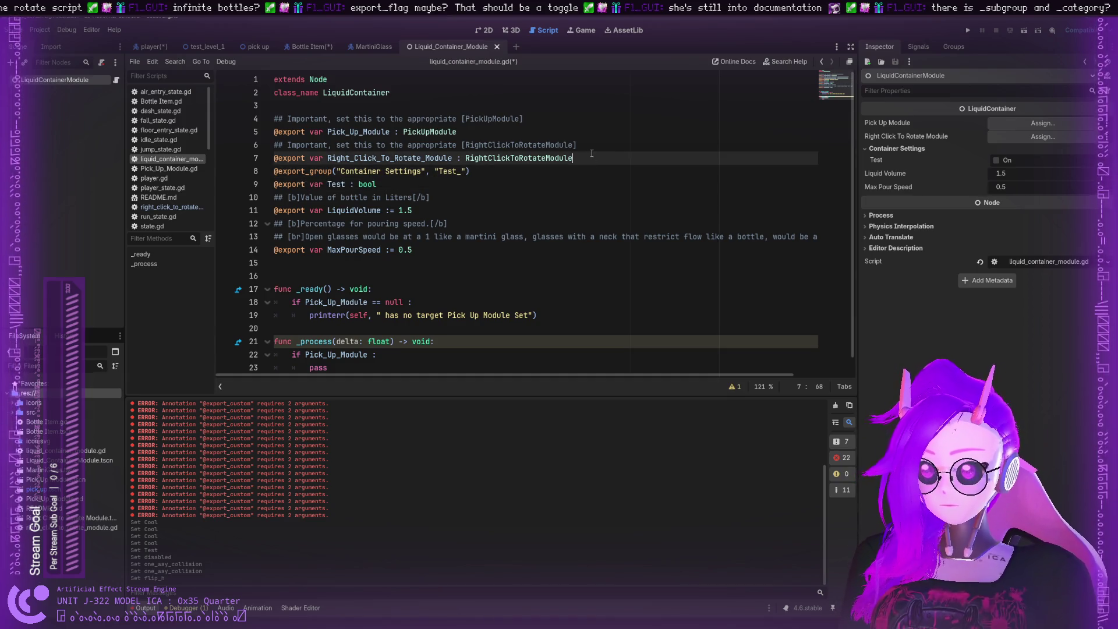
pyautogui.hotkey('ctrl', 'z')
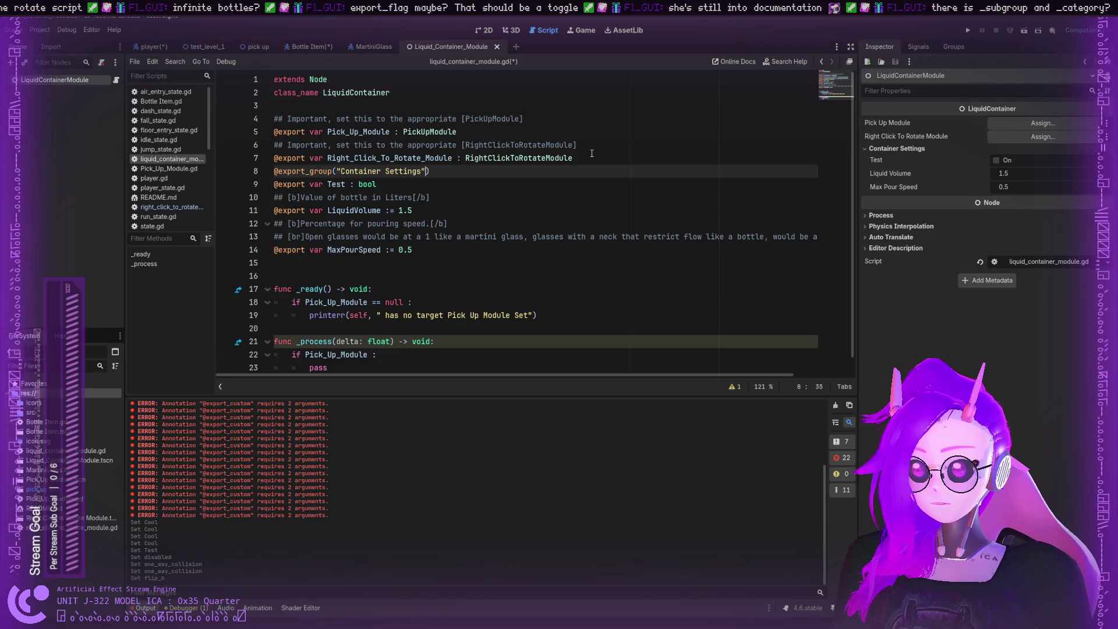
pyautogui.hotkey('ctrl', 'y')
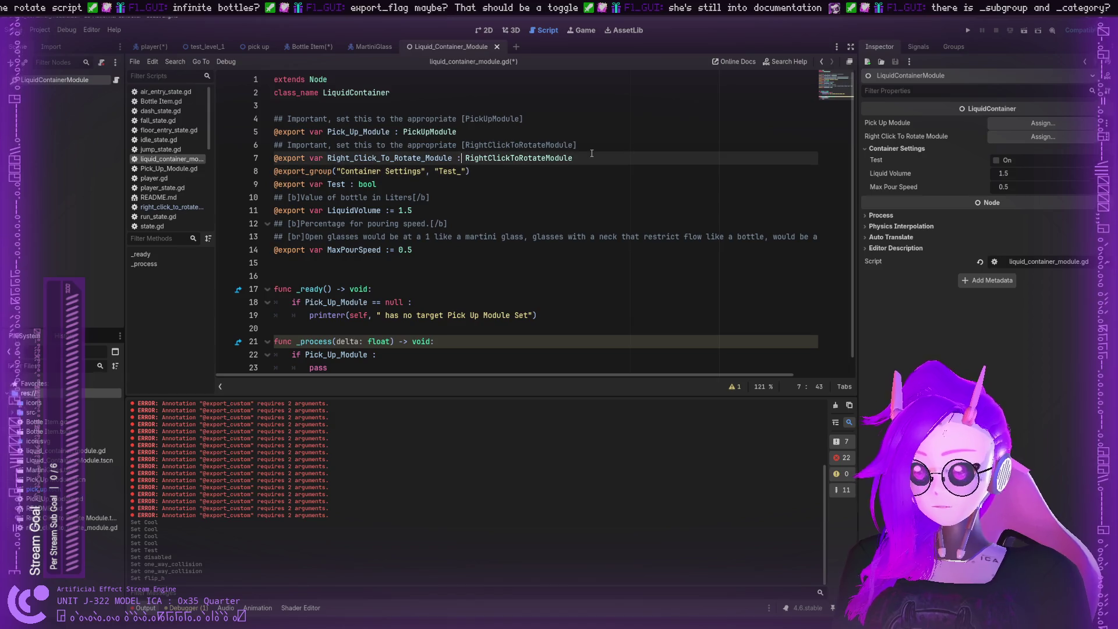
pyautogui.click(592, 153)
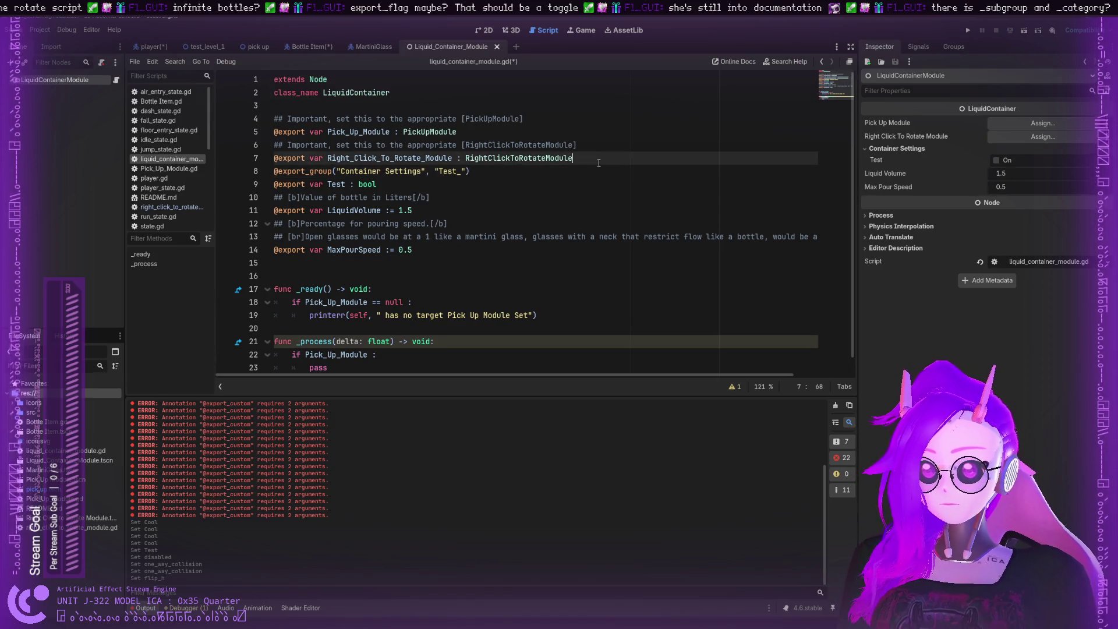
pyautogui.press('Return')
pyautogui.write('@export ')
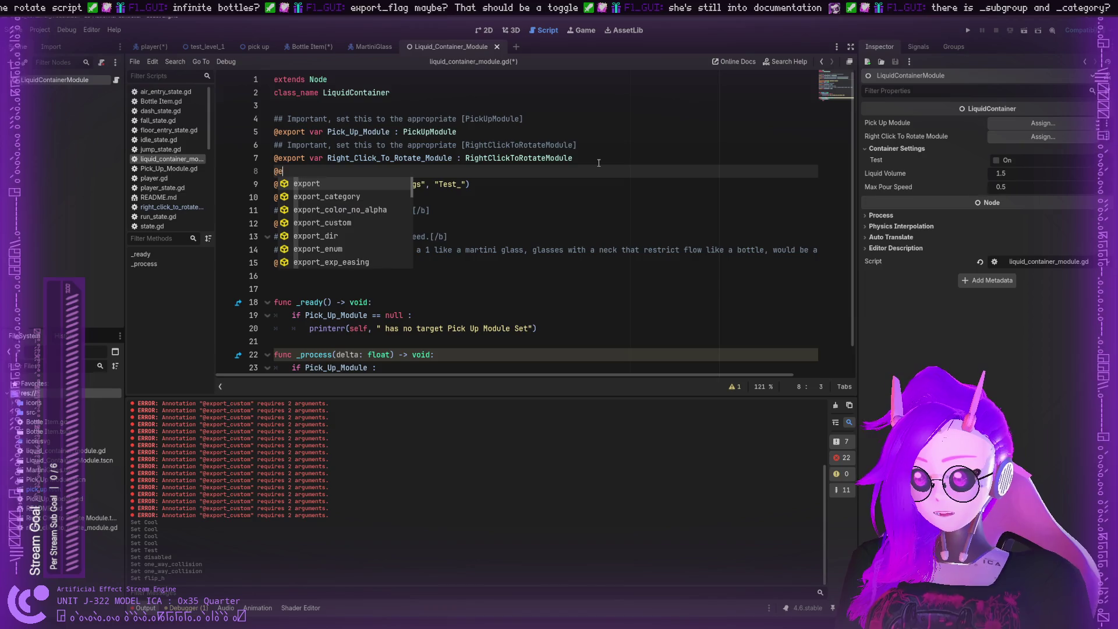
pyautogui.write('var T')
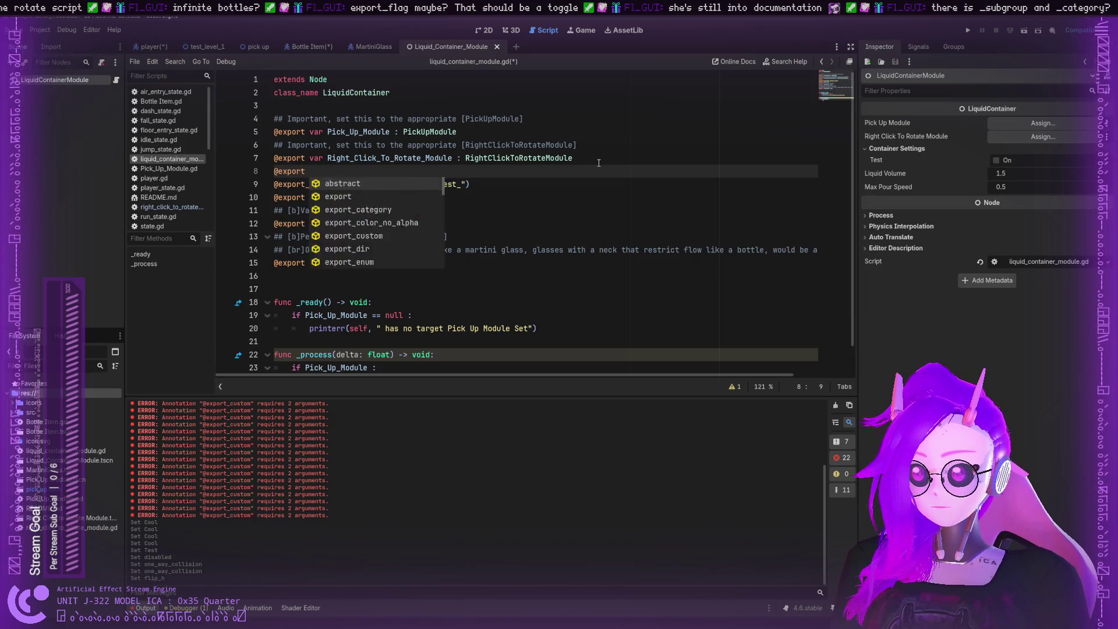
pyautogui.write('est_ : ')
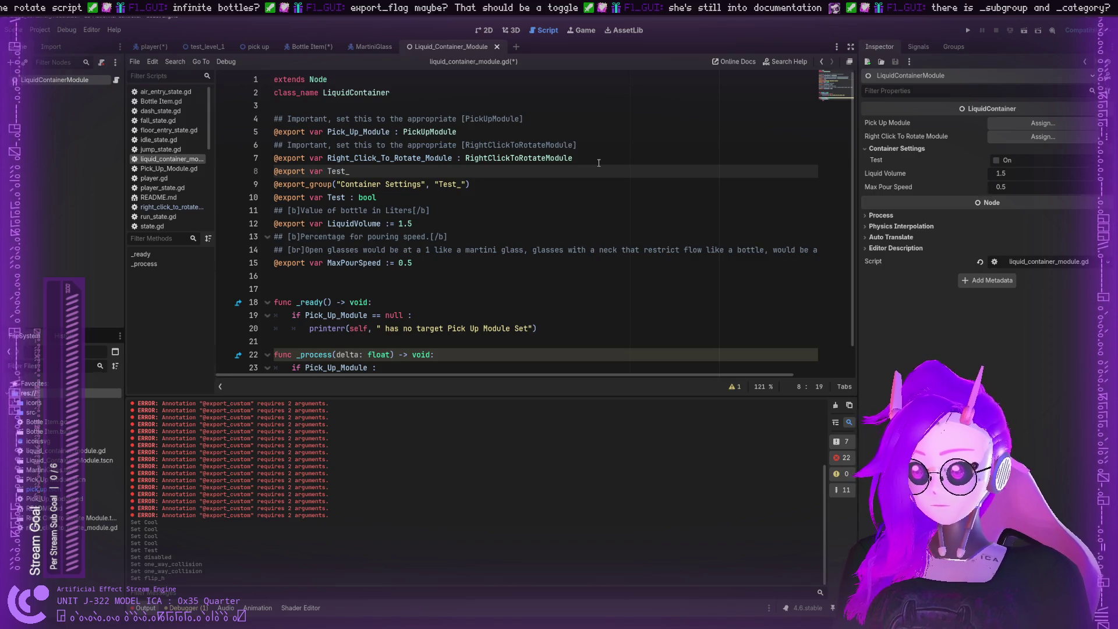
pyautogui.write('Bool')
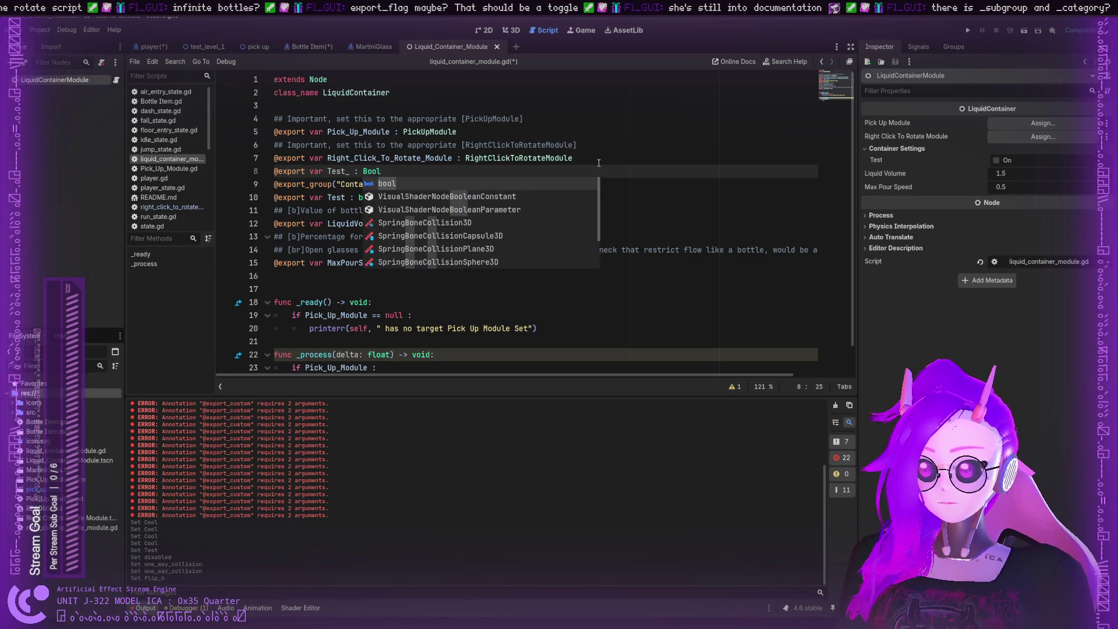
pyautogui.press('Escape')
pyautogui.moveTo(379, 197); pyautogui.dragTo(259, 203)
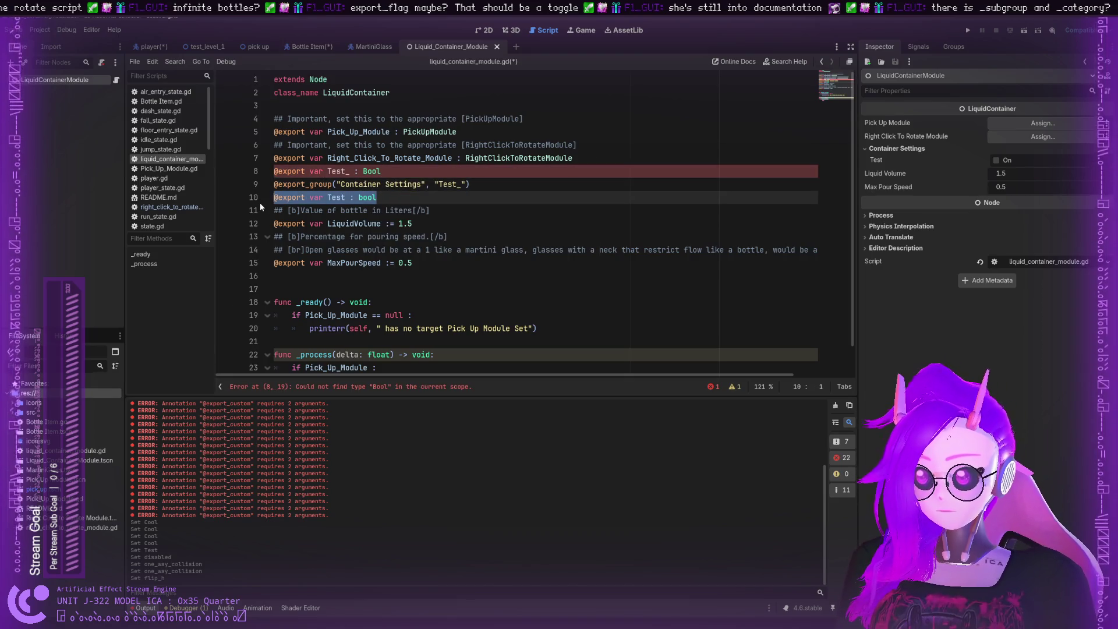
pyautogui.press('BackSpace')
pyautogui.press('BackSpace')
pyautogui.click(405, 167)
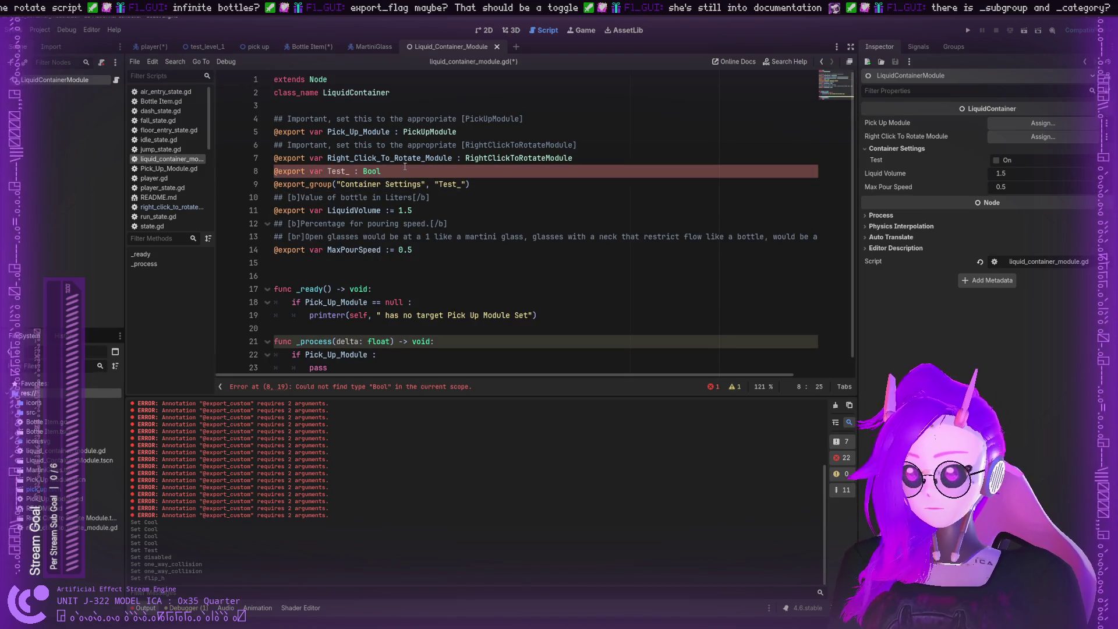
pyautogui.press('BackSpace')
pyautogui.press('BackSpace')
pyautogui.press('BackSpace')
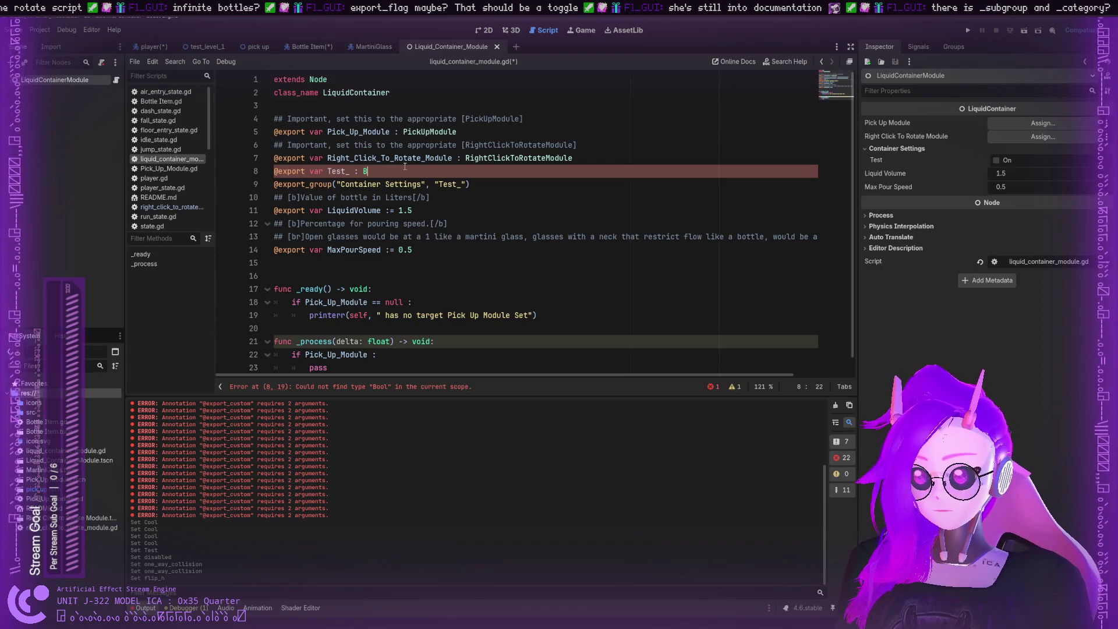
pyautogui.write('bool')
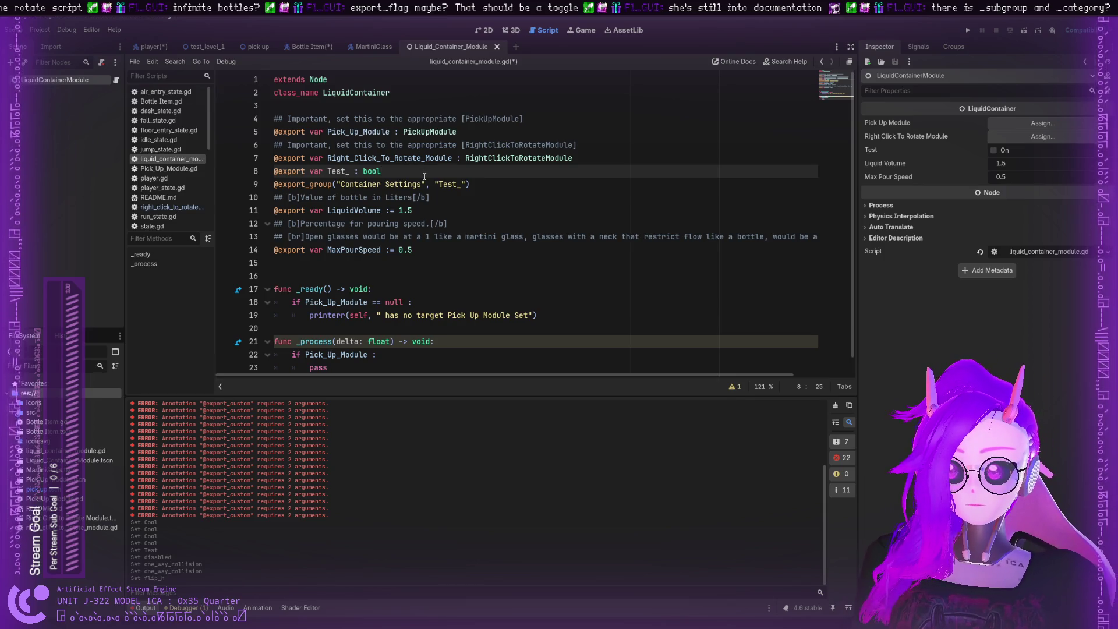
pyautogui.click(994, 150)
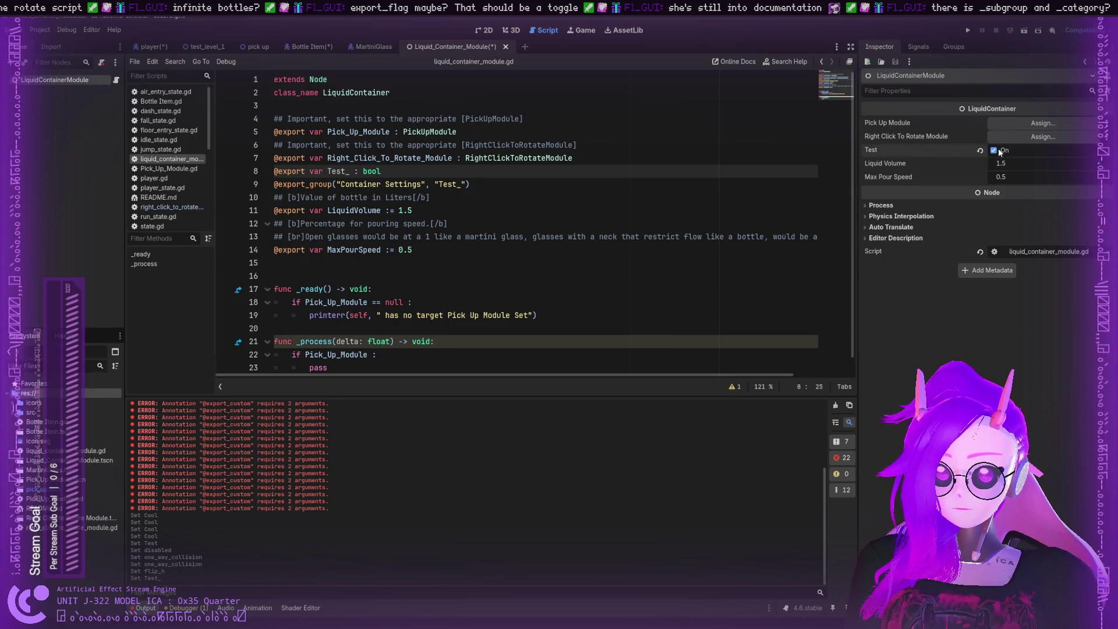
pyautogui.click(994, 151)
# - Untick the Test checkbox in the Inspector
pyautogui.click(994, 150)
pyautogui.click(994, 150)
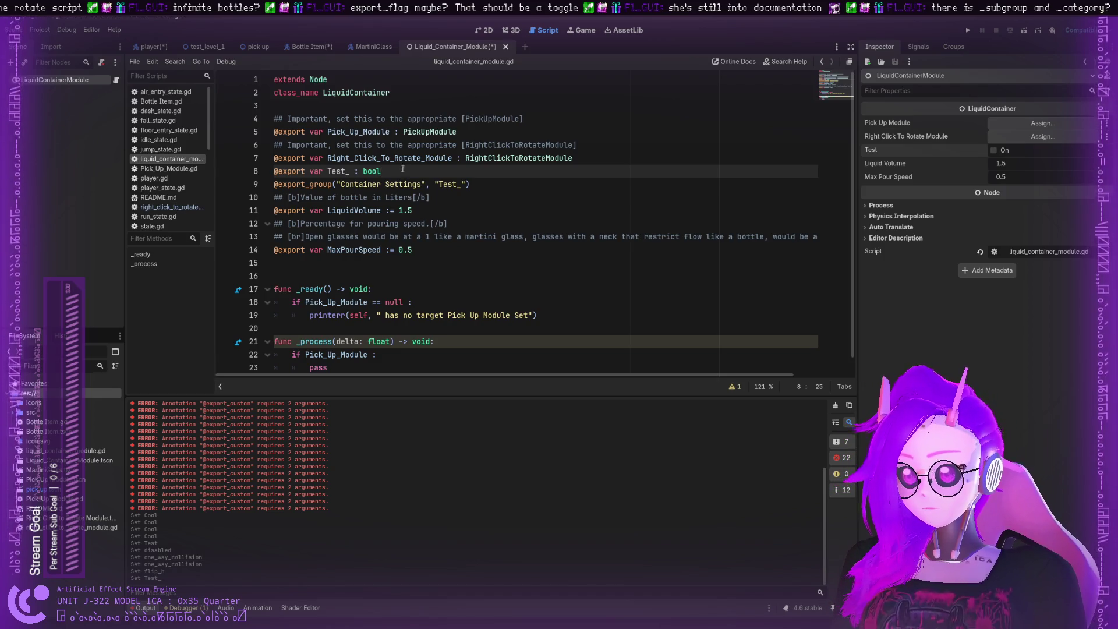
pyautogui.moveTo(402, 169); pyautogui.dragTo(305, 166)
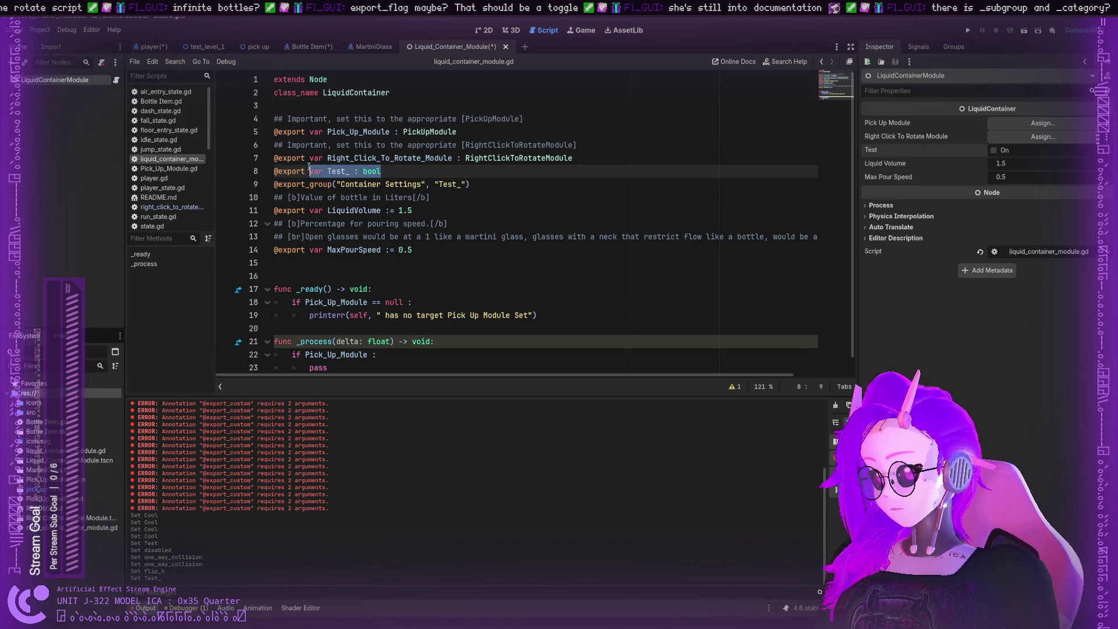
pyautogui.click(309, 168)
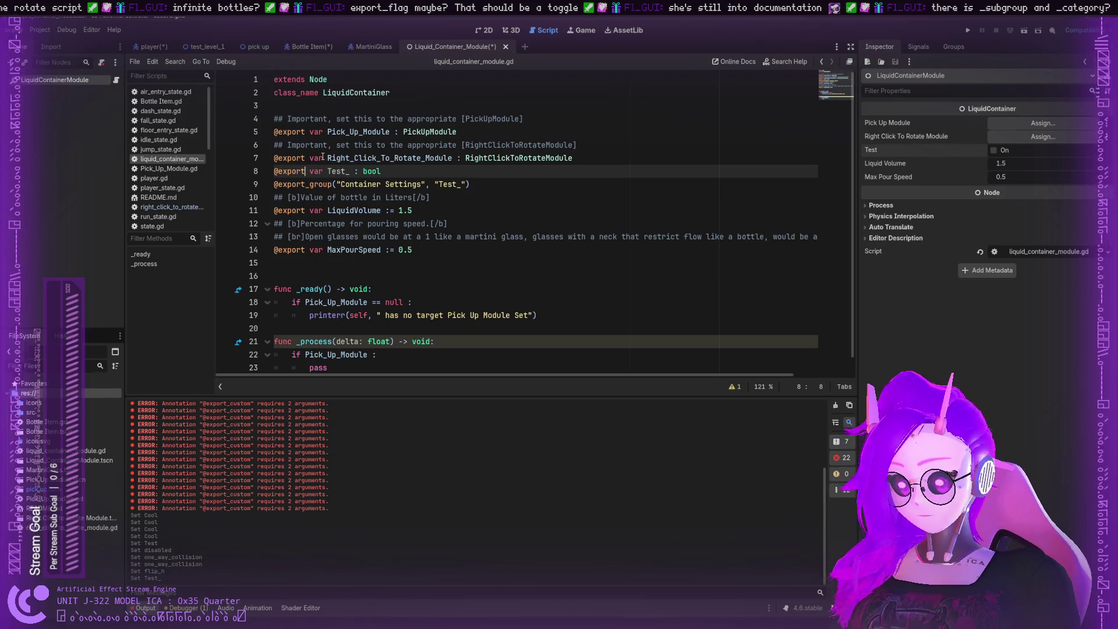
pyautogui.write('custom')
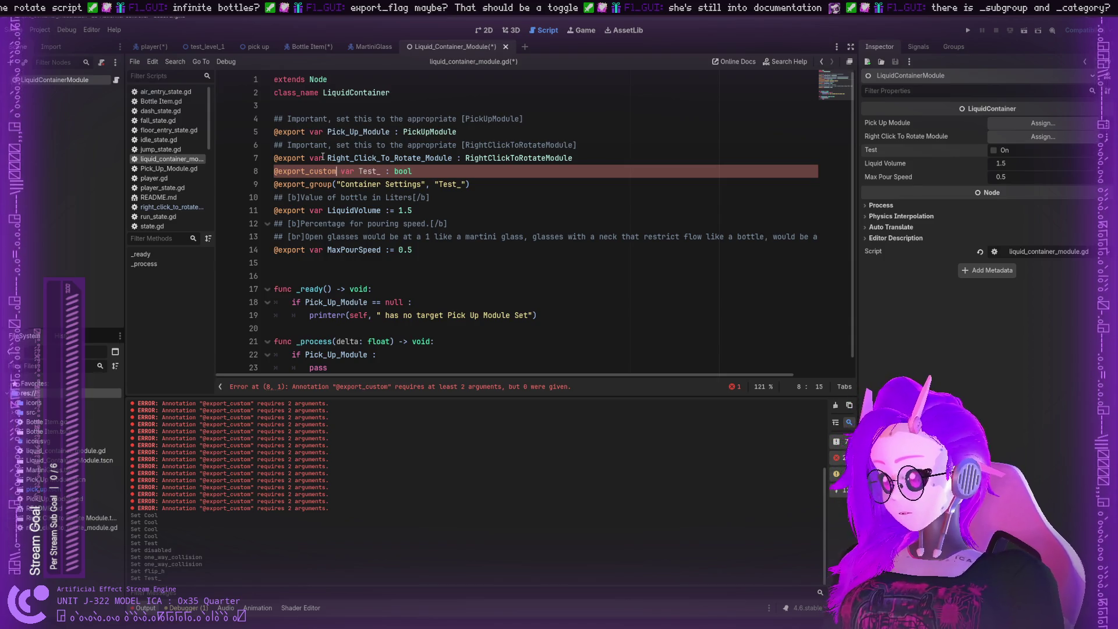
pyautogui.write('(P')
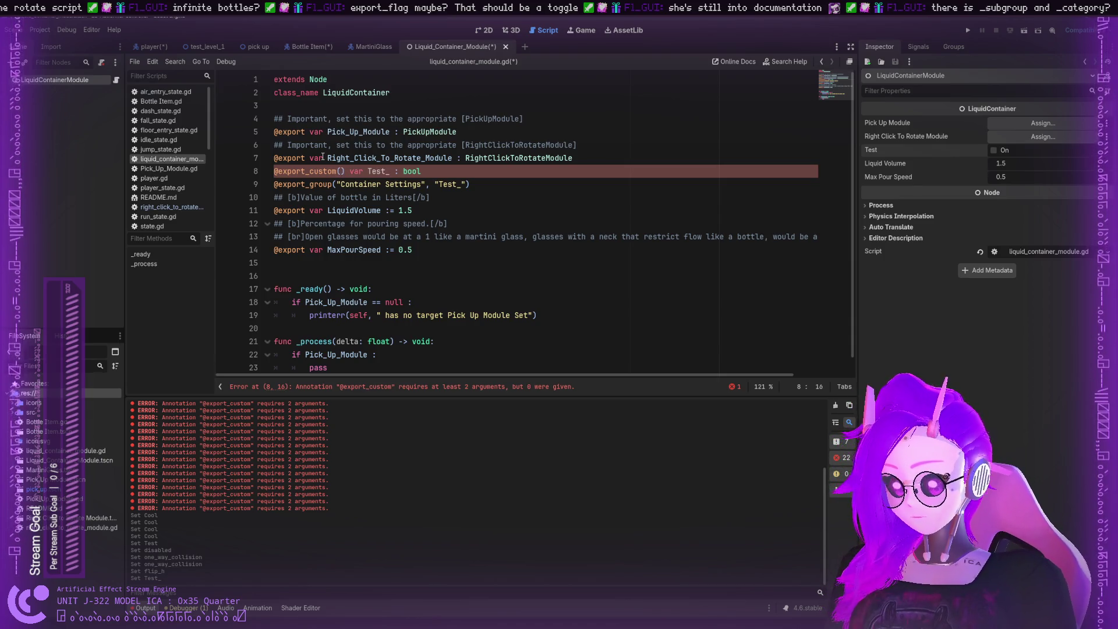
pyautogui.write('ROPERT')
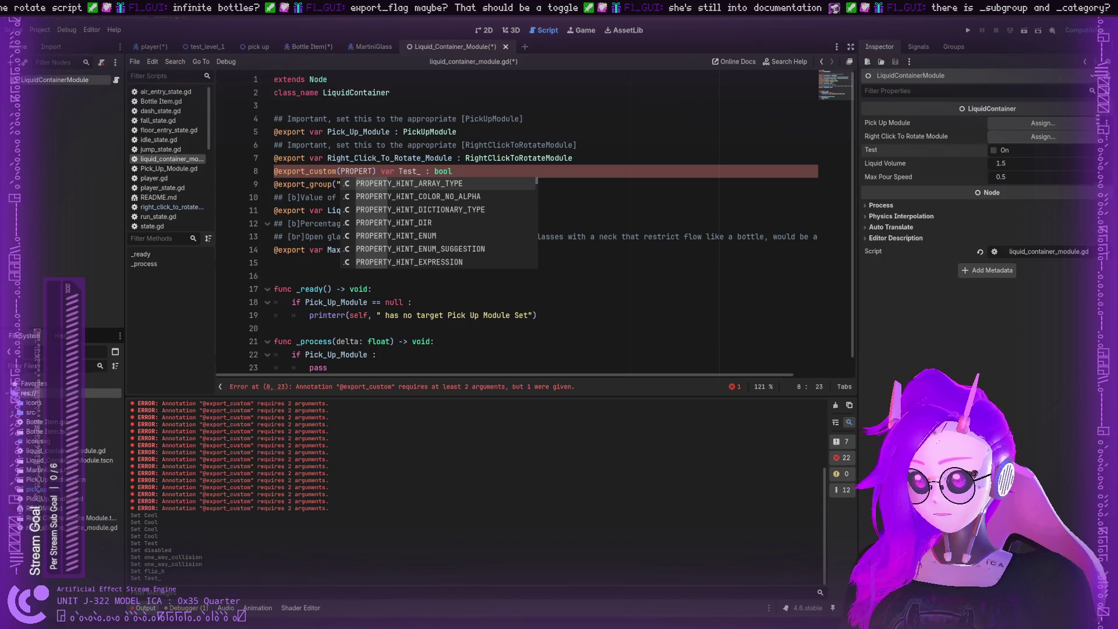
pyautogui.write(')')
pyautogui.write('Y_HINT')
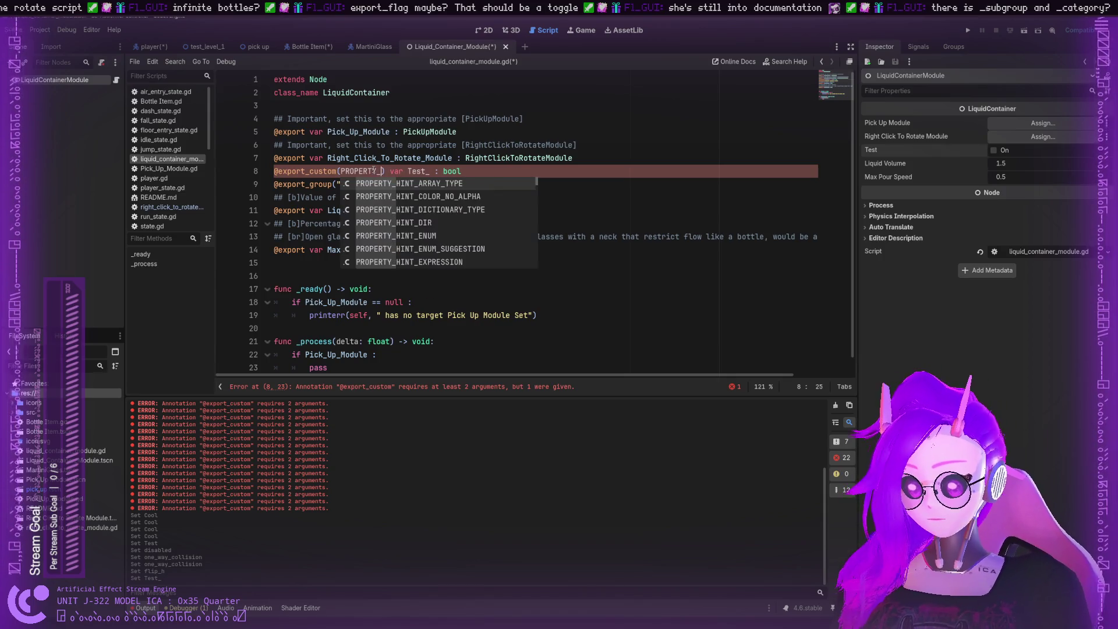
pyautogui.write('_GRO')
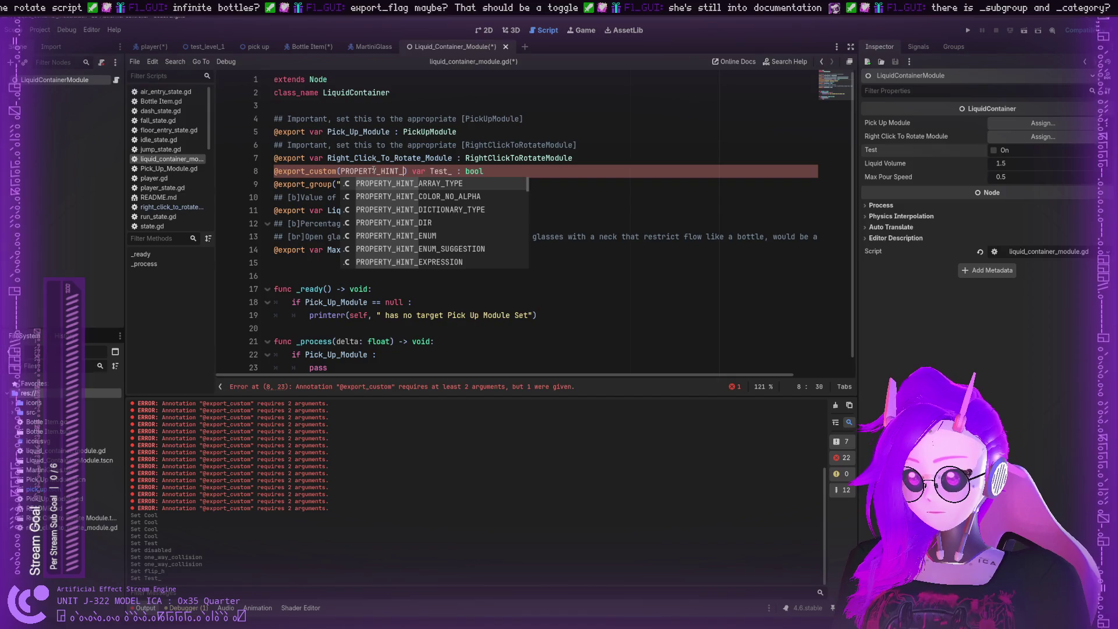
pyautogui.press('Return')
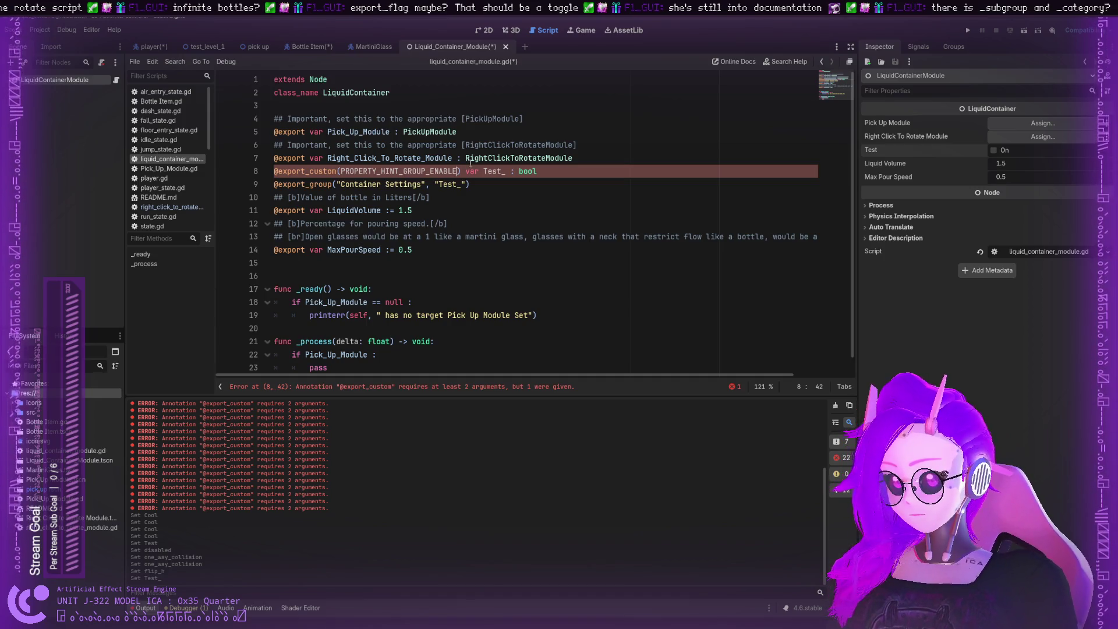
pyautogui.write(', ""')
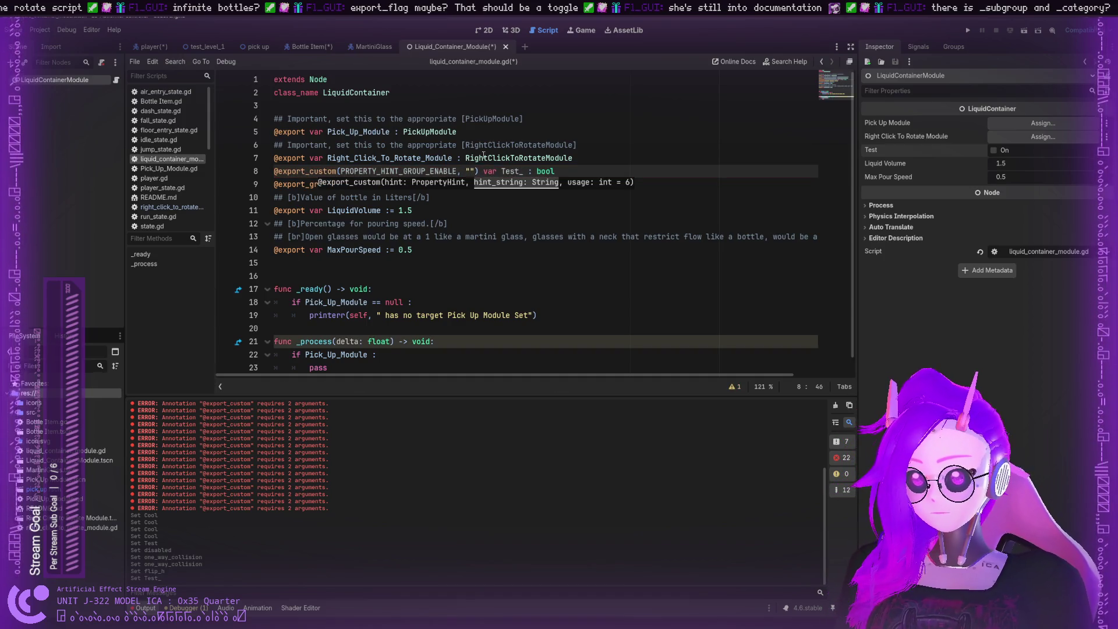
pyautogui.press('Escape')
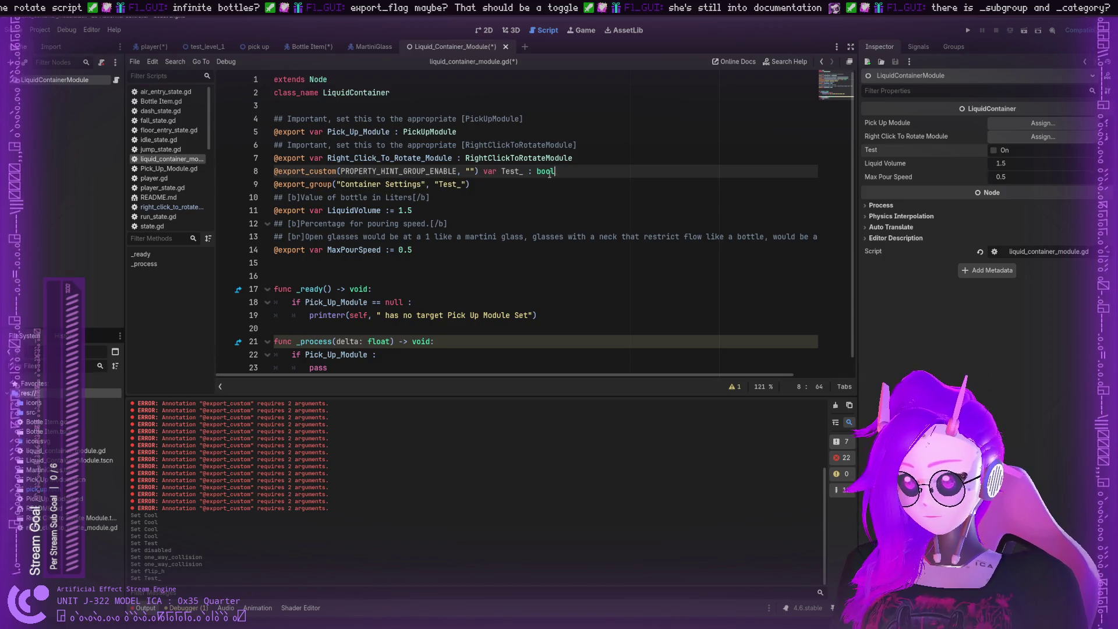
pyautogui.click(503, 179)
pyautogui.hotkey('ctrl', 's')
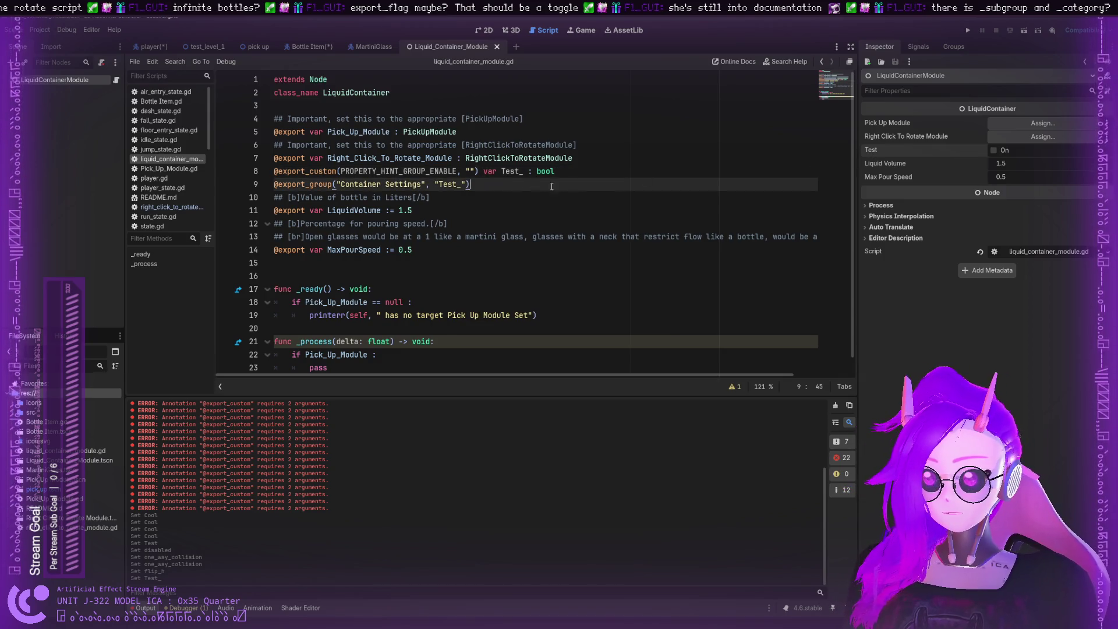
# - Rename the bool Test_Enable, use it as the group prefix, save, and toggle Test Enable
pyautogui.click(525, 170)
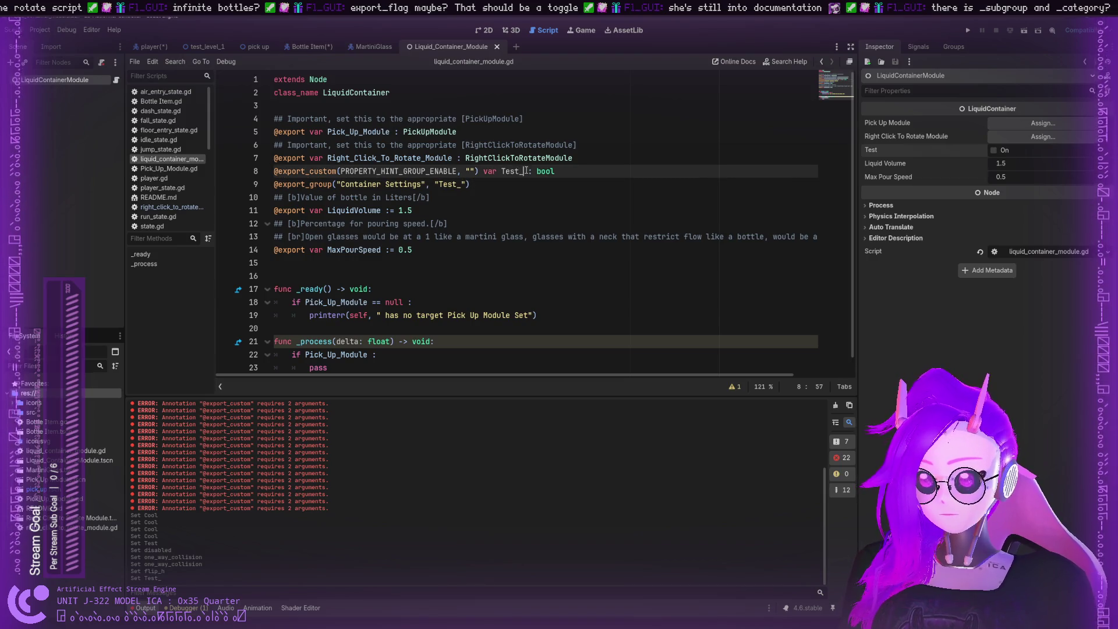
pyautogui.write('Enable')
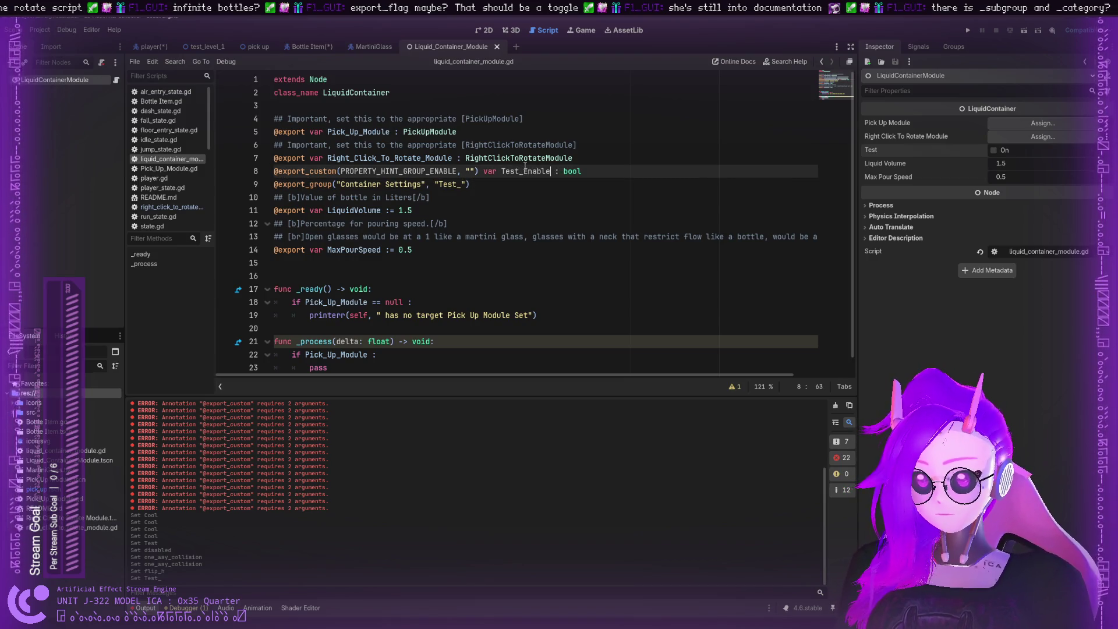
pyautogui.doubleClick(524, 171)
pyautogui.hotkey('ctrl', 'c')
pyautogui.doubleClick(451, 184)
pyautogui.hotkey('ctrl', 'v')
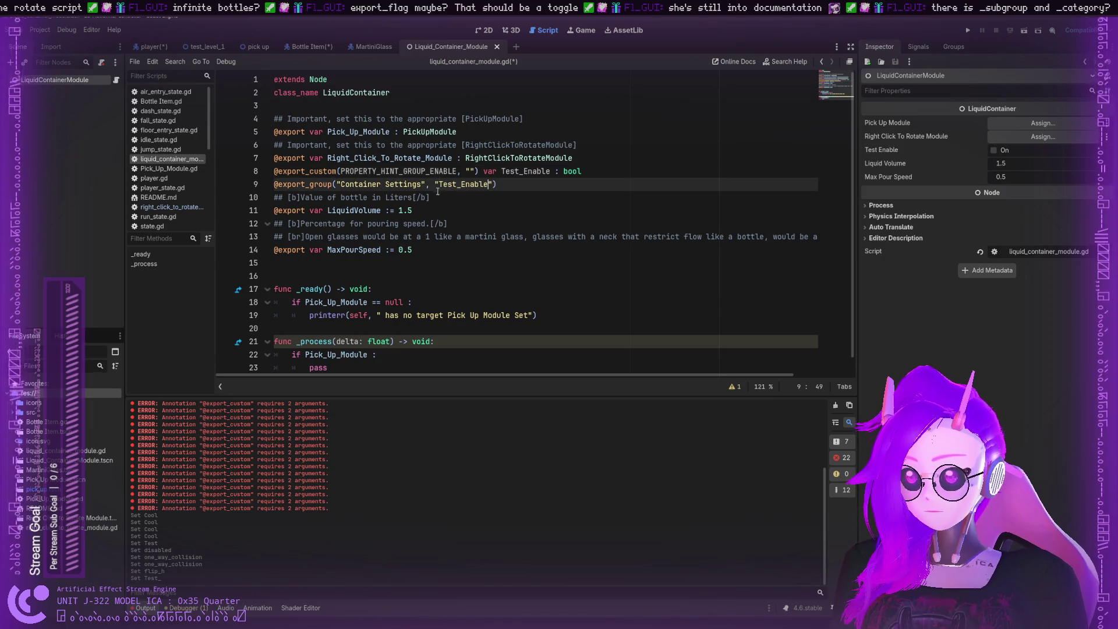
pyautogui.click(523, 188)
pyautogui.hotkey('ctrl', 's')
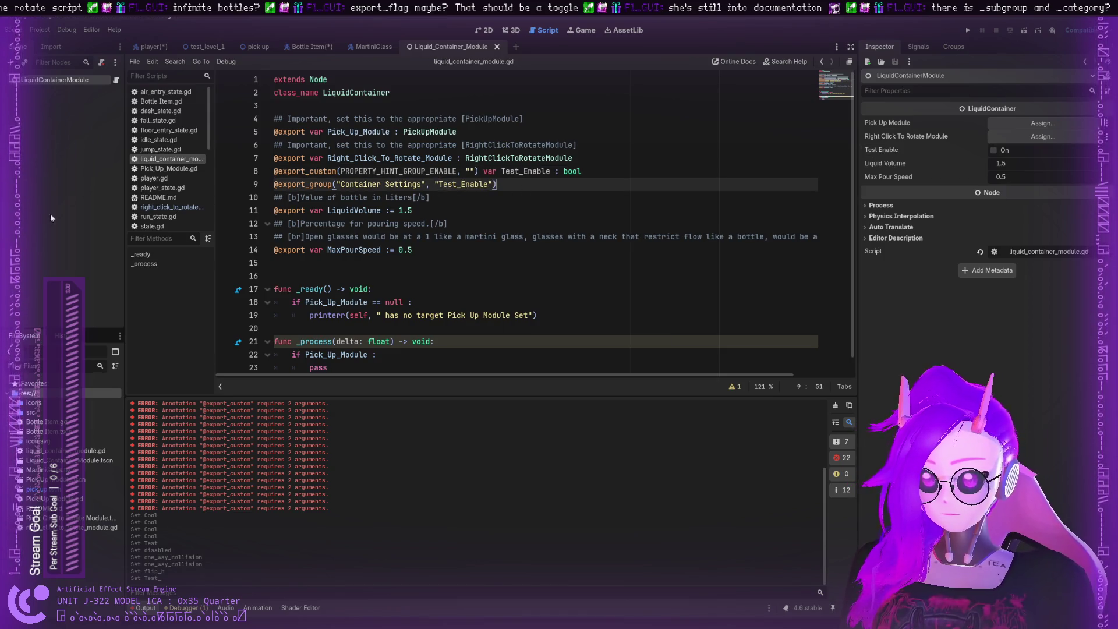
pyautogui.click(993, 149)
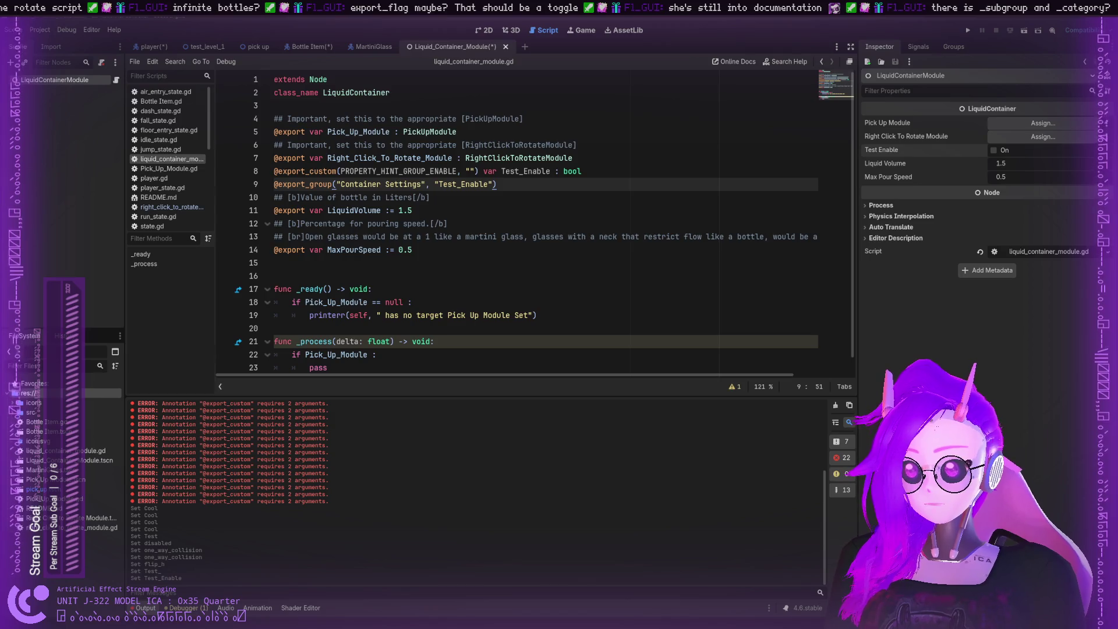
pyautogui.moveTo(551, 171)
pyautogui.mouseDown()
pyautogui.moveTo(273, 172)
pyautogui.moveTo(326, 184)
pyautogui.moveTo(582, 171)
pyautogui.mouseUp()
pyautogui.press('BackSpace')
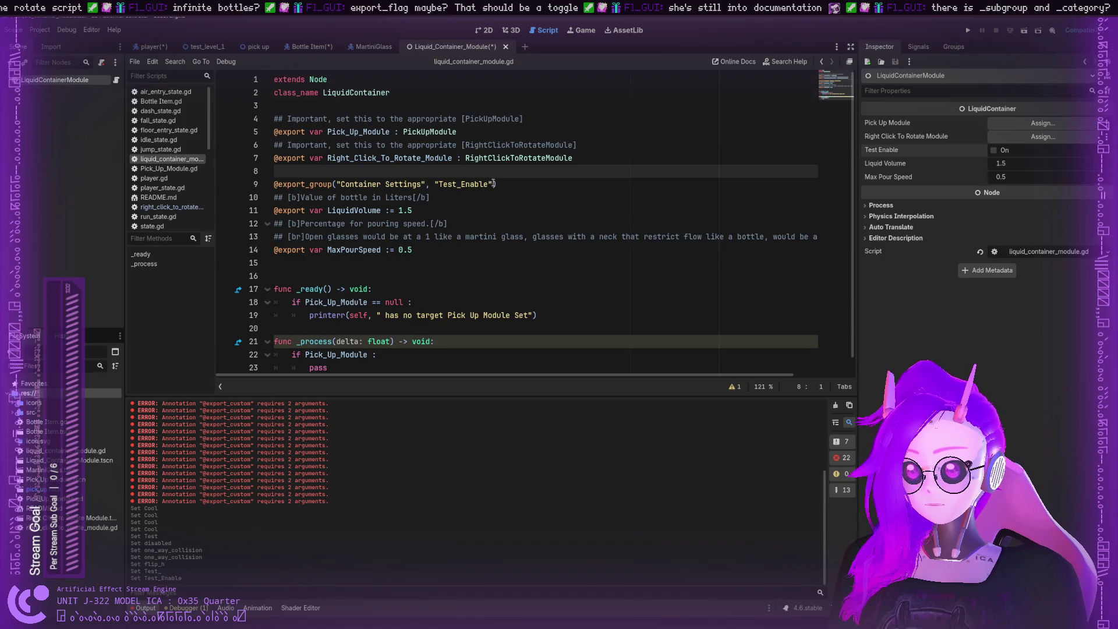
pyautogui.moveTo(488, 184); pyautogui.dragTo(439, 184)
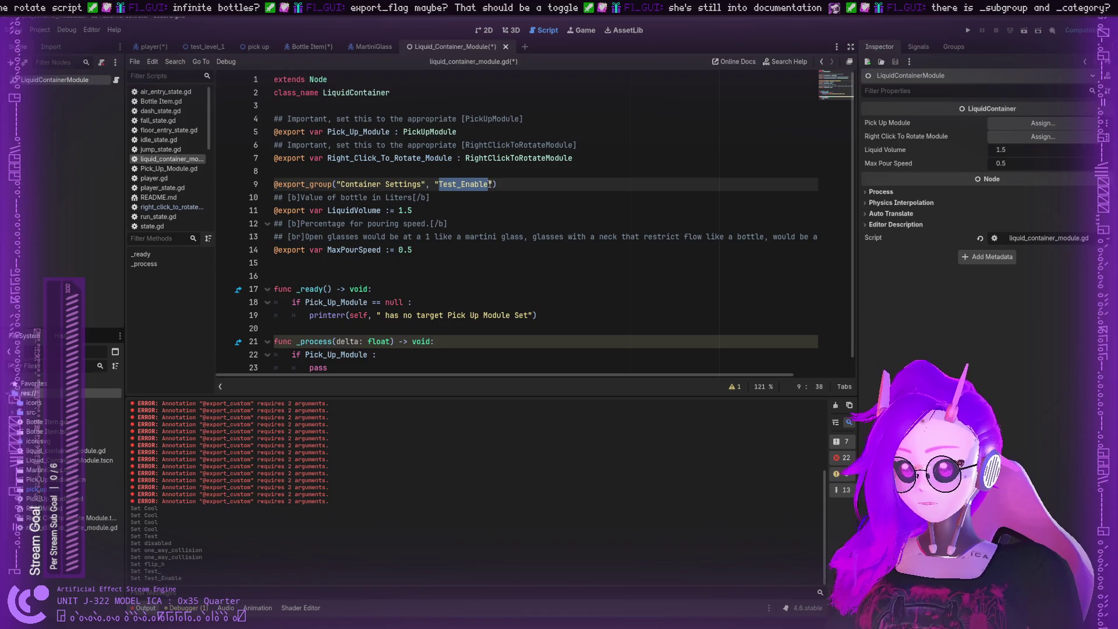
pyautogui.moveTo(493, 184); pyautogui.dragTo(427, 184)
pyautogui.press('BackSpace')
pyautogui.press('Return')
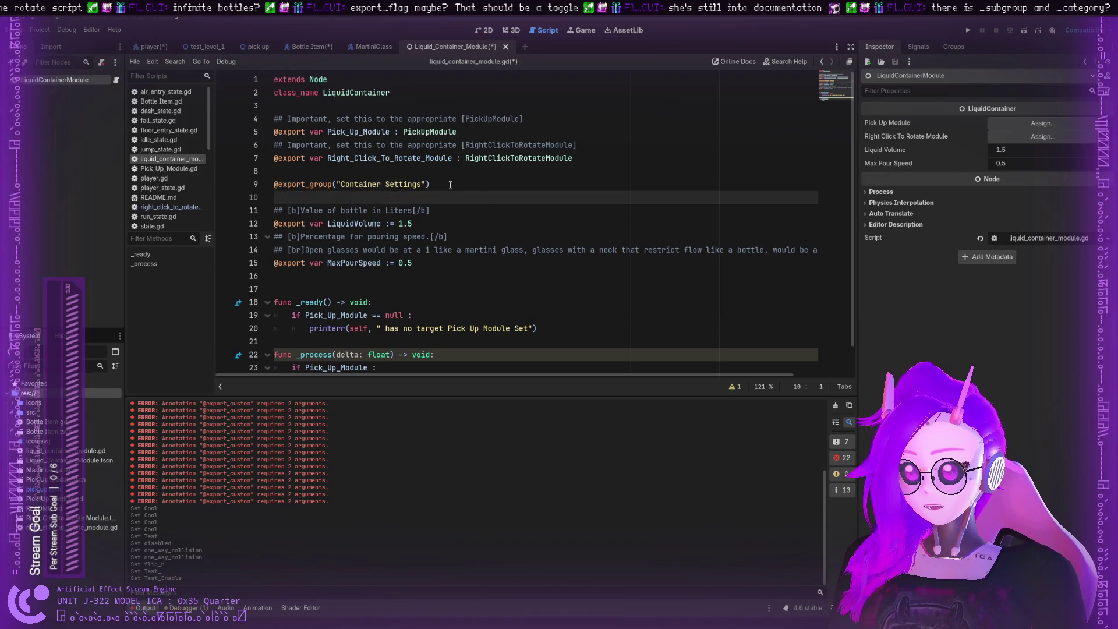
pyautogui.hotkey('ctrl', 'v')
pyautogui.hotkey('ctrl', 'v')
pyautogui.hotkey('ctrl', 'z')
pyautogui.hotkey('ctrl', 's')
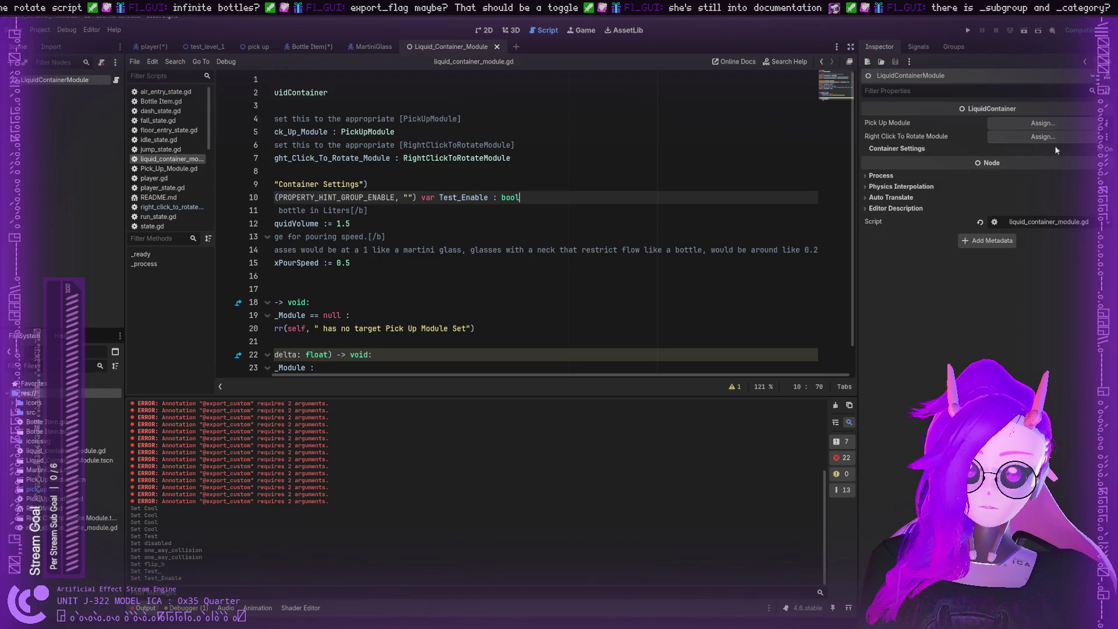
# - Toggle Container Settings on and off in the Inspector, revealing Liquid Volume 1.5 and Max Pour Speed 0.5
pyautogui.click(1099, 150)
pyautogui.click(1099, 150)
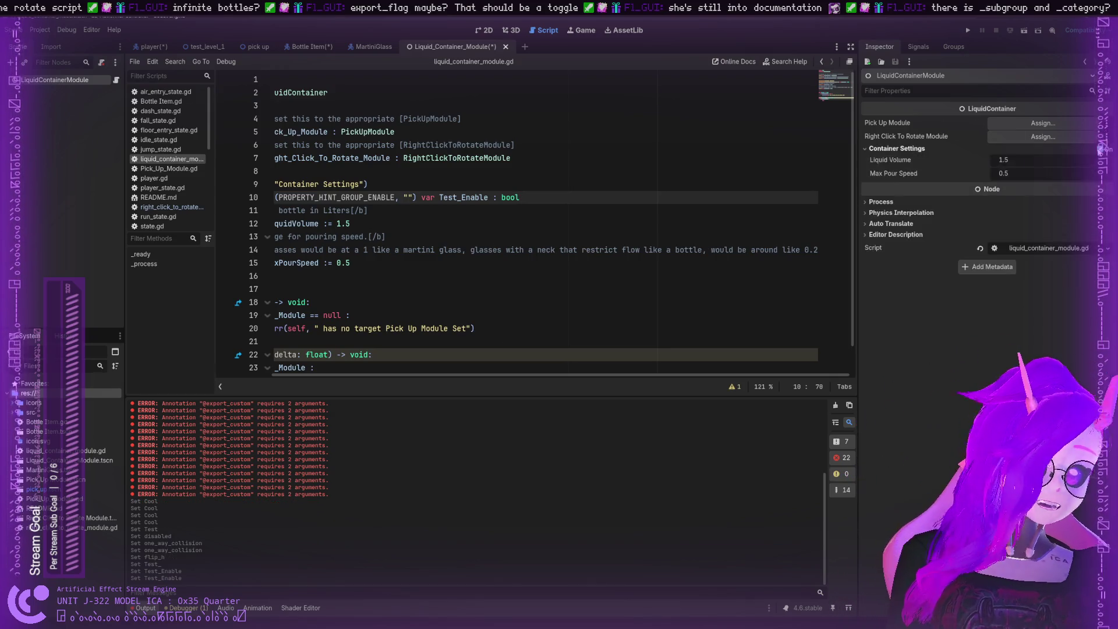
pyautogui.click(1099, 150)
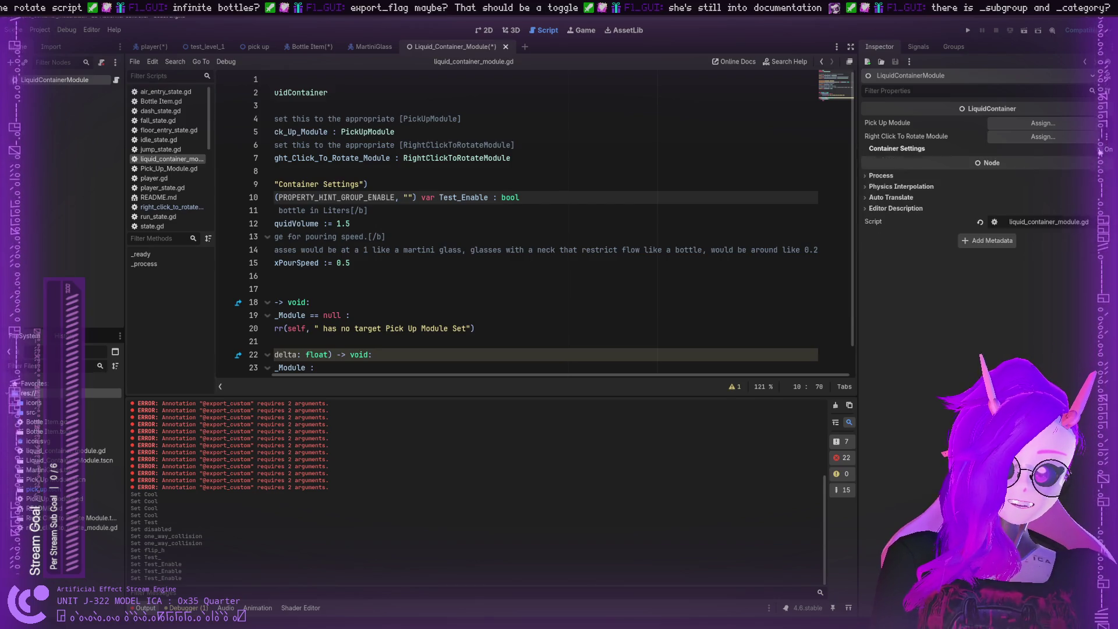
pyautogui.click(1100, 151)
pyautogui.click(1100, 151)
pyautogui.click(1099, 151)
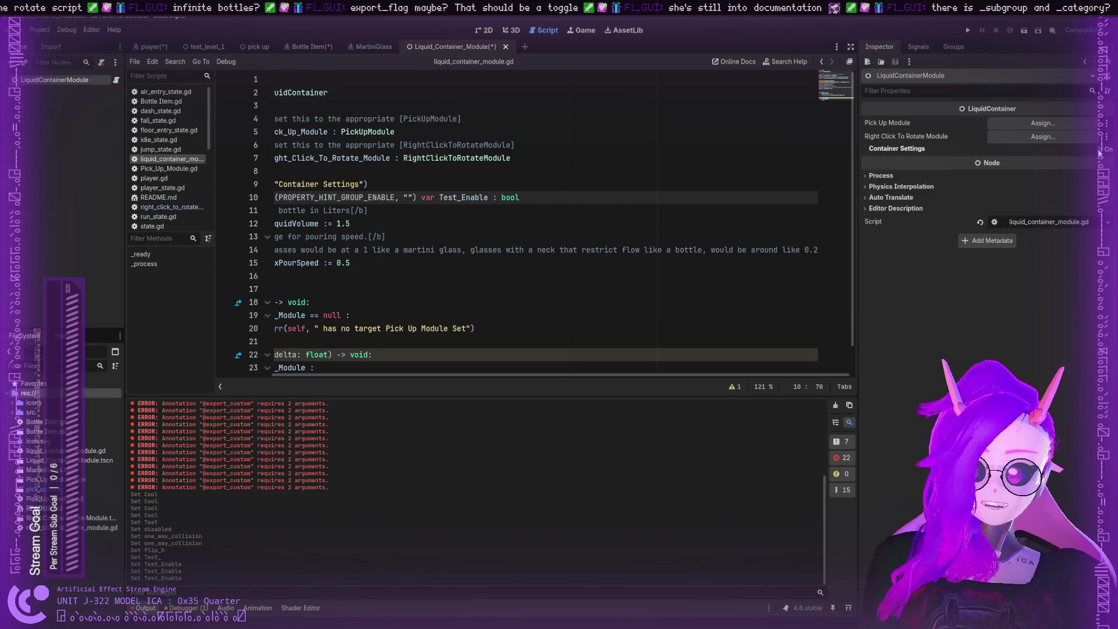
pyautogui.click(1099, 152)
pyautogui.click(1099, 152)
pyautogui.click(1099, 150)
pyautogui.click(1099, 150)
pyautogui.click(1099, 150)
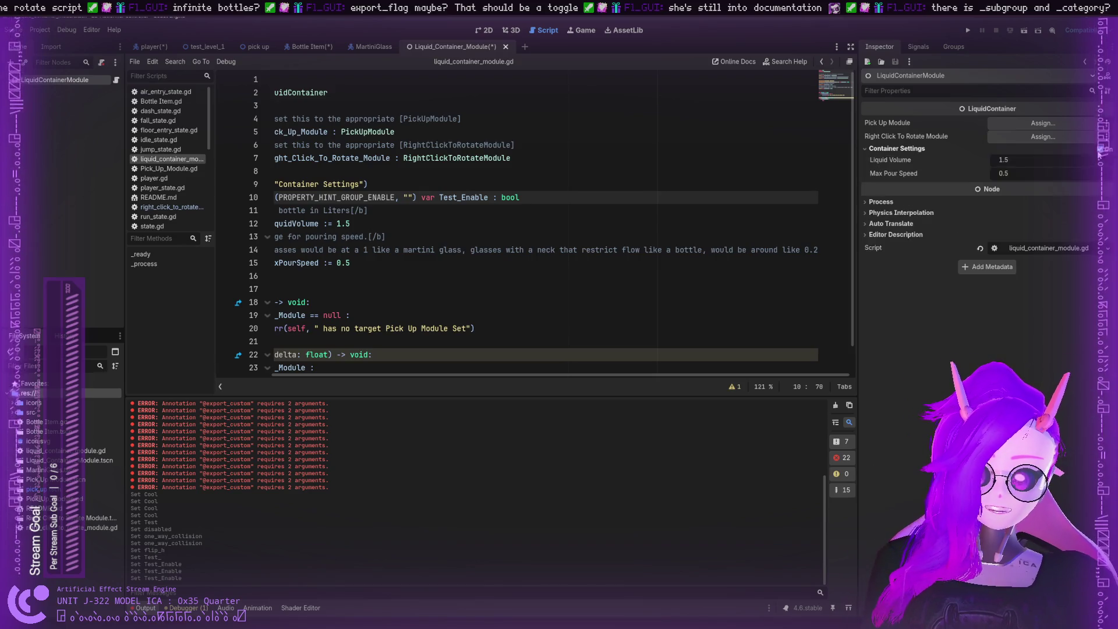
pyautogui.click(1099, 150)
pyautogui.click(1099, 150)
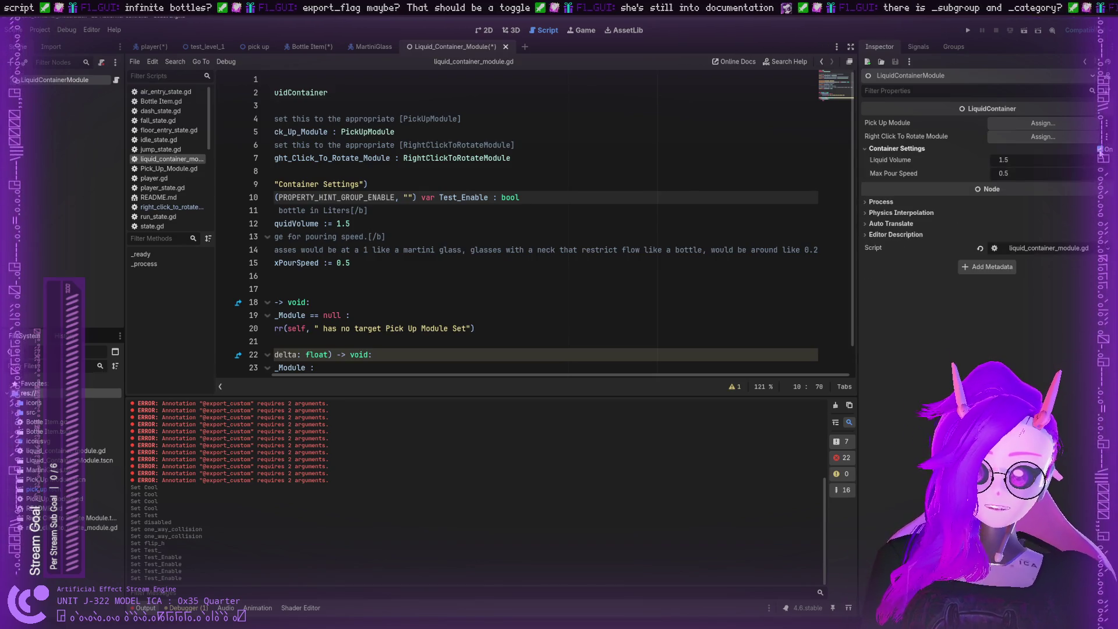
pyautogui.click(1099, 150)
pyautogui.click(1099, 151)
pyautogui.click(1099, 151)
pyautogui.click(1100, 152)
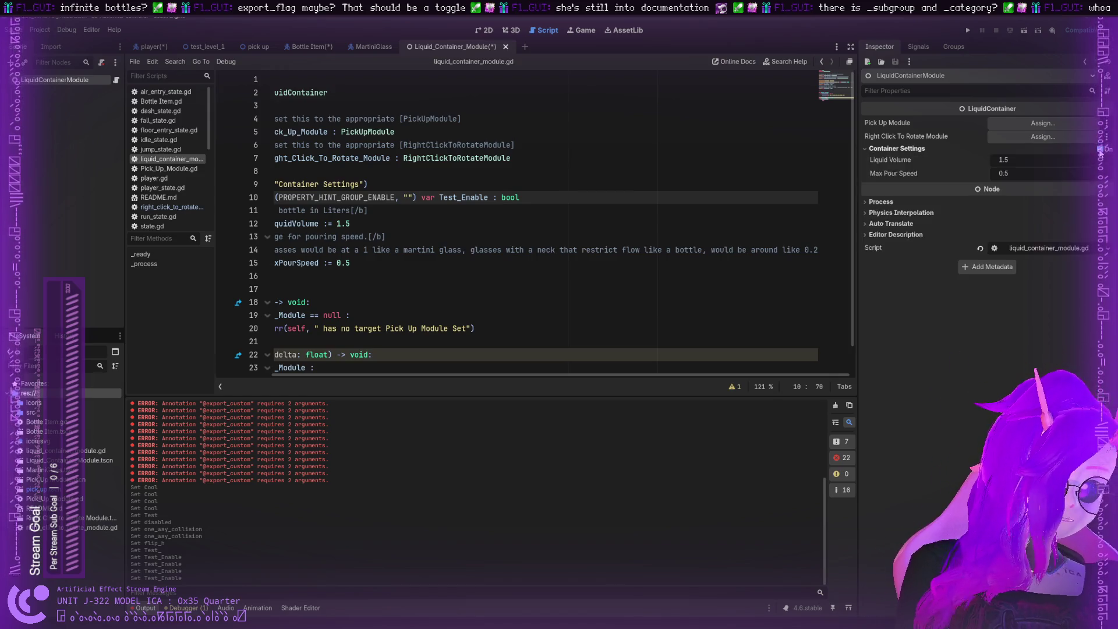
pyautogui.click(1099, 151)
pyautogui.click(1099, 151)
pyautogui.click(1100, 151)
pyautogui.click(1100, 151)
pyautogui.click(1100, 151)
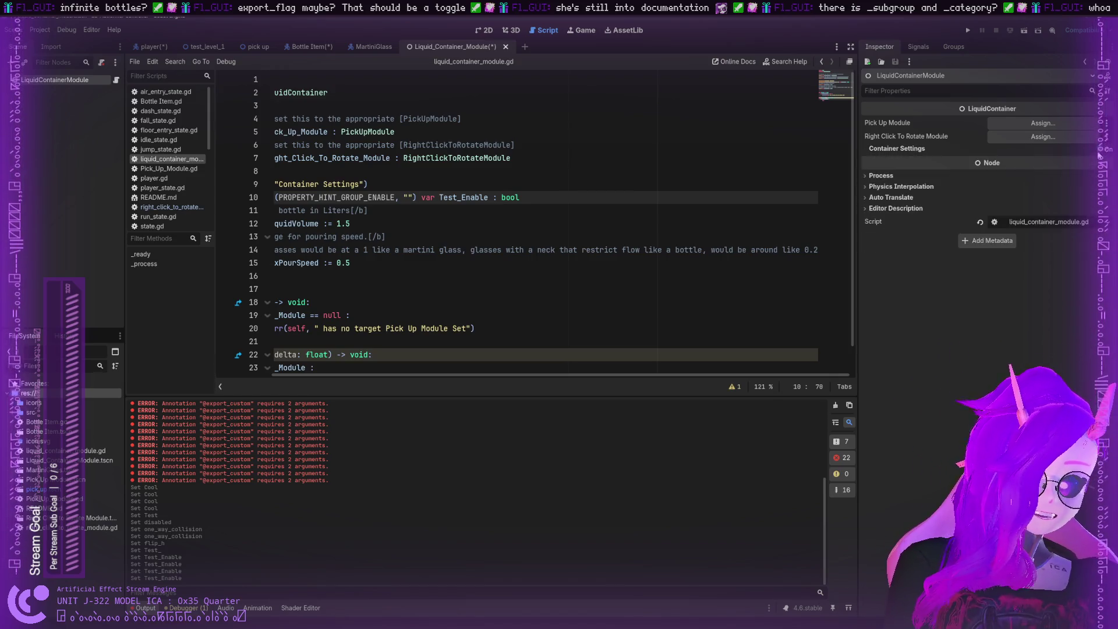
pyautogui.click(1100, 150)
pyautogui.keyDown('shift'); pyautogui.click(230, 185); pyautogui.keyUp('shift')
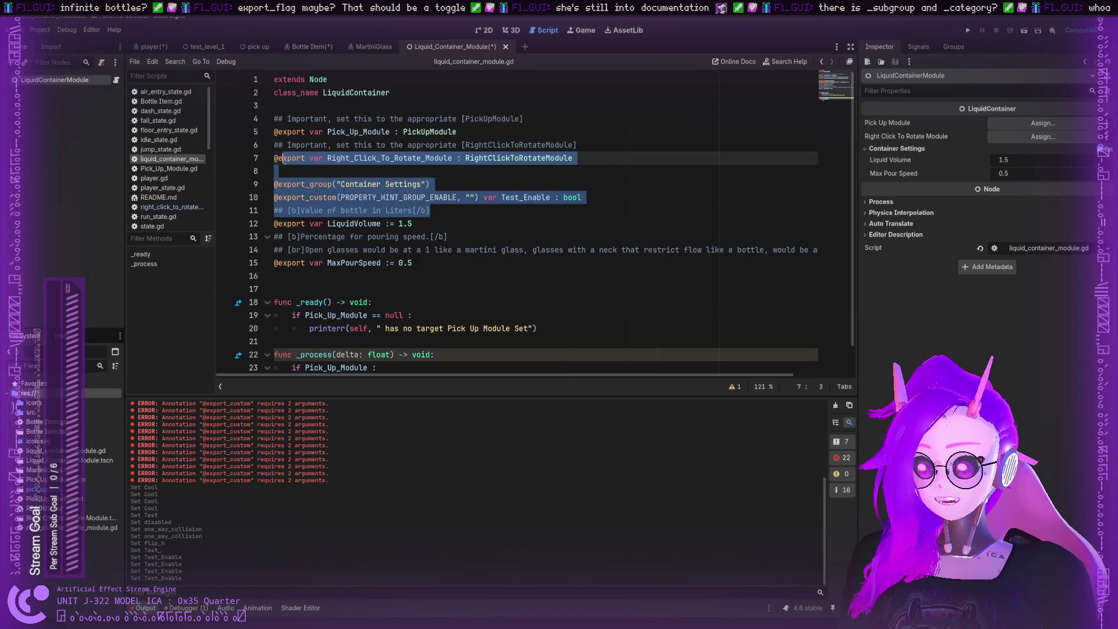
# - Delete the Test_Enable export_custom declaration from under Container Settings
pyautogui.click(592, 204)
pyautogui.moveTo(584, 198); pyautogui.dragTo(258, 194)
pyautogui.hotkey('ctrl', 'c')
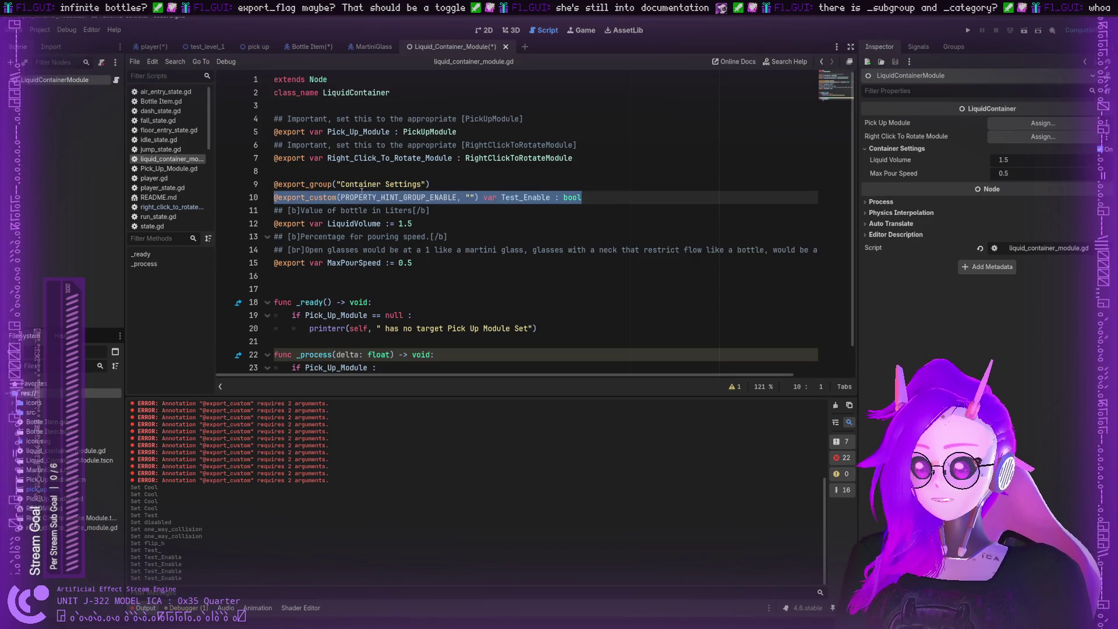
pyautogui.press('BackSpace')
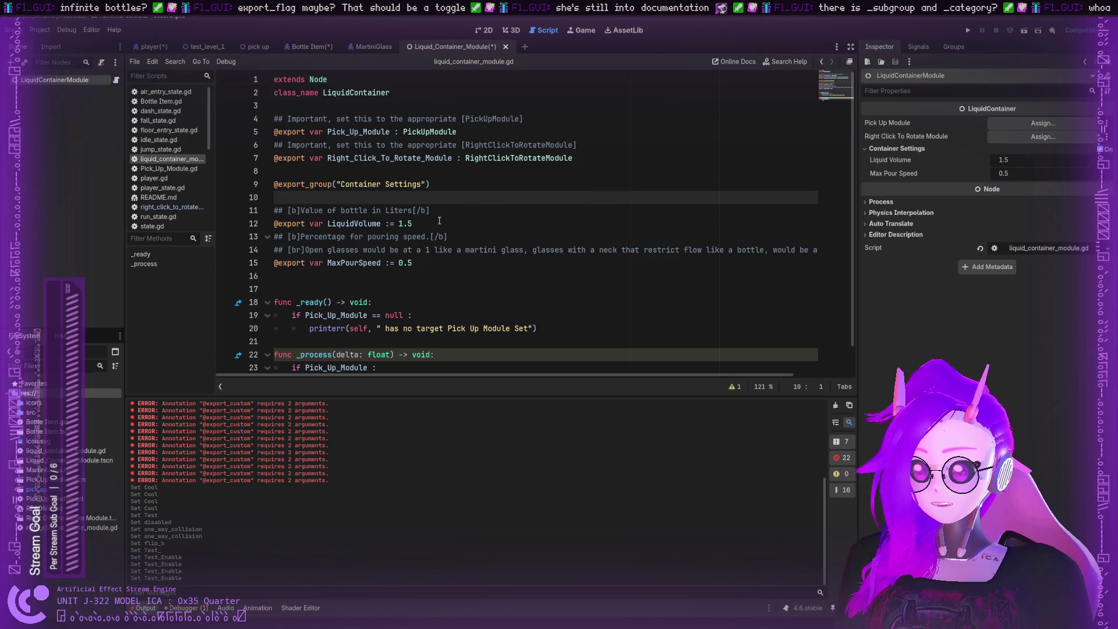
pyautogui.click(446, 213)
pyautogui.press('Return')
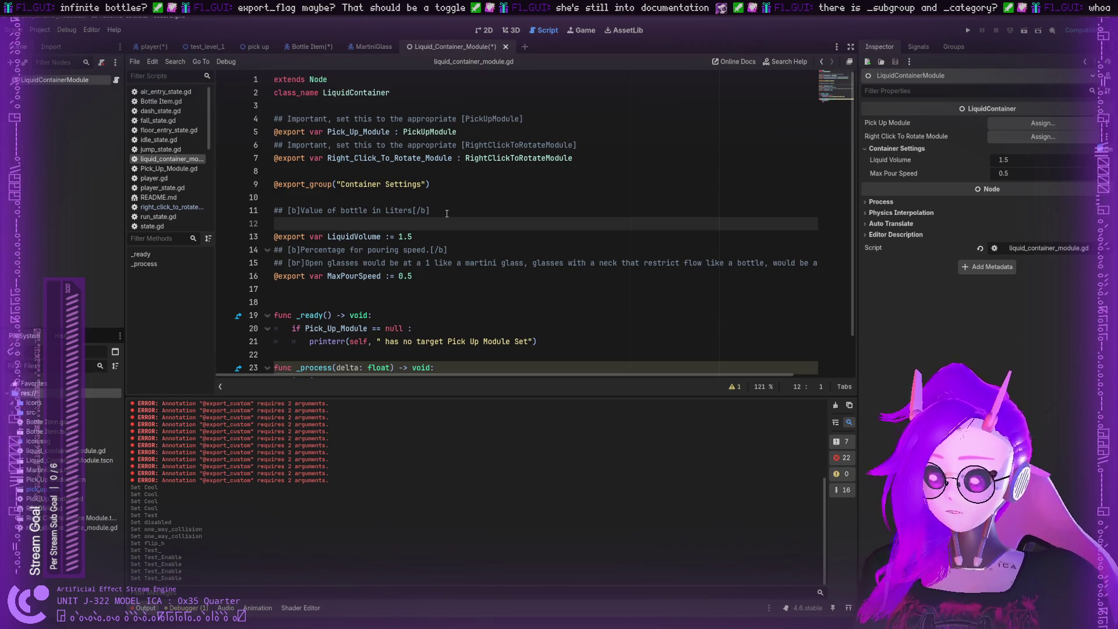
pyautogui.write('export')
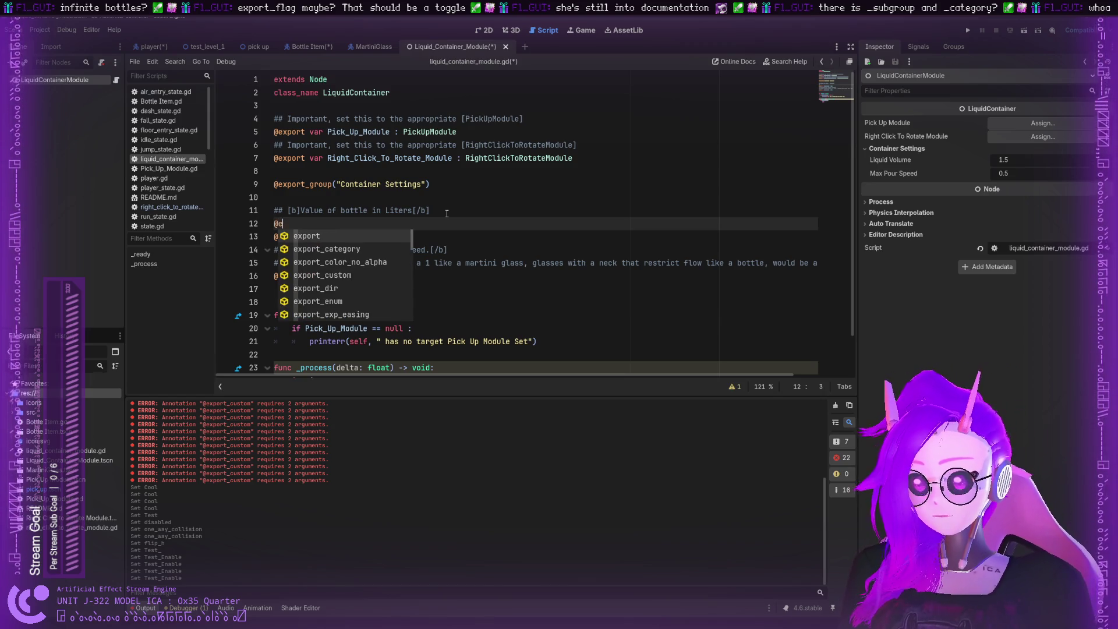
pyautogui.write('_sub')
pyautogui.press('Return')
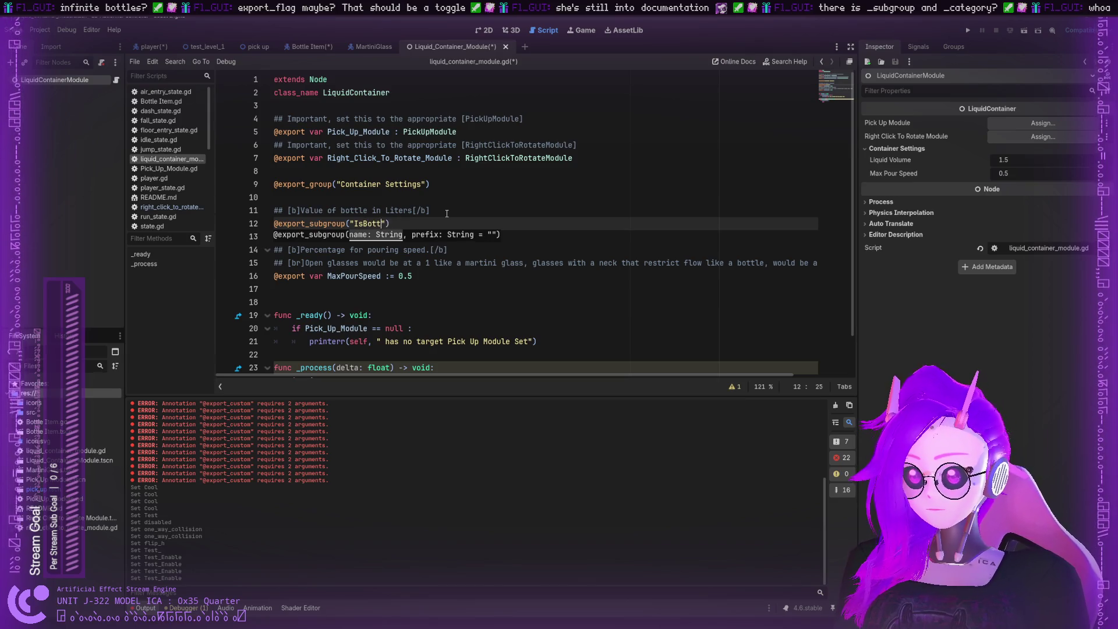
pyautogui.press('BackSpace')
pyautogui.press('BackSpace')
pyautogui.press('BackSpace')
pyautogui.write('Bott')
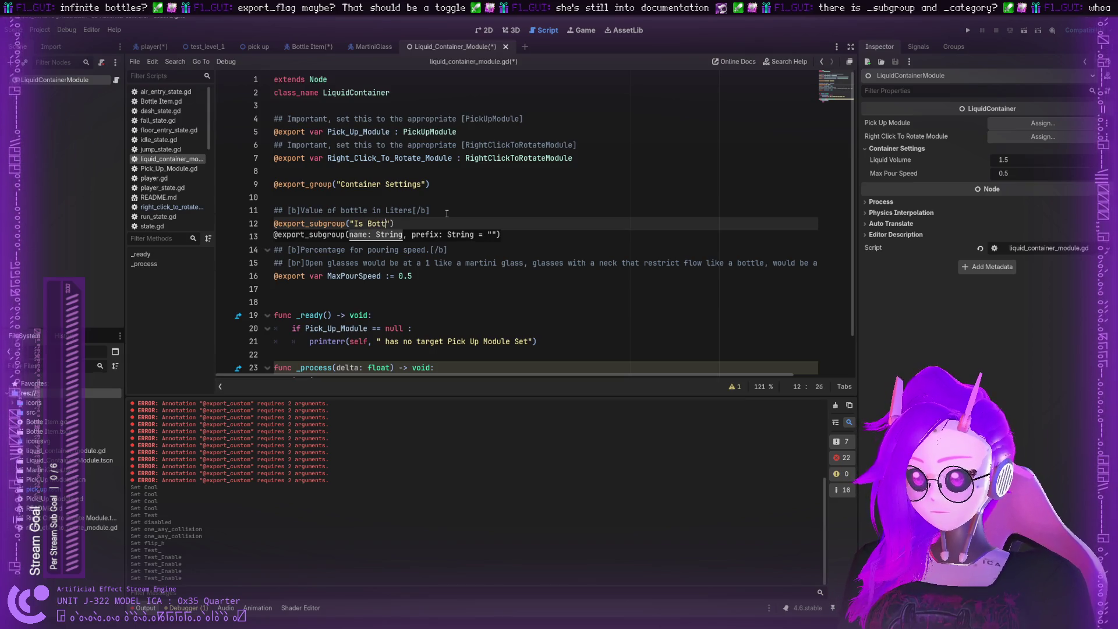
pyautogui.write('le?')
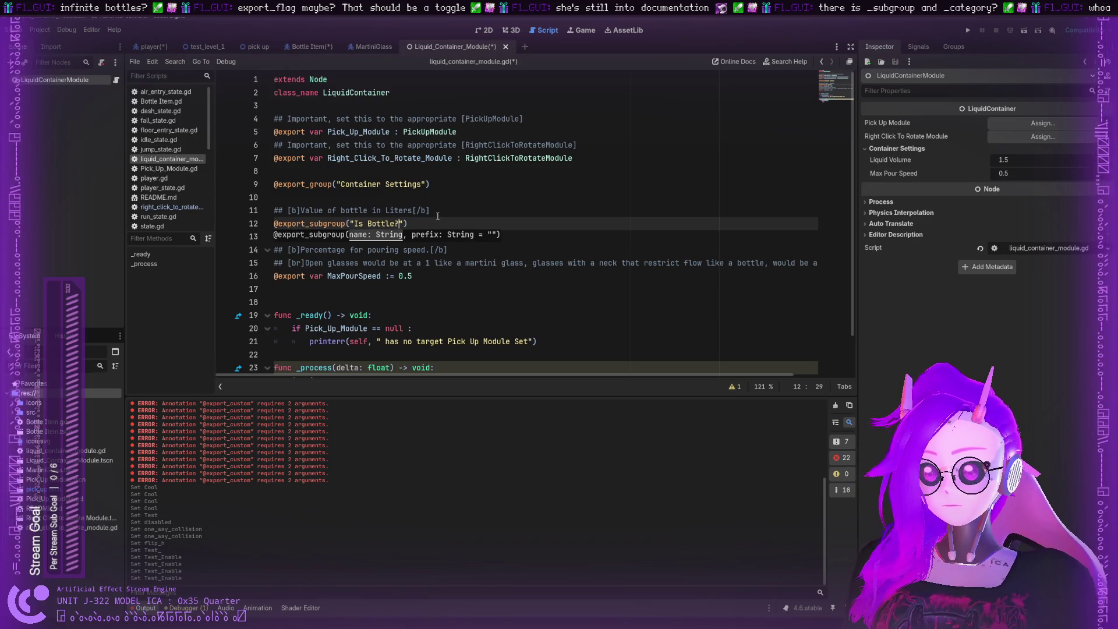
pyautogui.click(422, 224)
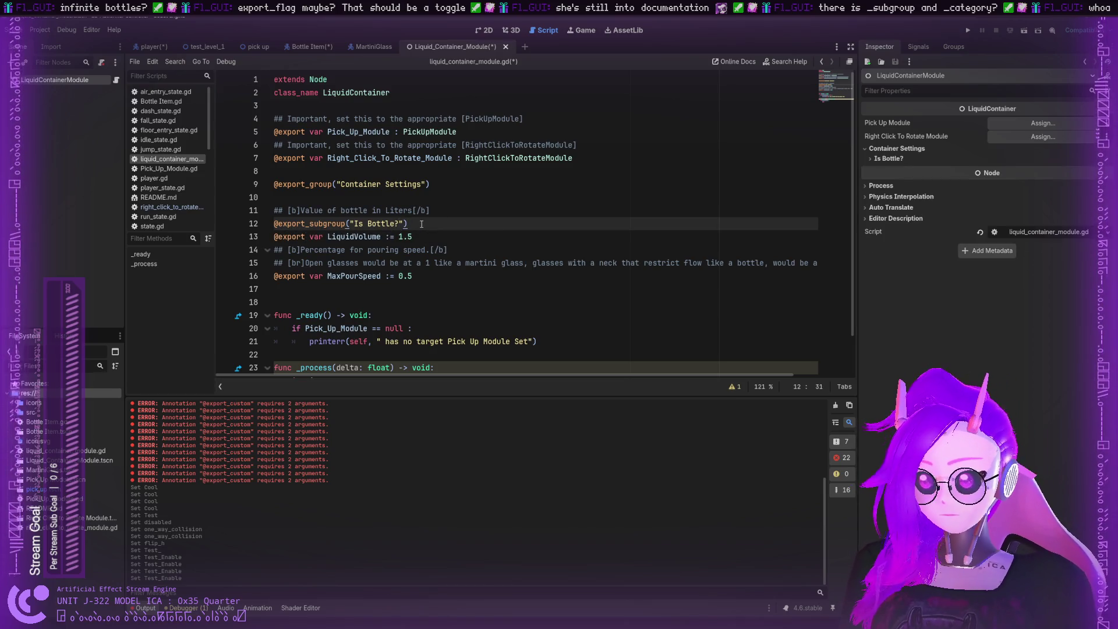
# - Paste the Test_Enable export_custom toggle under the Is Bottle? subgroup and save the script
pyautogui.press('Left')
pyautogui.press('Left')
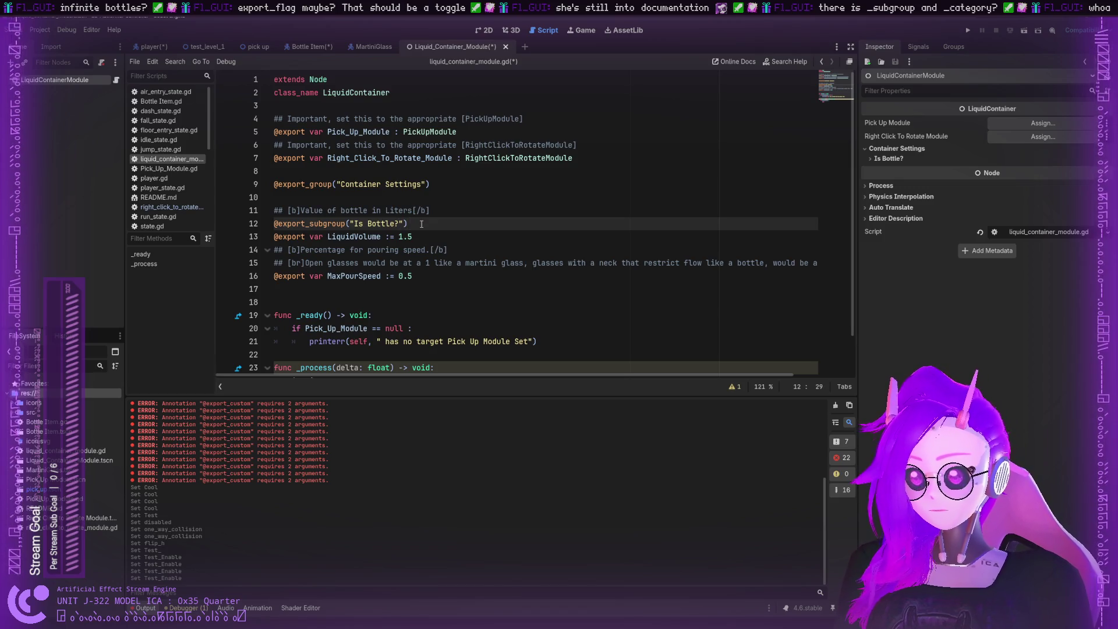
pyautogui.click(421, 224)
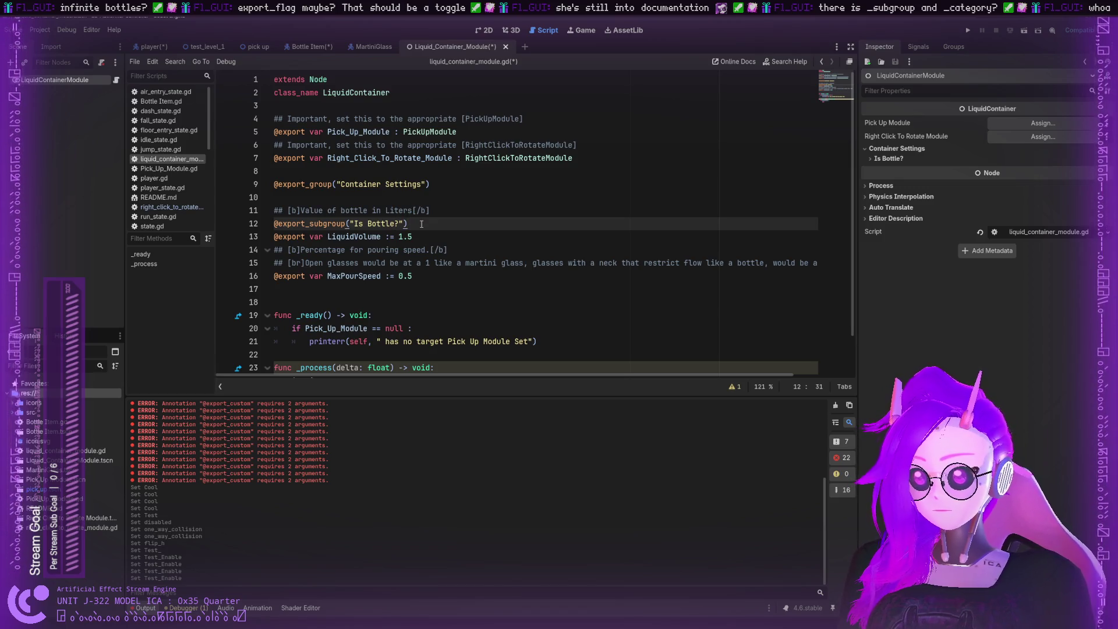
pyautogui.press('Return')
pyautogui.hotkey('ctrl', 'v')
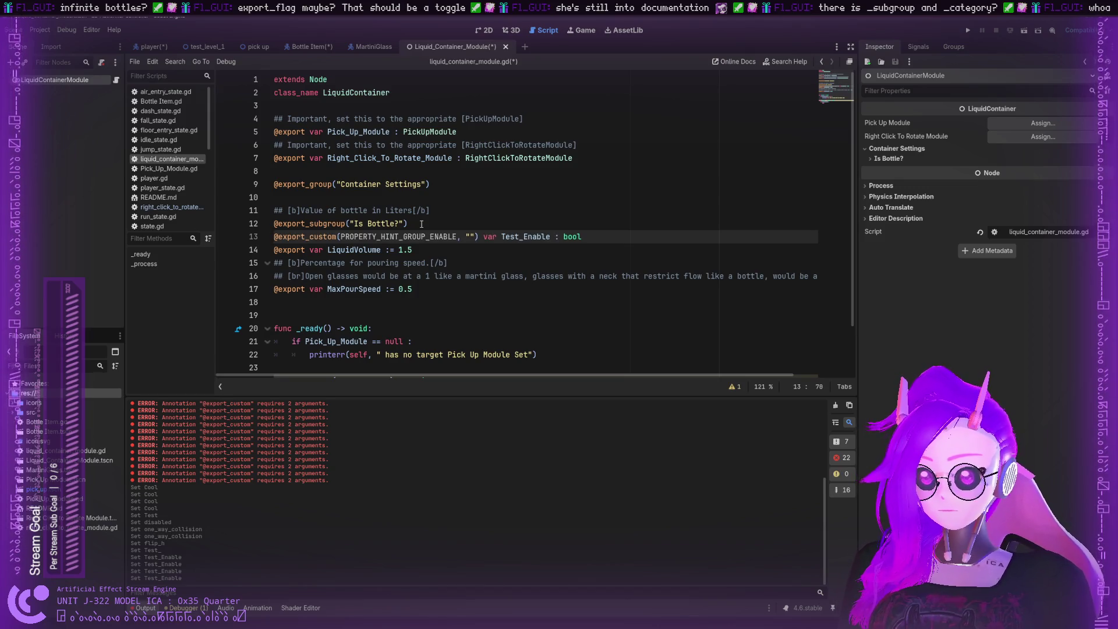
pyautogui.click(520, 219)
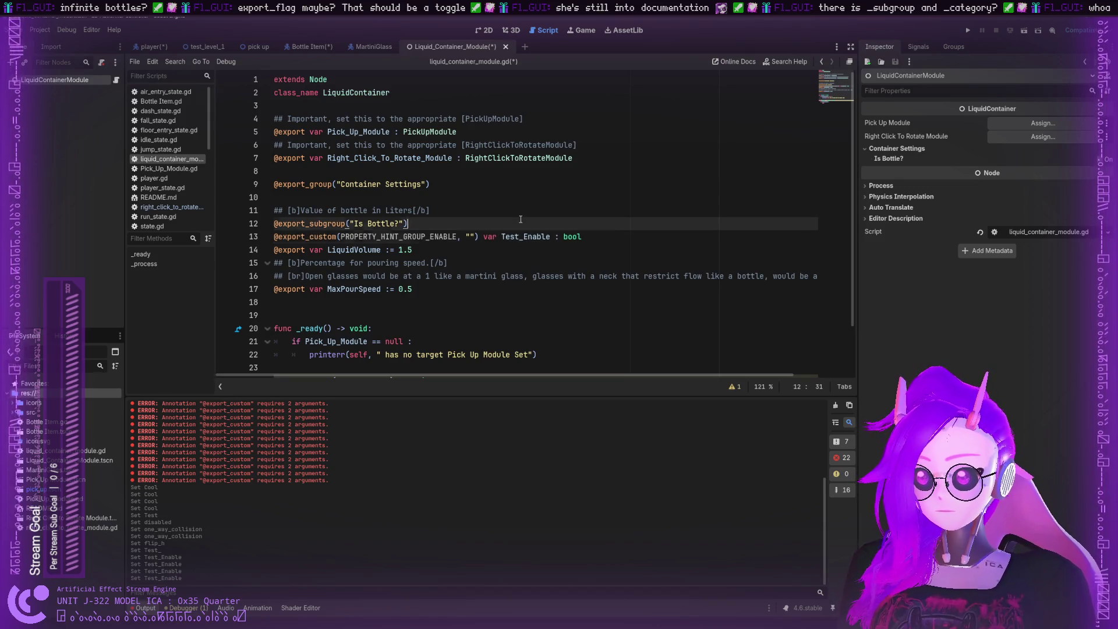
pyautogui.hotkey('ctrl', 's')
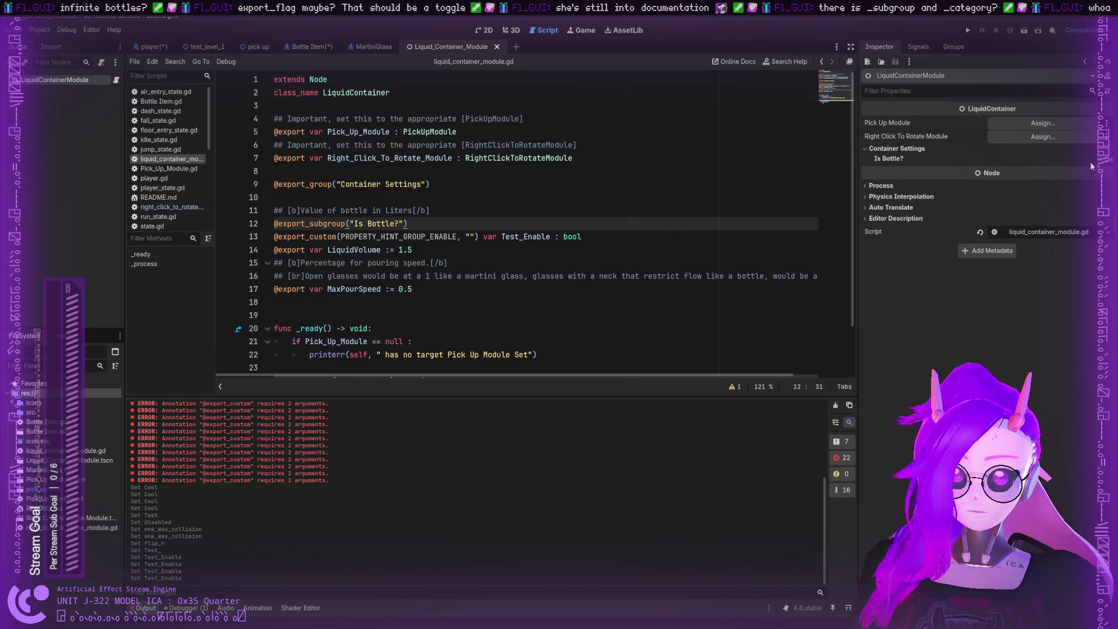
# - Switch the Is Bottle? checkbox on and then off in the Inspector
pyautogui.click(1100, 160)
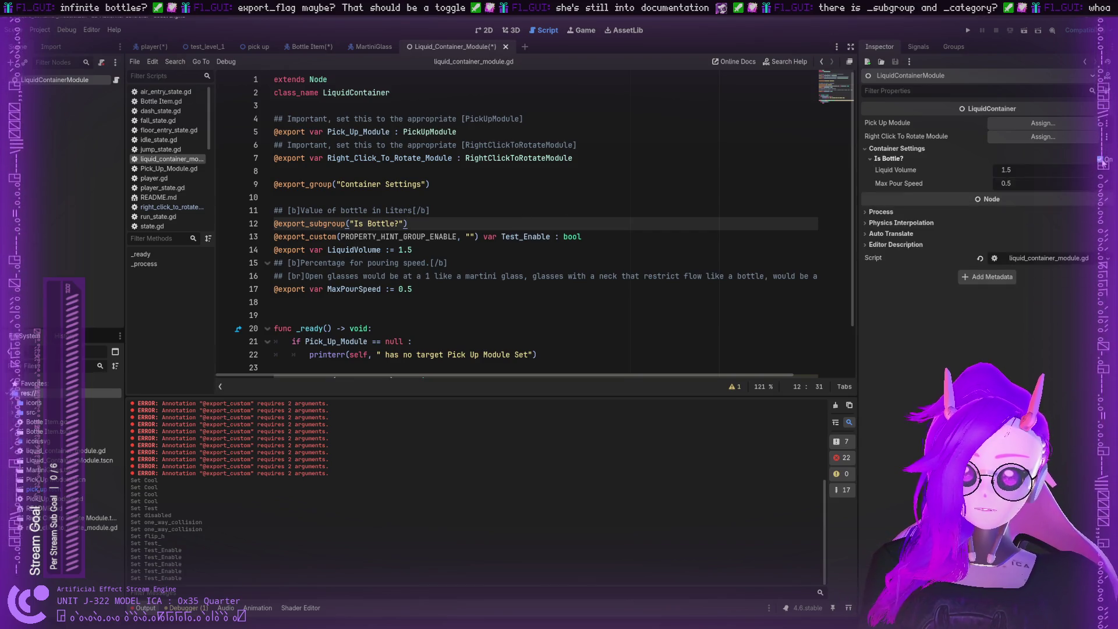
pyautogui.click(1101, 160)
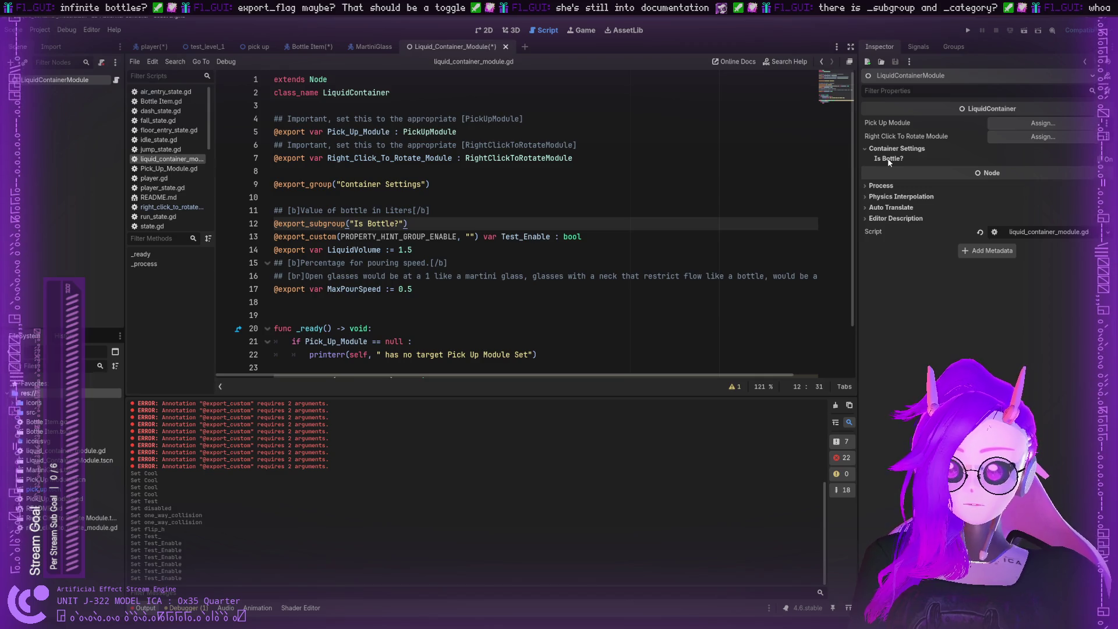
pyautogui.click(555, 236)
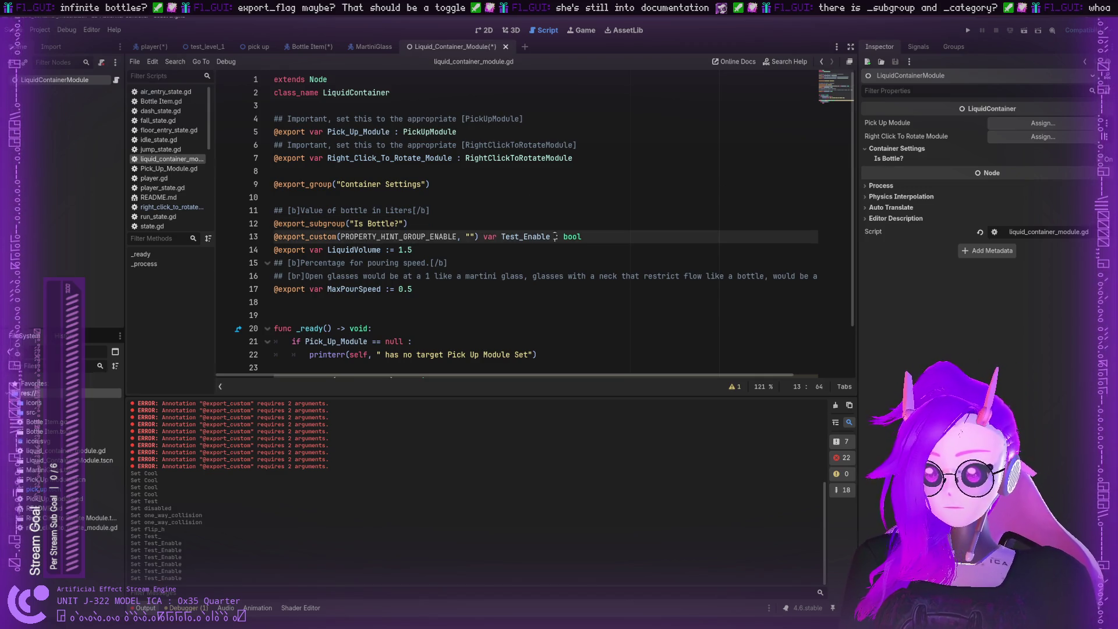
# - Rename Test_Enable to Is_Bottle, LiquidVolume to Liquid_Volume, and MaxPourSpeed to Max_Pour_Speed
pyautogui.moveTo(552, 237); pyautogui.dragTo(501, 236)
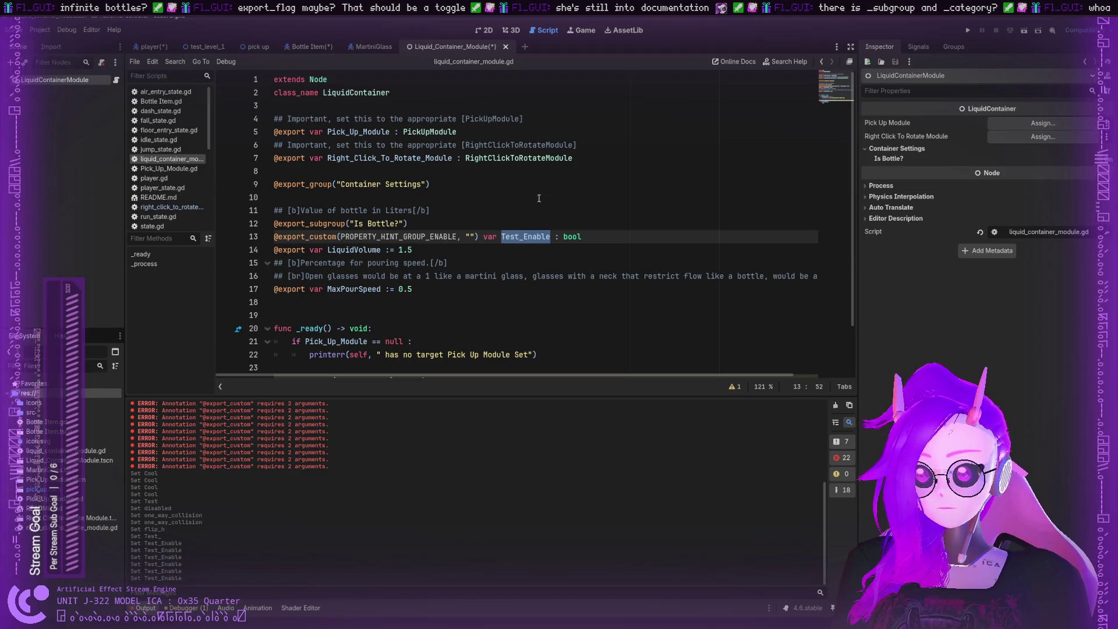
pyautogui.write('Bott')
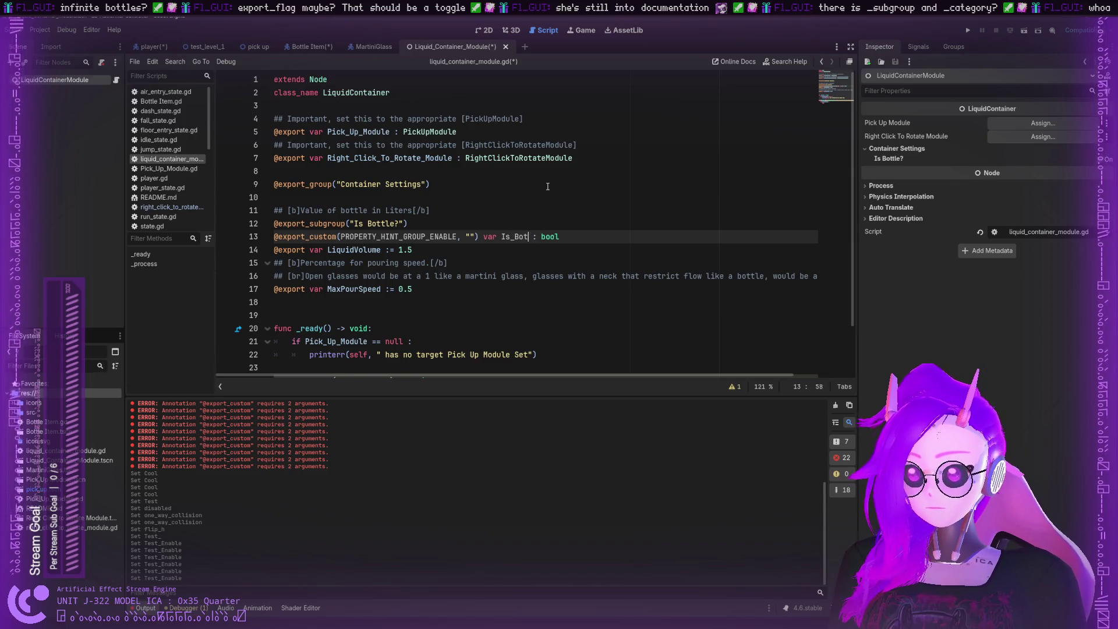
pyautogui.click(355, 249)
pyautogui.write('_')
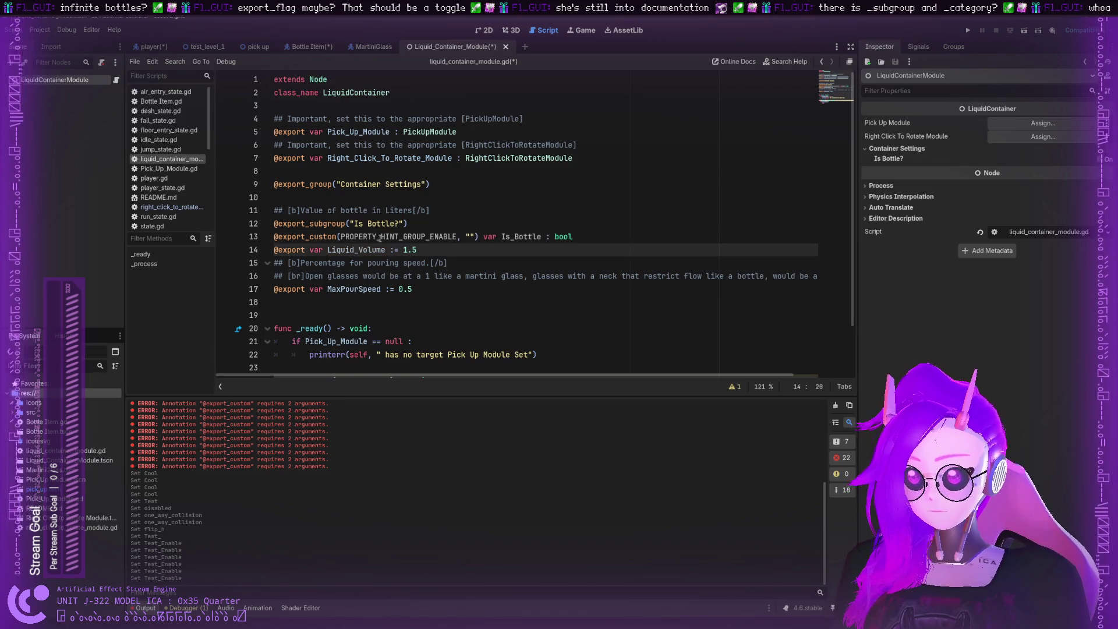
pyautogui.scroll(-1, 354, 248)
pyautogui.click(341, 249)
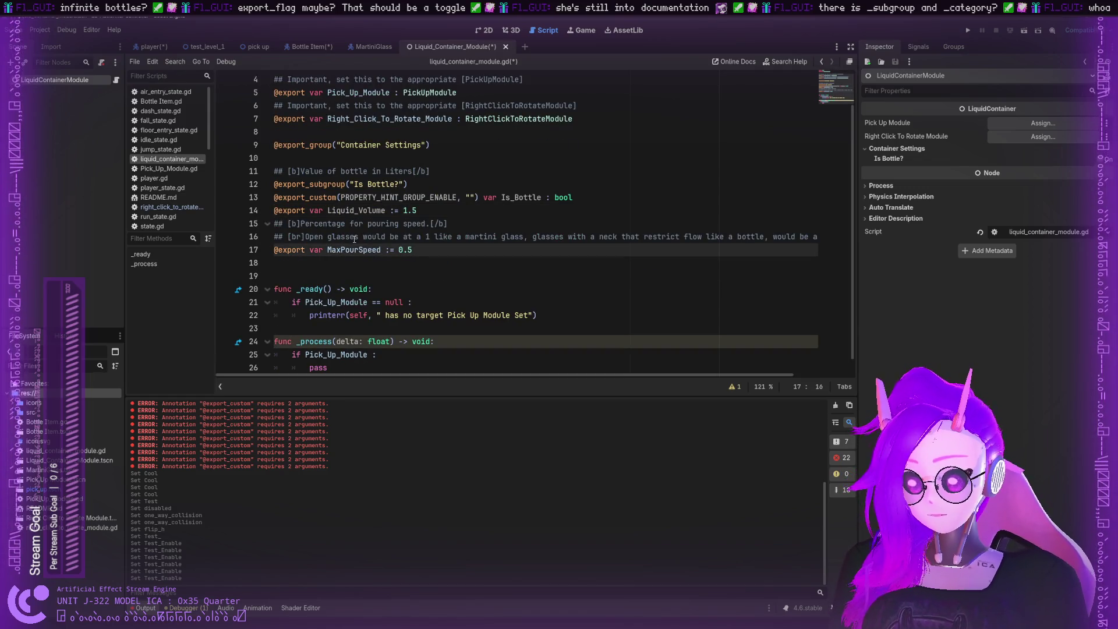
pyautogui.write('_Pour_')
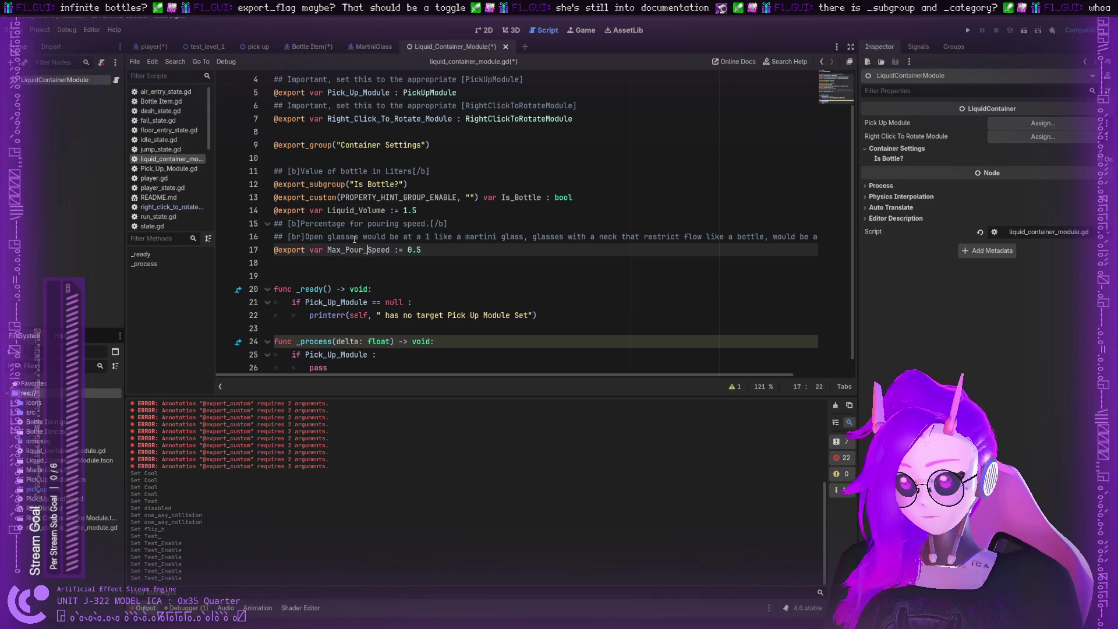
# - Save the script and expand Is Bottle? in the Inspector to check the renames
pyautogui.press('Up')
pyautogui.press('Up')
pyautogui.press('Up')
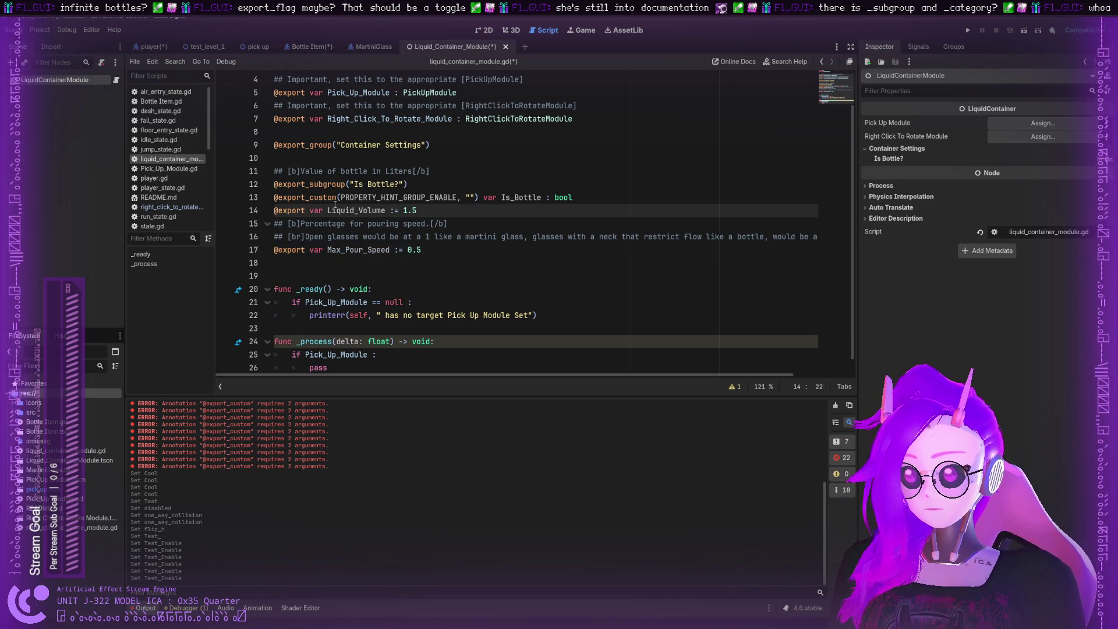
pyautogui.scroll(1, 336, 206)
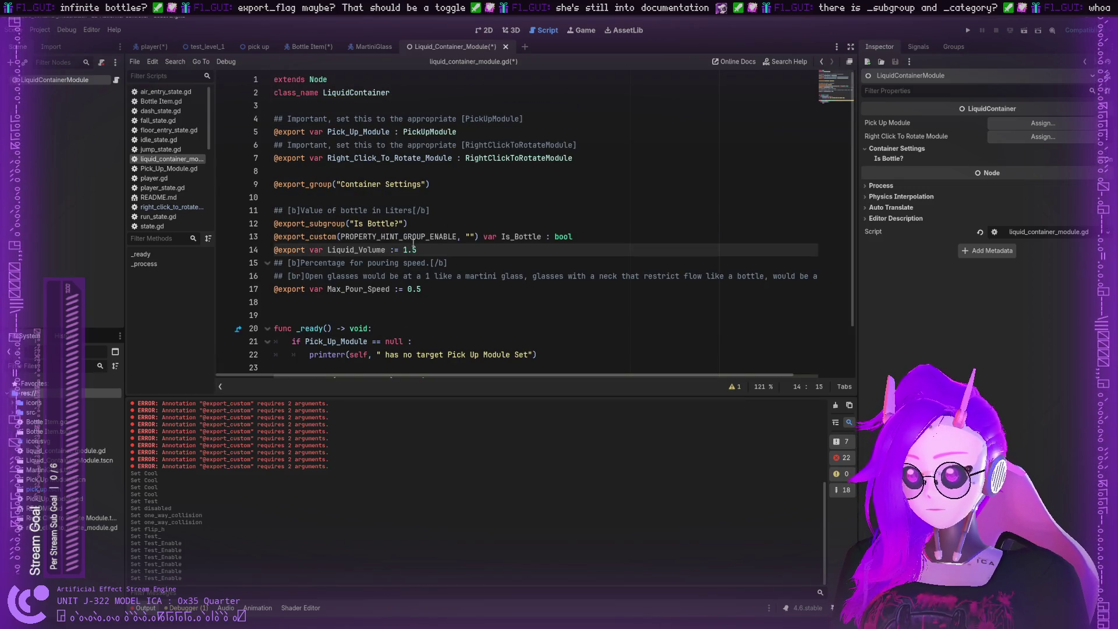
pyautogui.click(441, 251)
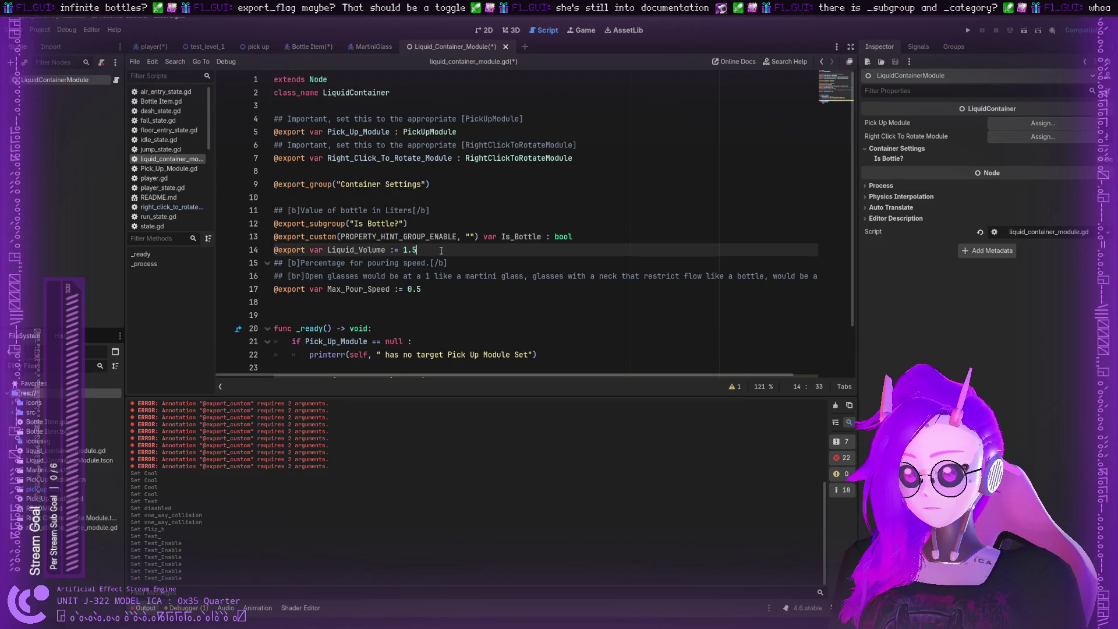
pyautogui.doubleClick(373, 249)
pyautogui.click(373, 237)
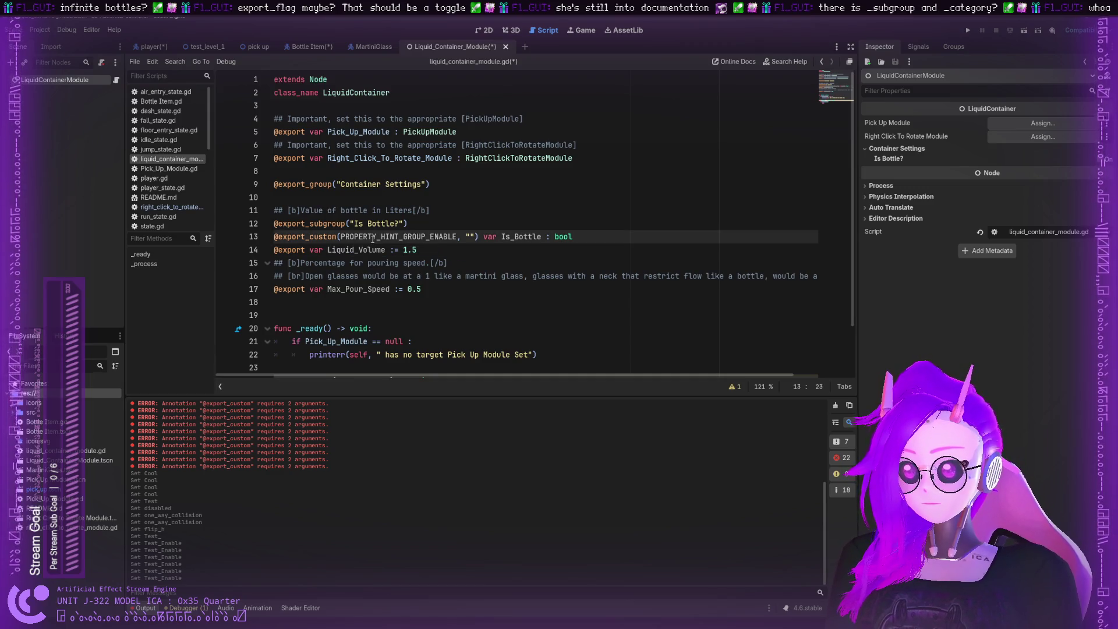
pyautogui.click(329, 250)
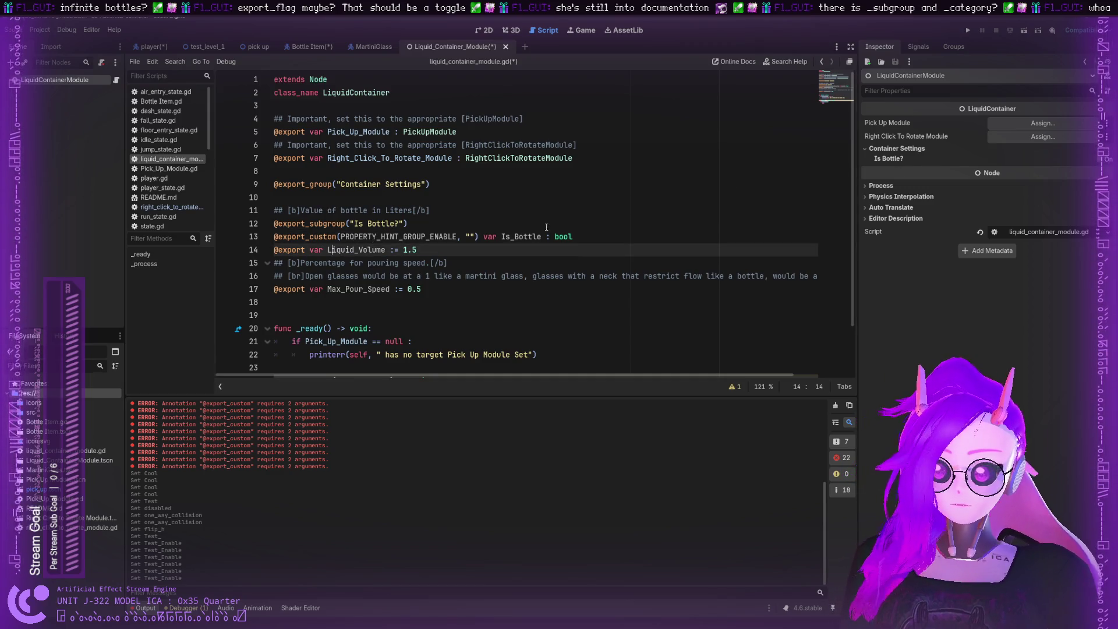
pyautogui.hotkey('ctrl', 's')
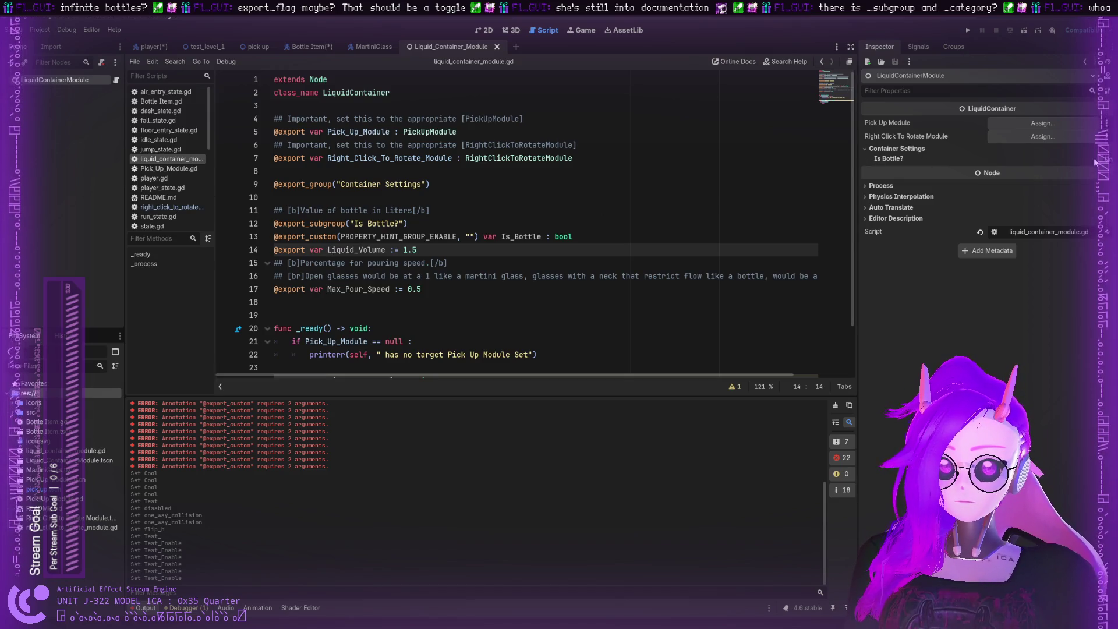
pyautogui.click(1095, 163)
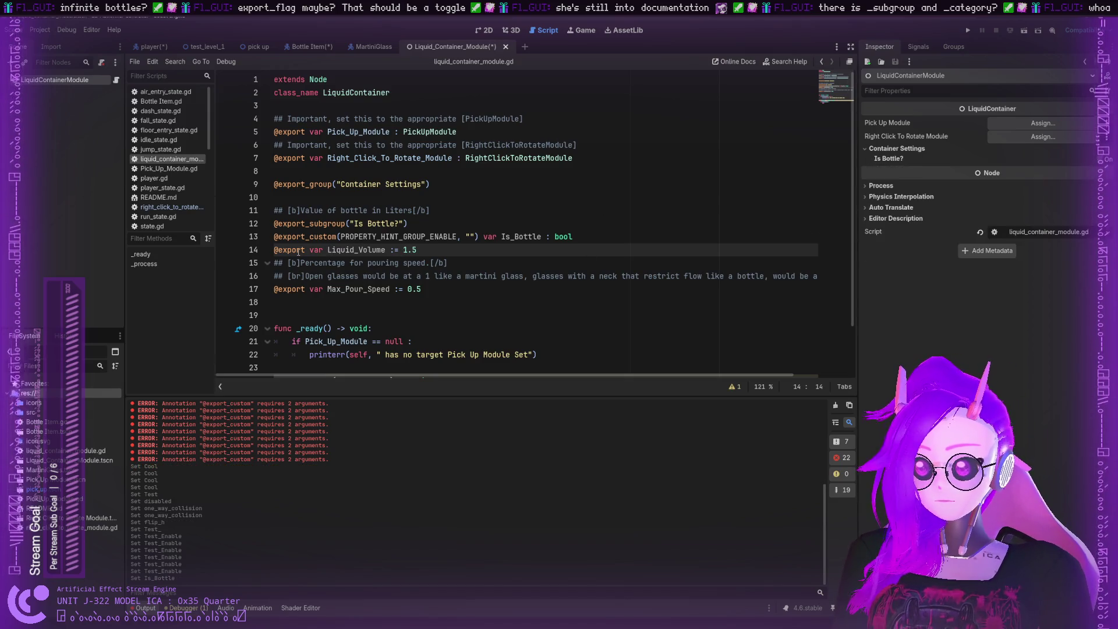
pyautogui.click(601, 240)
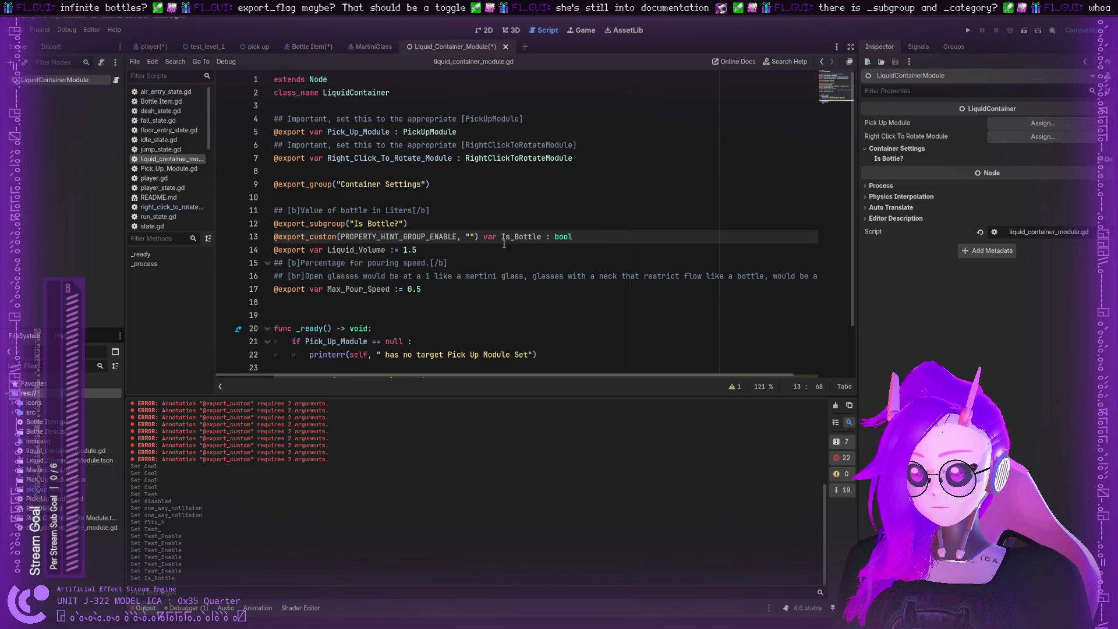
# - Cut the Liquid_Volume := 1.5 line out of the Is Bottle? subgroup
pyautogui.moveTo(428, 250); pyautogui.dragTo(275, 249)
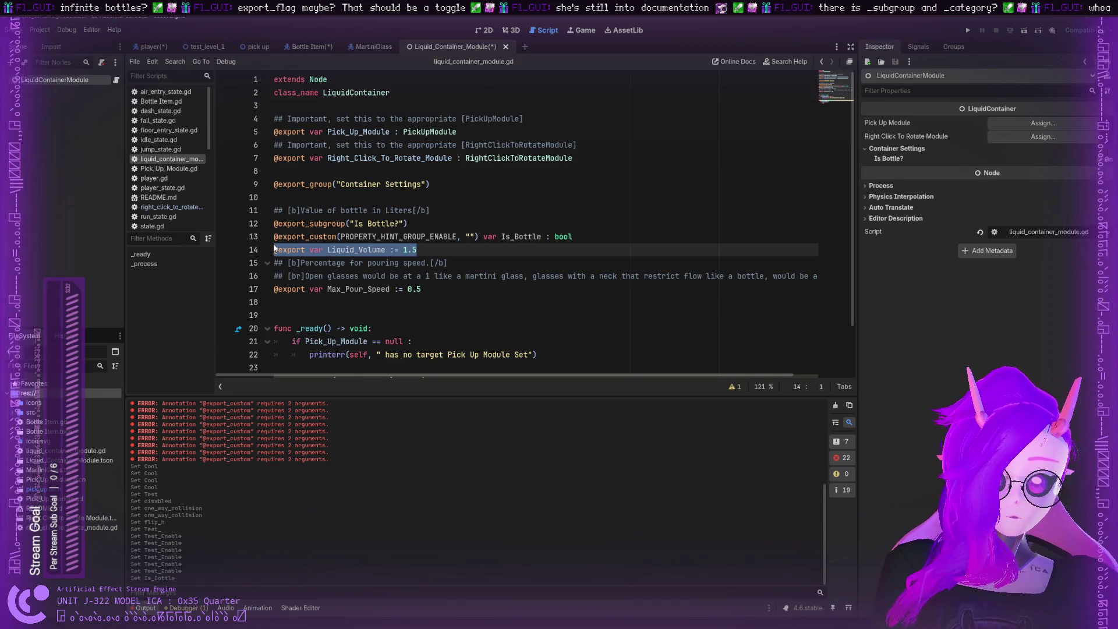
pyautogui.doubleClick(513, 237)
pyautogui.moveTo(419, 249)
pyautogui.mouseDown()
pyautogui.moveTo(310, 250)
pyautogui.moveTo(329, 248)
pyautogui.mouseUp()
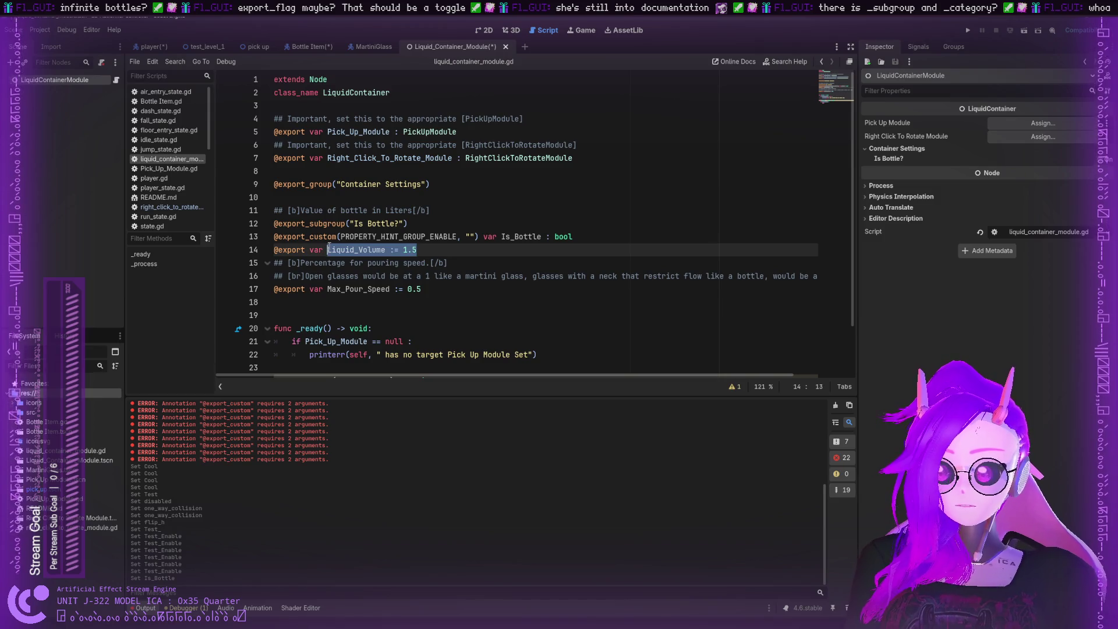
pyautogui.doubleClick(335, 249)
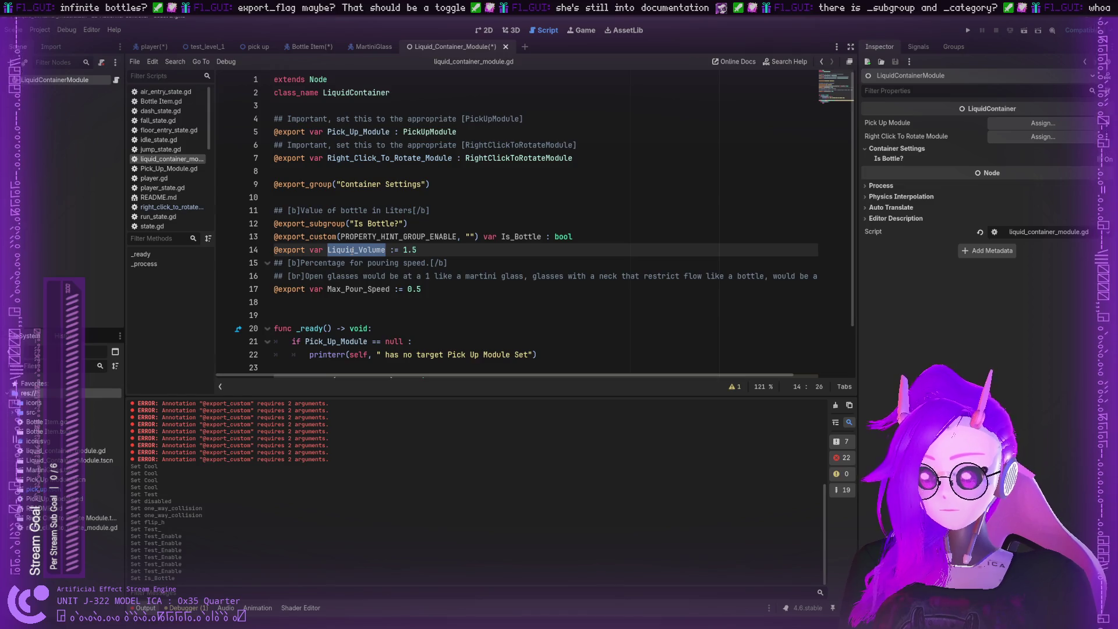
pyautogui.click(387, 250)
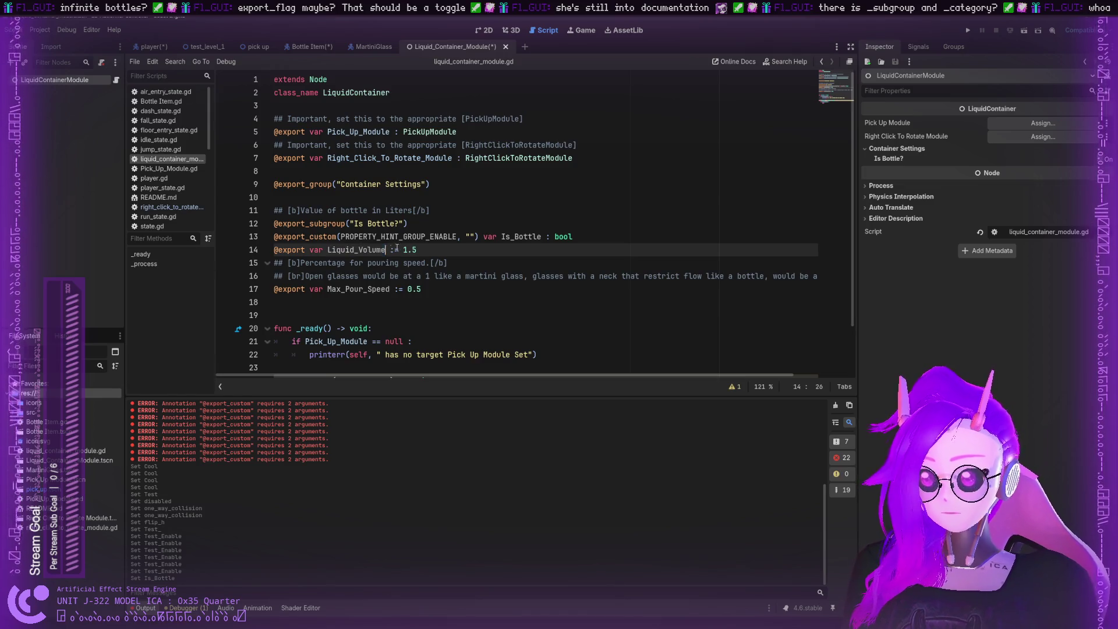
pyautogui.moveTo(420, 250)
pyautogui.mouseDown()
pyautogui.moveTo(320, 236)
pyautogui.moveTo(264, 246)
pyautogui.mouseUp()
pyautogui.hotkey('ctrl', 'c')
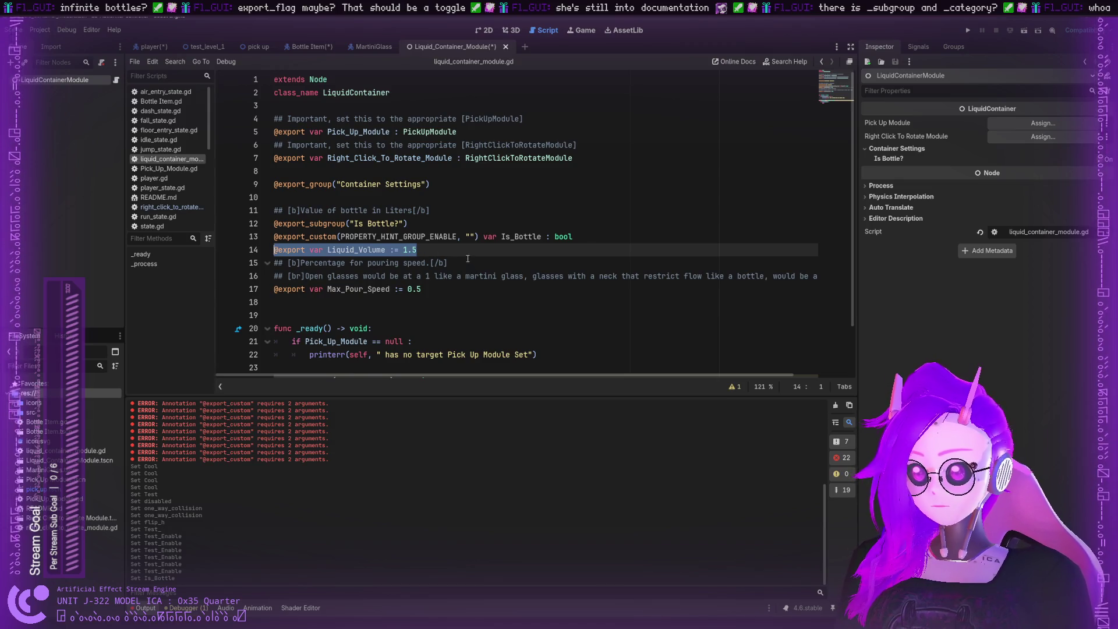
pyautogui.press('BackSpace')
pyautogui.press('BackSpace')
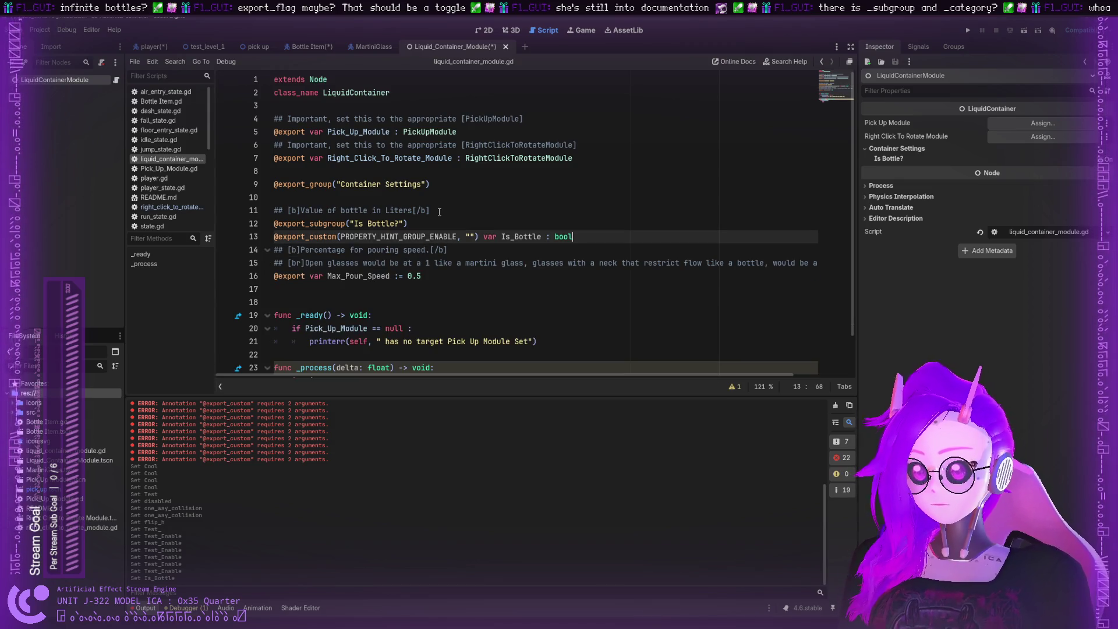
# - Paste Liquid_Volume under its litres comment and tidy the blank lines around Container Settings
pyautogui.click(438, 211)
pyautogui.press('Return')
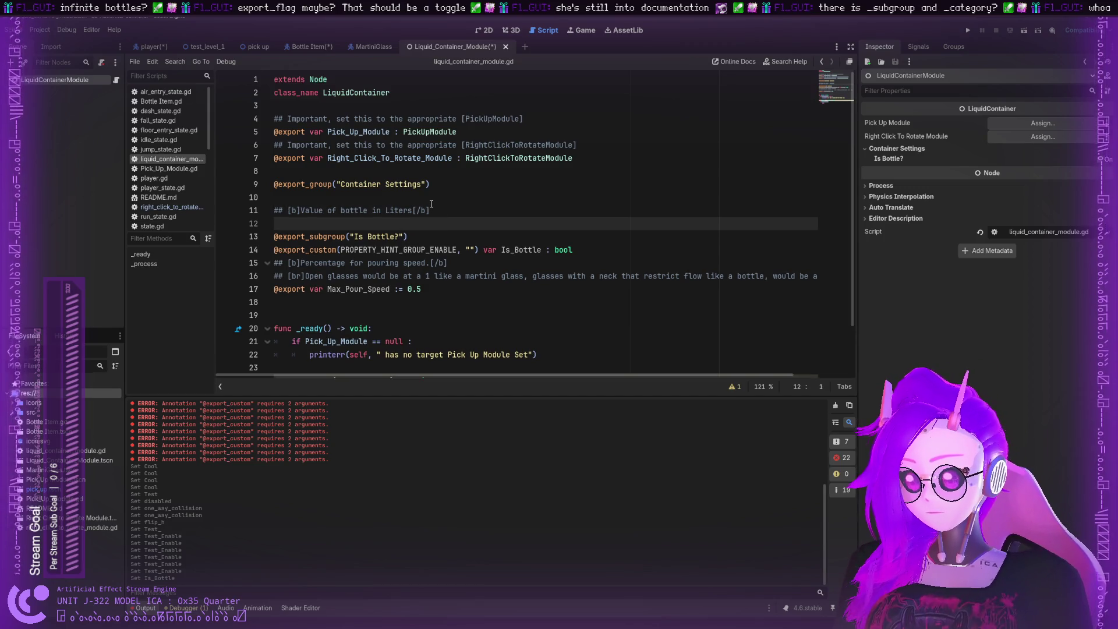
pyautogui.hotkey('ctrl', 'v')
pyautogui.press('Return')
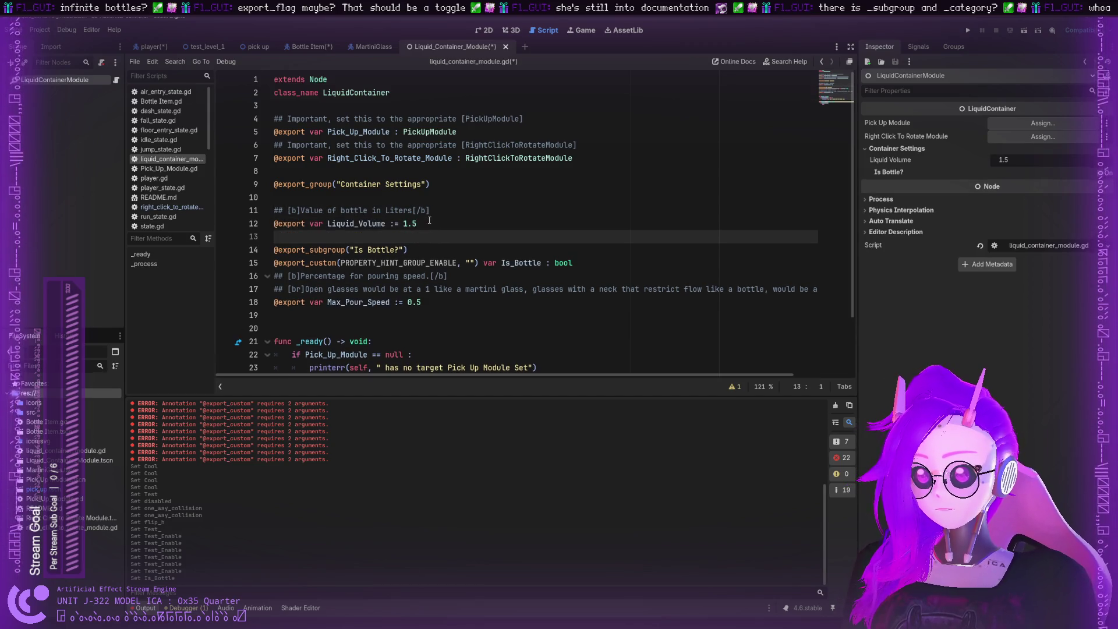
pyautogui.click(368, 198)
pyautogui.press('BackSpace')
pyautogui.press('Return')
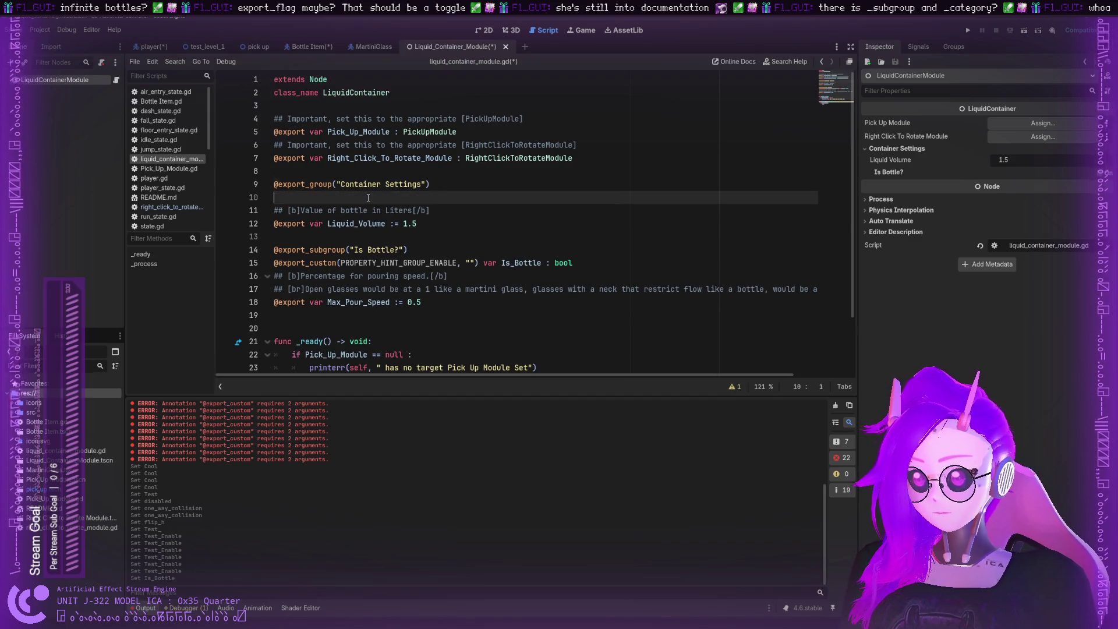
pyautogui.click(384, 233)
pyautogui.scroll(-1, 376, 239)
pyautogui.click(422, 222)
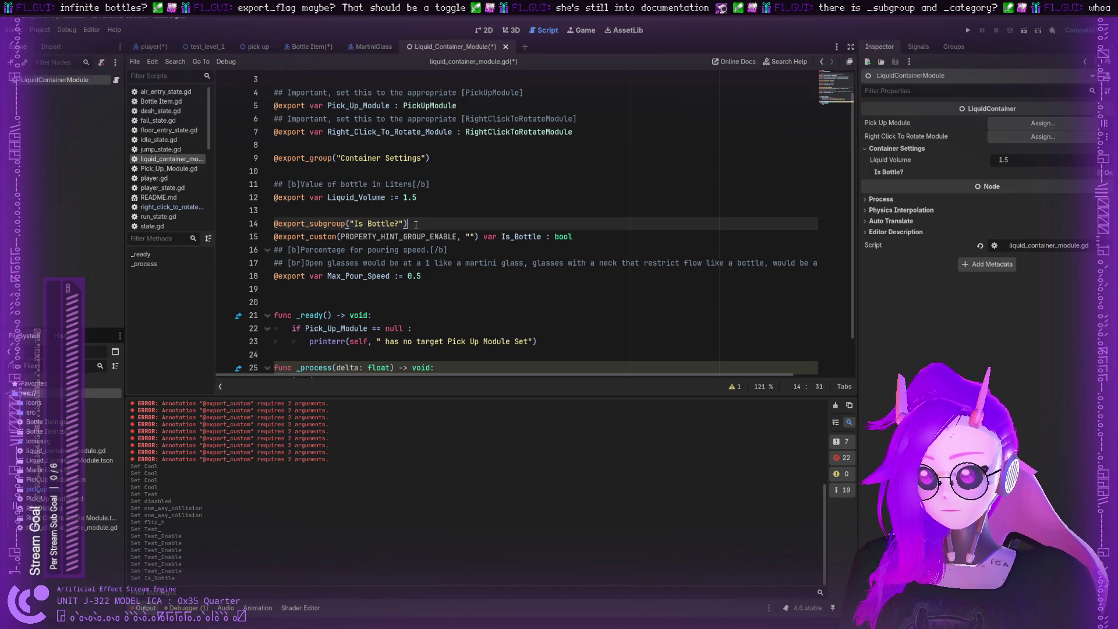
# - Rename the subgroup toggle to Is_Glass with a default of true and save
pyautogui.moveTo(542, 237); pyautogui.dragTo(514, 236)
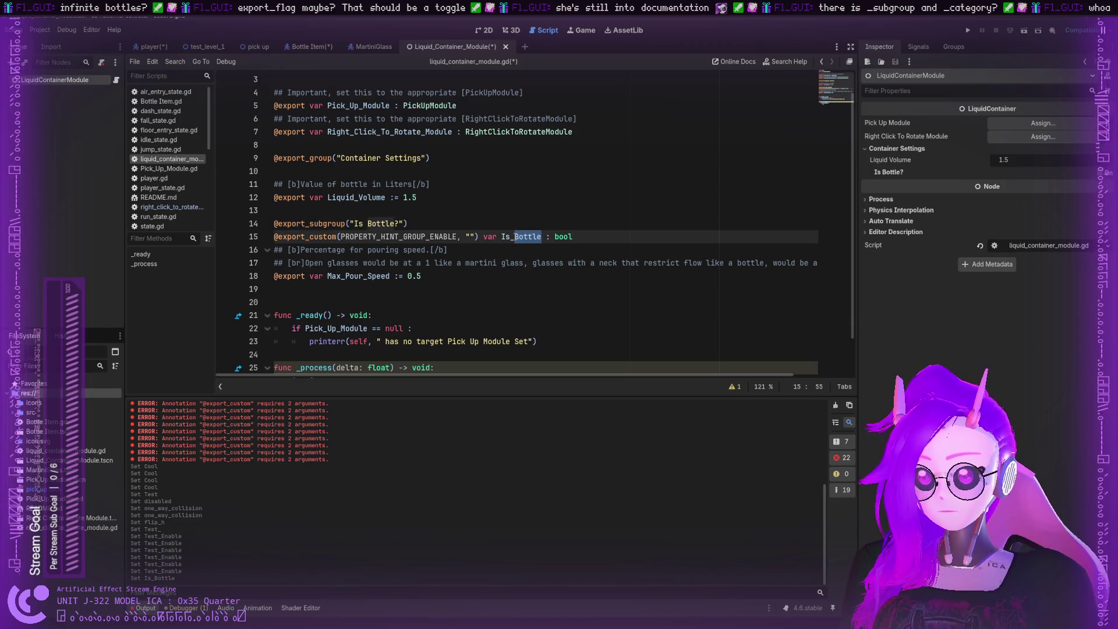
pyautogui.click(511, 237)
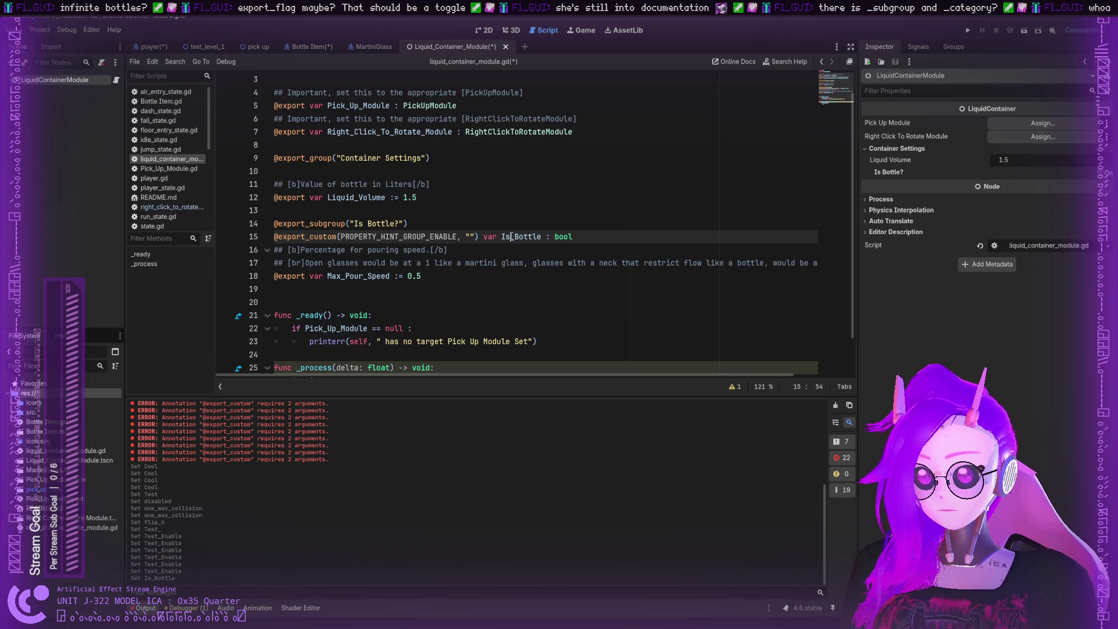
pyautogui.moveTo(541, 236); pyautogui.dragTo(515, 236)
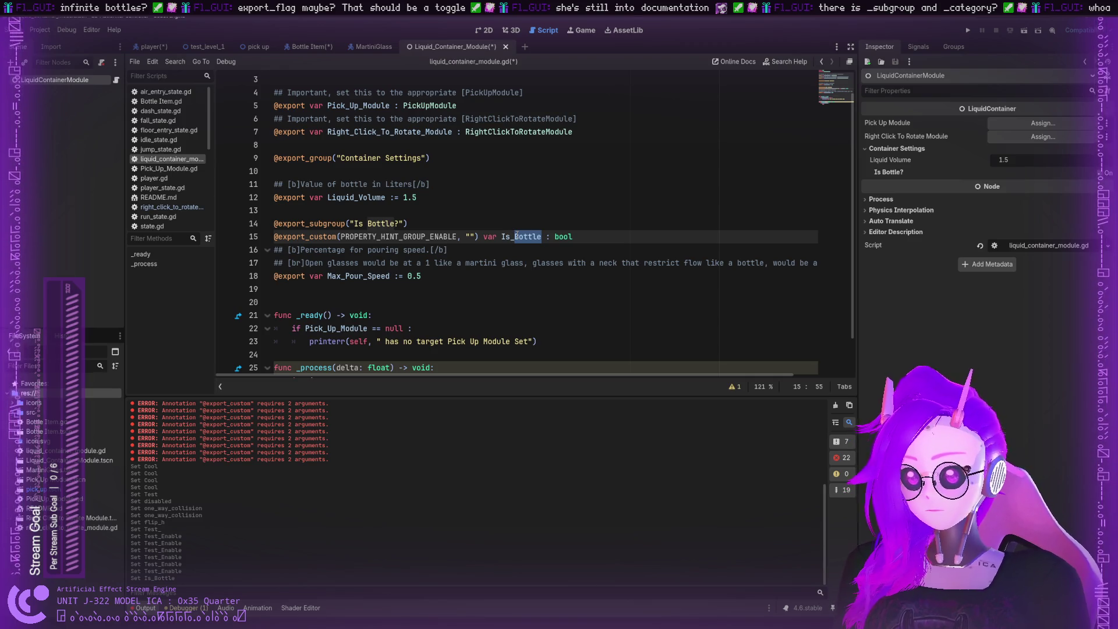
pyautogui.write('Bol')
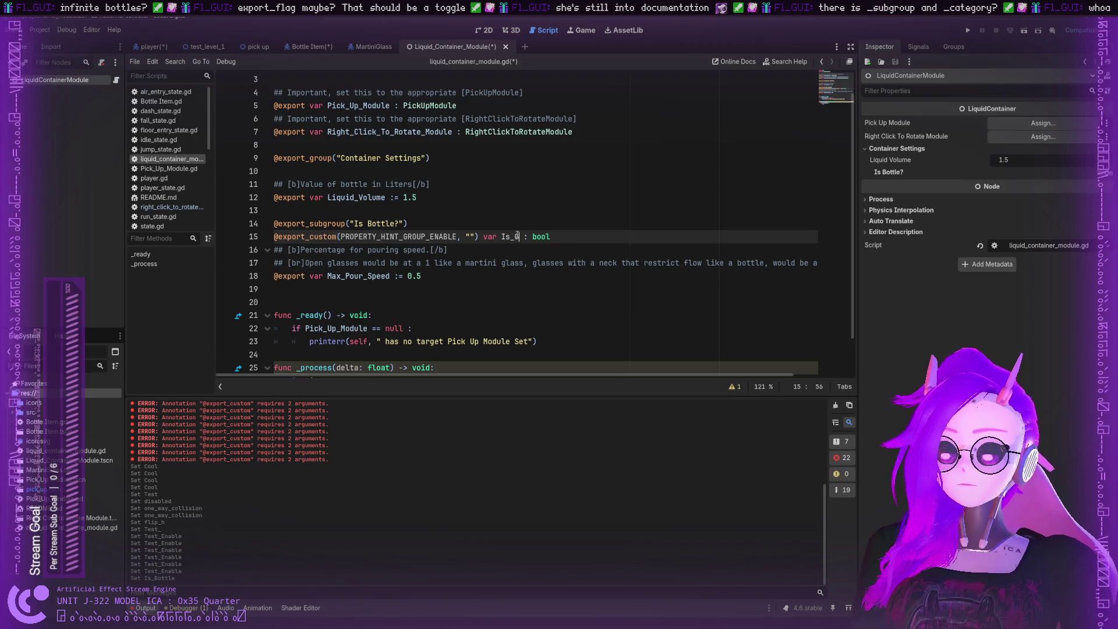
pyautogui.write('ss')
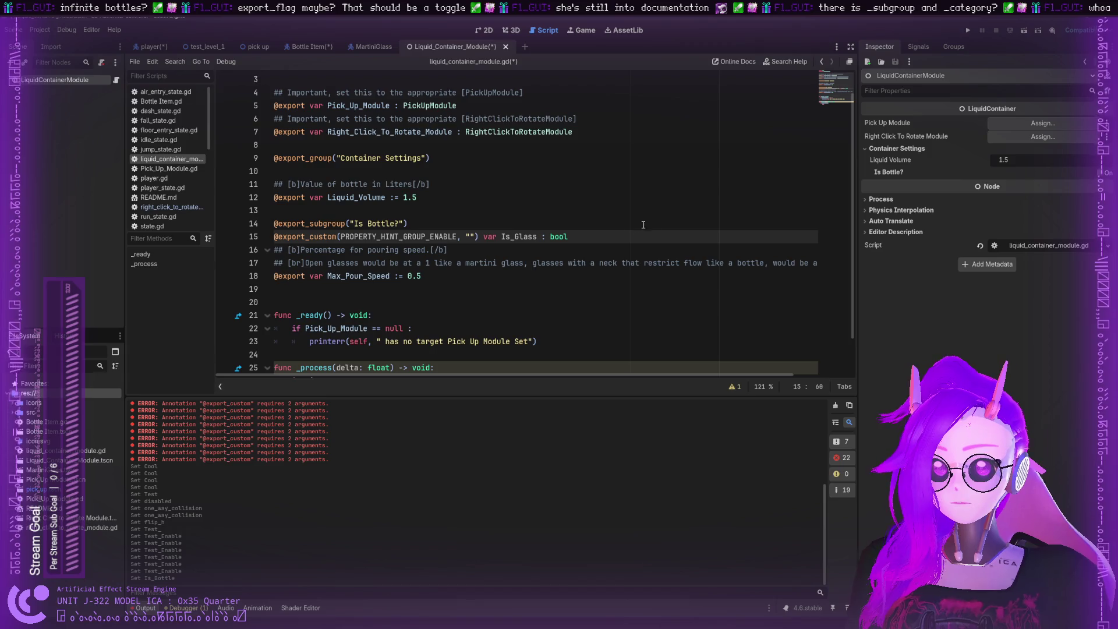
pyautogui.click(575, 236)
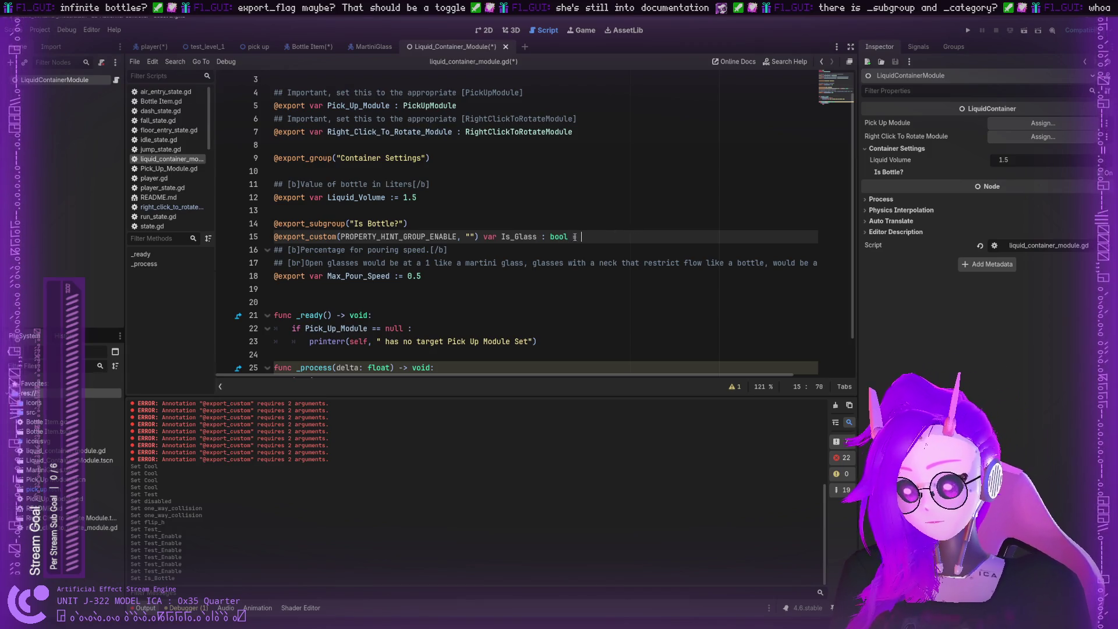
pyautogui.write('= true')
pyautogui.hotkey('ctrl', 's')
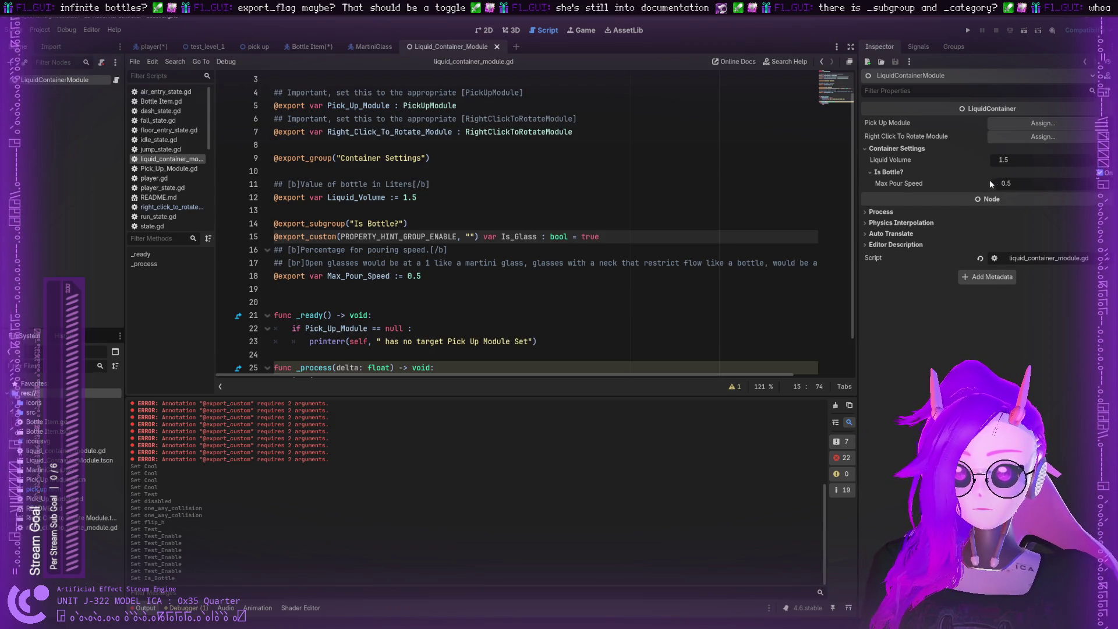
# - Toggle Is Bottle? repeatedly in the Inspector, leaving it off so Max Pour Speed is hidden
pyautogui.click(1100, 173)
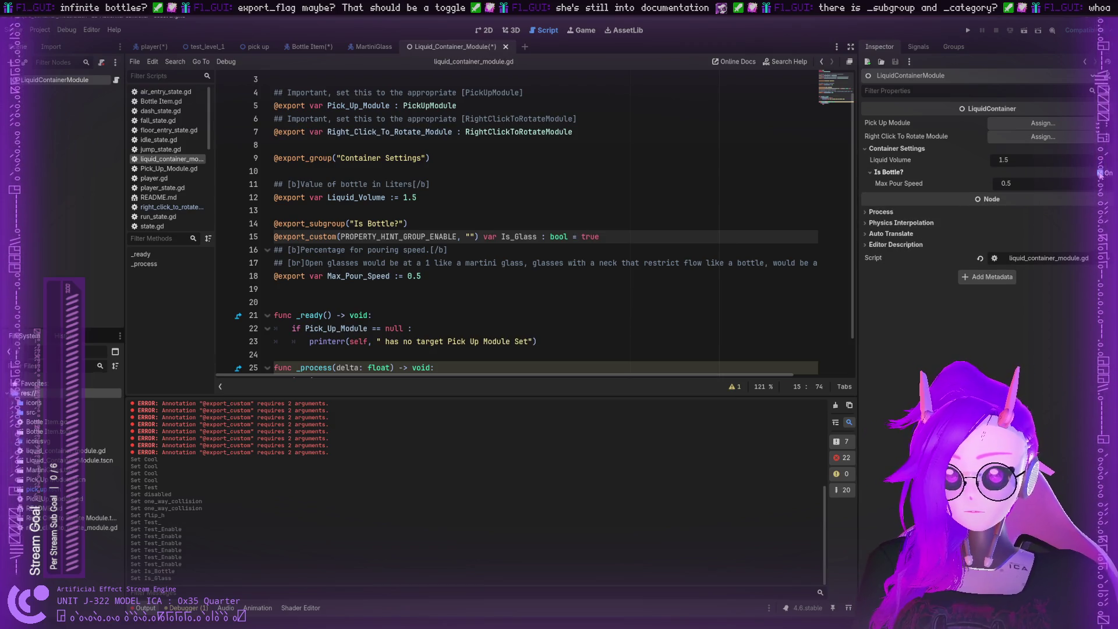
pyautogui.click(1100, 173)
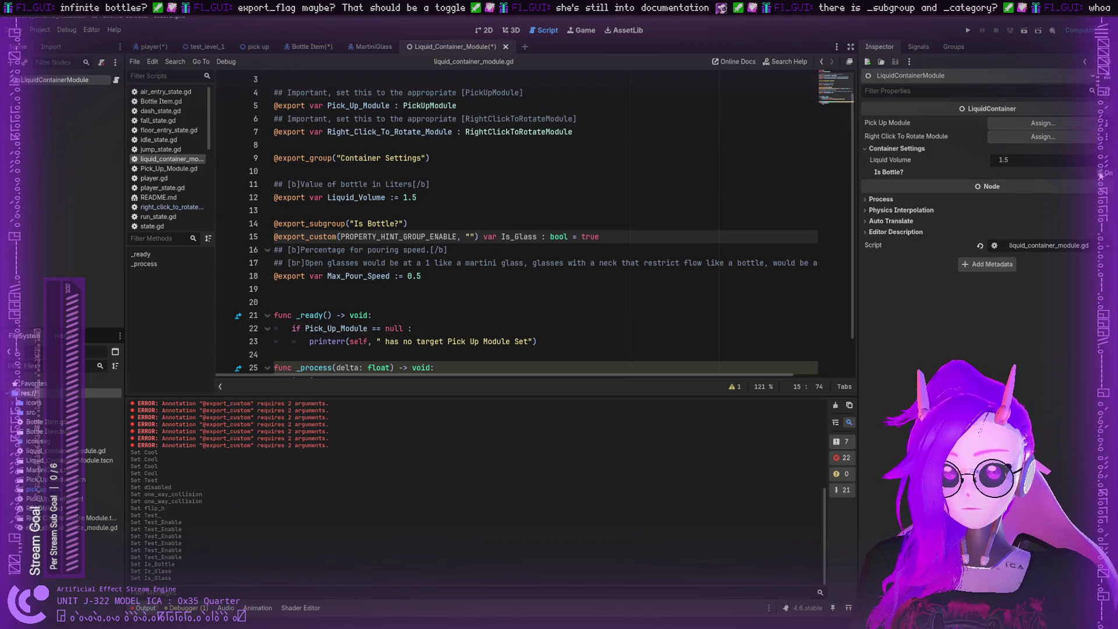
pyautogui.click(1100, 173)
pyautogui.click(1101, 173)
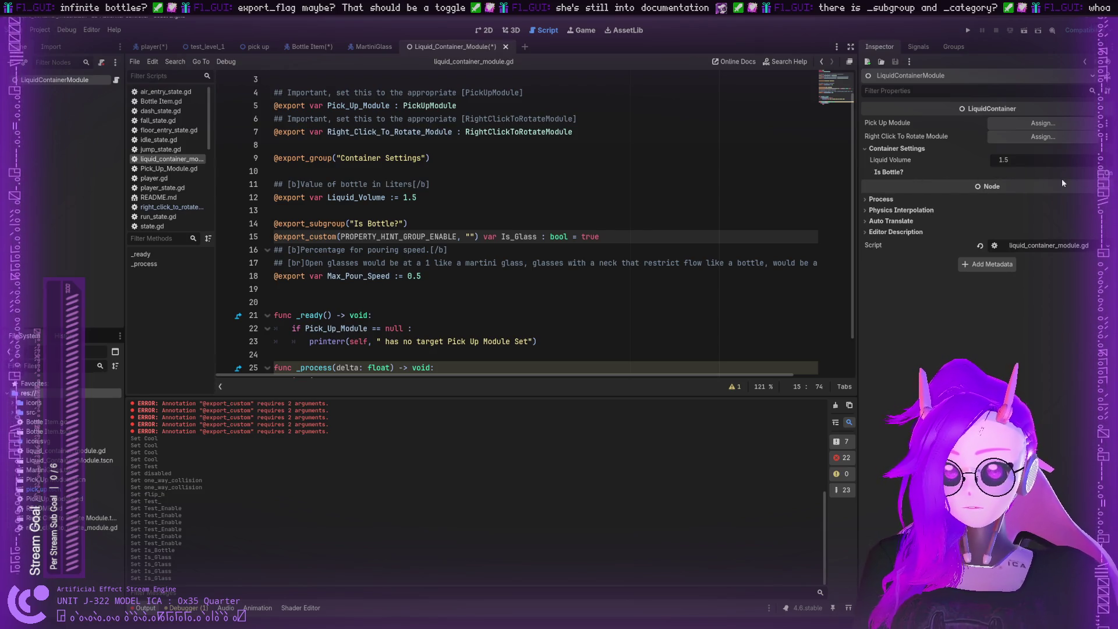
pyautogui.click(1100, 173)
pyautogui.click(1100, 173)
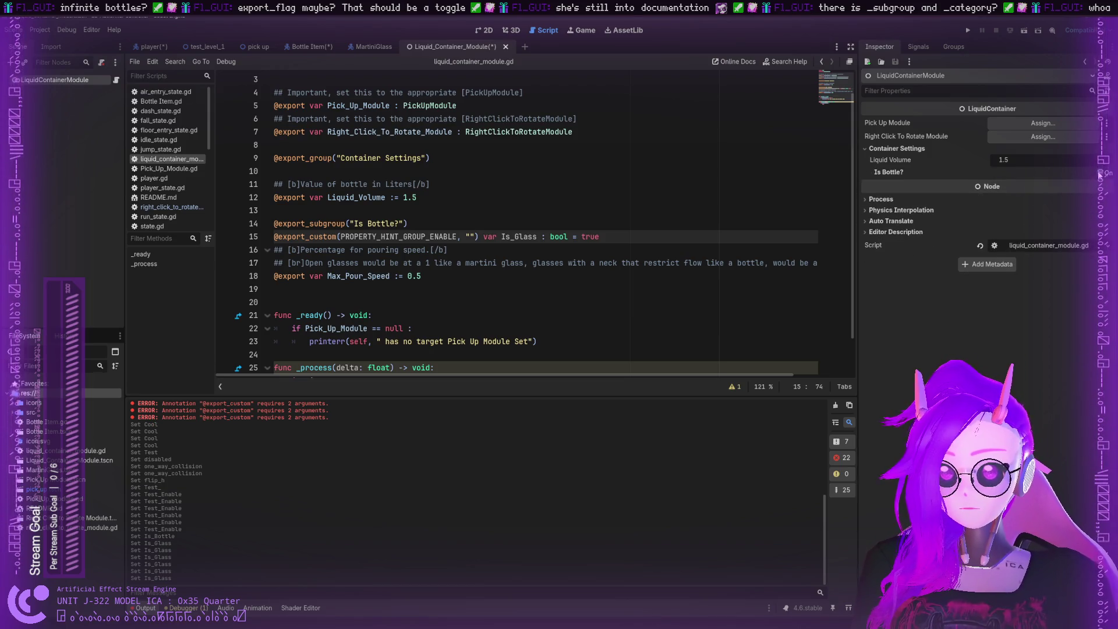
pyautogui.click(1100, 173)
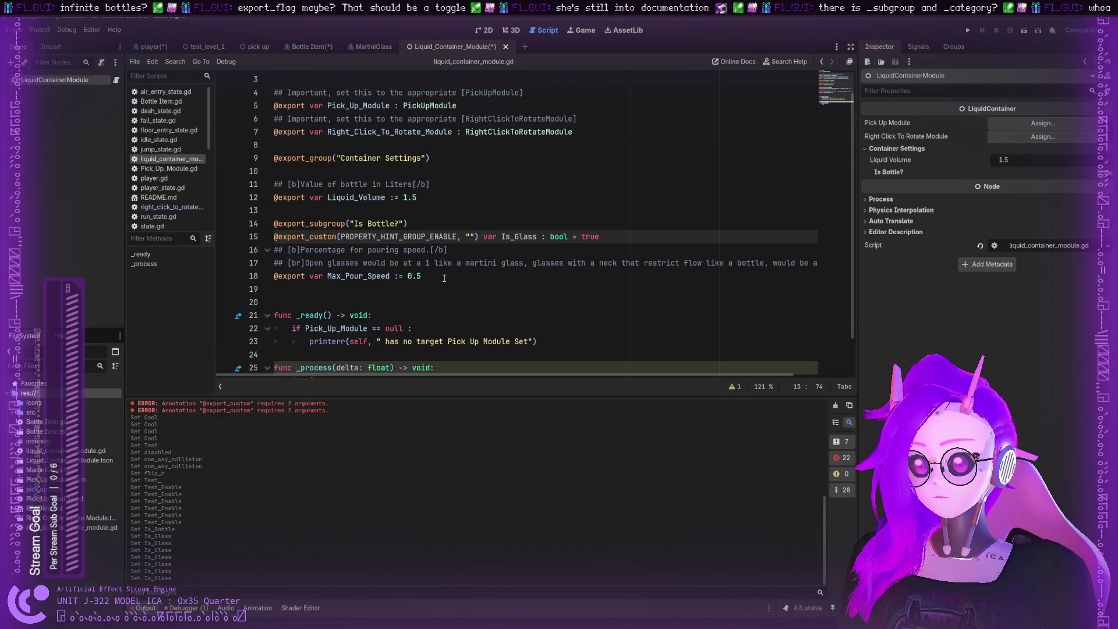
# - Move the Max_Pour_Speed comment and export up under Liquid_Volume, removing the blank line
pyautogui.moveTo(442, 276)
pyautogui.mouseDown()
pyautogui.moveTo(259, 277)
pyautogui.moveTo(258, 257)
pyautogui.mouseUp()
pyautogui.hotkey('ctrl', 'x')
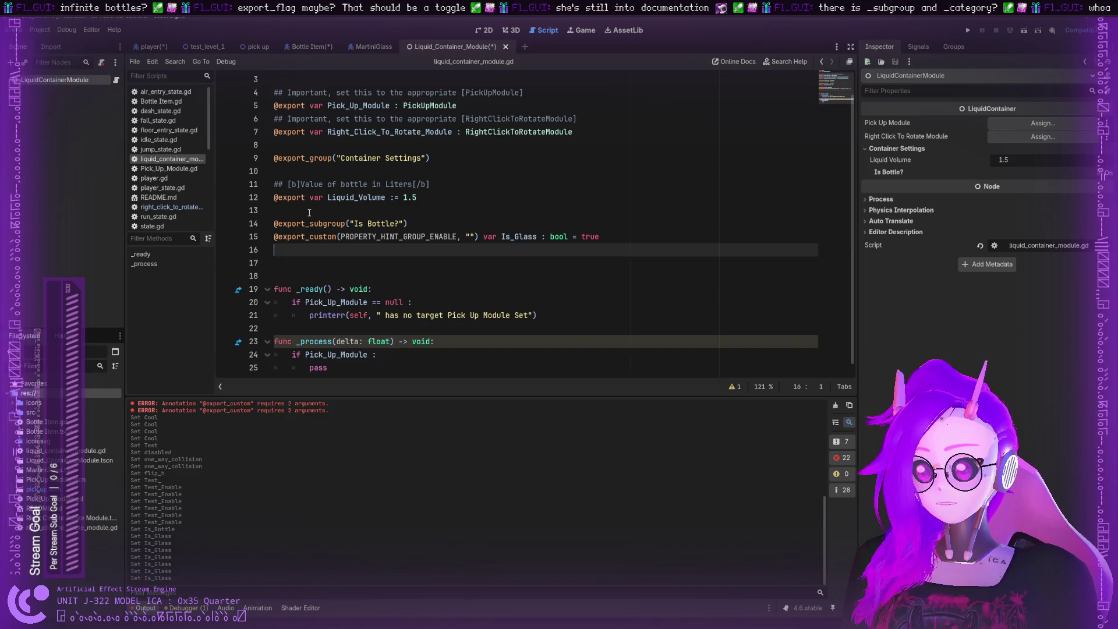
pyautogui.press('Up')
pyautogui.press('Up')
pyautogui.press('Up')
pyautogui.hotkey('ctrl', 'v')
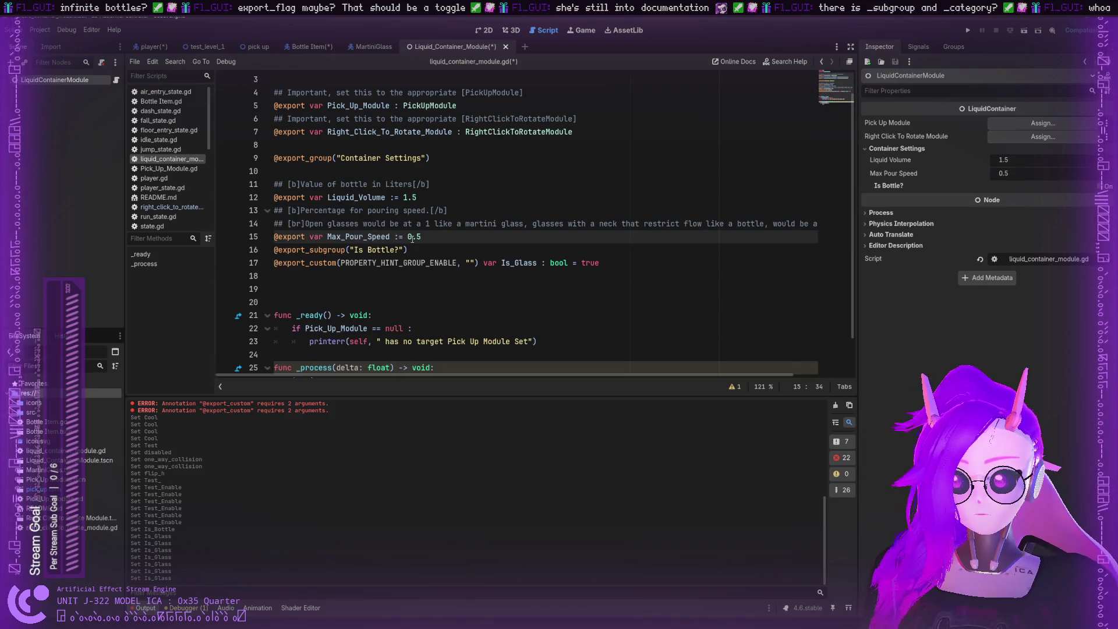
pyautogui.click(440, 195)
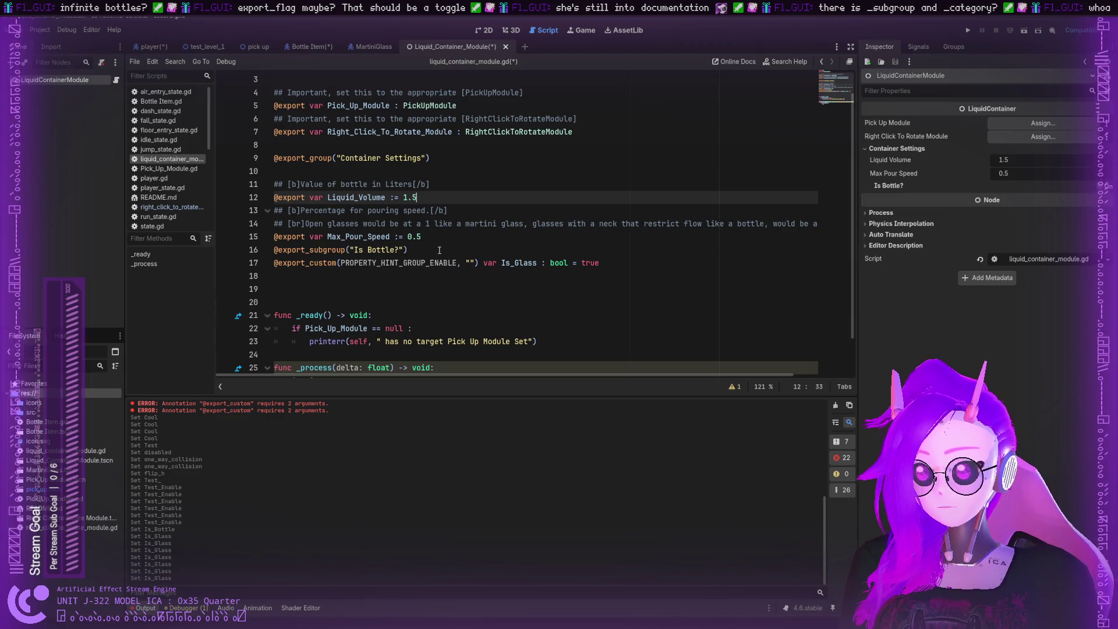
pyautogui.click(382, 173)
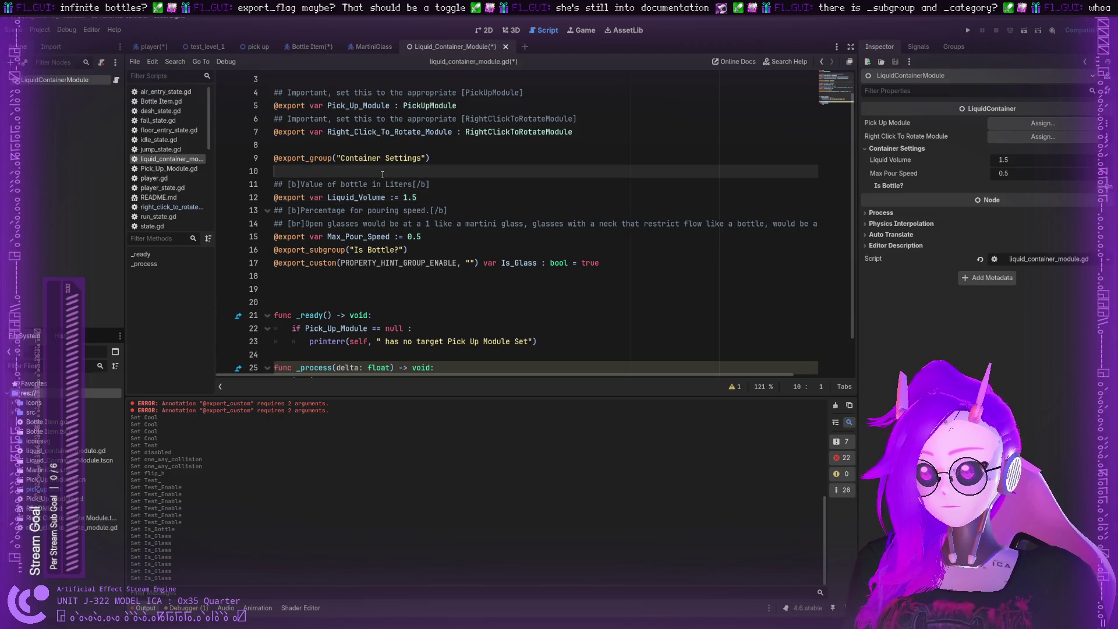
pyautogui.press('BackSpace')
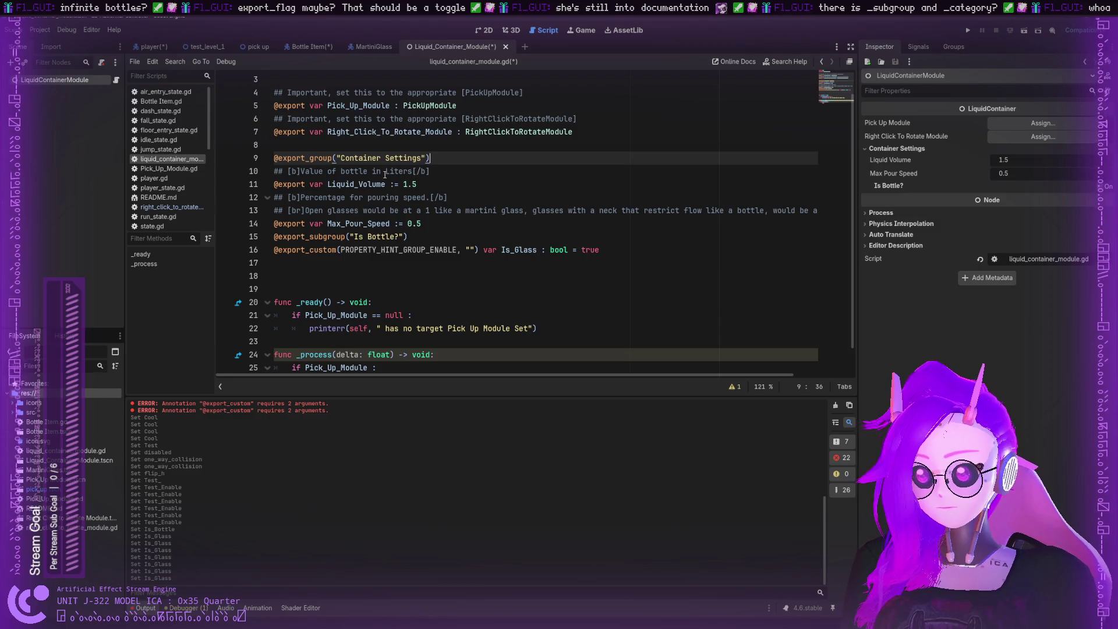
pyautogui.click(421, 183)
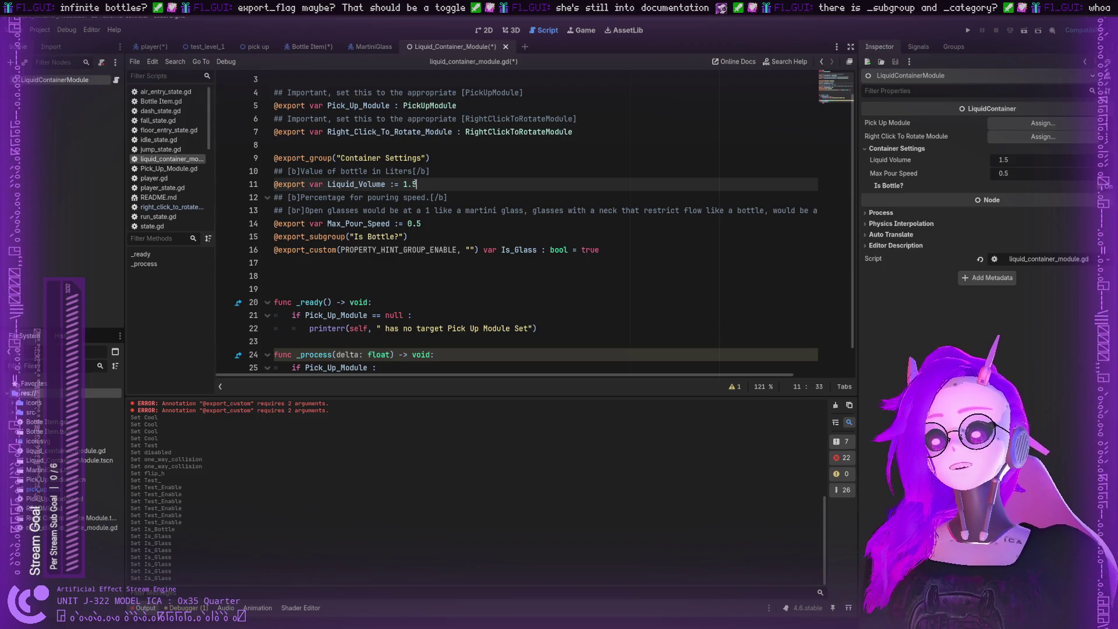
# - Delete the Is Bottle? subgroup and Is_Glass toggle lines
pyautogui.moveTo(600, 249)
pyautogui.mouseDown()
pyautogui.moveTo(274, 249)
pyautogui.moveTo(523, 247)
pyautogui.moveTo(274, 250)
pyautogui.moveTo(249, 234)
pyautogui.mouseUp()
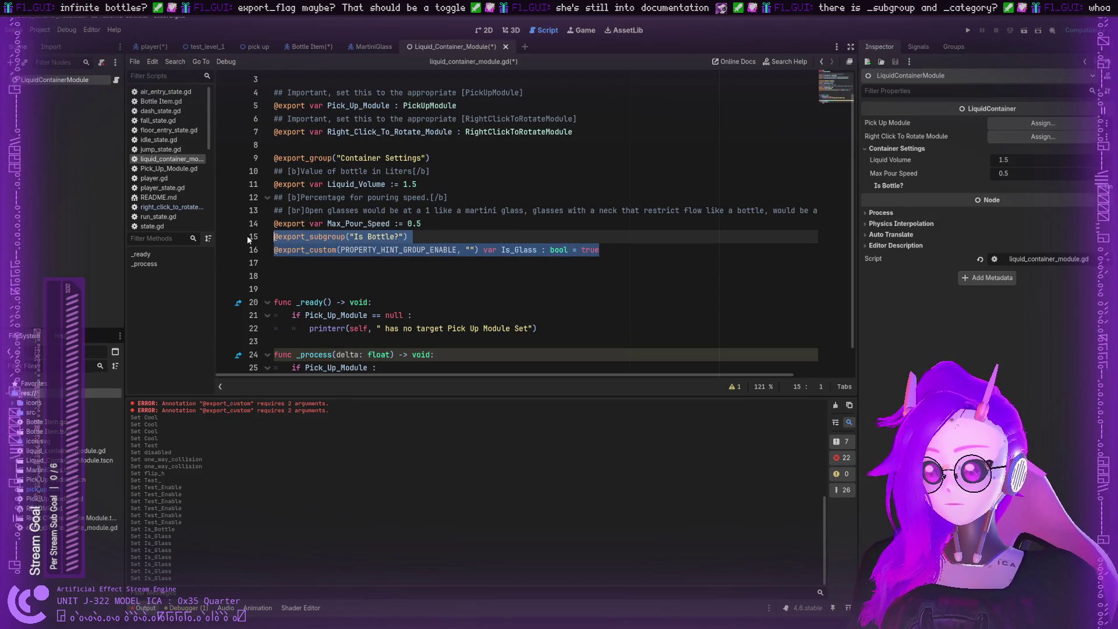
pyautogui.press('BackSpace')
pyautogui.moveTo(417, 185); pyautogui.dragTo(267, 187)
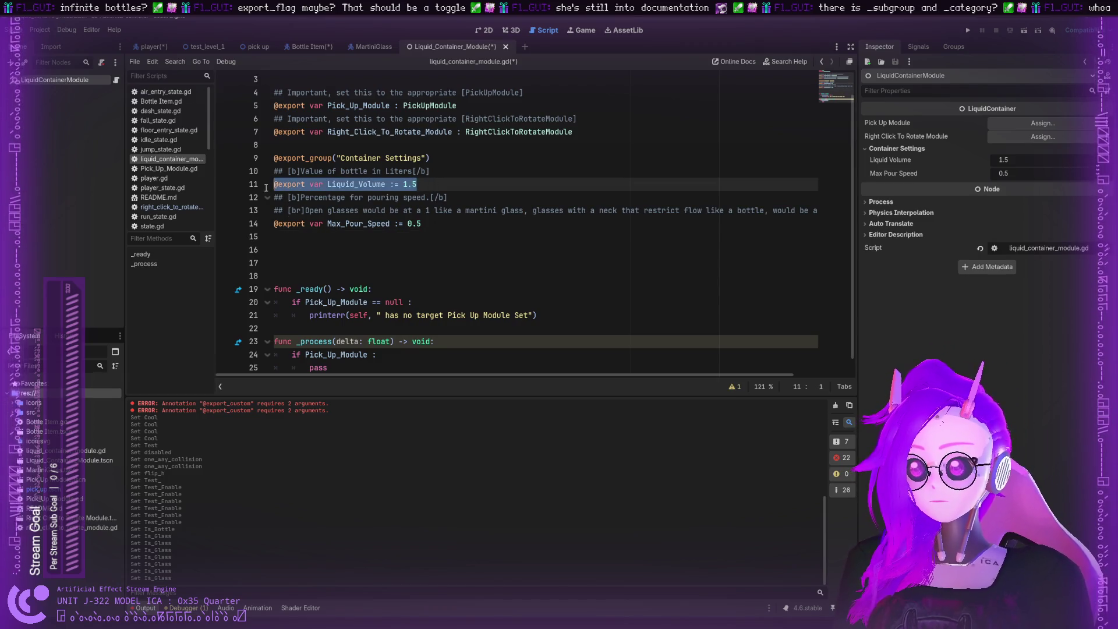
# - Duplicate the Liquid_Volume export as Is_Infinite_Source with value true and save
pyautogui.click(283, 236)
pyautogui.hotkey('ctrl', 'v')
pyautogui.doubleClick(356, 234)
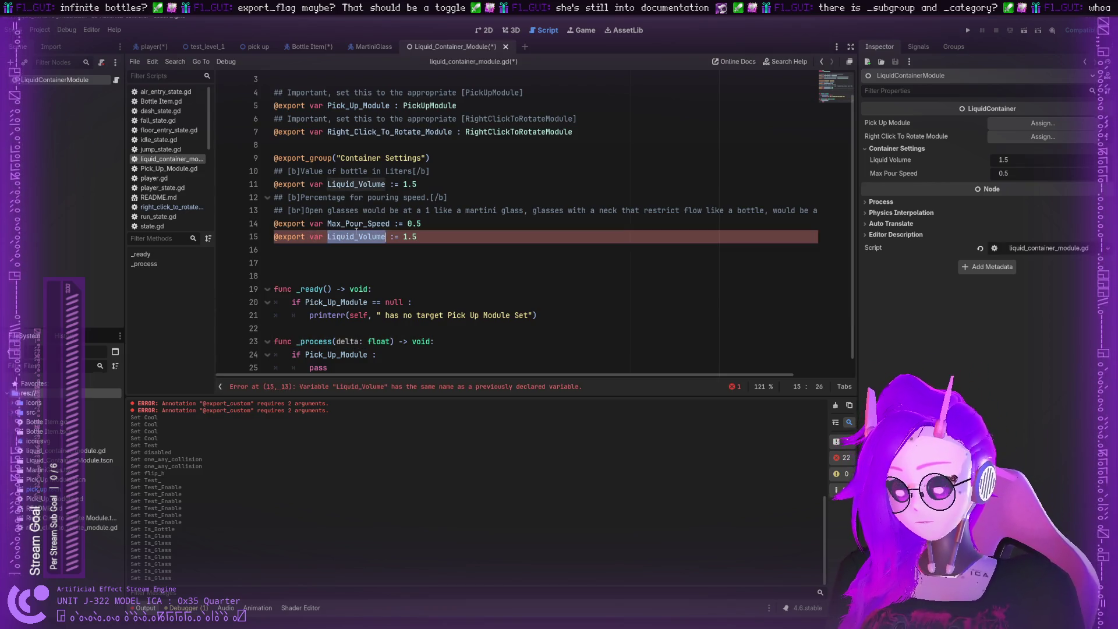
pyautogui.write('Is_Infi')
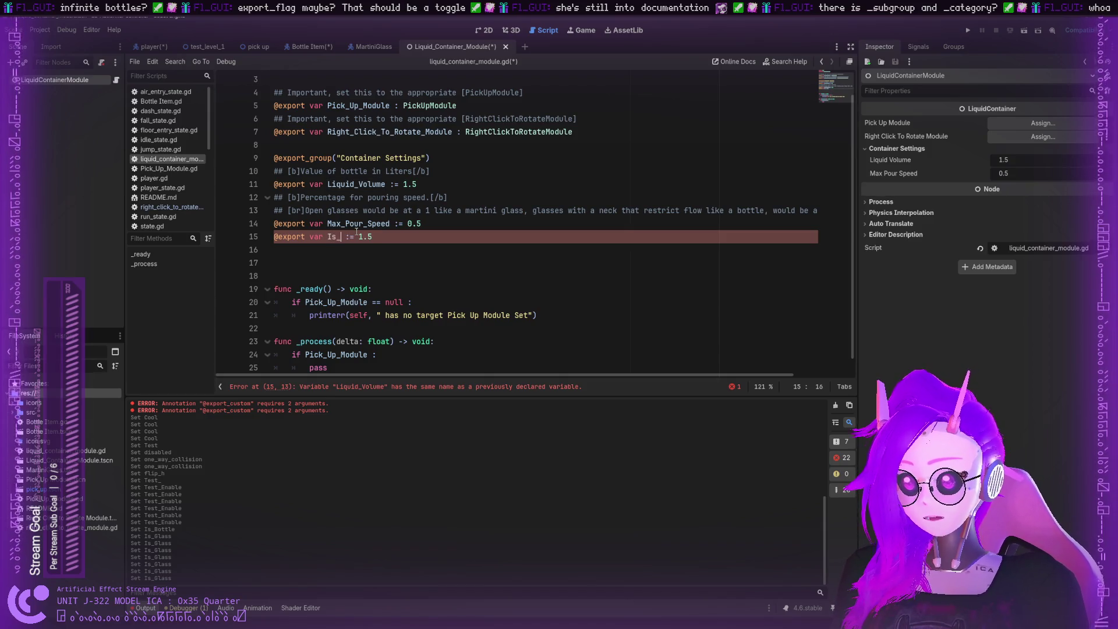
pyautogui.write('te')
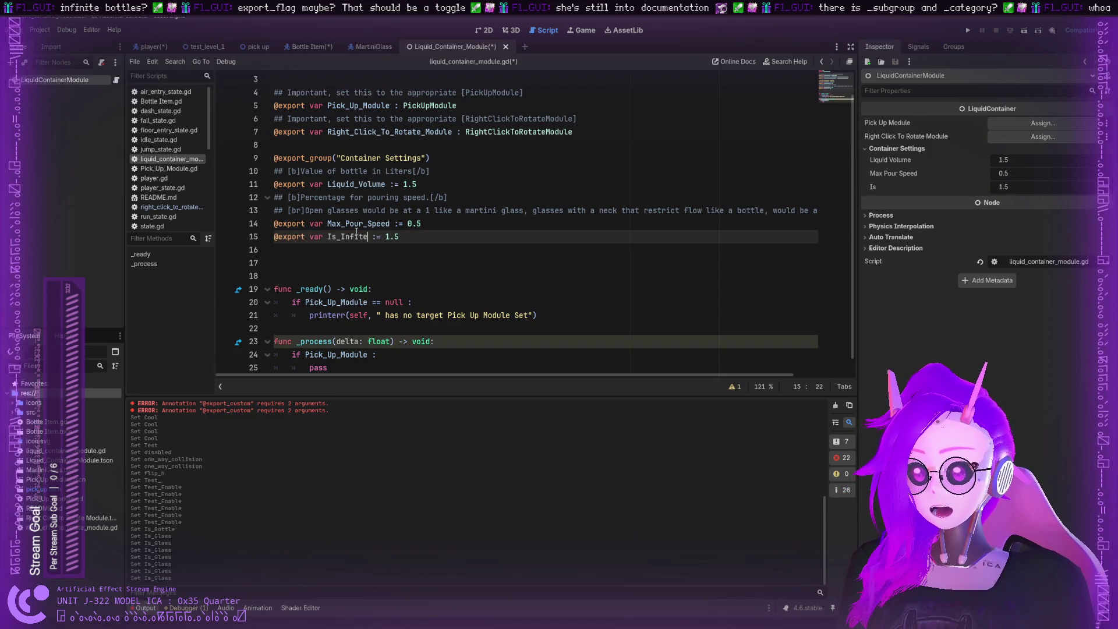
pyautogui.press('BackSpace')
pyautogui.press('BackSpace')
pyautogui.write('nite_Sou')
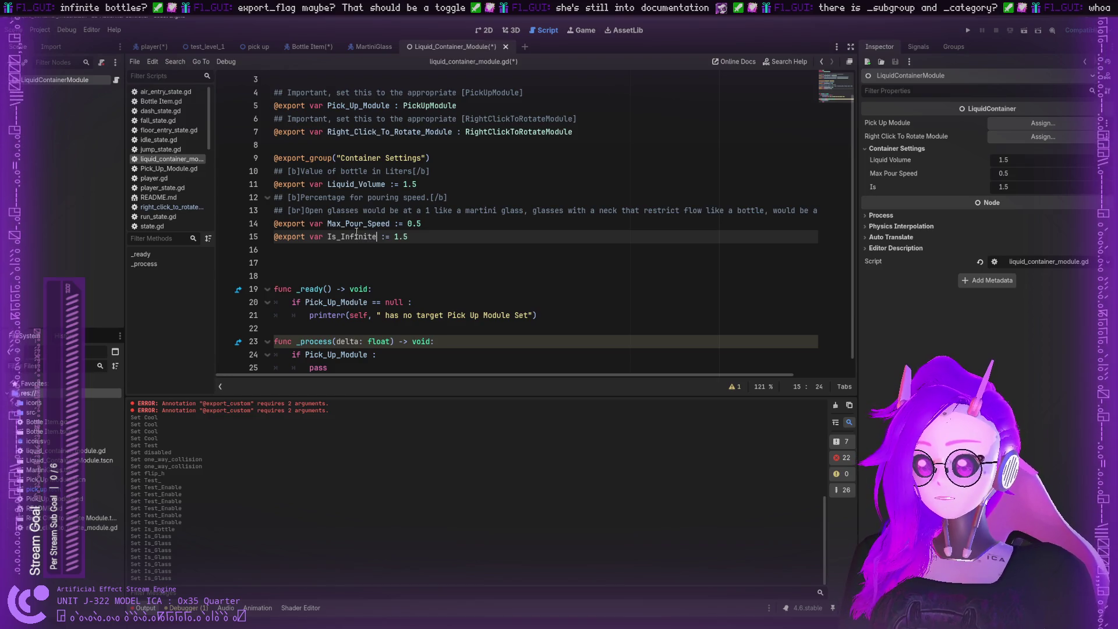
pyautogui.write('rce')
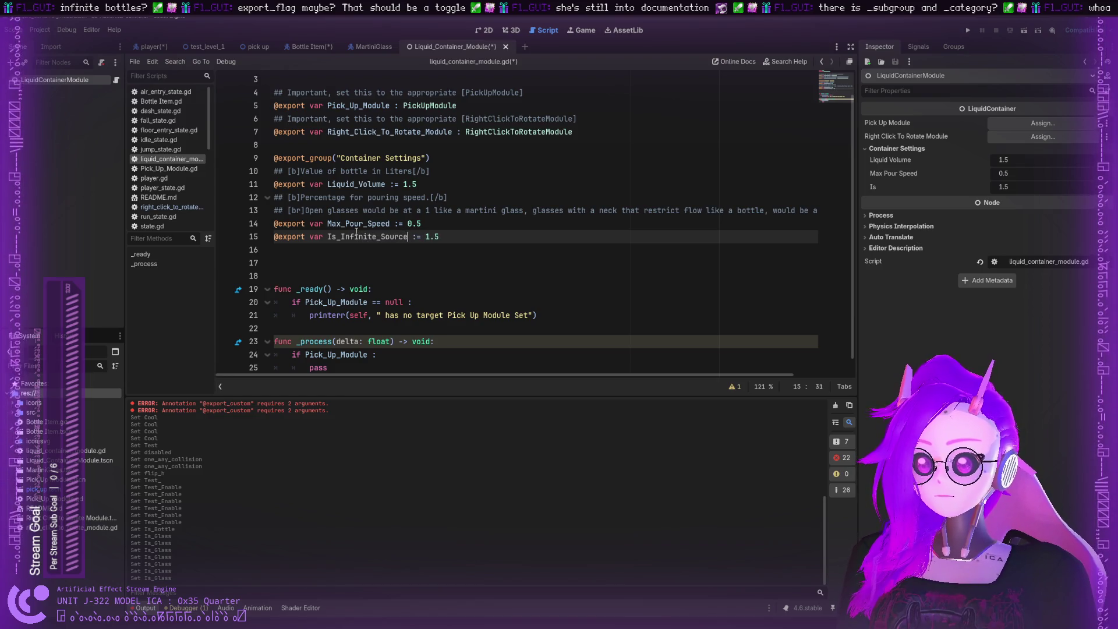
pyautogui.doubleClick(431, 236)
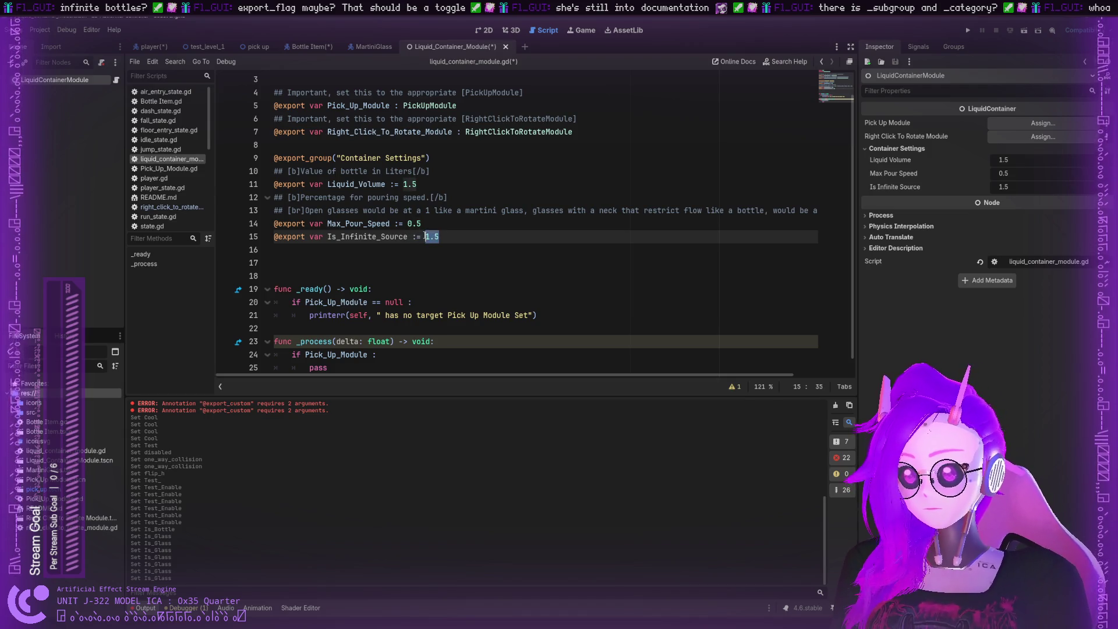
pyautogui.write('true')
pyautogui.hotkey('ctrl', 's')
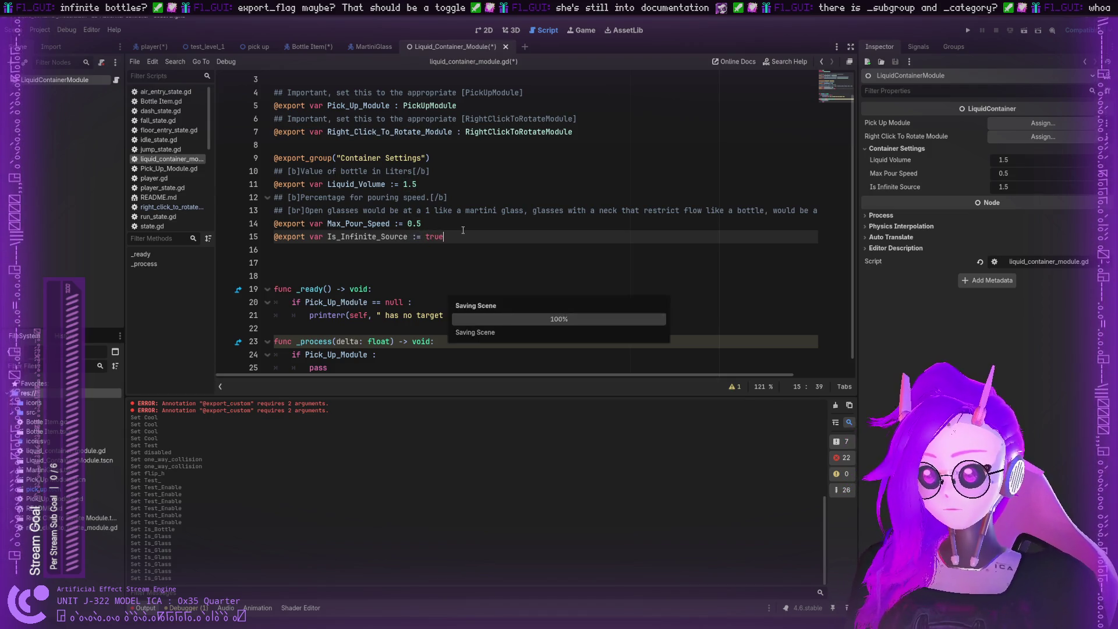
# - Change the Is_Infinite_Source default from true to false
pyautogui.doubleClick(434, 237)
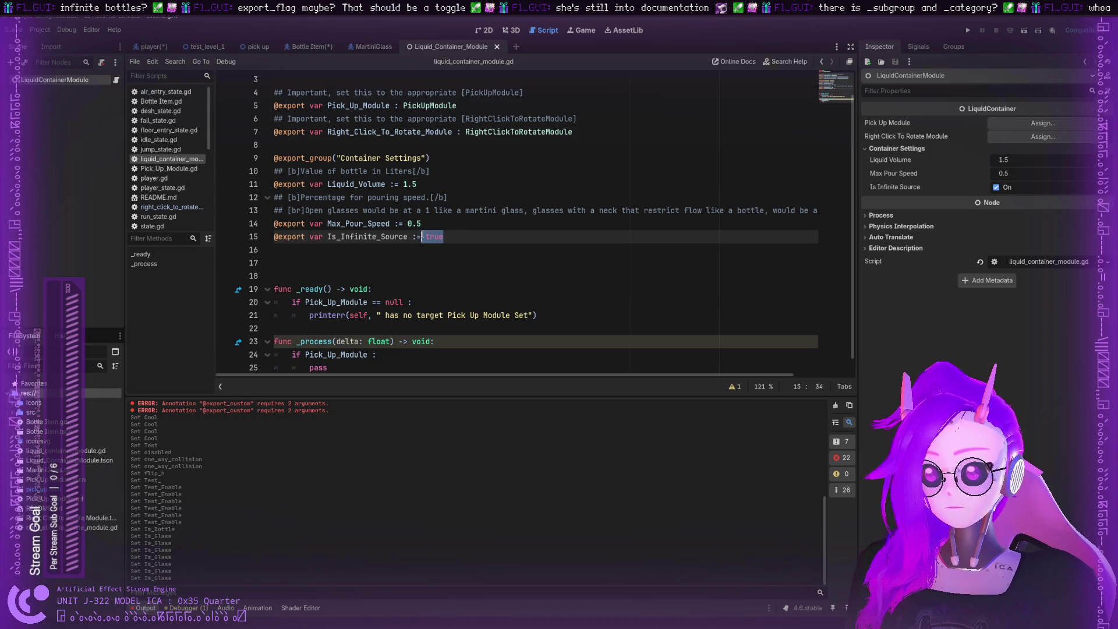
pyautogui.write('False')
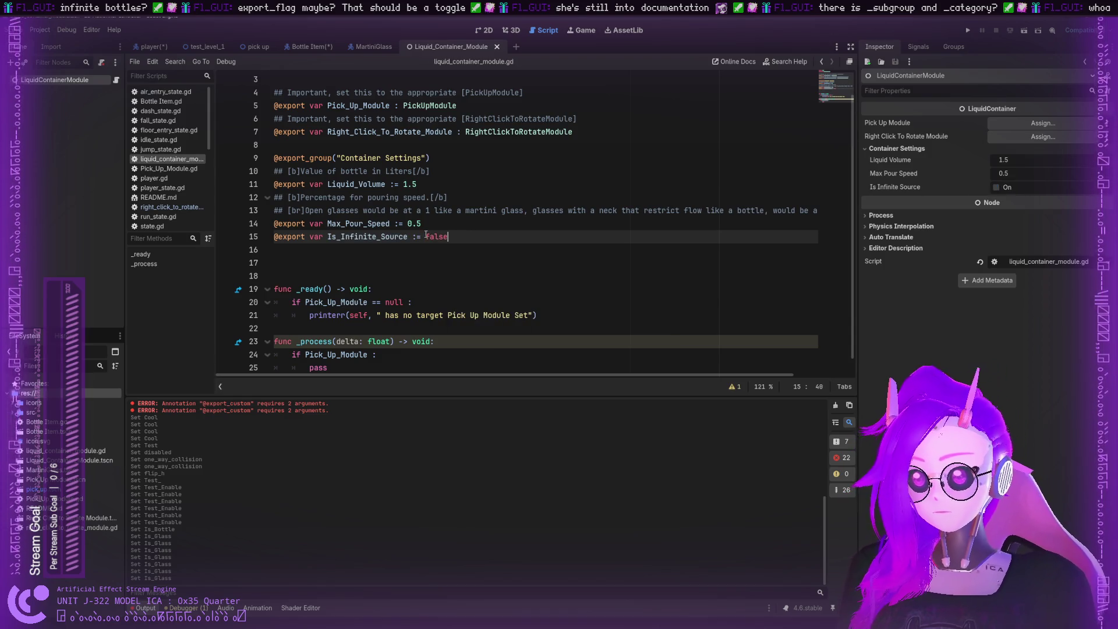
pyautogui.click(426, 183)
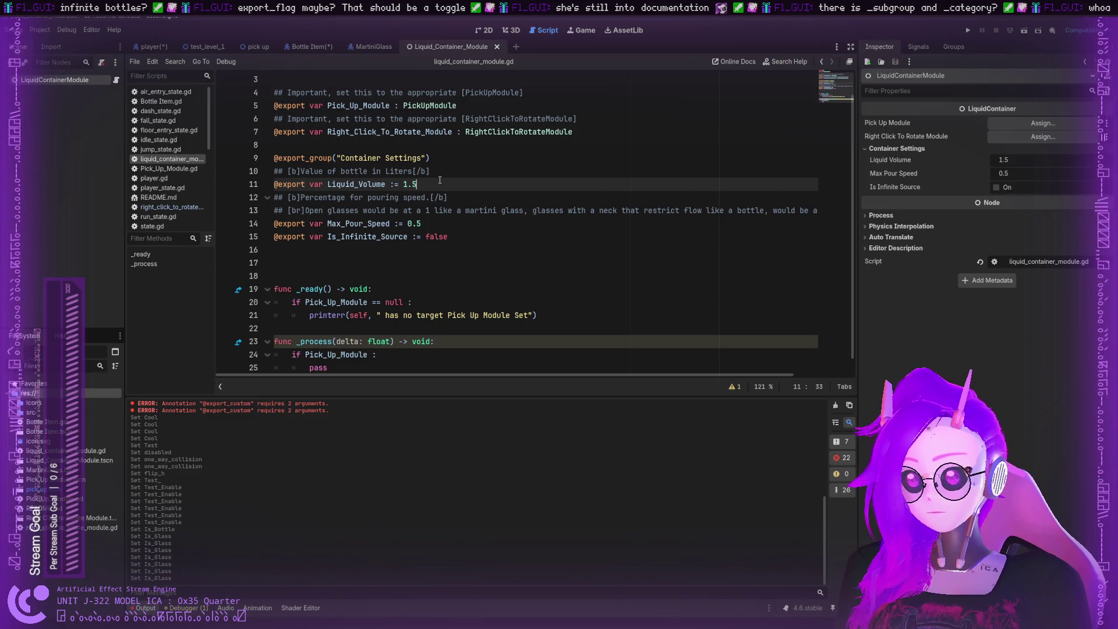
pyautogui.click(465, 237)
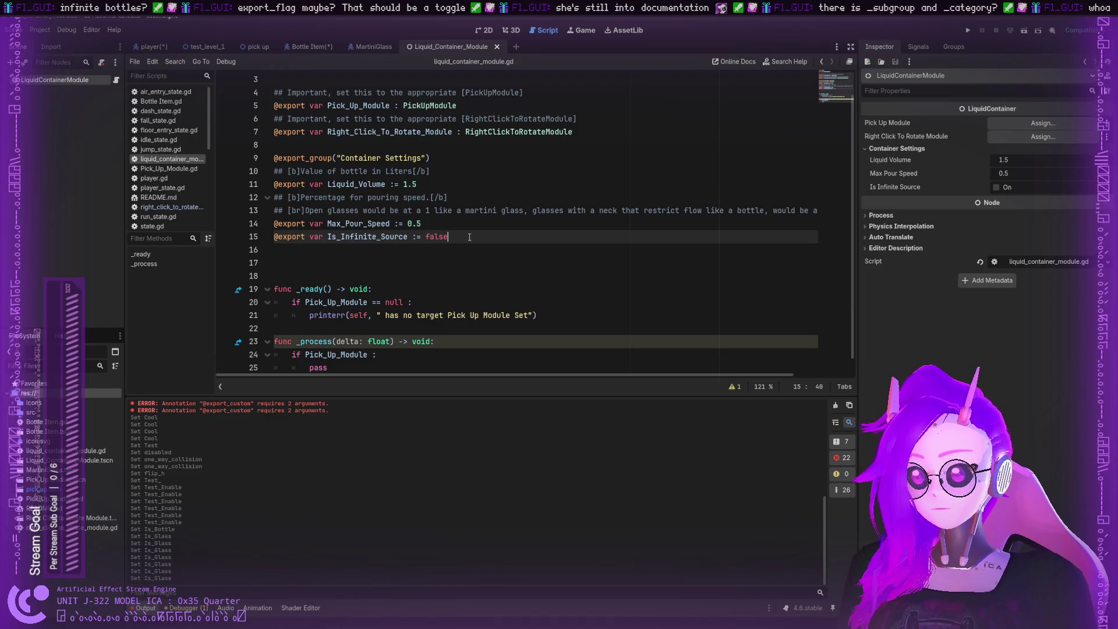
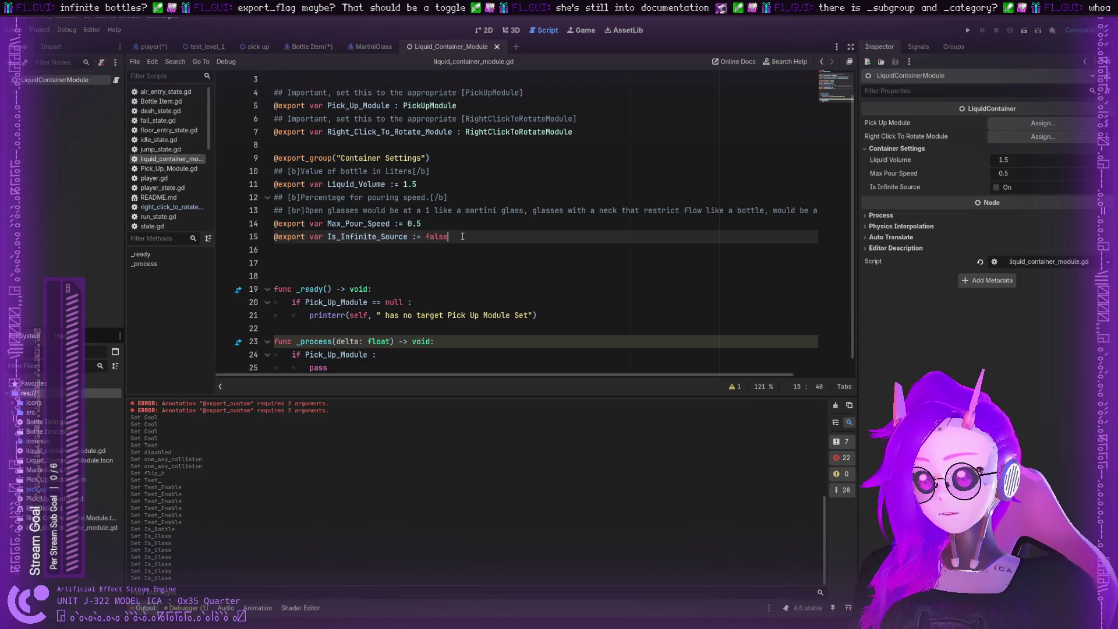
# - Drop the half-written export line and rename Liquid_Volume to Max_Liquid_Volume on line 11
pyautogui.press('Return')
pyautogui.write('@exp')
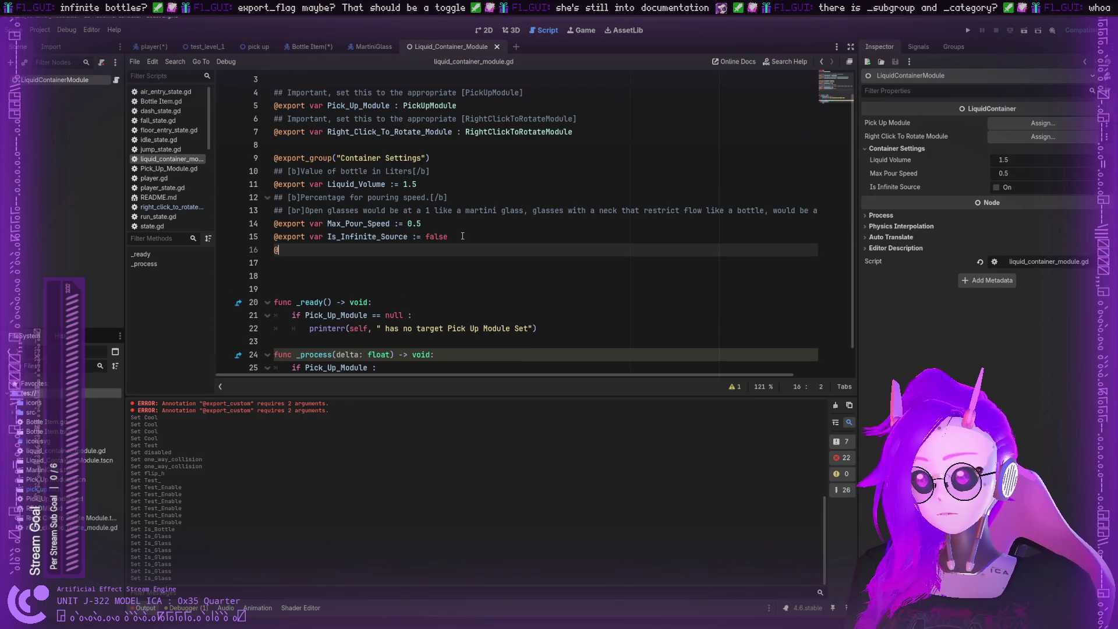
pyautogui.write('ort var Ma')
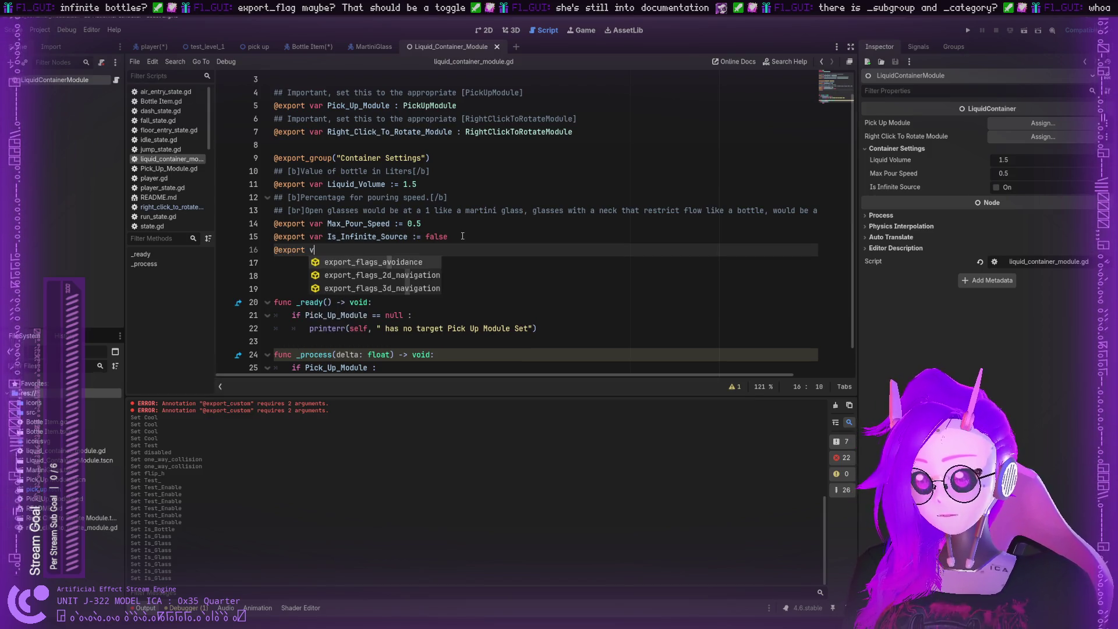
pyautogui.write('x_')
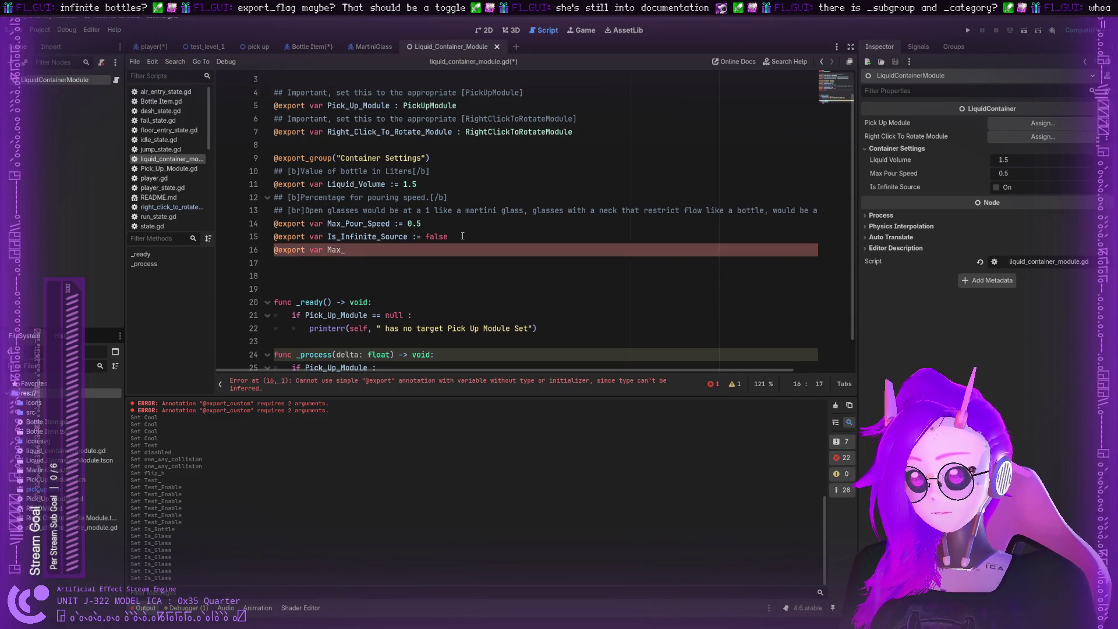
pyautogui.press('BackSpace')
pyautogui.press('BackSpace')
pyautogui.press('BackSpace')
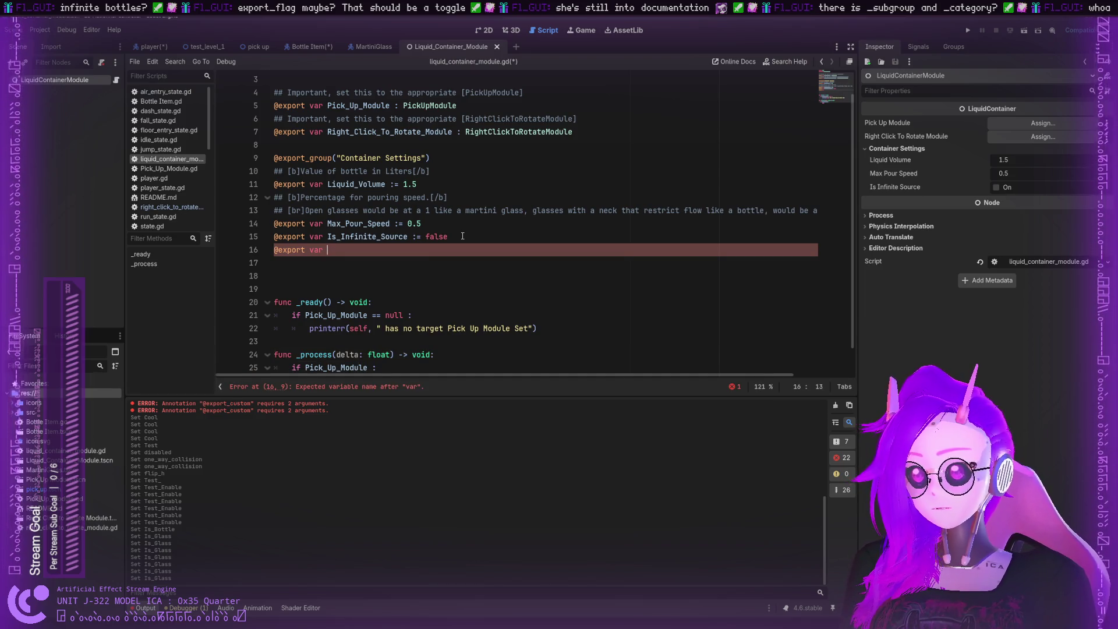
pyautogui.write('Max_')
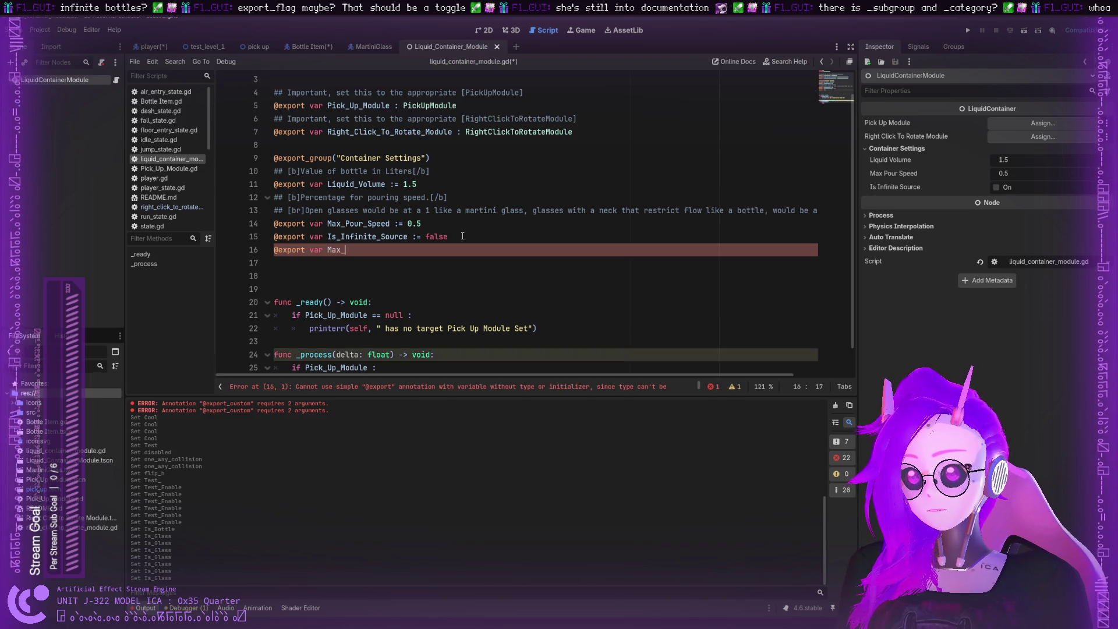
pyautogui.press('BackSpace')
pyautogui.press('BackSpace')
pyautogui.press('BackSpace')
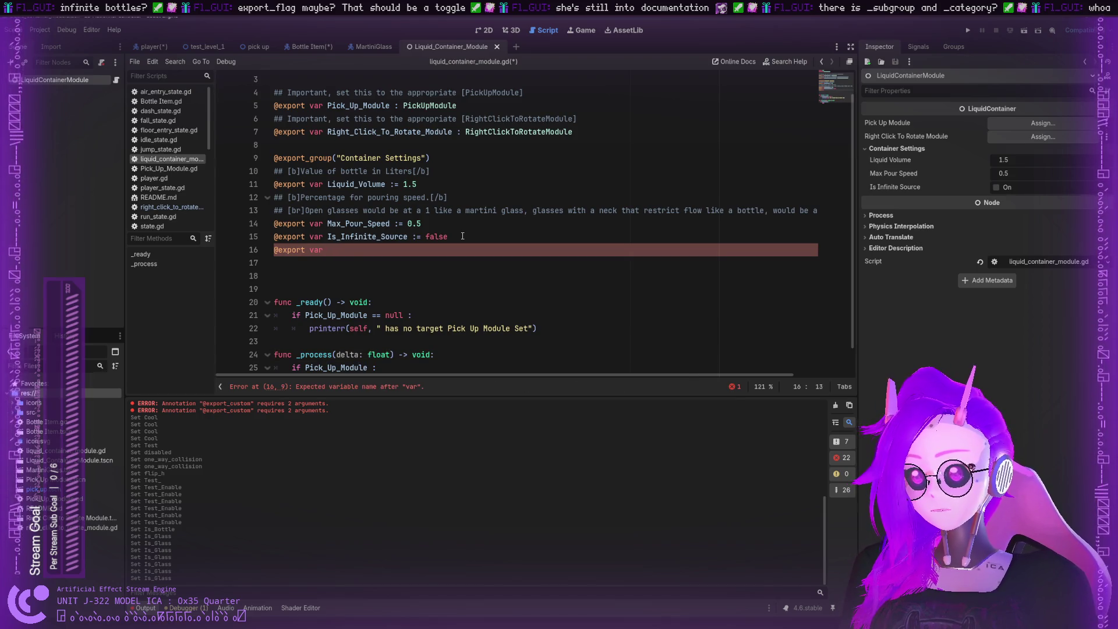
pyautogui.press('BackSpace')
pyautogui.press('BackSpace')
pyautogui.press('BackSpace')
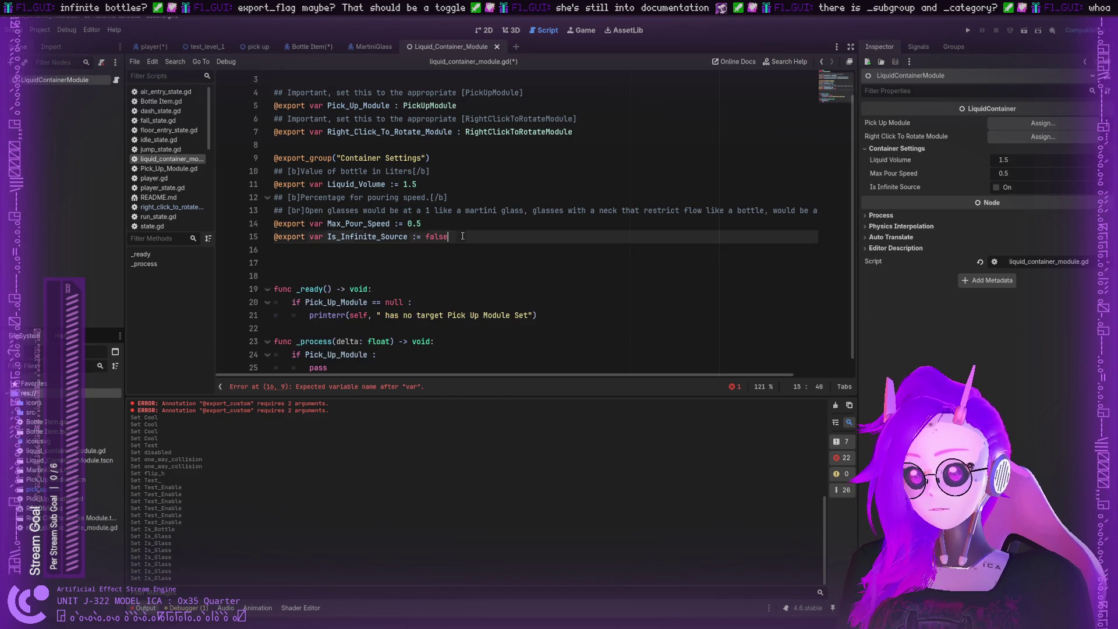
pyautogui.click(328, 183)
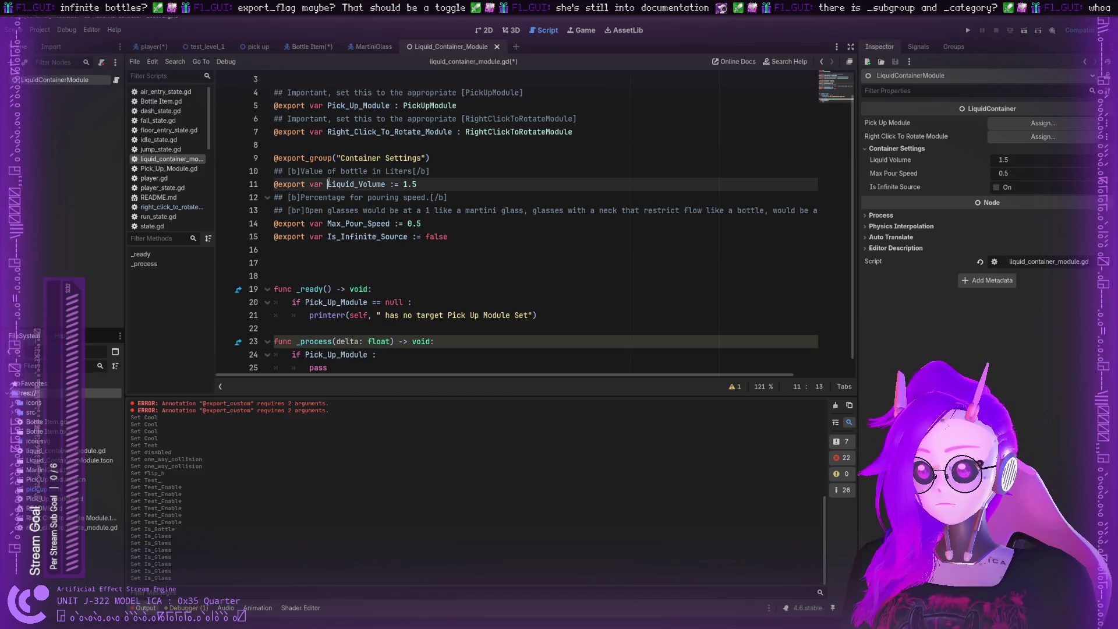
pyautogui.write('Max_')
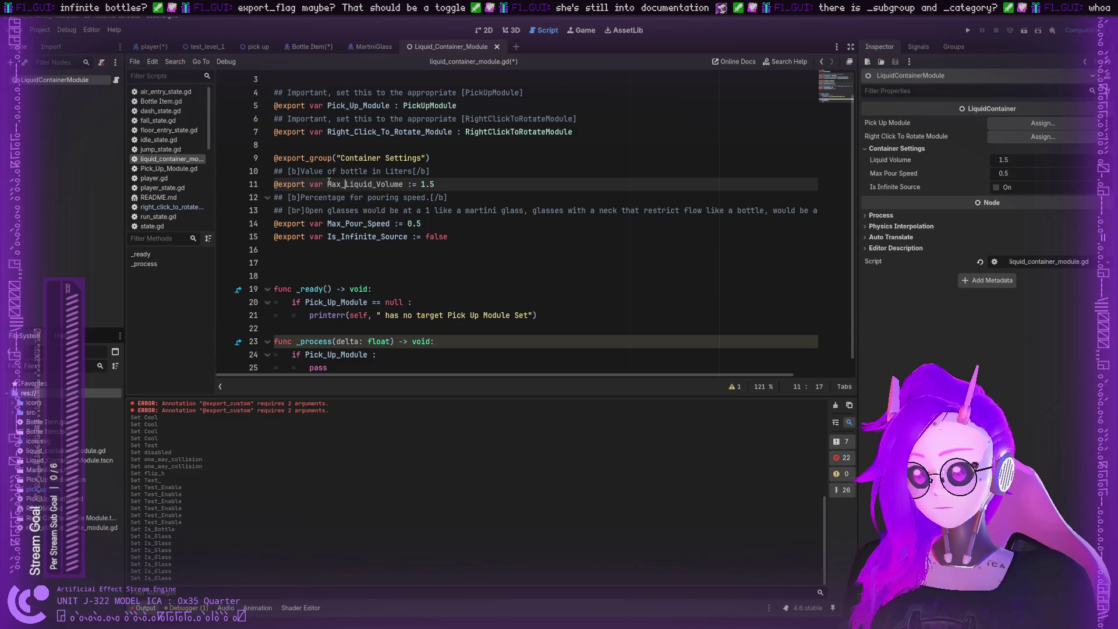
# - Reword the volume comment to 'Maximum size of Container' and save liquid_container_module.gd
pyautogui.click(342, 172)
pyautogui.press('Left')
pyautogui.press('Left')
pyautogui.press('Left')
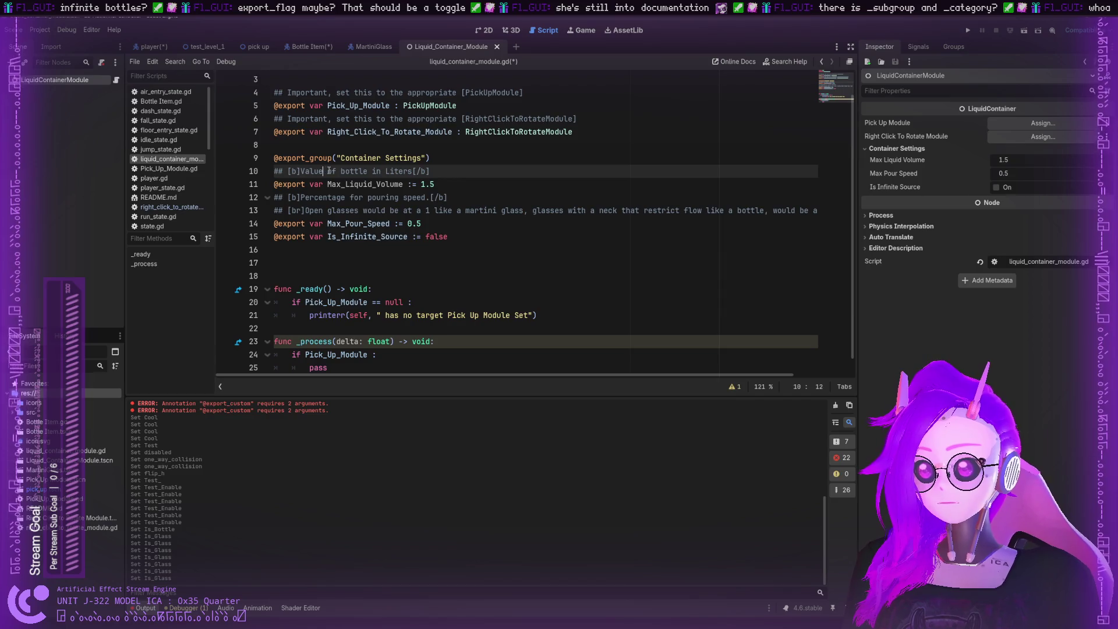
pyautogui.doubleClick(356, 172)
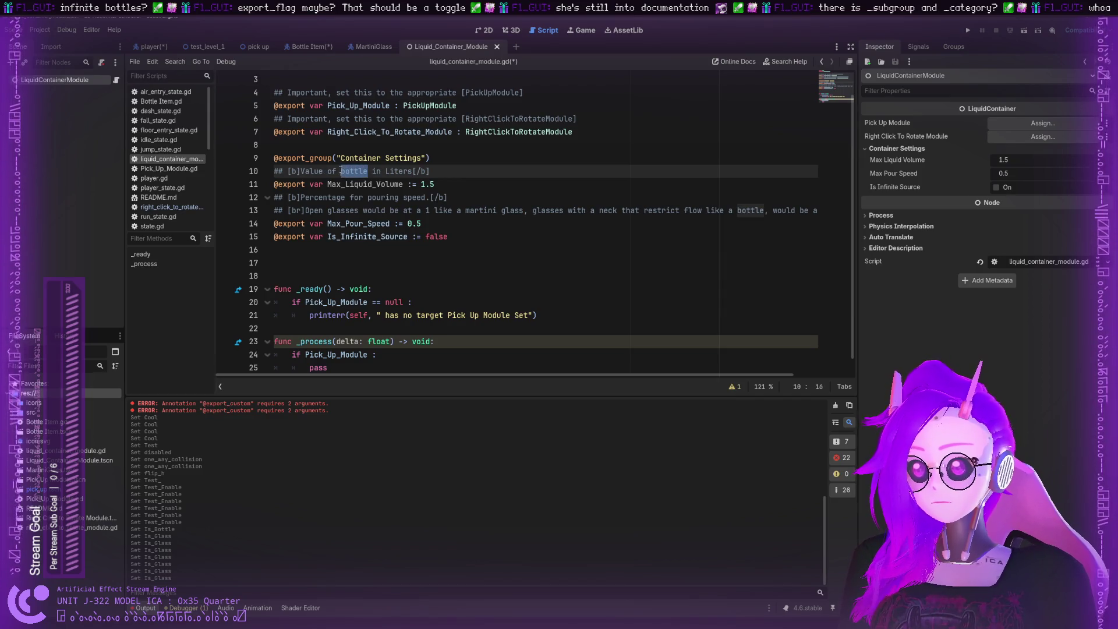
pyautogui.press('BackSpace')
pyautogui.press('BackSpace')
pyautogui.press('BackSpace')
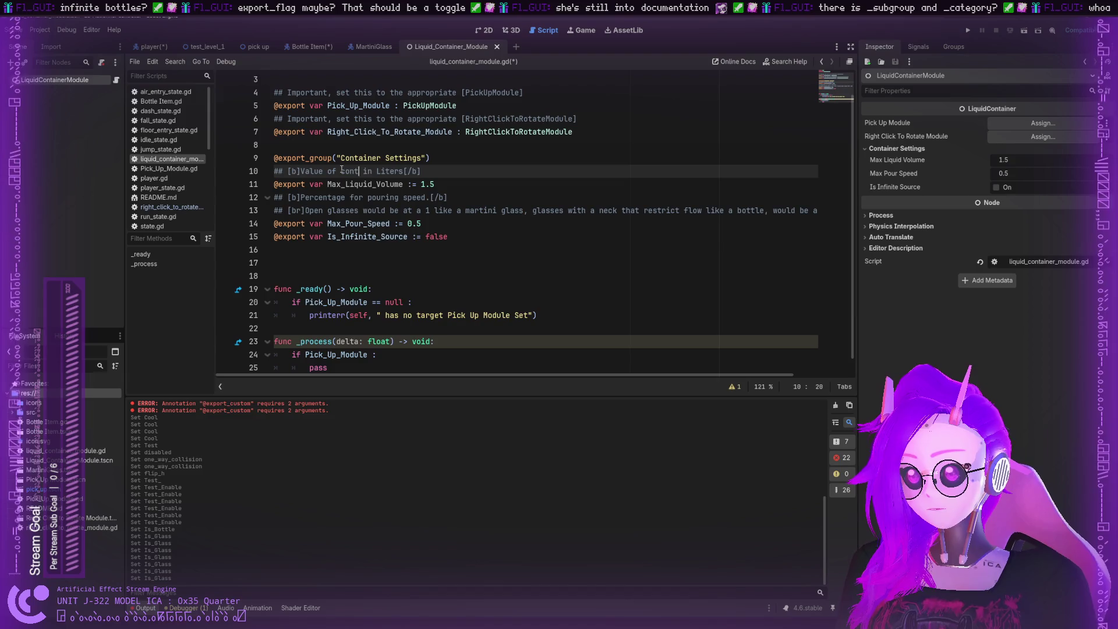
pyautogui.press('BackSpace')
pyautogui.press('BackSpace')
pyautogui.press('BackSpace')
pyautogui.write('Maximu')
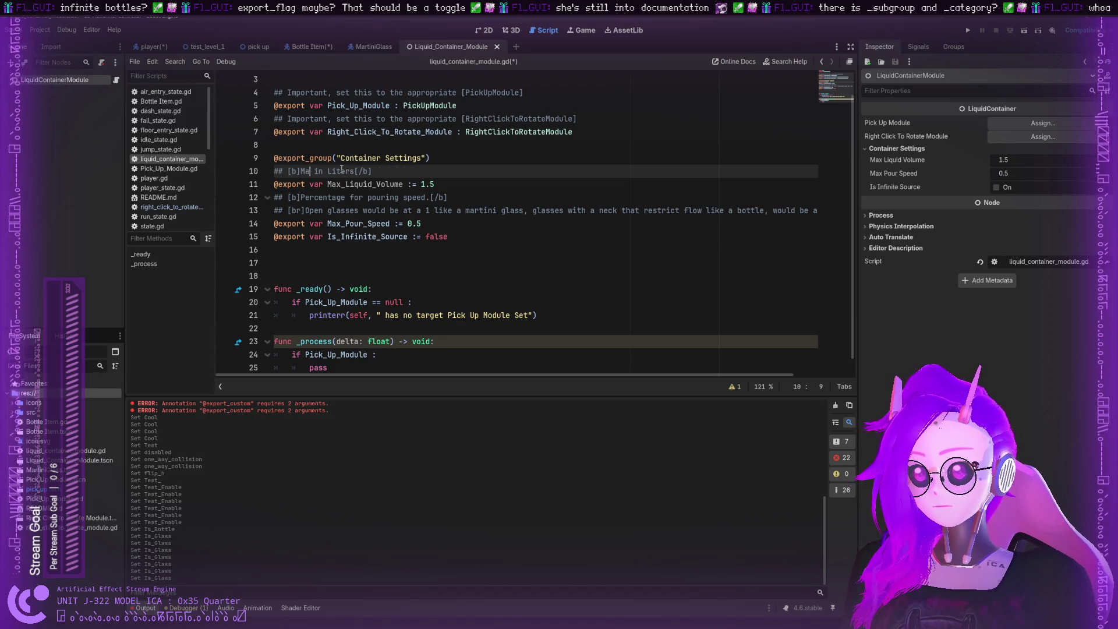
pyautogui.write('m size of ')
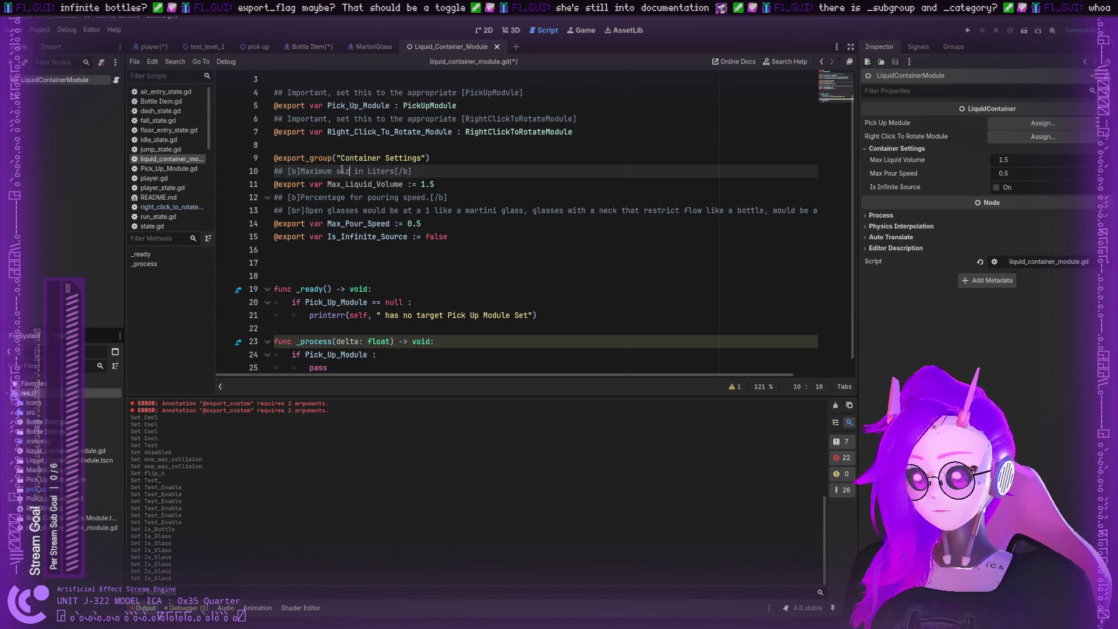
pyautogui.write('Container')
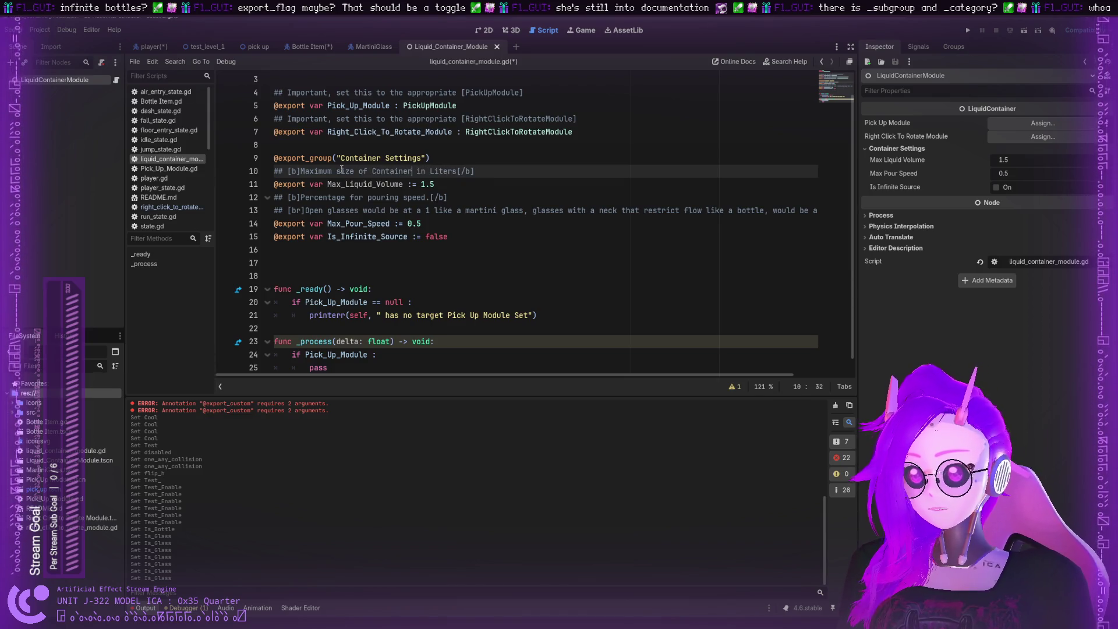
pyautogui.click(450, 224)
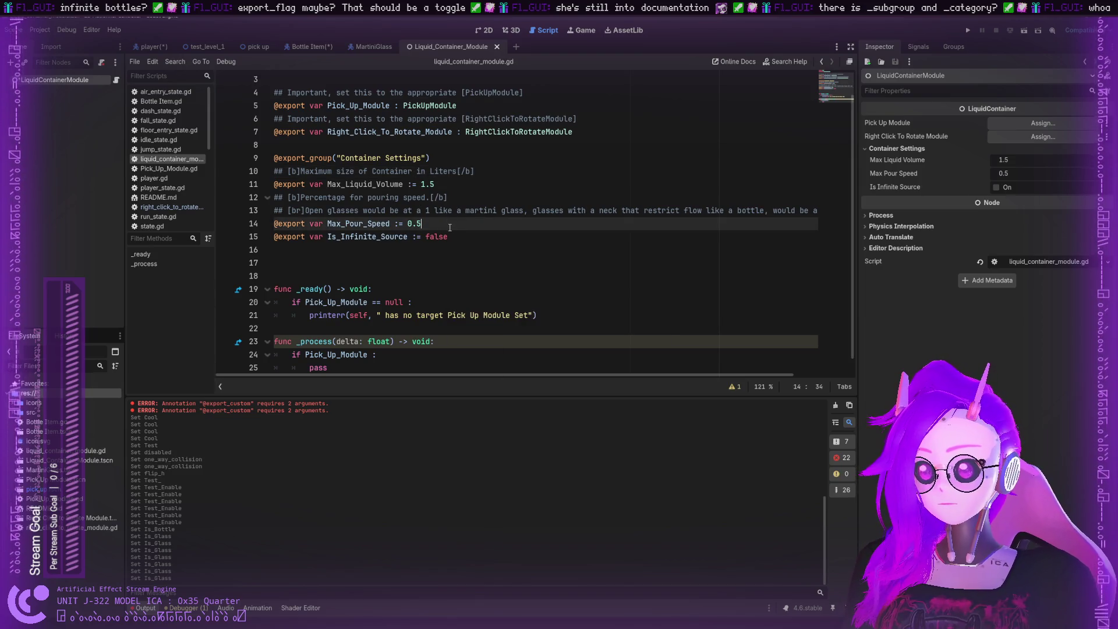
pyautogui.click(461, 233)
pyautogui.hotkey('ctrl', 's')
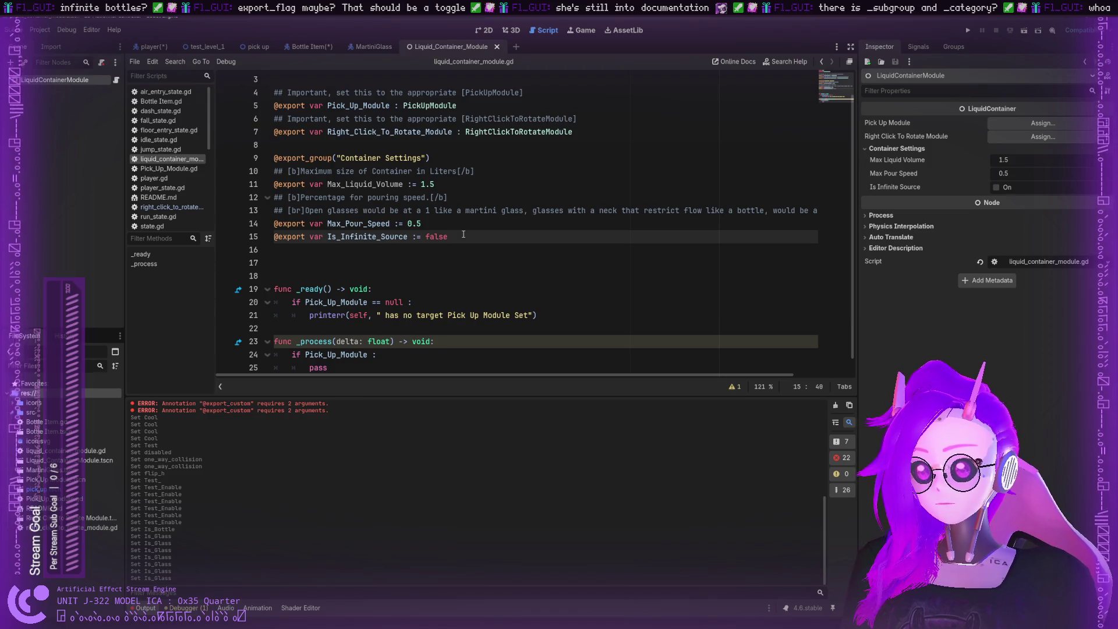
# - Add the "Test" argument and declare var Is_Finite := true on line 16, removing the blank line
pyautogui.hotkey('ctrl', 'z')
pyautogui.write(', ""')
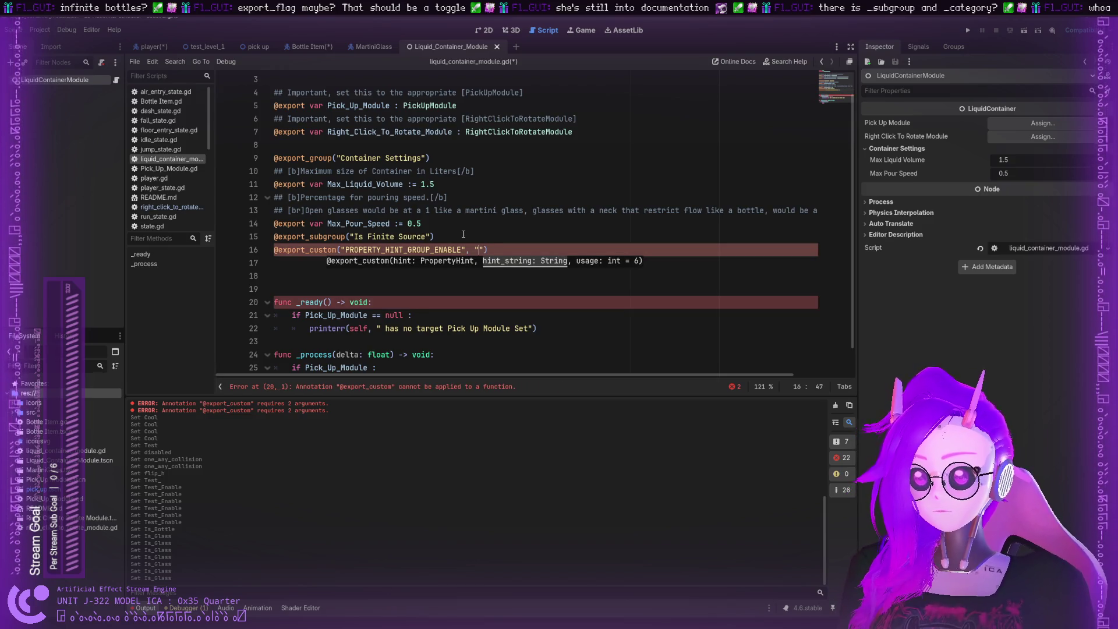
pyautogui.write('Test')
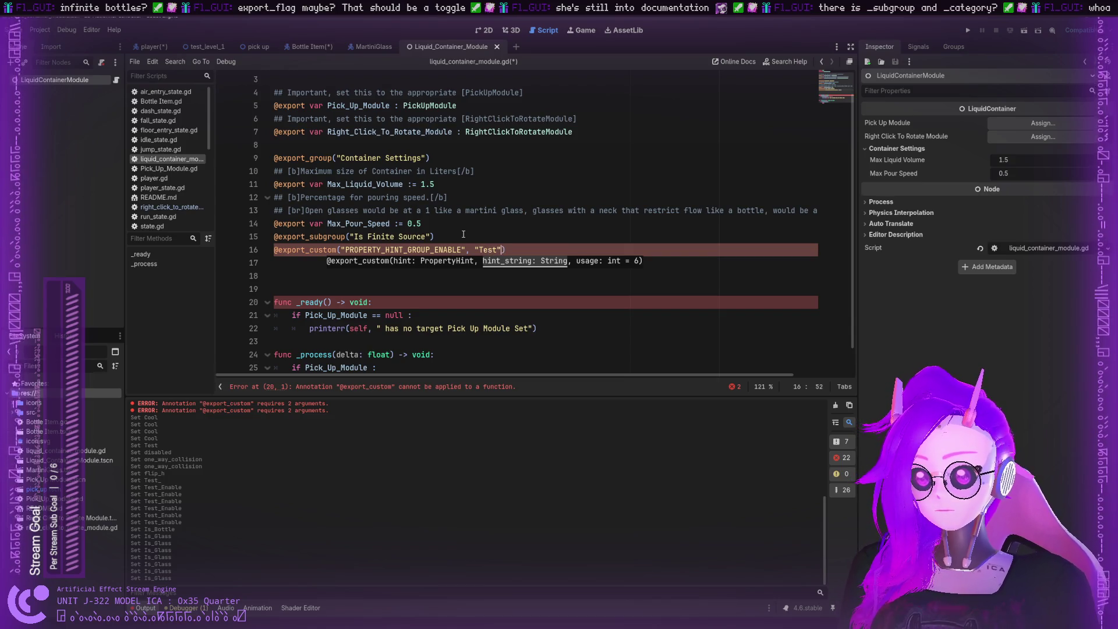
pyautogui.press('Right')
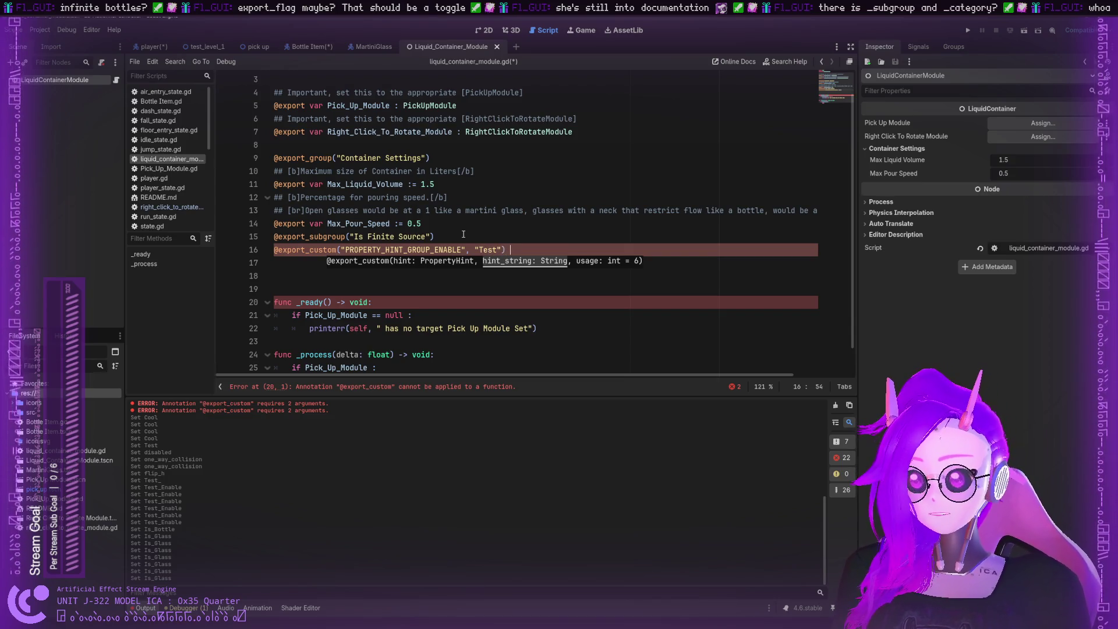
pyautogui.write('var ')
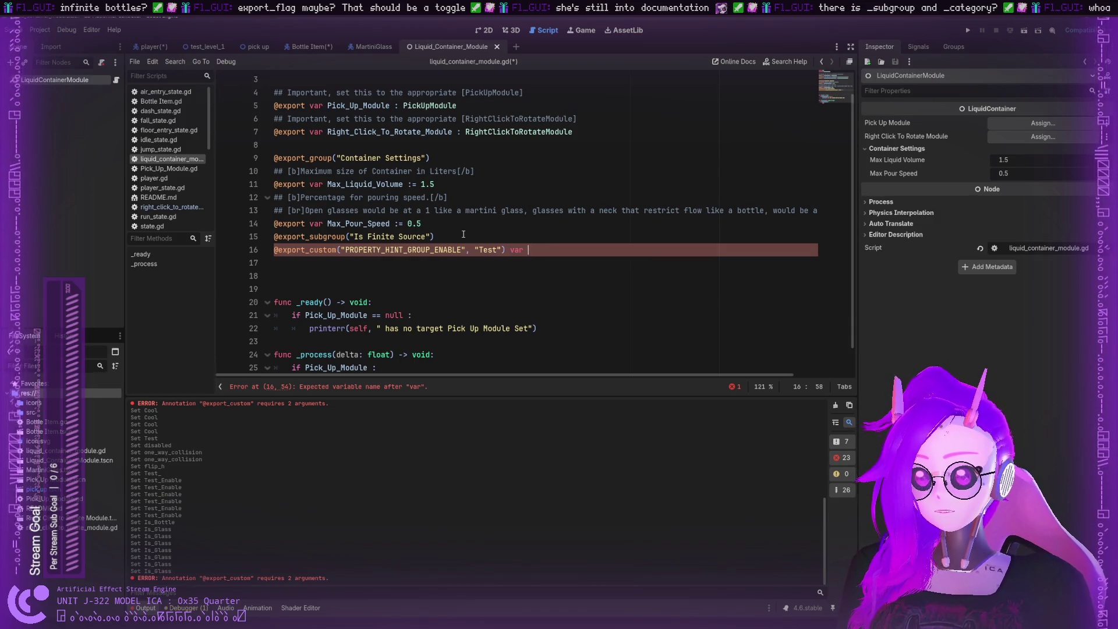
pyautogui.write('Is Finite')
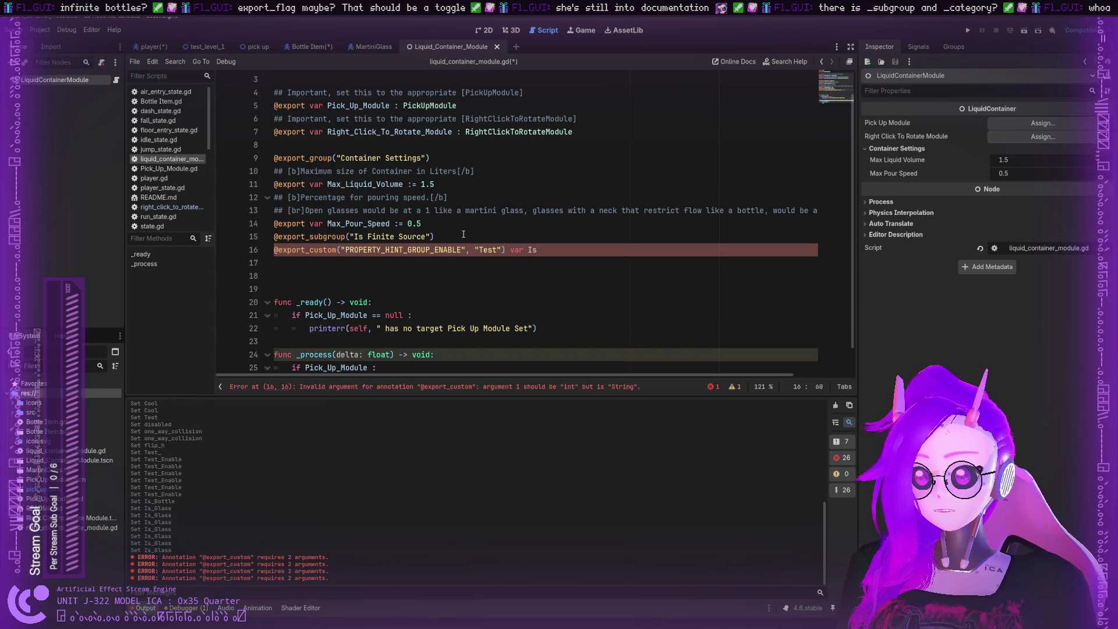
pyautogui.press('BackSpace')
pyautogui.press('BackSpace')
pyautogui.press('BackSpace')
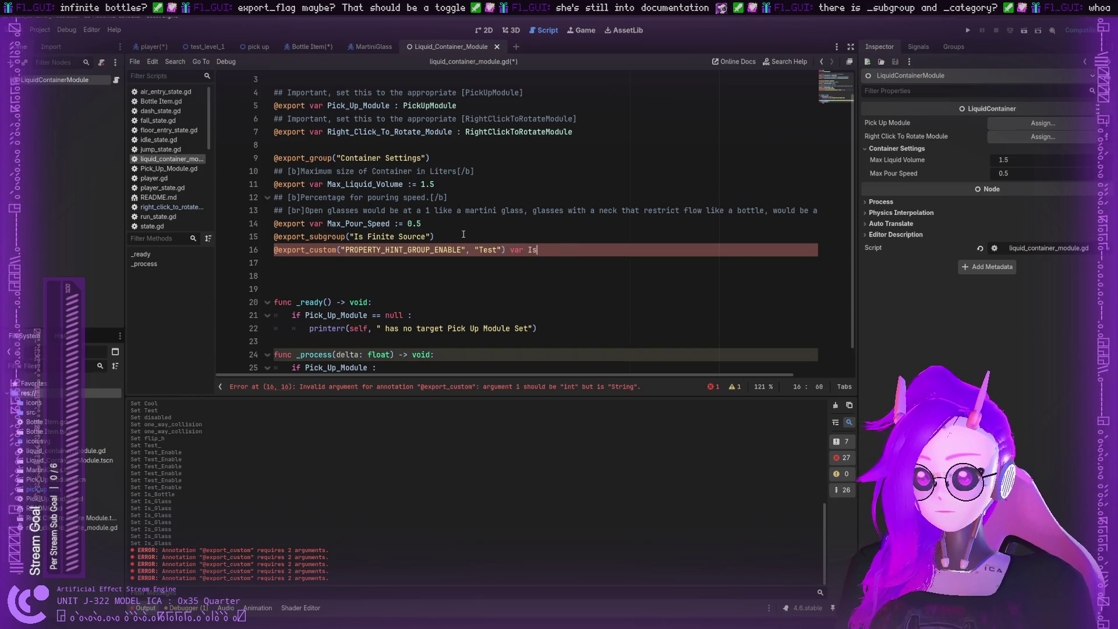
pyautogui.write('_')
pyautogui.write('Fintie')
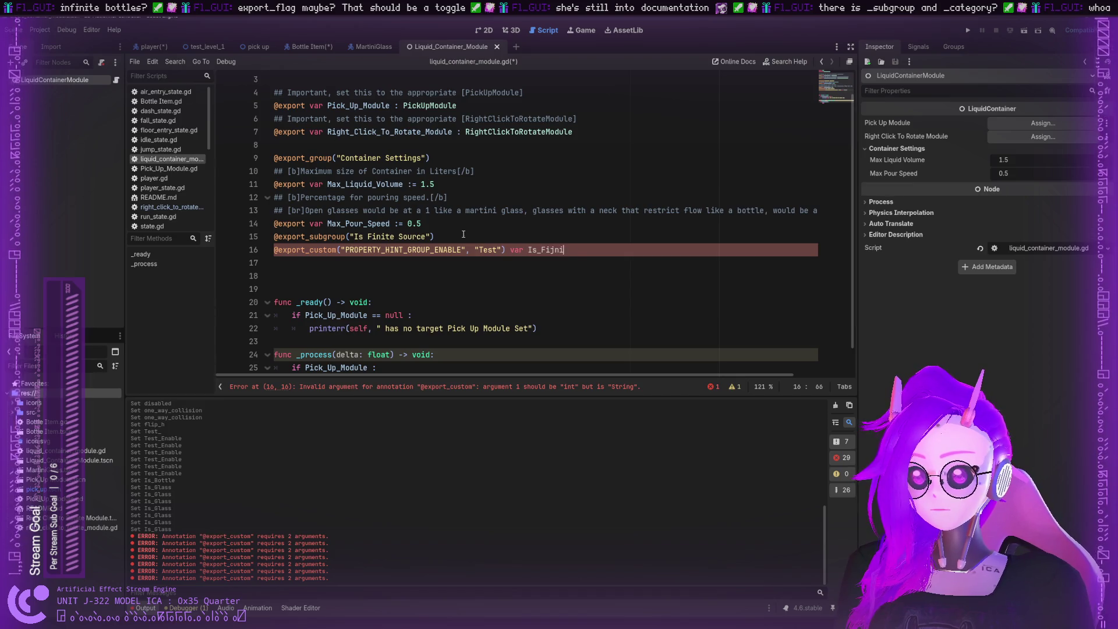
pyautogui.press('BackSpace')
pyautogui.press('BackSpace')
pyautogui.press('BackSpace')
pyautogui.write('ite')
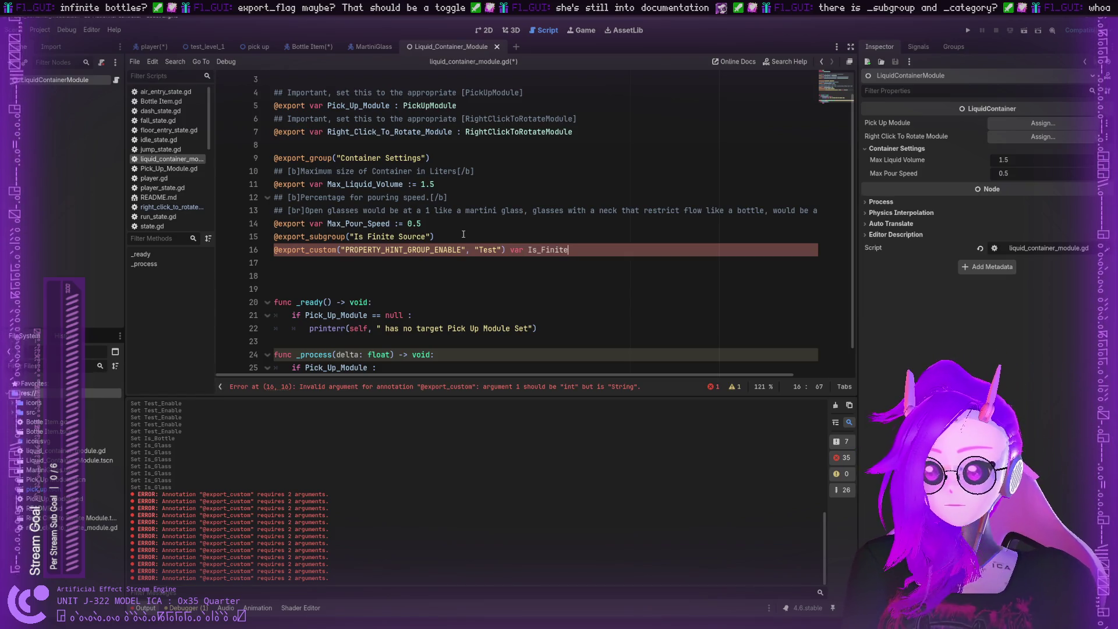
pyautogui.write(' :')
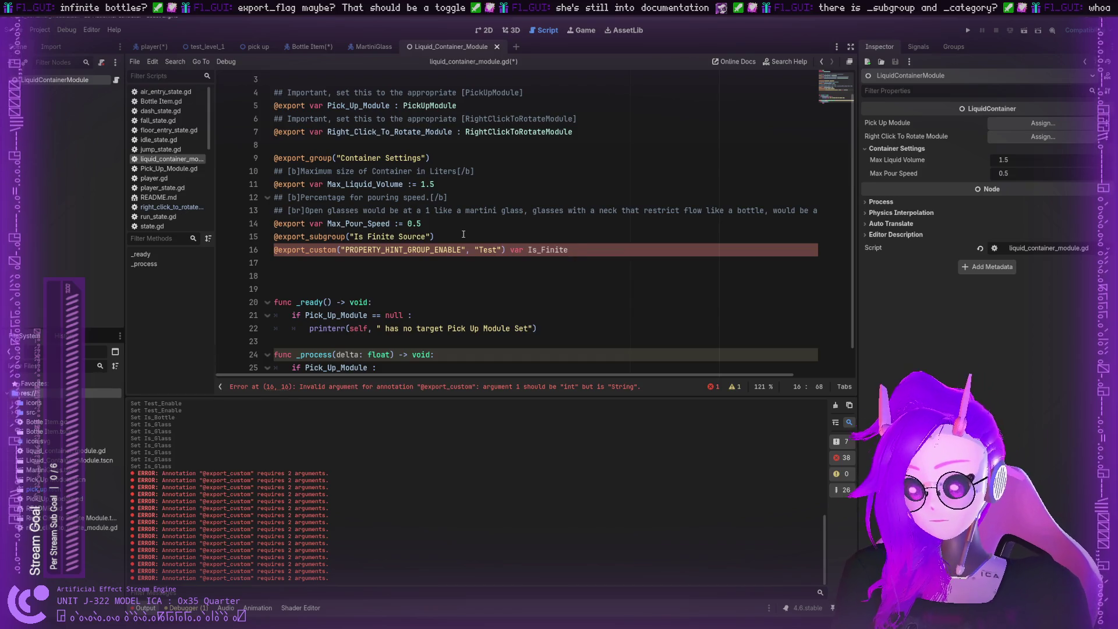
pyautogui.write('= ')
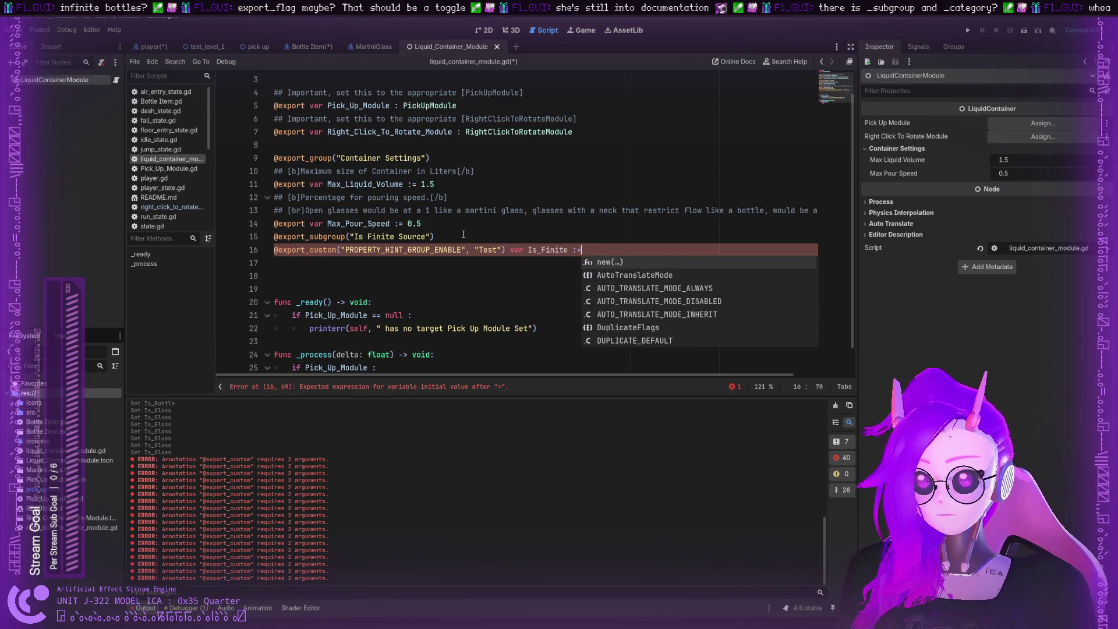
pyautogui.write('true')
pyautogui.press('Return')
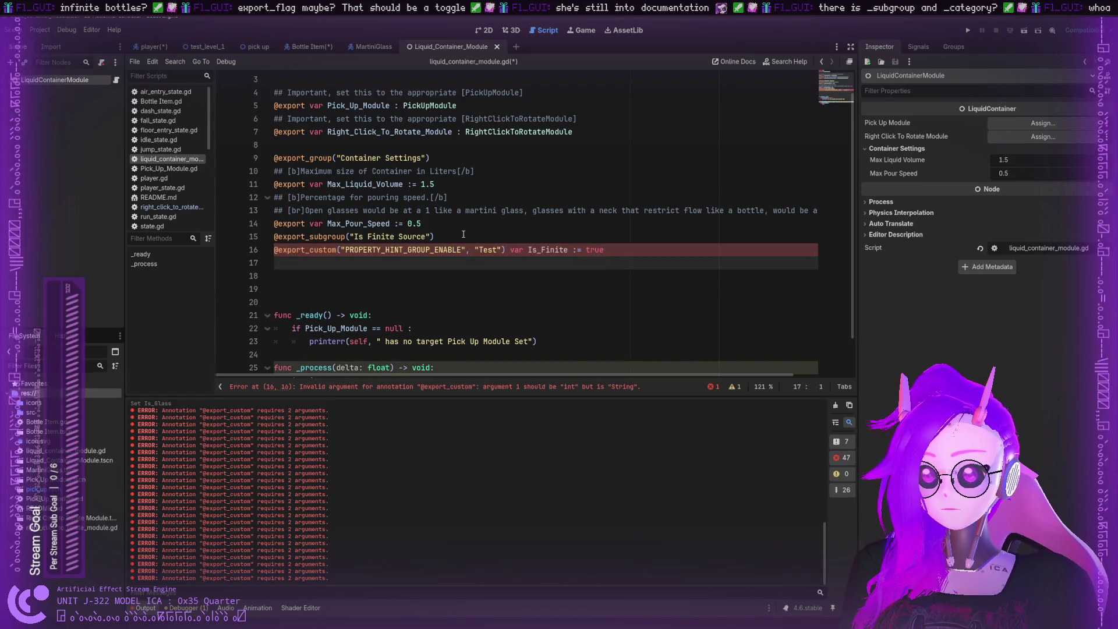
pyautogui.press('BackSpace')
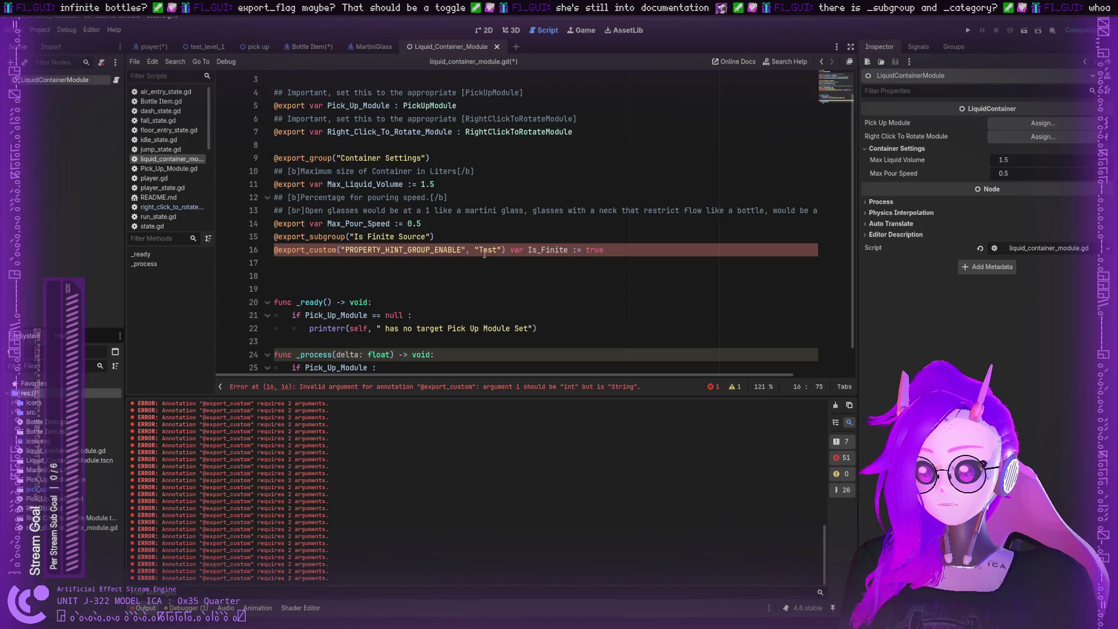
pyautogui.click(434, 250)
pyautogui.moveTo(504, 250); pyautogui.dragTo(479, 250)
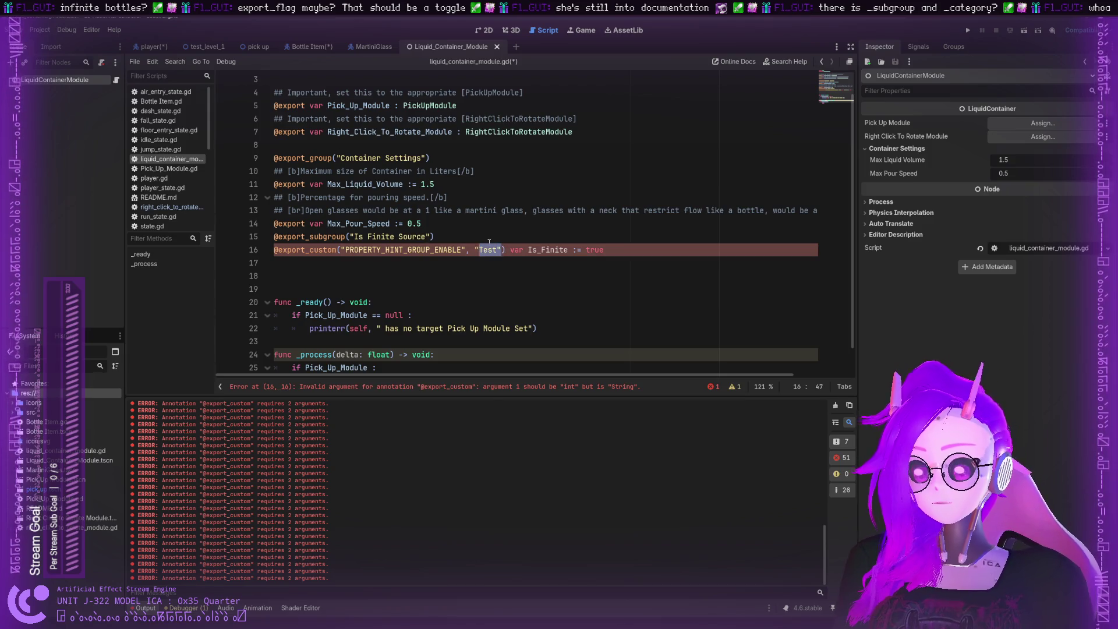
pyautogui.press('BackSpace')
pyautogui.press('Delete')
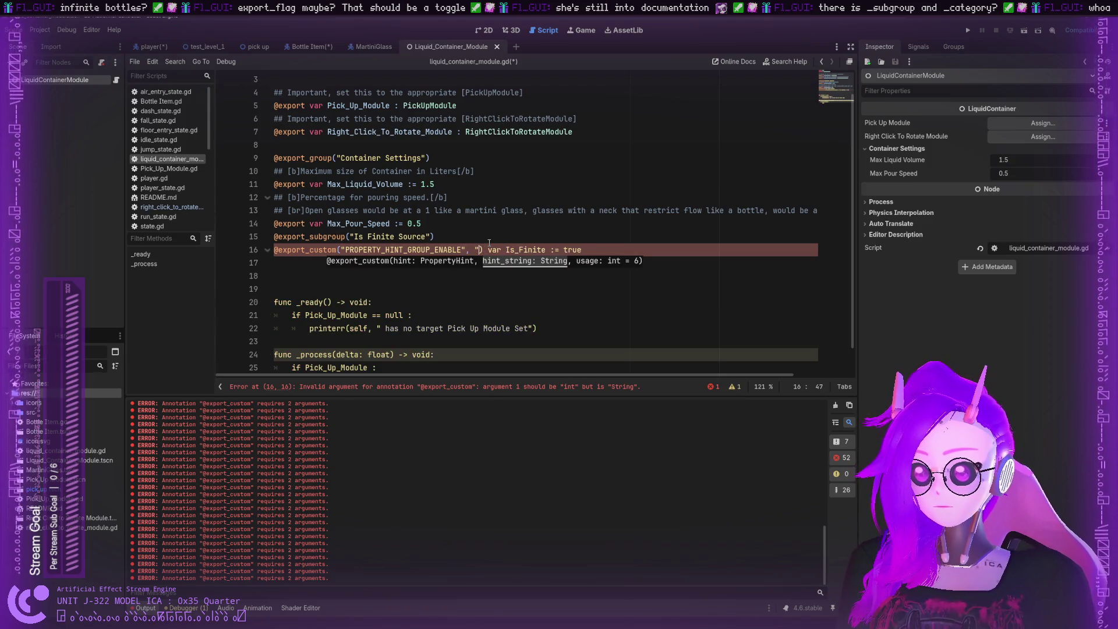
pyautogui.write('"')
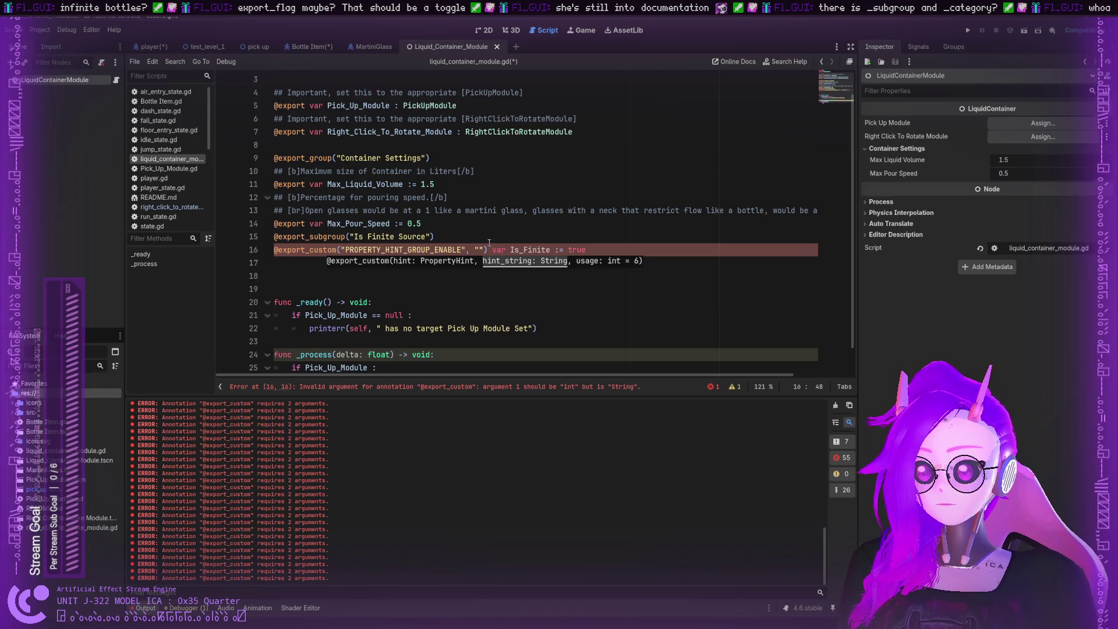
pyautogui.click(489, 250)
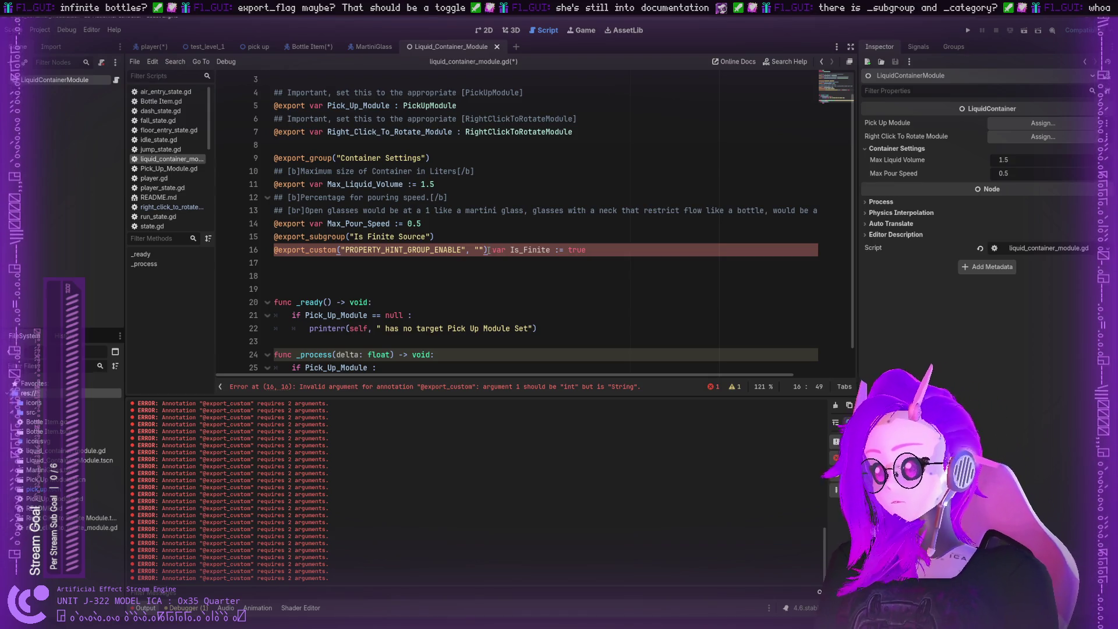
# - Unquote PROPERTY_HINT_GROUP_ENABLE and restore "Test" as the hint string, then add a new line
pyautogui.click(464, 250)
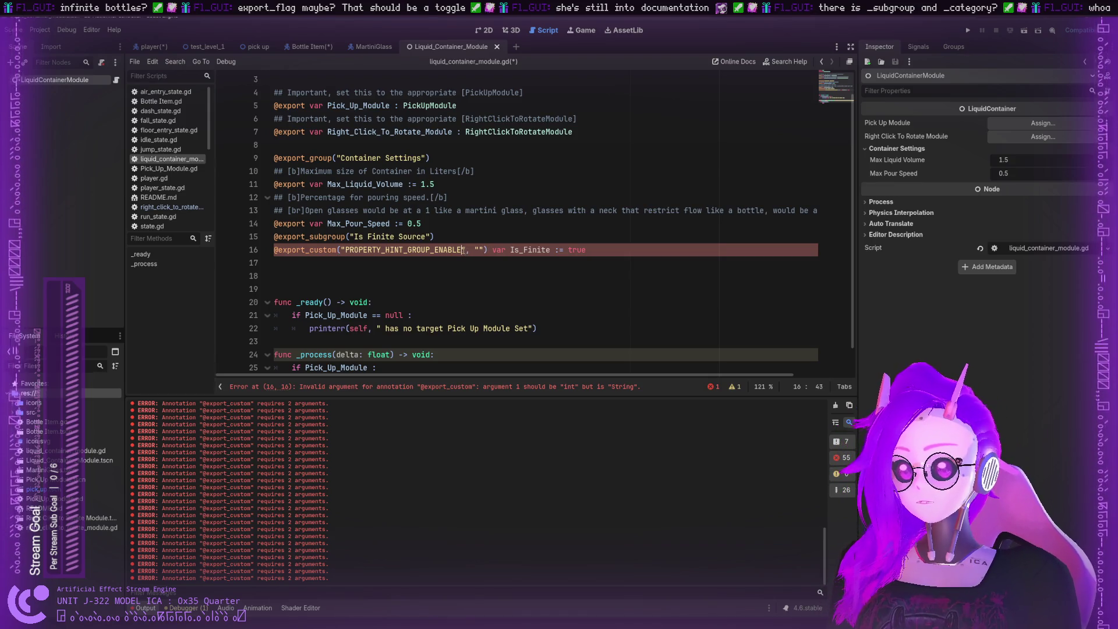
pyautogui.press('Left')
pyautogui.press('BackSpace')
pyautogui.hotkey('ctrl', 'Left')
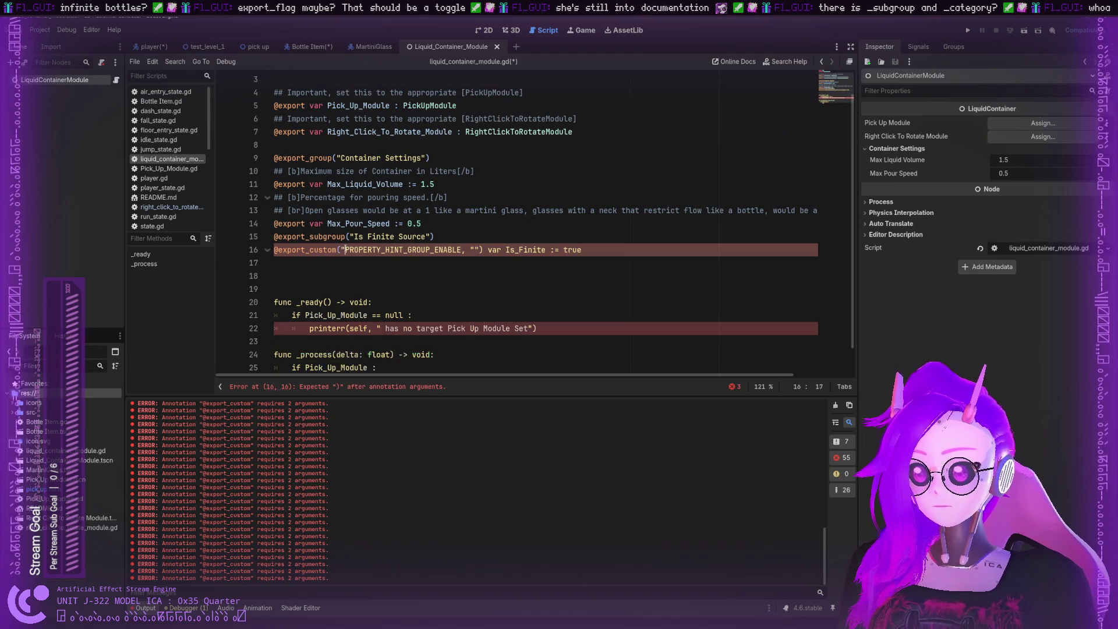
pyautogui.press('BackSpace')
pyautogui.click(471, 250)
pyautogui.write('Test')
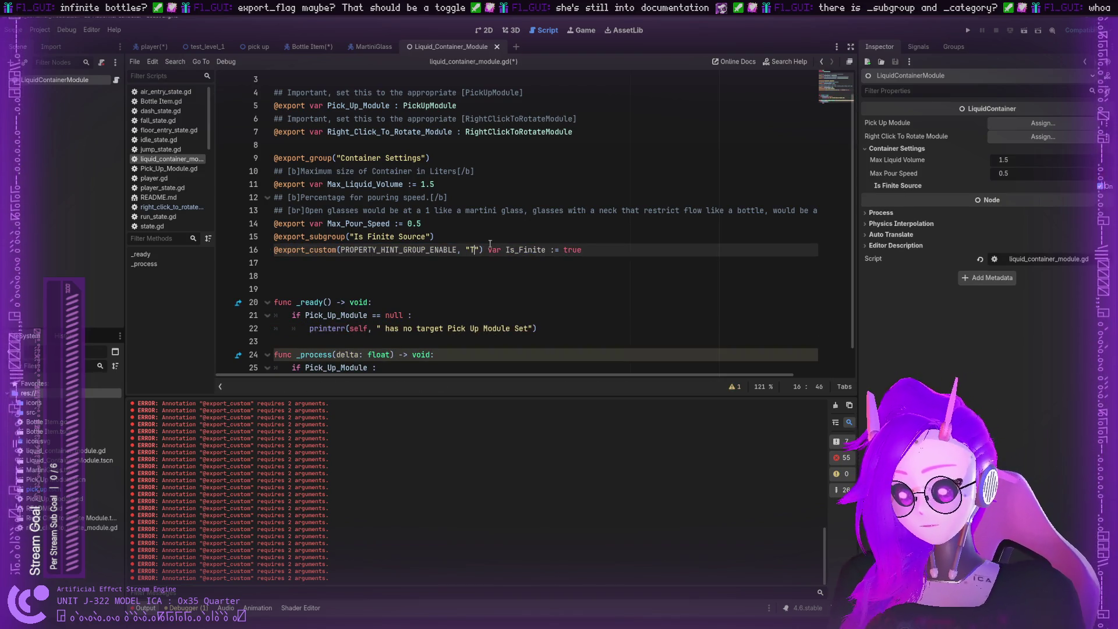
pyautogui.click(631, 252)
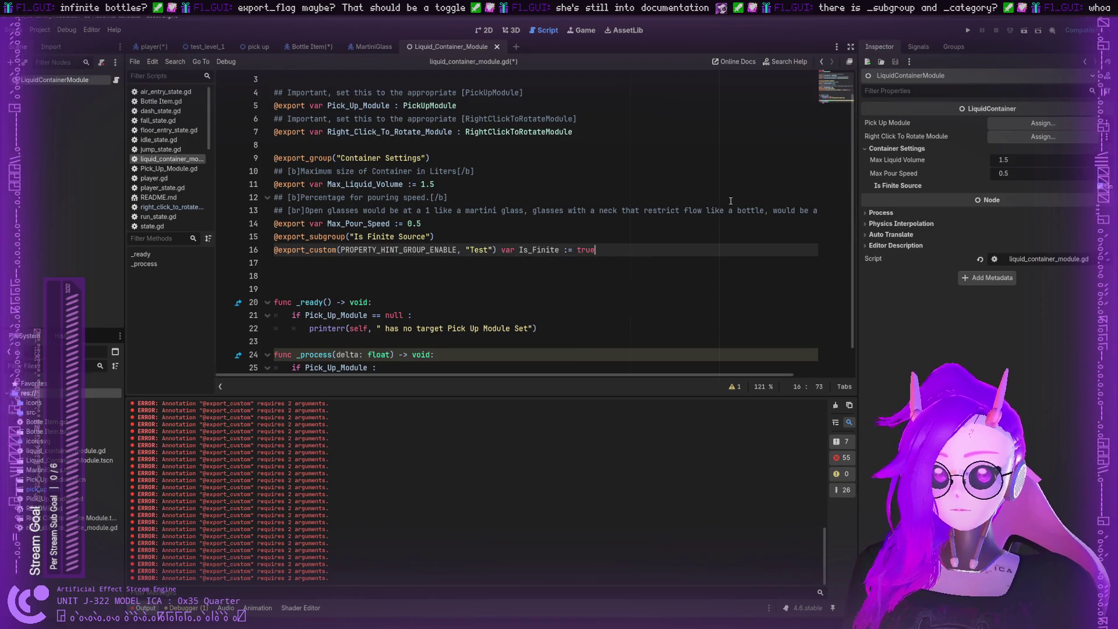
pyautogui.press('Return')
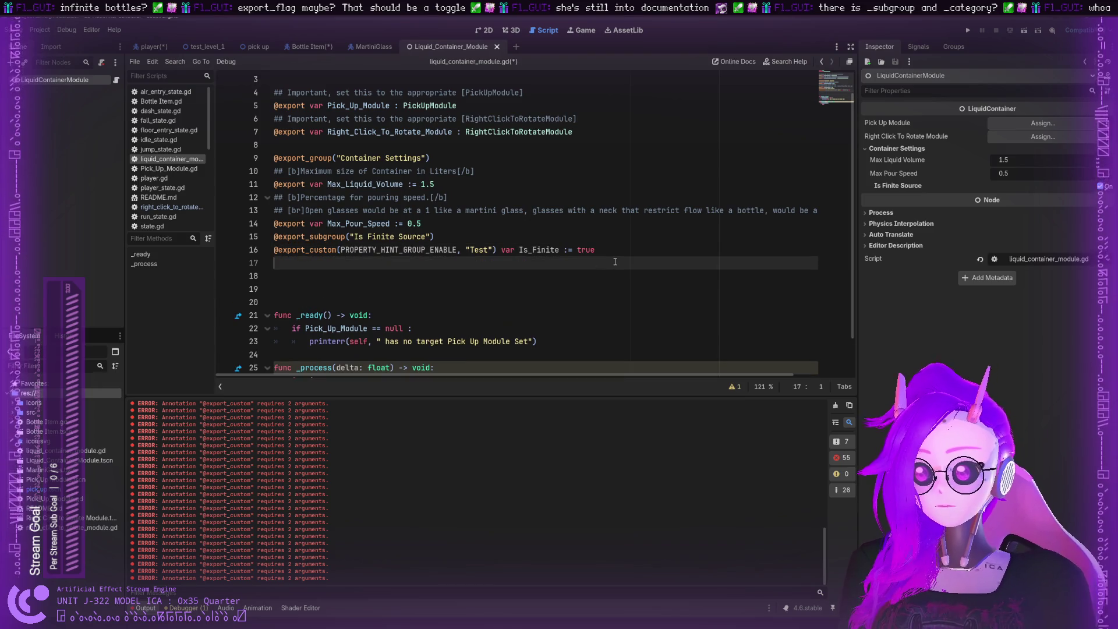
pyautogui.write('@export var ')
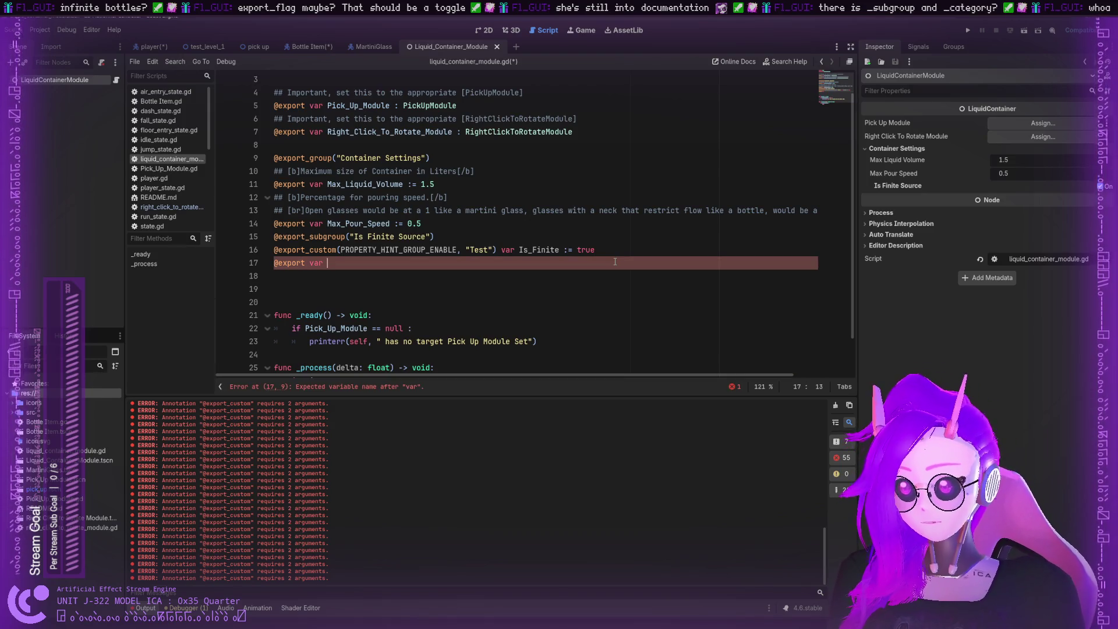
pyautogui.write('C')
pyautogui.press('BackSpace')
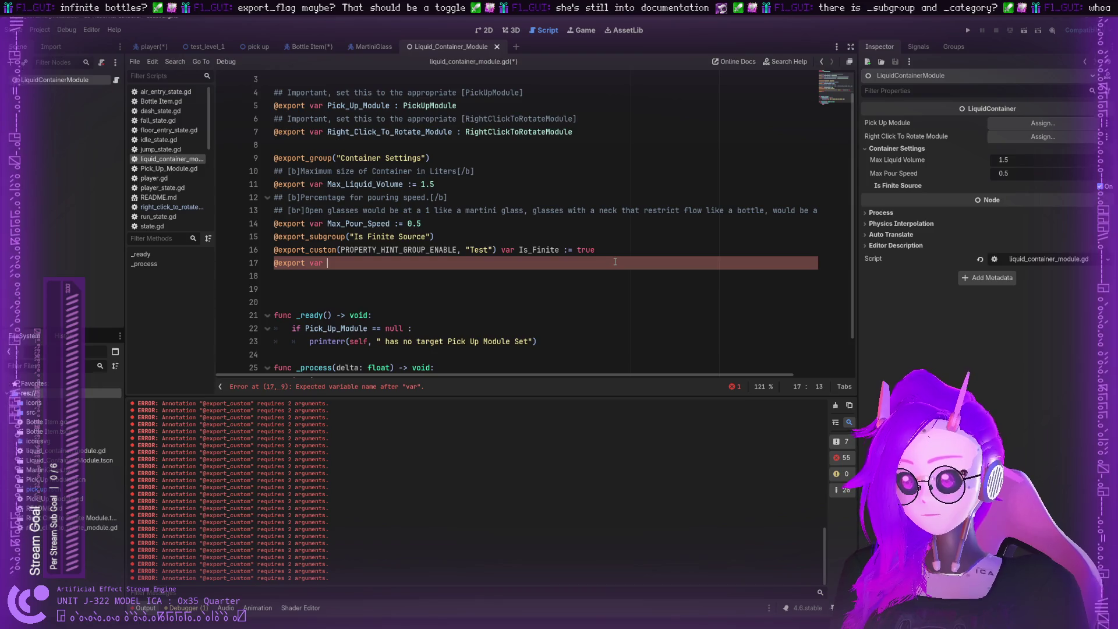
pyautogui.write('Starting_Co')
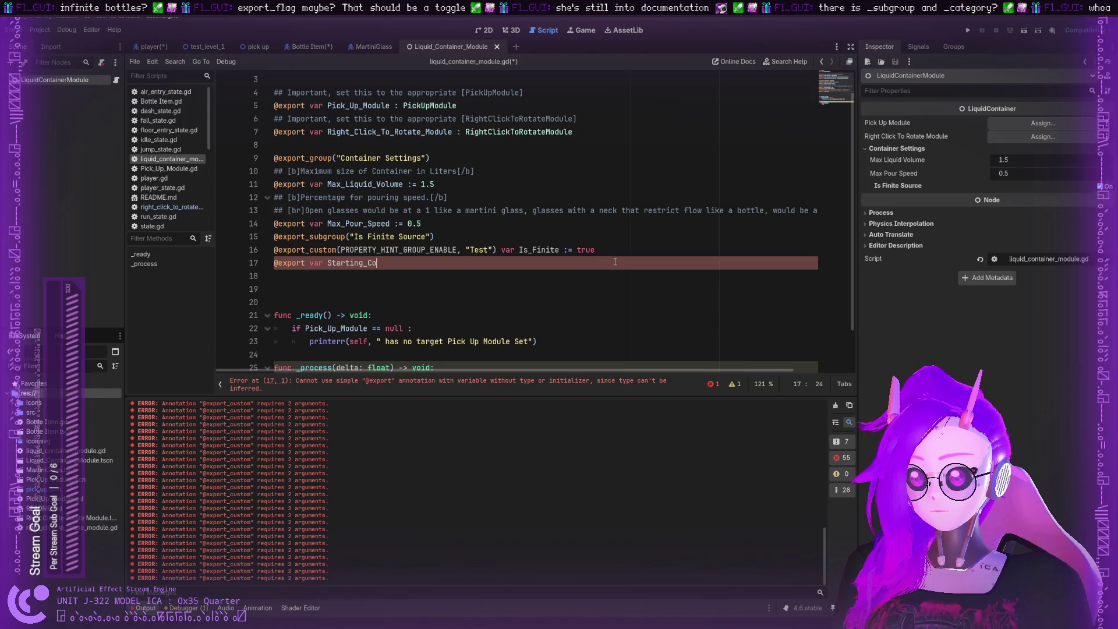
pyautogui.write('Volume')
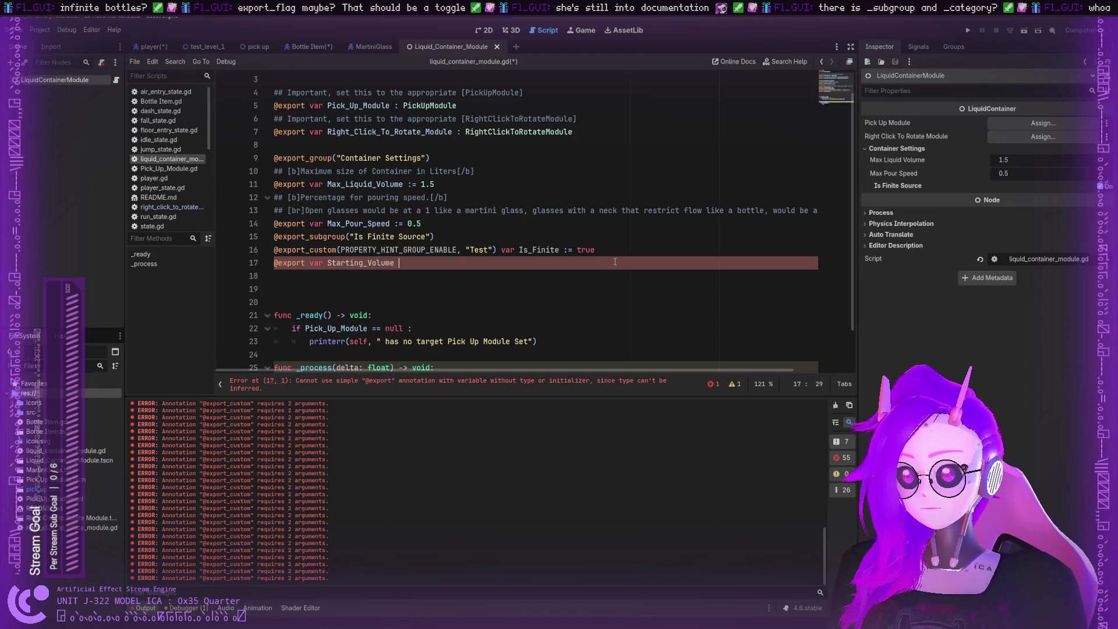
pyautogui.press('BackSpace')
pyautogui.press('BackSpace')
pyautogui.press('BackSpace')
pyautogui.write('Cure')
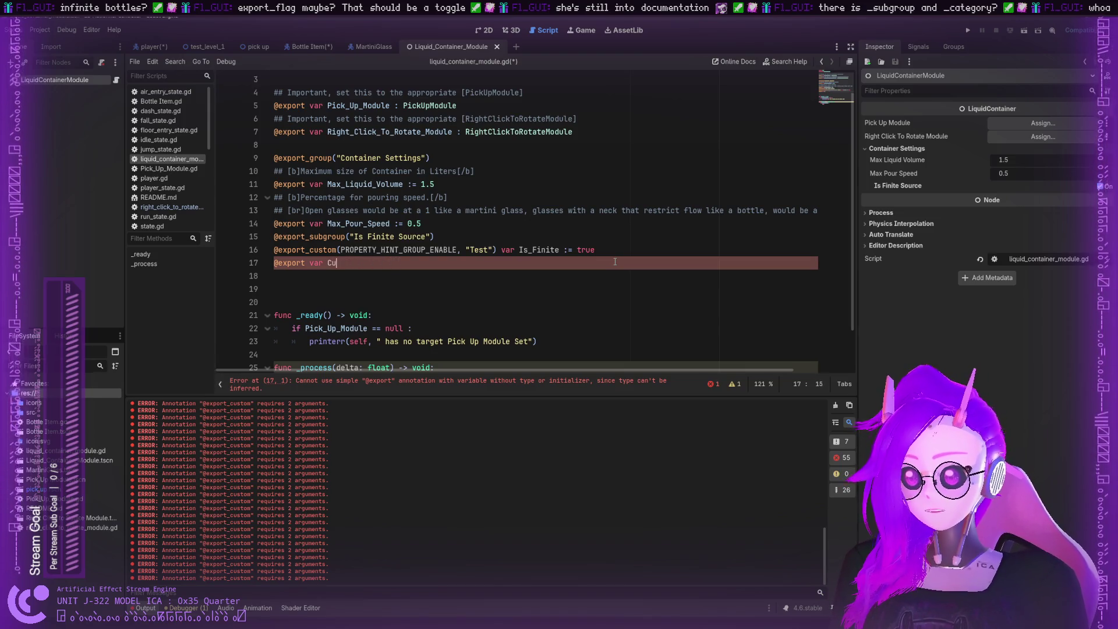
pyautogui.press('BackSpace')
pyautogui.write('rent')
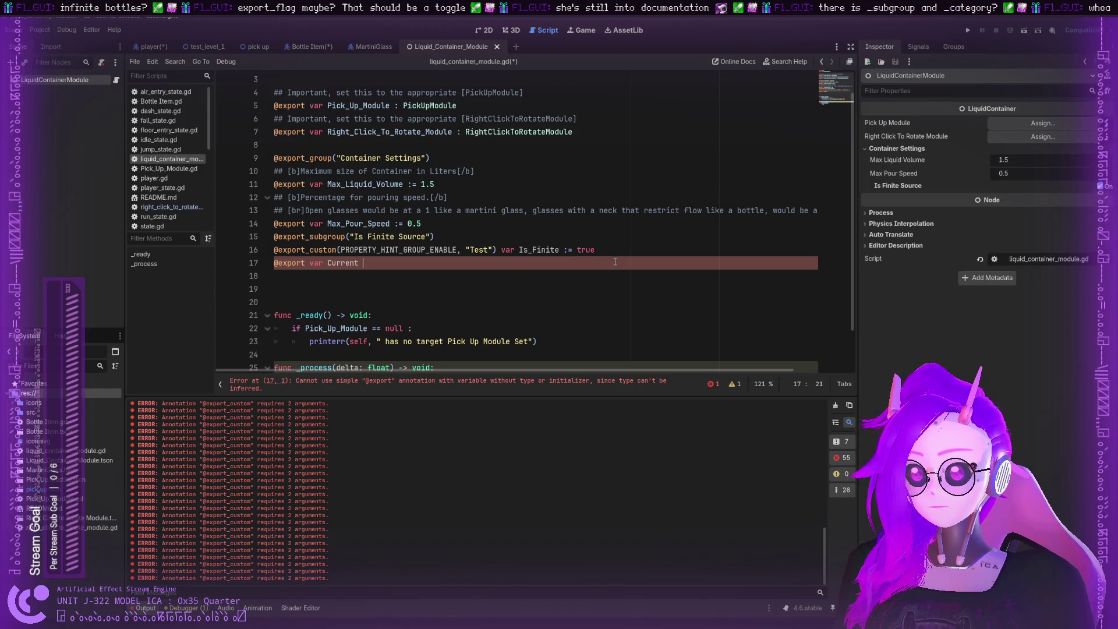
pyautogui.press('BackSpace')
pyautogui.write('_Vol')
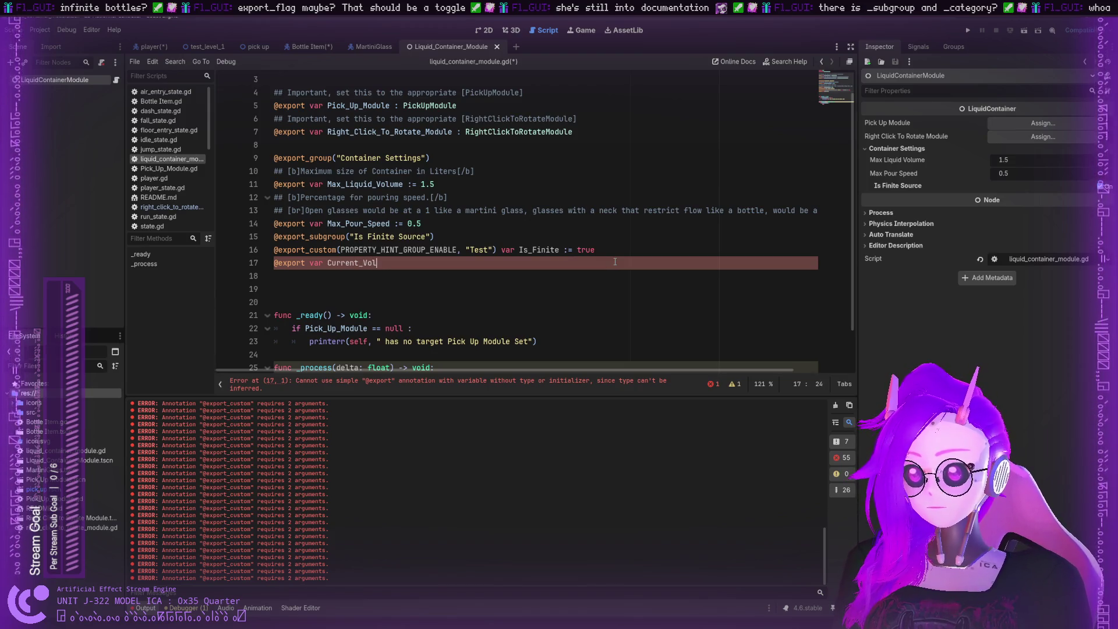
pyautogui.write('ume := ')
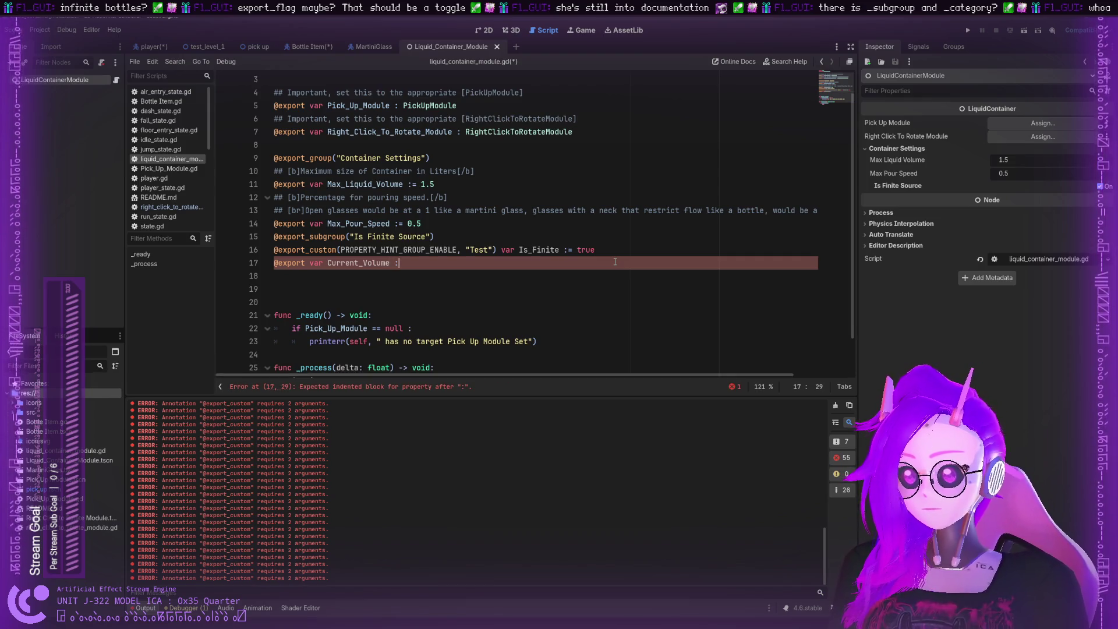
pyautogui.write('Max_')
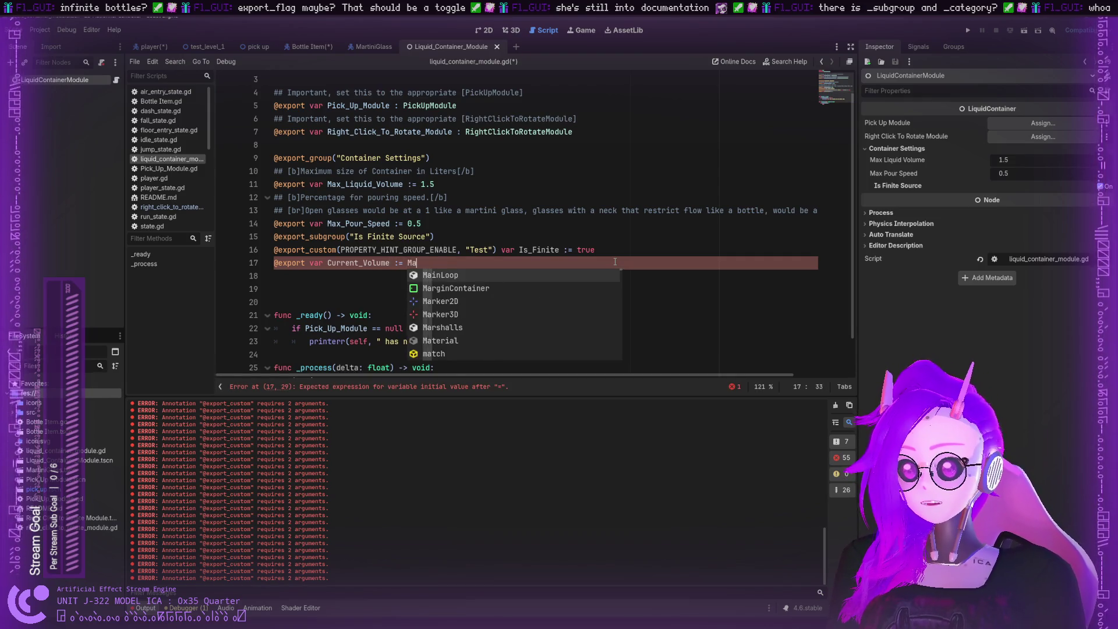
pyautogui.write('Liquid_')
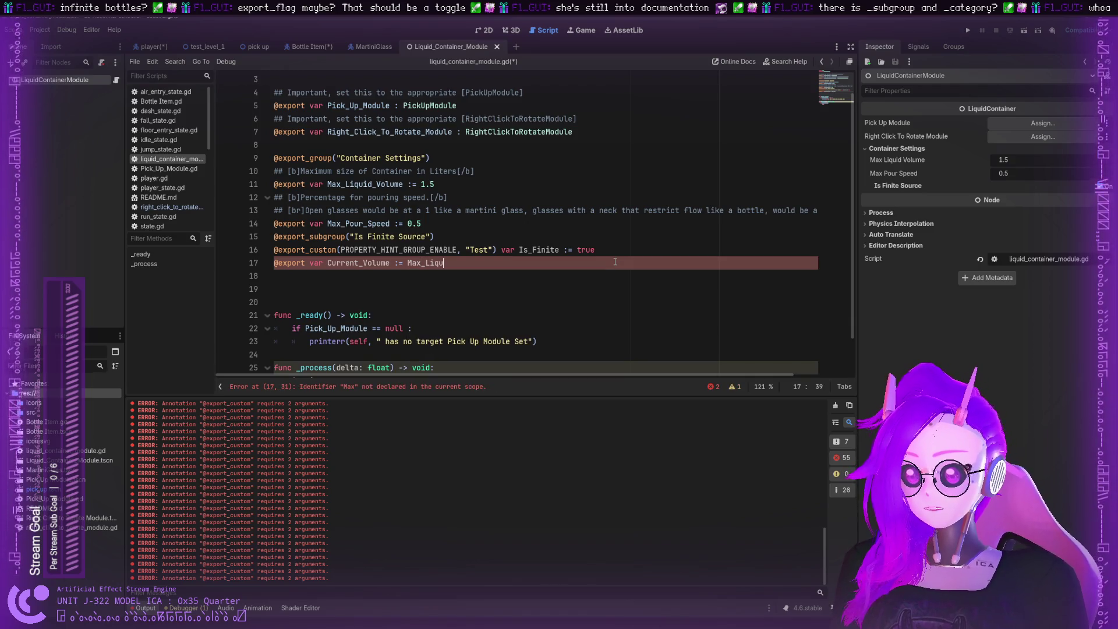
pyautogui.write('Volume')
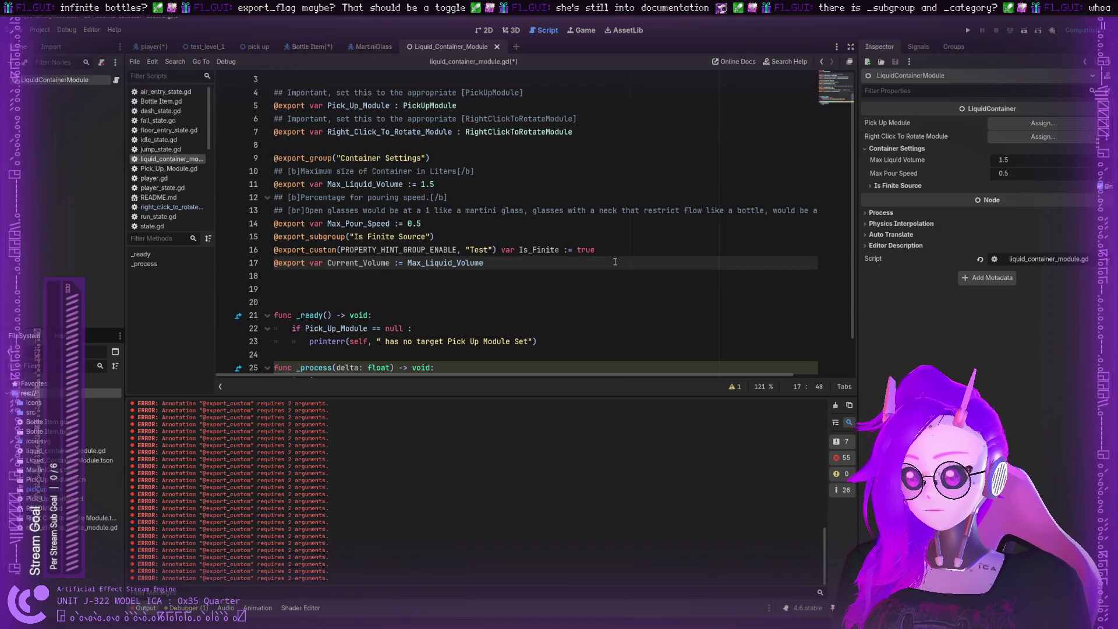
pyautogui.hotkey('ctrl', 's')
# - Expand Is Finite Source in the Inspector and edit the Max Liquid Volume value
pyautogui.click(878, 186)
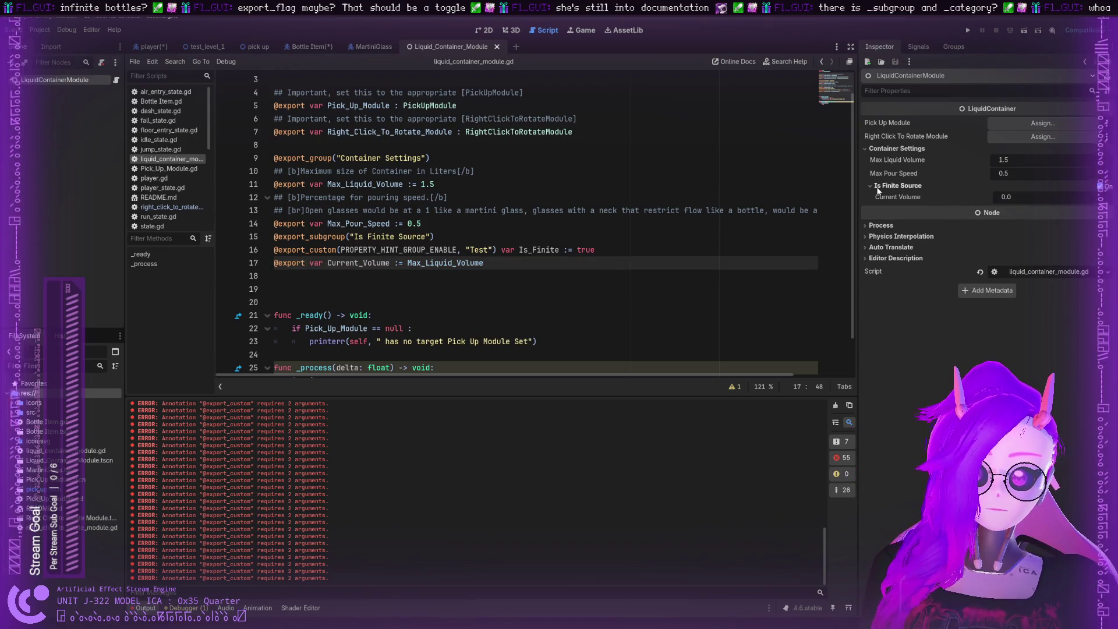
pyautogui.moveTo(1008, 159)
pyautogui.mouseDown()
pyautogui.moveTo(1043, 160)
pyautogui.moveTo(1020, 159)
pyautogui.mouseUp()
pyautogui.click(1020, 160)
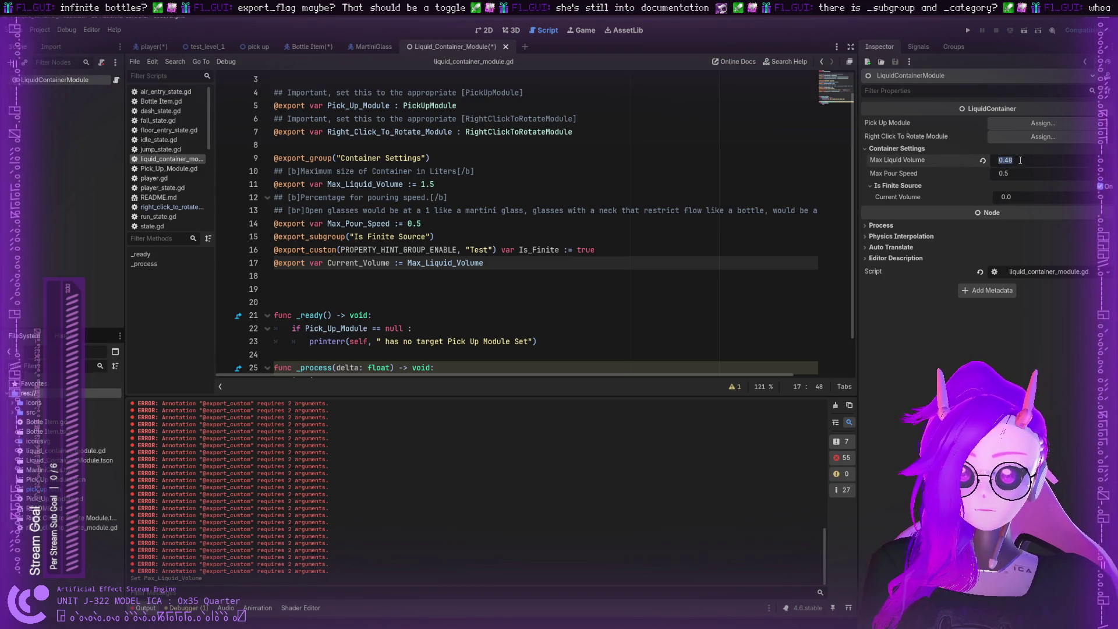